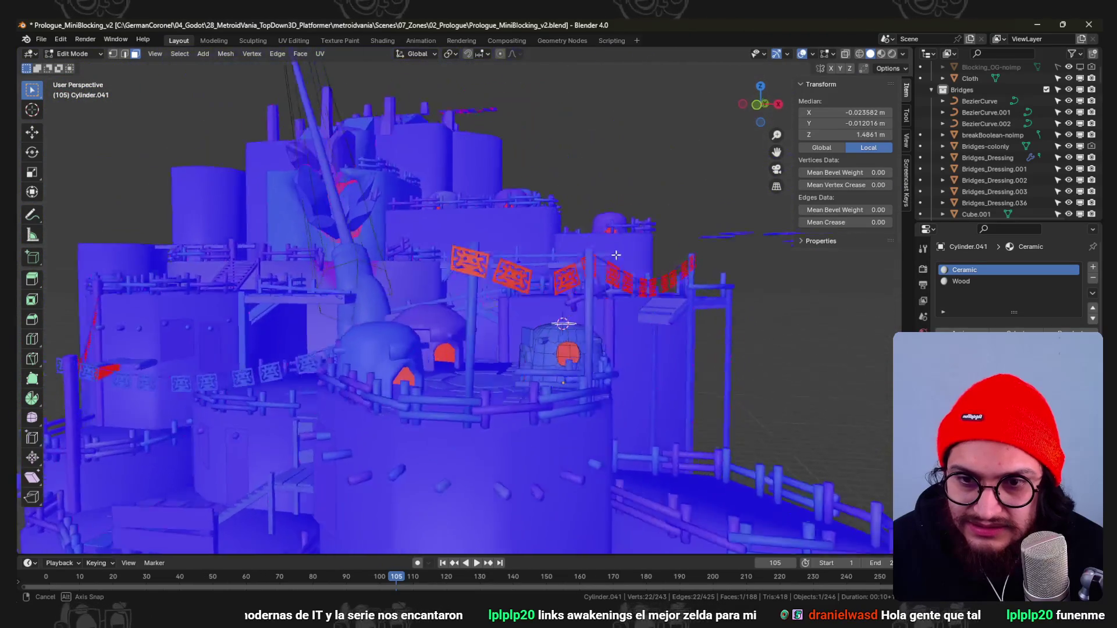
{"action": "scroll", "coordinate": [758, 273], "scroll_direction": "up", "scroll_amount": 5}
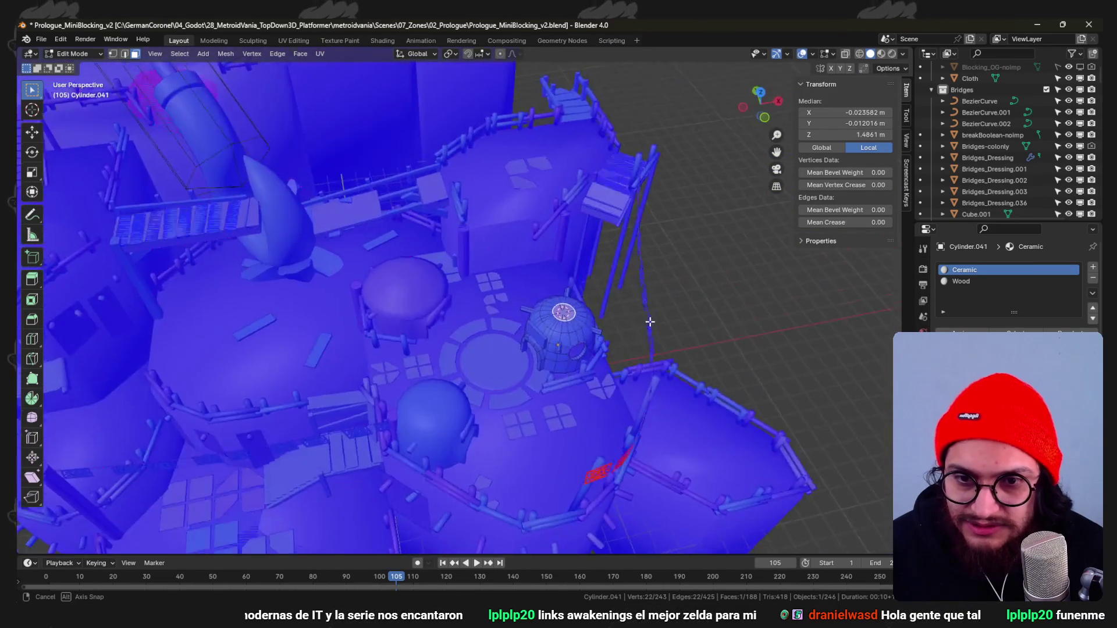
Inspect the small domed hut's mesh, selecting its top face, then return to object mode.
{"action": "middle_click_drag", "start_coordinate": [757, 273], "coordinate": [477, 298]}
{"action": "key", "text": "ctrl+Tab"}
{"action": "key", "text": "alt+q"}
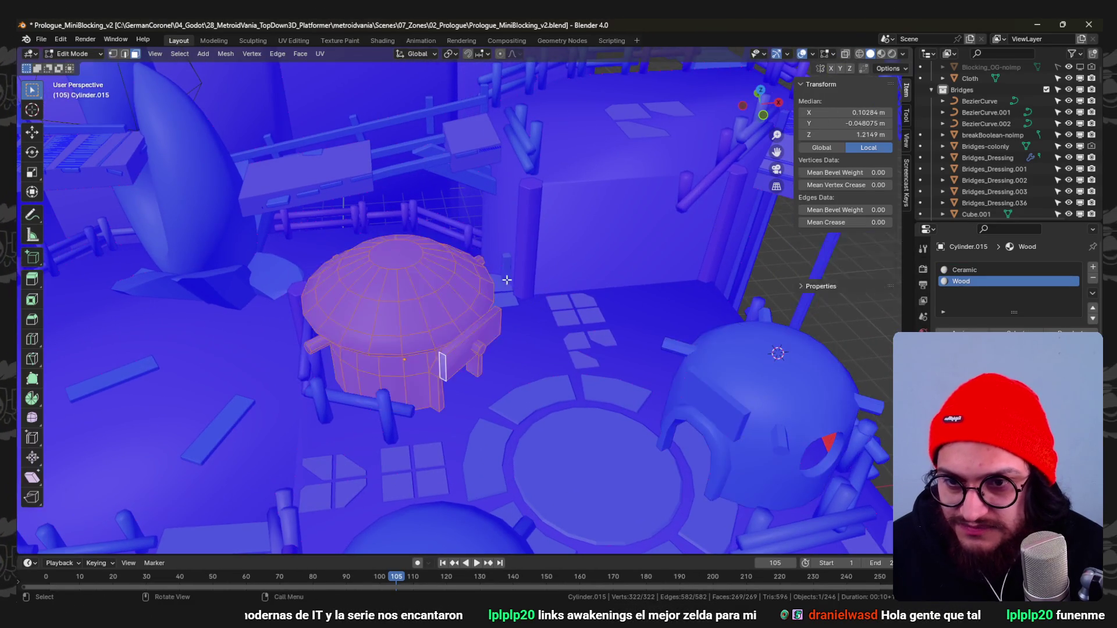
{"action": "key", "text": "KP_Decimal"}
{"action": "left_click", "coordinate": [455, 237]}
{"action": "mouse_move", "coordinate": [455, 236]}
{"action": "middle_mouse_down"}
{"action": "mouse_move", "coordinate": [468, 353]}
{"action": "mouse_move", "coordinate": [567, 332]}
{"action": "mouse_move", "coordinate": [582, 312]}
{"action": "mouse_move", "coordinate": [596, 358]}
{"action": "mouse_move", "coordinate": [585, 331]}
{"action": "middle_mouse_up"}
{"action": "scroll", "coordinate": [467, 353], "scroll_direction": "down", "scroll_amount": 5}
{"action": "scroll", "coordinate": [582, 312], "scroll_direction": "down", "scroll_amount": 4}
{"action": "key", "text": "Tab"}
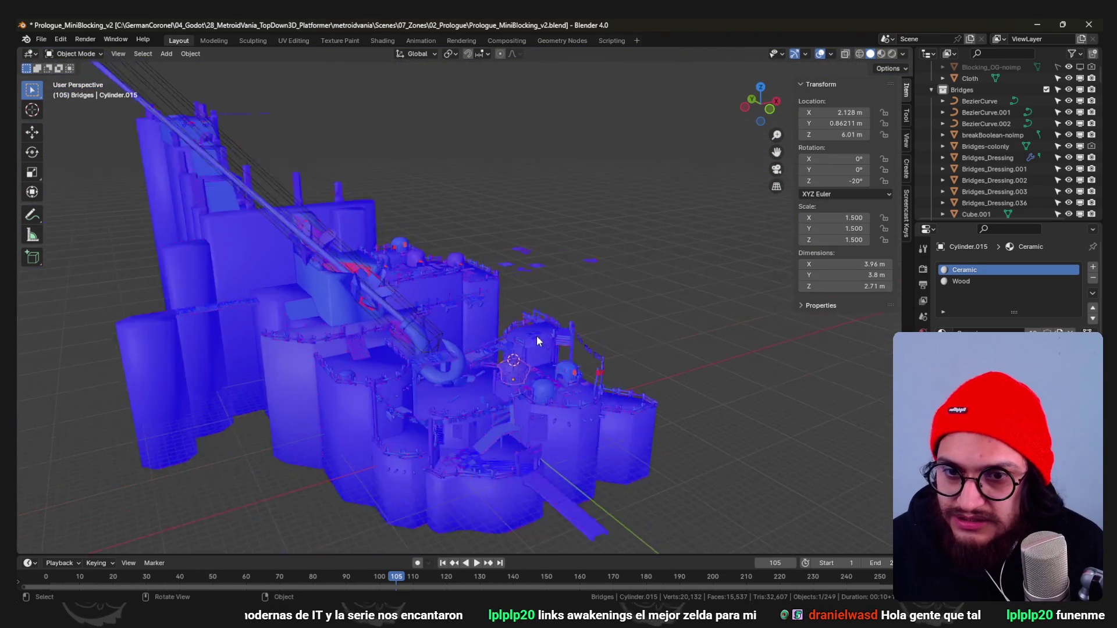
{"action": "scroll", "coordinate": [407, 369], "scroll_direction": "up", "scroll_amount": 5}
{"action": "scroll", "coordinate": [405, 370], "scroll_direction": "down", "scroll_amount": 3}
Select one linked section of the curved pipe mesh and duplicate it beside a domed hut.
{"action": "left_click", "coordinate": [522, 406]}
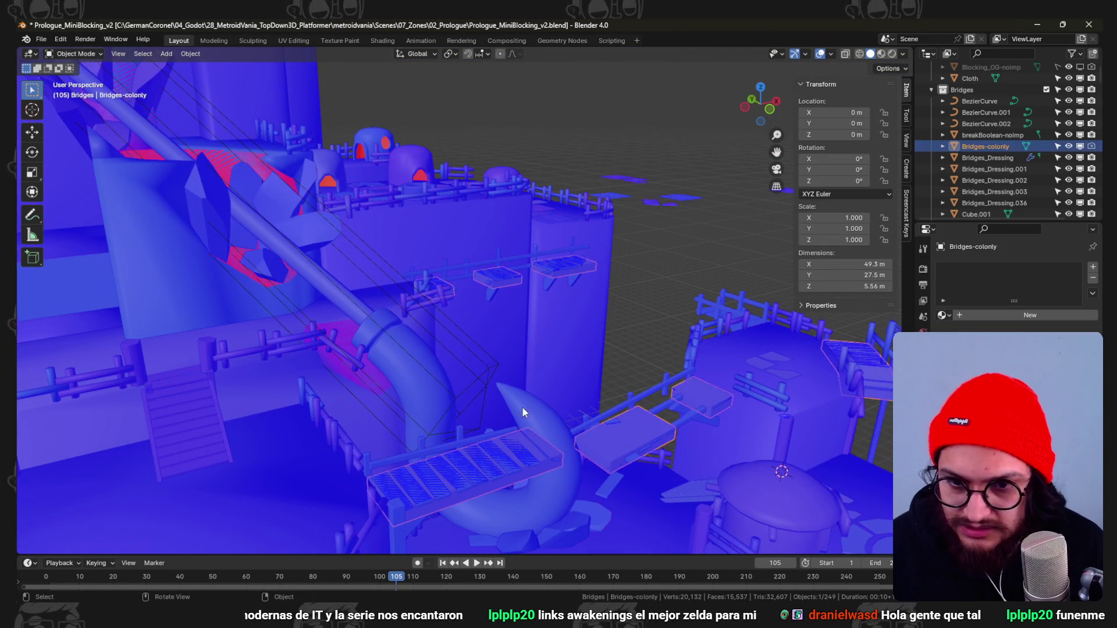
{"action": "key", "text": "Tab"}
{"action": "left_click", "coordinate": [494, 379]}
{"action": "key", "text": "alt+a"}
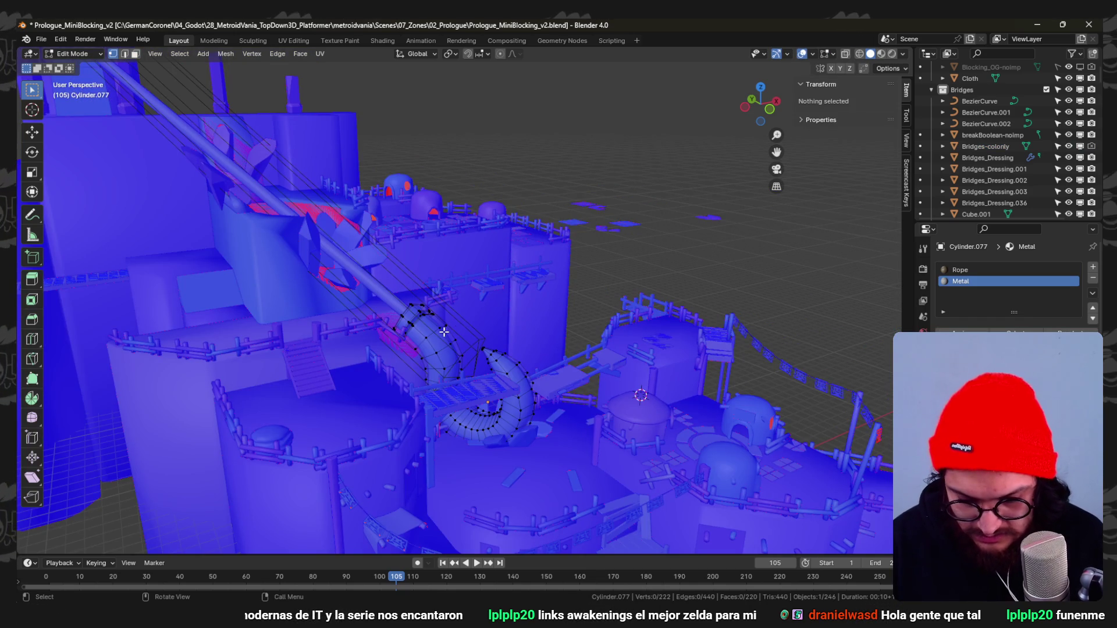
{"action": "key", "text": "l"}
{"action": "key", "text": "KP_7"}
{"action": "key", "text": "g"}
{"action": "left_click", "coordinate": [656, 517]}
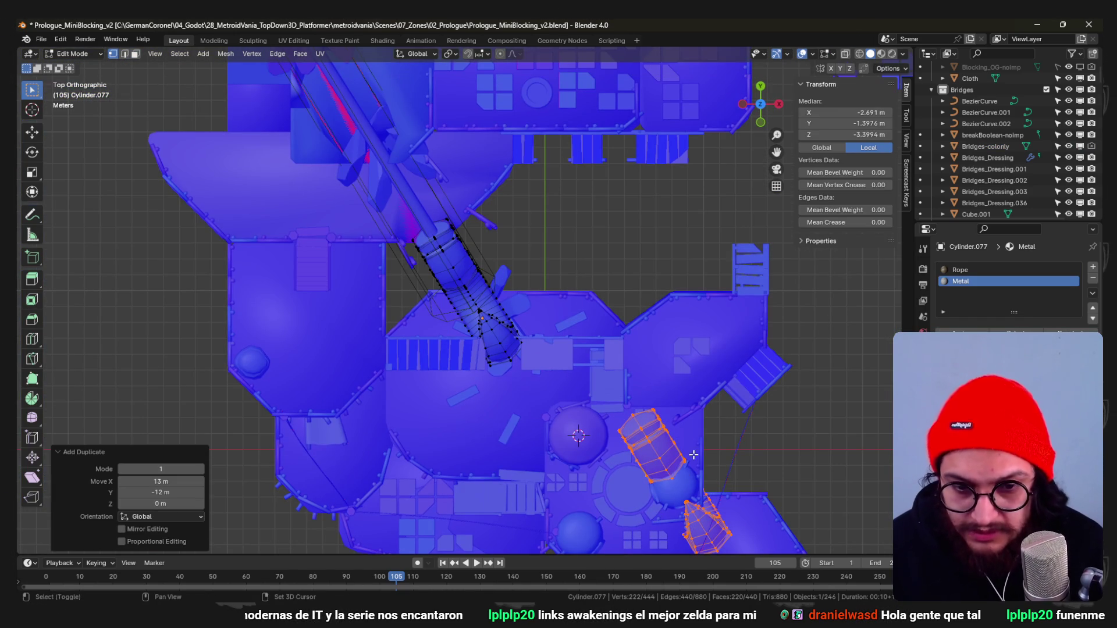
Separate the copied section into its own object, centre its origin on geometry and scale it by 0.4.
{"action": "left_click", "coordinate": [688, 443]}
{"action": "key", "text": "Tab"}
{"action": "right_click", "coordinate": [654, 442]}
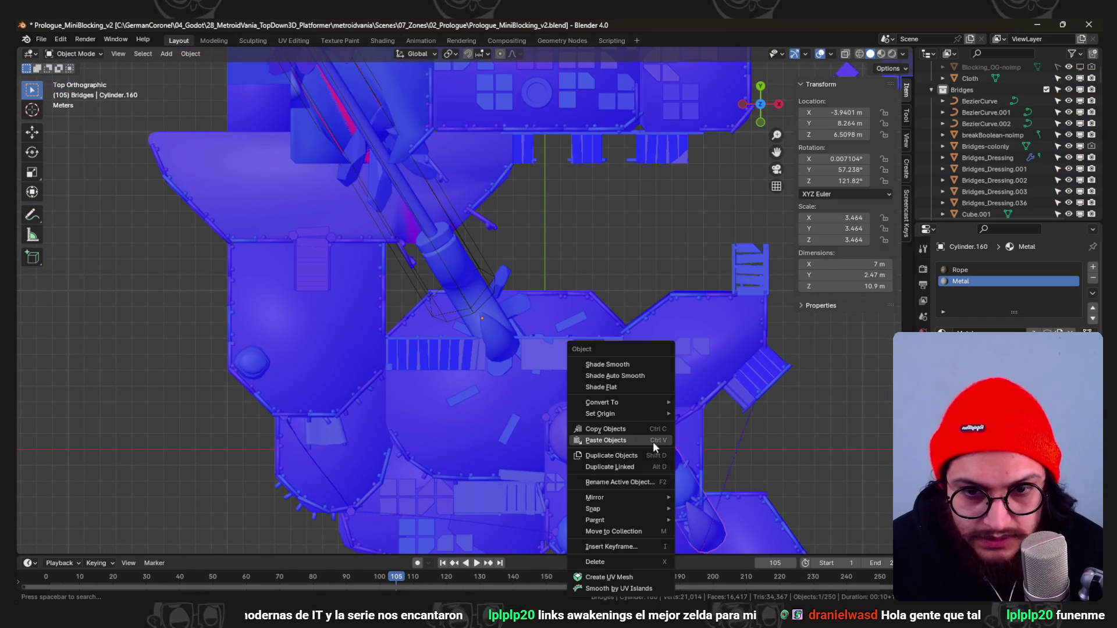
{"action": "mouse_move", "coordinate": [601, 414]}
{"action": "left_click", "coordinate": [728, 424]}
{"action": "key", "text": "s"}
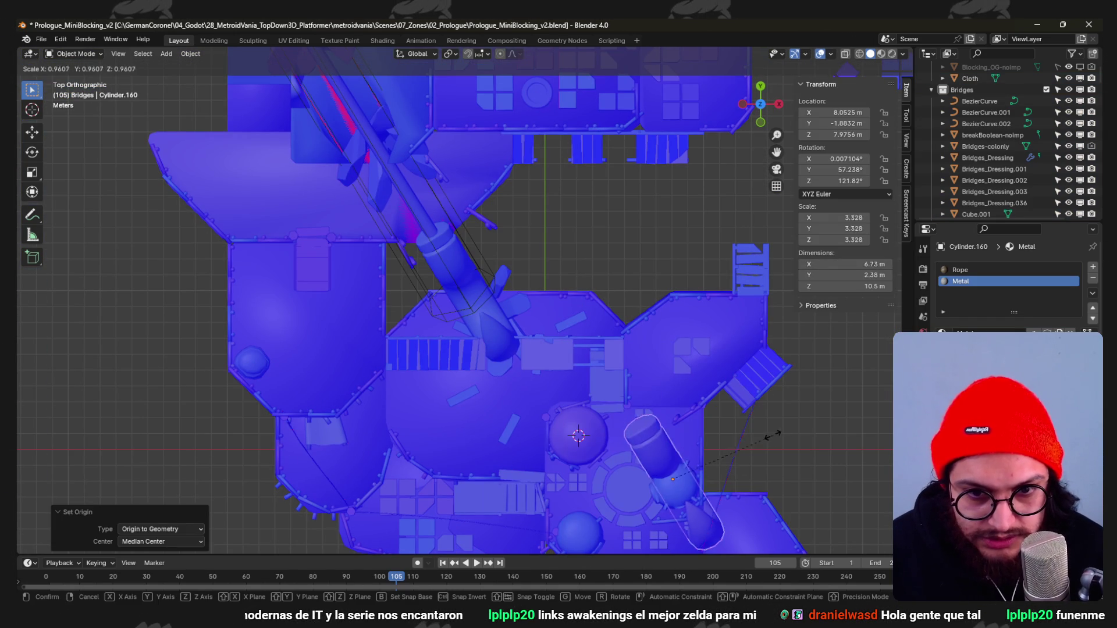
{"action": "key", "text": "Return"}
{"action": "key", "text": "KP_Decimal"}
{"action": "middle_click_drag", "start_coordinate": [703, 448], "coordinate": [790, 319]}
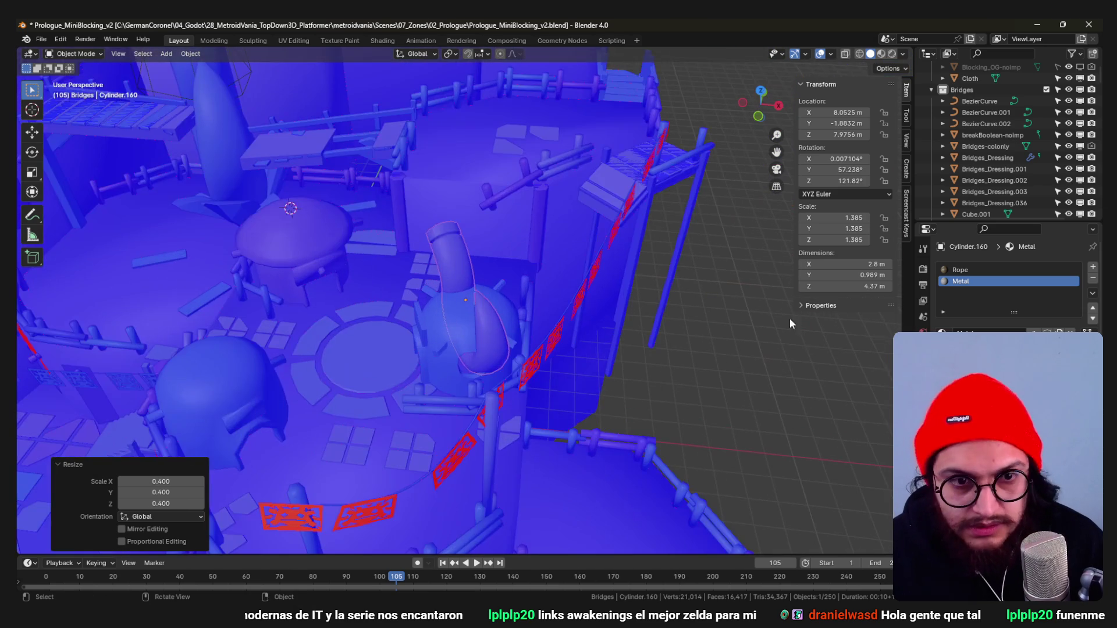
Remove the piece's Subdivision modifier, halve its size and reset its rotation.
{"action": "left_click", "coordinate": [1074, 285]}
{"action": "mouse_move", "coordinate": [858, 309]}
{"action": "middle_mouse_down"}
{"action": "mouse_move", "coordinate": [639, 303]}
{"action": "mouse_move", "coordinate": [508, 321]}
{"action": "mouse_move", "coordinate": [451, 292]}
{"action": "mouse_move", "coordinate": [382, 291]}
{"action": "mouse_move", "coordinate": [563, 259]}
{"action": "middle_mouse_up"}
{"action": "type", "text": "s0.5"}
{"action": "key", "text": "Return"}
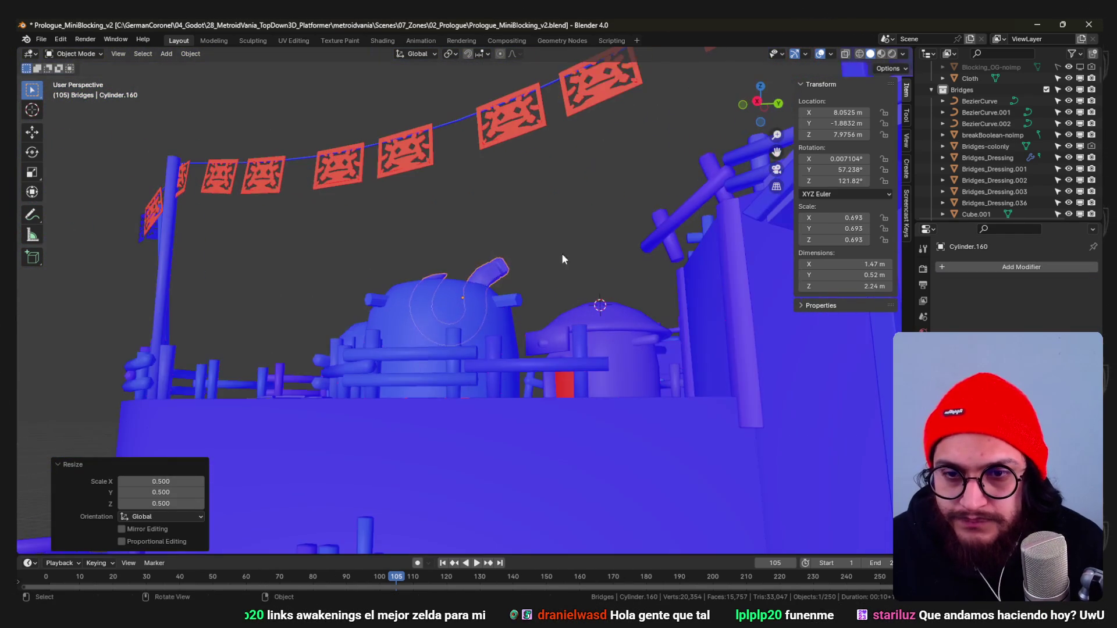
{"action": "key", "text": "alt+r"}
{"action": "mouse_move", "coordinate": [437, 289]}
{"action": "middle_mouse_down"}
{"action": "mouse_move", "coordinate": [534, 299]}
{"action": "mouse_move", "coordinate": [546, 284]}
{"action": "middle_mouse_up"}
{"action": "type", "text": "rx90"}
Tilt the hook 180 degrees around X and turn it around the vertical axis.
{"action": "key", "text": "Return"}
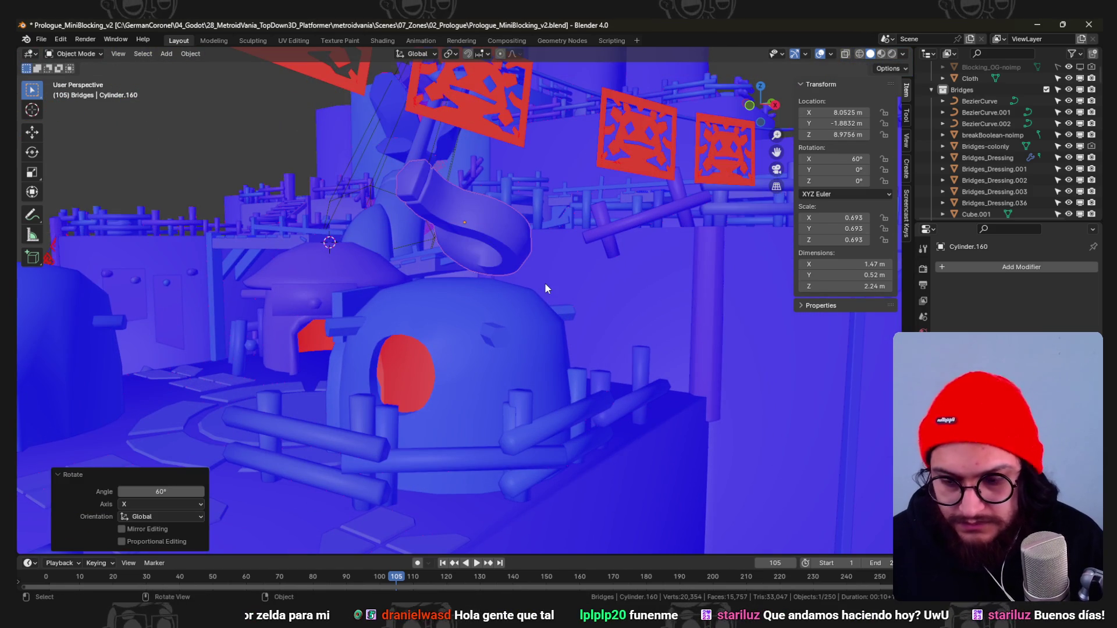
{"action": "key", "text": "ctrl+z"}
{"action": "type", "text": "rx9"}
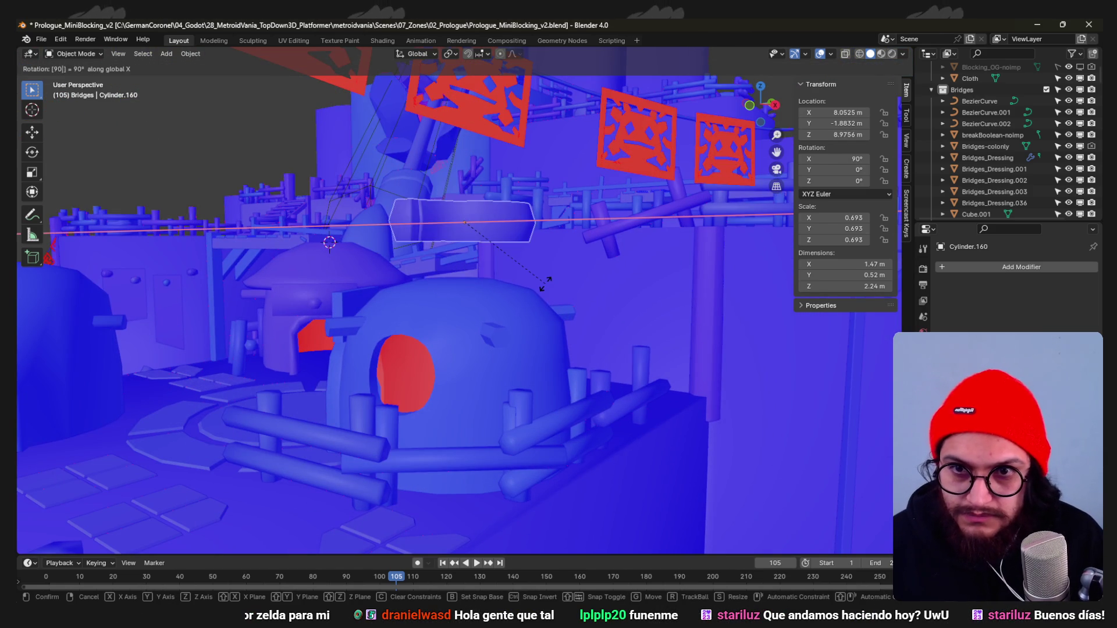
{"action": "key", "text": "BackSpace"}
{"action": "key", "text": "BackSpace"}
{"action": "type", "text": "180"}
{"action": "key", "text": "Return"}
{"action": "mouse_move", "coordinate": [545, 281]}
{"action": "middle_mouse_down"}
{"action": "mouse_move", "coordinate": [518, 260]}
{"action": "mouse_move", "coordinate": [551, 259]}
{"action": "middle_mouse_up"}
{"action": "scroll", "coordinate": [518, 260], "scroll_direction": "up", "scroll_amount": 3}
{"action": "key", "text": "r"}
{"action": "key", "text": "z"}
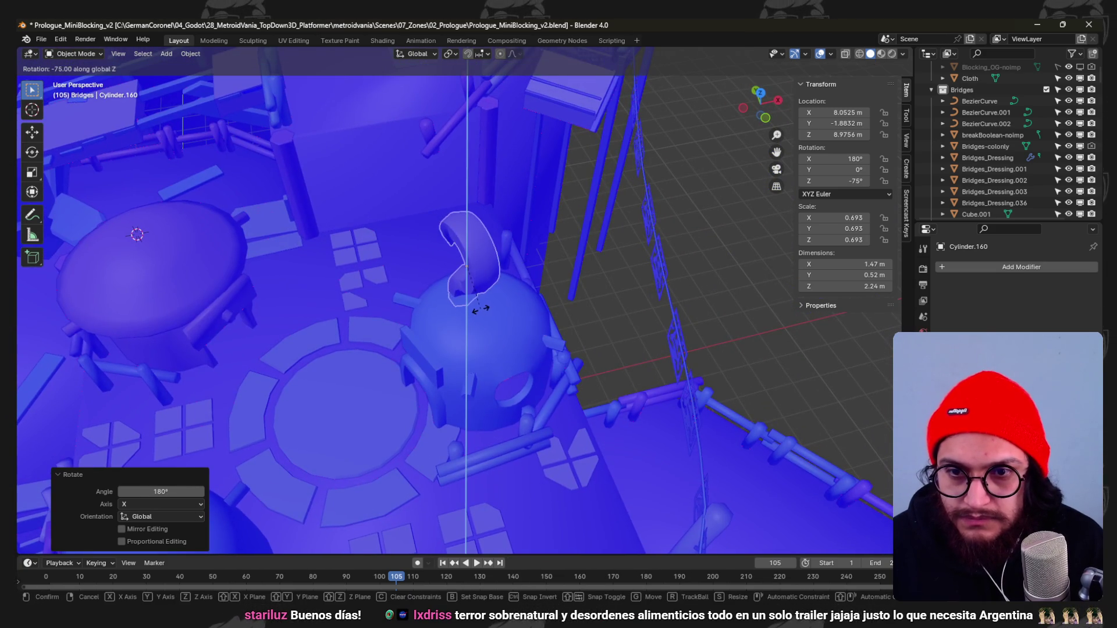
{"action": "left_click", "coordinate": [481, 309]}
Move the hook onto the top of the domed hut and begin adjusting its rotation.
{"action": "middle_click_drag", "start_coordinate": [482, 309], "coordinate": [481, 321]}
{"action": "key", "text": "r"}
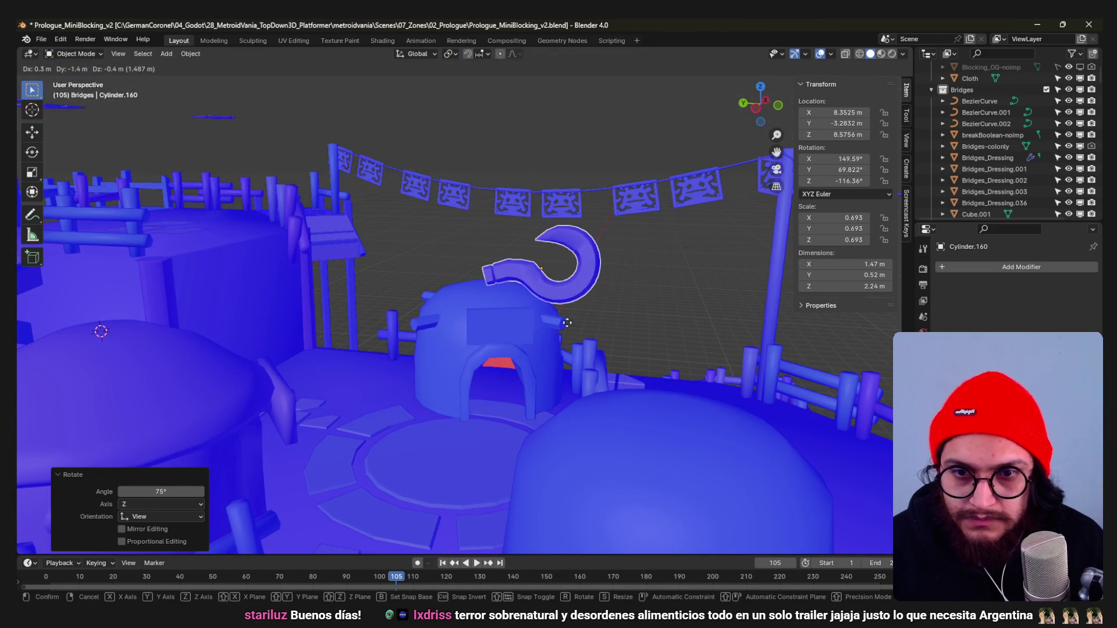
{"action": "left_click", "coordinate": [567, 323]}
{"action": "middle_click_drag", "start_coordinate": [566, 323], "coordinate": [610, 272]}
{"action": "key", "text": "r"}
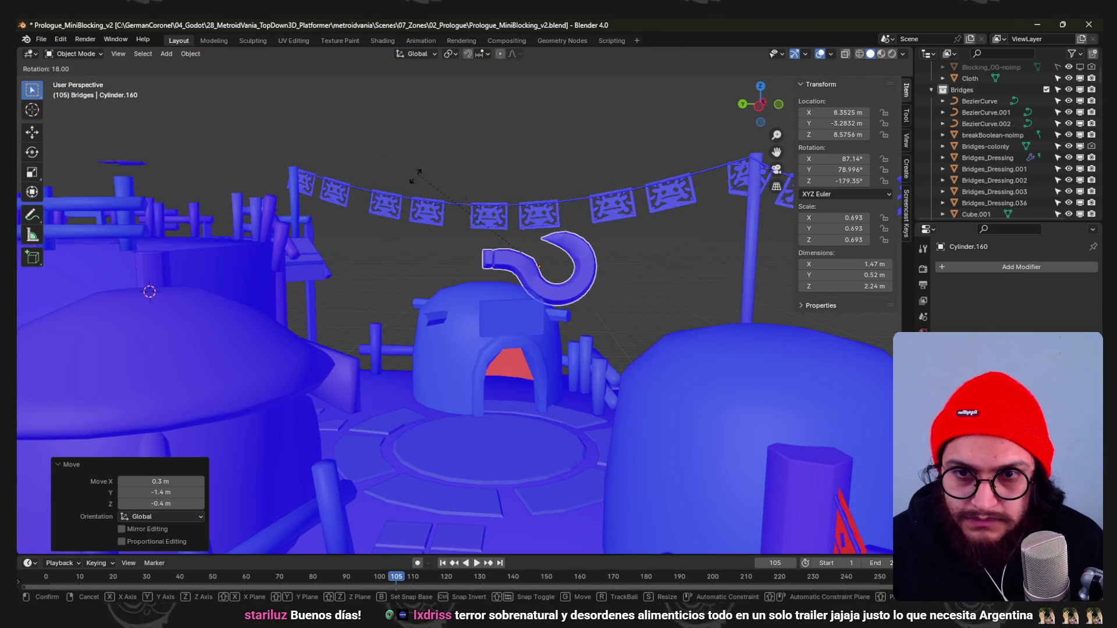
Refine the hook's rotation and nudge it down into position on the hut.
{"action": "left_click", "coordinate": [301, 232]}
{"action": "mouse_move", "coordinate": [302, 231]}
{"action": "middle_mouse_down"}
{"action": "mouse_move", "coordinate": [626, 322]}
{"action": "mouse_move", "coordinate": [583, 373]}
{"action": "mouse_move", "coordinate": [576, 367]}
{"action": "middle_mouse_up"}
{"action": "left_click", "coordinate": [635, 335]}
{"action": "key", "text": "r"}
{"action": "left_click", "coordinate": [576, 321]}
{"action": "mouse_move", "coordinate": [500, 345]}
{"action": "middle_mouse_down"}
{"action": "mouse_move", "coordinate": [572, 295]}
{"action": "mouse_move", "coordinate": [541, 333]}
{"action": "middle_mouse_up"}
{"action": "key", "text": "g"}
{"action": "left_click", "coordinate": [499, 392]}
Turn the hook about 26 degrees around vertical, tilt it to the view and reseat it on the hut.
{"action": "mouse_move", "coordinate": [498, 391]}
{"action": "middle_mouse_down"}
{"action": "mouse_move", "coordinate": [462, 358]}
{"action": "mouse_move", "coordinate": [472, 327]}
{"action": "mouse_move", "coordinate": [513, 310]}
{"action": "mouse_move", "coordinate": [503, 347]}
{"action": "mouse_move", "coordinate": [515, 369]}
{"action": "mouse_move", "coordinate": [526, 278]}
{"action": "middle_mouse_up"}
{"action": "key", "text": "r"}
{"action": "key", "text": "z"}
{"action": "left_click", "coordinate": [473, 326]}
{"action": "key", "text": "r"}
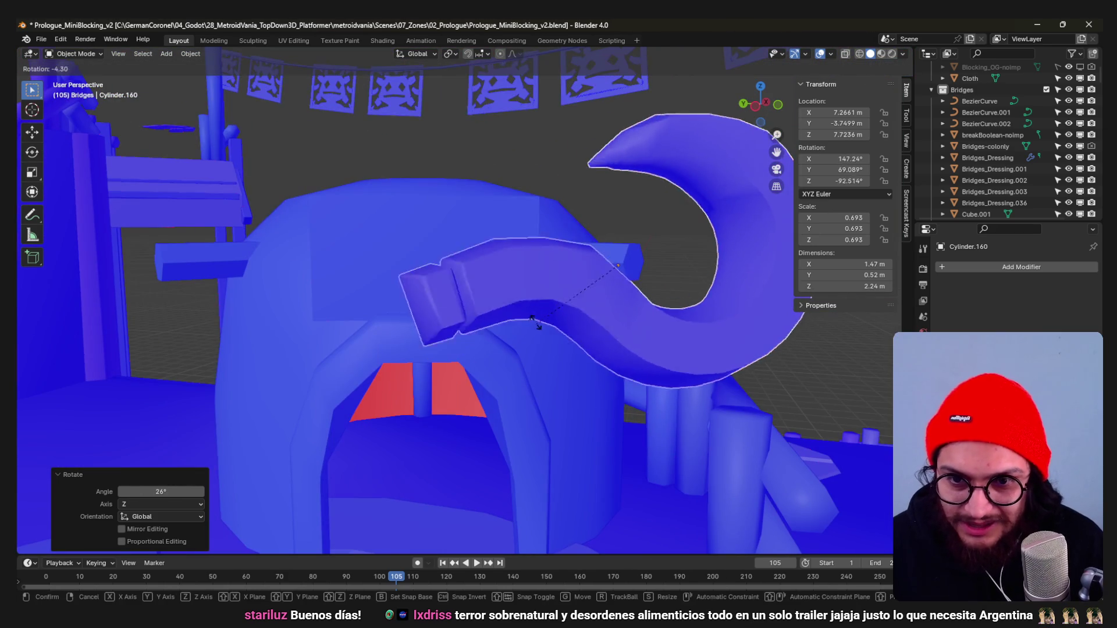
{"action": "left_click", "coordinate": [515, 366]}
{"action": "key", "text": "g"}
{"action": "left_click", "coordinate": [520, 393]}
{"action": "mouse_move", "coordinate": [519, 393]}
{"action": "middle_mouse_down"}
{"action": "mouse_move", "coordinate": [518, 353]}
{"action": "mouse_move", "coordinate": [502, 389]}
{"action": "mouse_move", "coordinate": [498, 350]}
{"action": "middle_mouse_up"}
Duplicate the hook from top view, turn the copy 180 degrees and set it opposite the first.
{"action": "key", "text": "KP_7"}
{"action": "key", "text": "shift+d"}
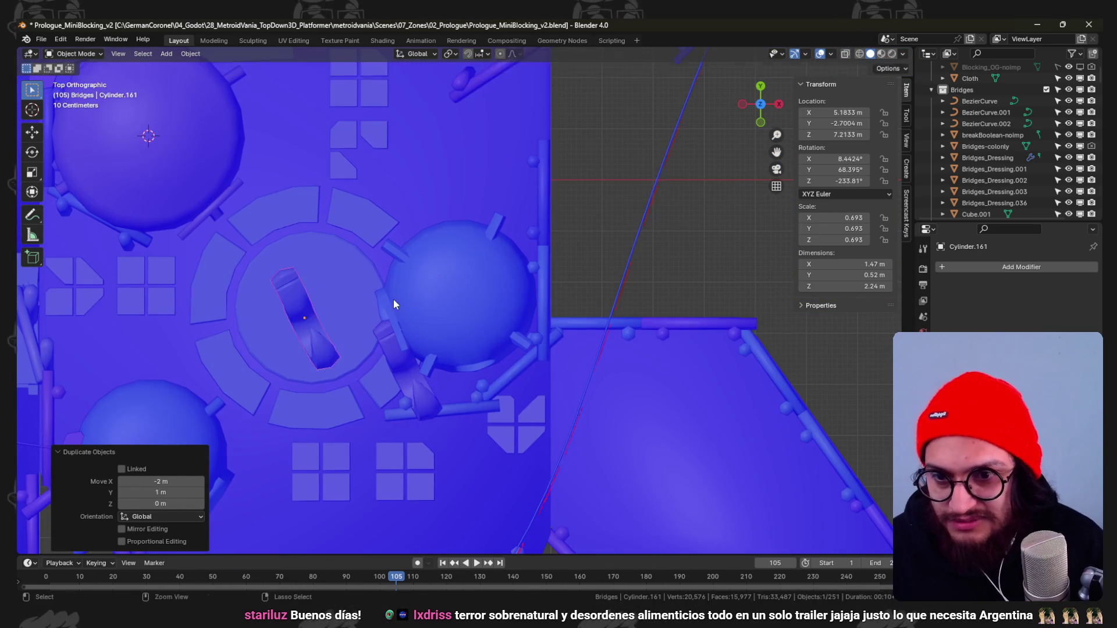
{"action": "left_click", "coordinate": [394, 300]}
{"action": "key", "text": "r"}
{"action": "left_click", "coordinate": [274, 328]}
{"action": "key", "text": "g"}
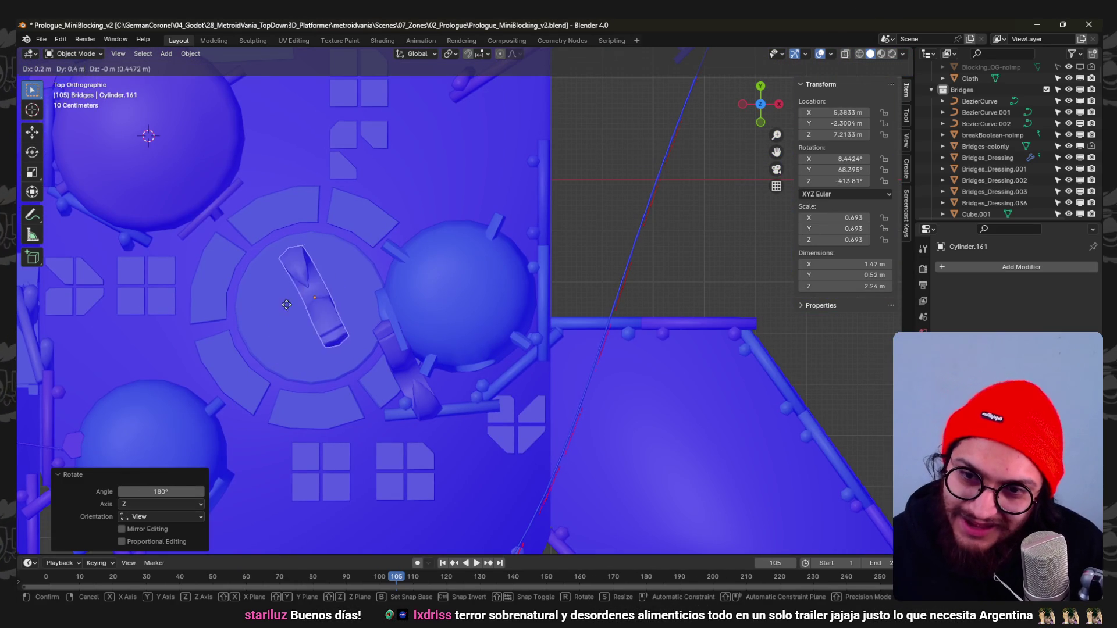
{"action": "left_click", "coordinate": [742, 117]}
Select both hooks together and lower them slightly onto the dome.
{"action": "mouse_move", "coordinate": [690, 191]}
{"action": "middle_mouse_down"}
{"action": "mouse_move", "coordinate": [601, 220]}
{"action": "mouse_move", "coordinate": [585, 242]}
{"action": "mouse_move", "coordinate": [642, 252]}
{"action": "mouse_move", "coordinate": [521, 352]}
{"action": "mouse_move", "coordinate": [475, 277]}
{"action": "mouse_move", "coordinate": [510, 235]}
{"action": "mouse_move", "coordinate": [511, 254]}
{"action": "middle_mouse_up"}
{"action": "left_click", "coordinate": [509, 236], "text": "shift"}
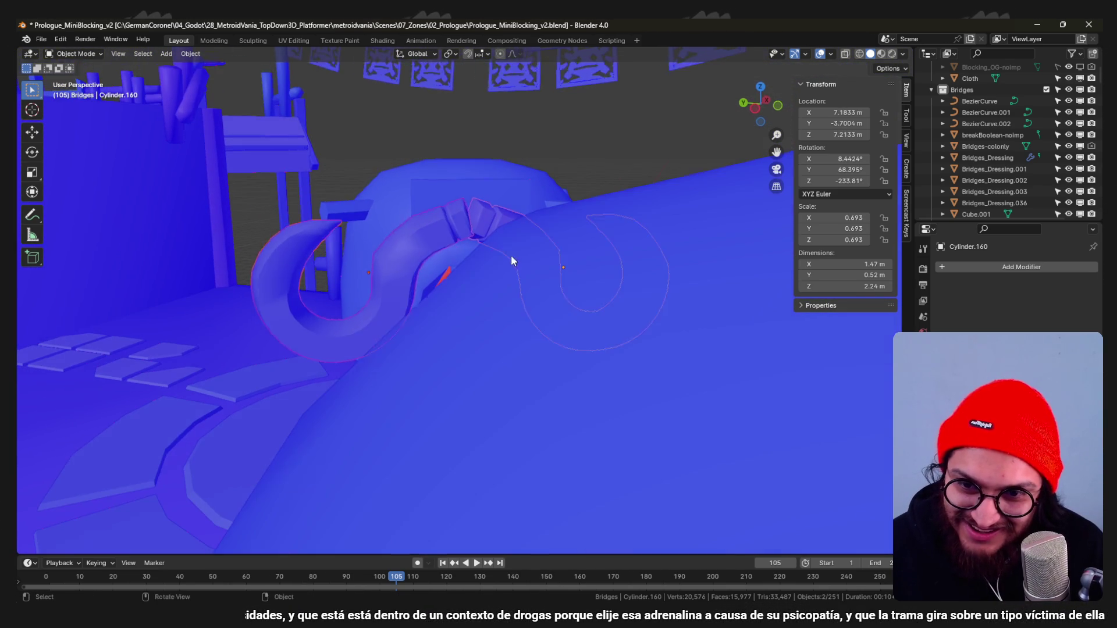
{"action": "left_click", "coordinate": [519, 329]}
{"action": "mouse_move", "coordinate": [519, 329]}
{"action": "middle_mouse_down"}
{"action": "mouse_move", "coordinate": [527, 288]}
{"action": "mouse_move", "coordinate": [484, 310]}
{"action": "middle_mouse_up"}
Set the hooks' height, then box-select the arch-top vertices in wireframe with proportional editing on.
{"action": "key", "text": "g"}
{"action": "key", "text": "z"}
{"action": "left_click", "coordinate": [483, 331]}
{"action": "key", "text": "Tab"}
{"action": "key", "text": "shift+z"}
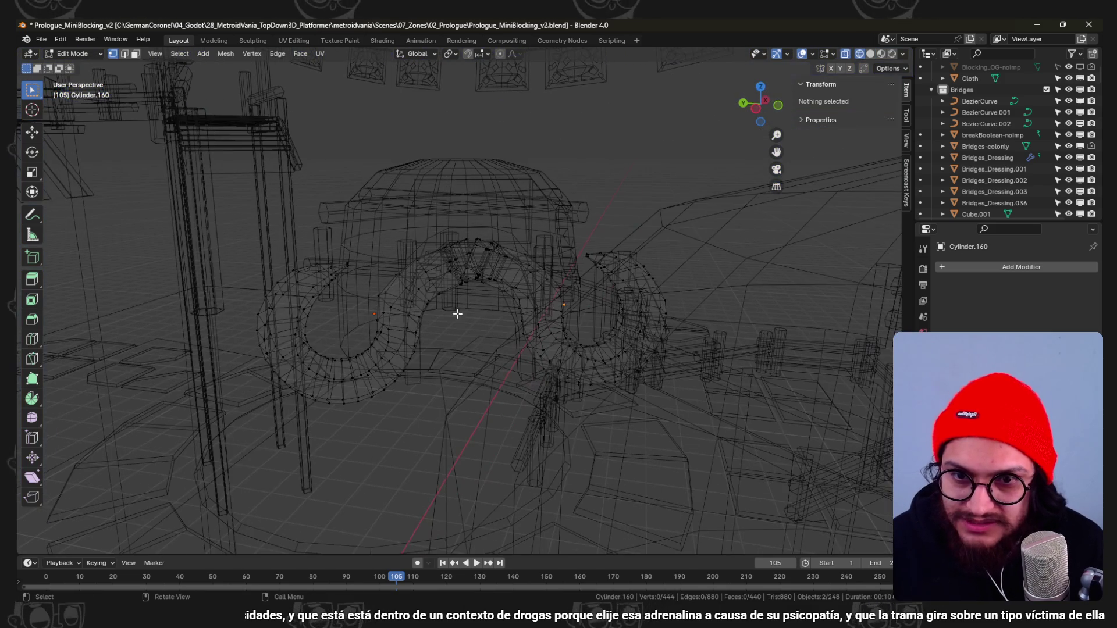
{"action": "left_click_drag", "start_coordinate": [562, 322], "coordinate": [370, 188]}
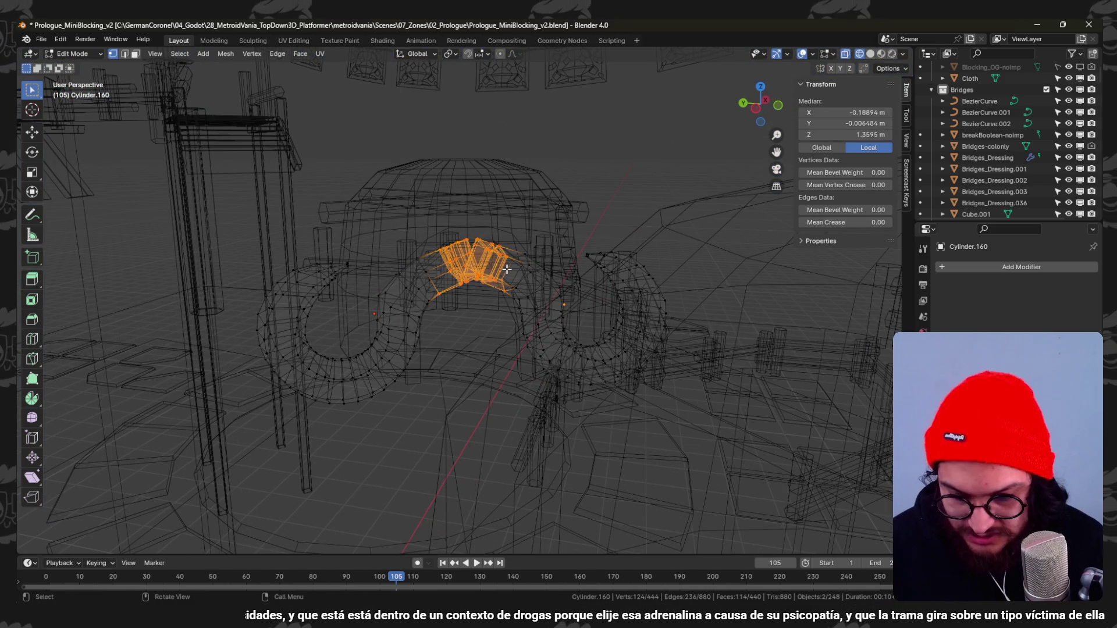
{"action": "key", "text": "o"}
{"action": "key", "text": "shift+z"}
Raise the arch top smoothly along Z, save the blockout and switch to the Godot project.
{"action": "key", "text": "g"}
{"action": "key", "text": "z"}
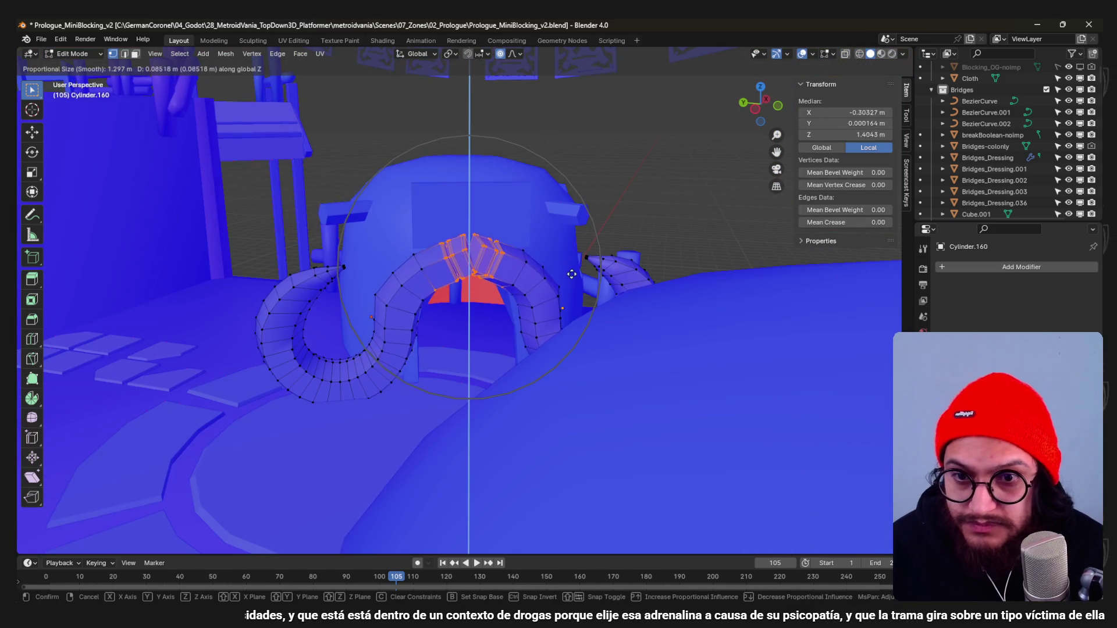
{"action": "left_click", "coordinate": [565, 253]}
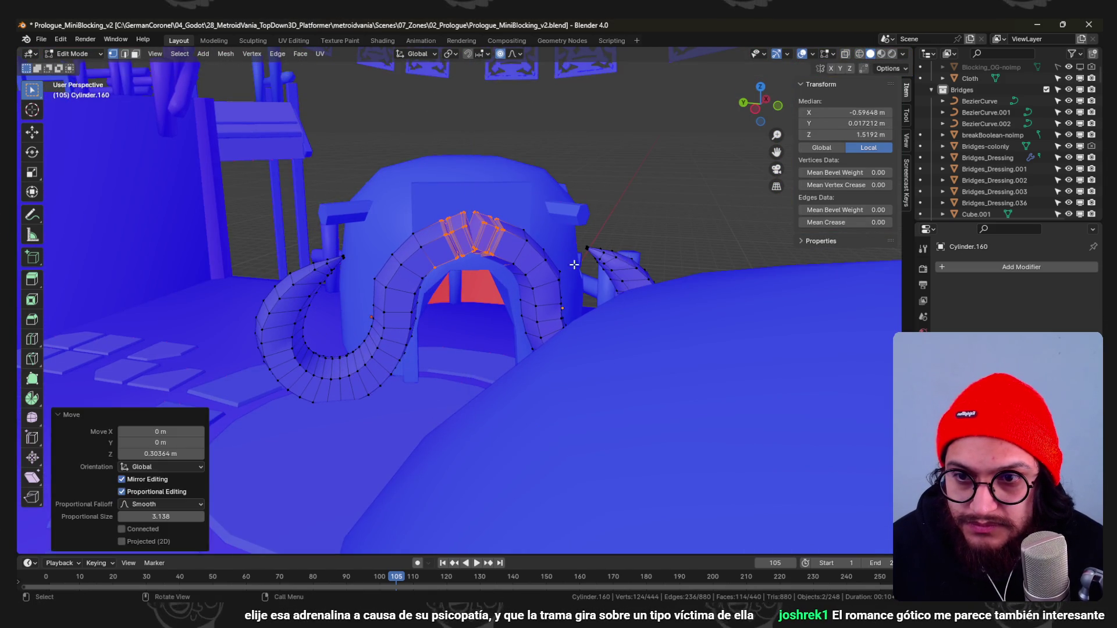
{"action": "key", "text": "Tab"}
{"action": "scroll", "coordinate": [566, 253], "scroll_direction": "down", "scroll_amount": 5}
{"action": "mouse_move", "coordinate": [401, 317]}
{"action": "middle_mouse_down"}
{"action": "mouse_move", "coordinate": [429, 291]}
{"action": "mouse_move", "coordinate": [437, 323]}
{"action": "middle_mouse_up"}
{"action": "scroll", "coordinate": [438, 323], "scroll_direction": "up", "scroll_amount": 3}
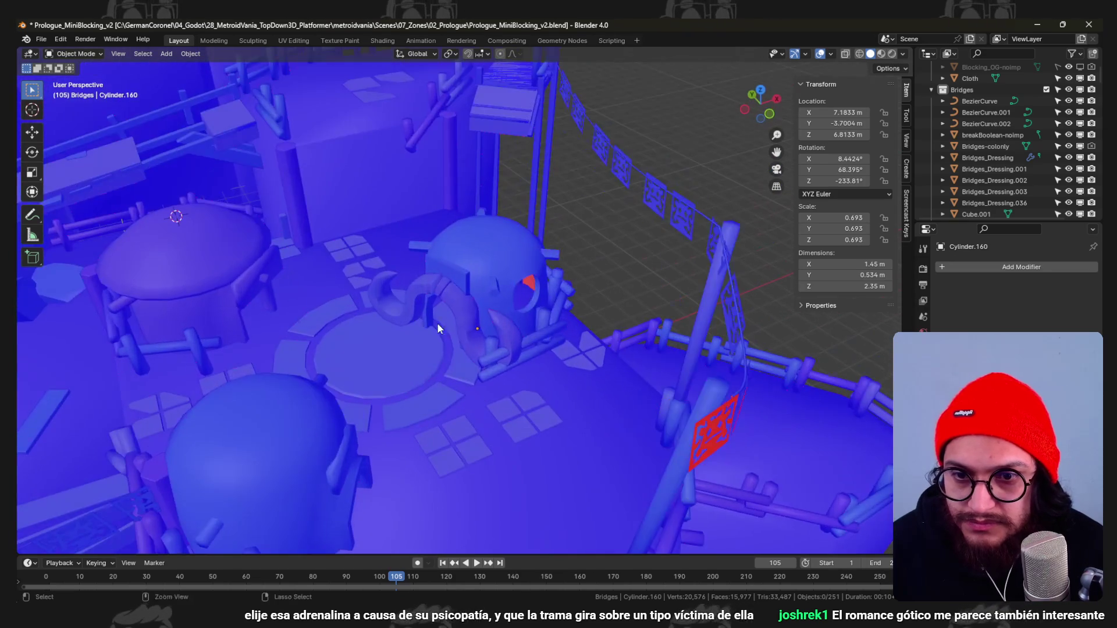
{"action": "key", "text": "ctrl+s"}
{"action": "middle_click_drag", "start_coordinate": [537, 319], "coordinate": [572, 318]}
{"action": "key", "text": "alt+Tab"}
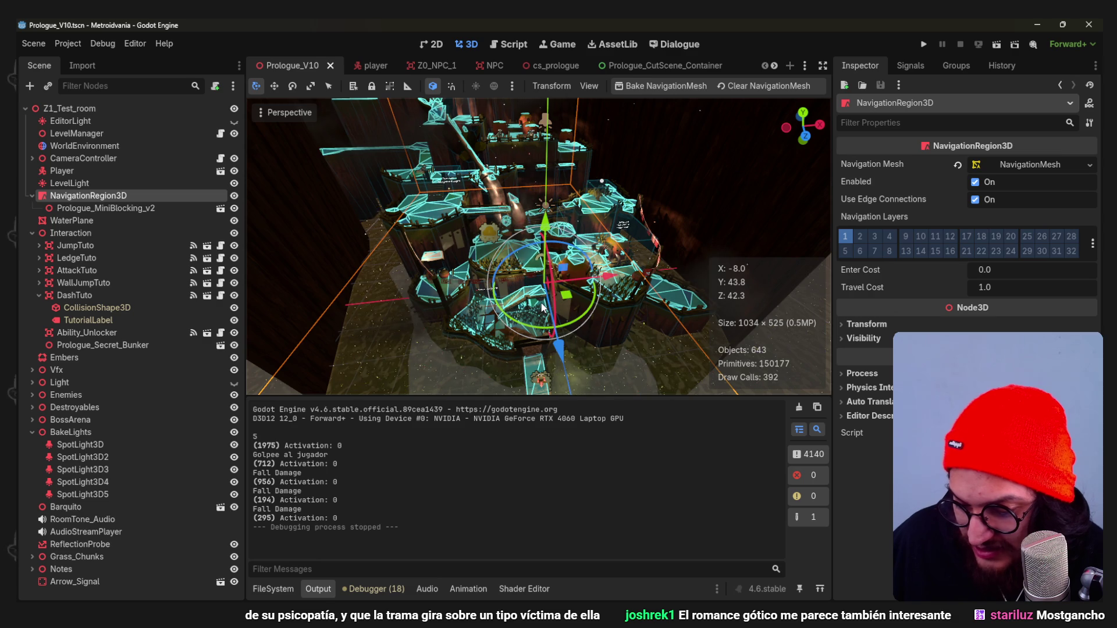
Run the Godot project to play-test the level, then stop the game with F8.
{"action": "left_click", "coordinate": [924, 44]}
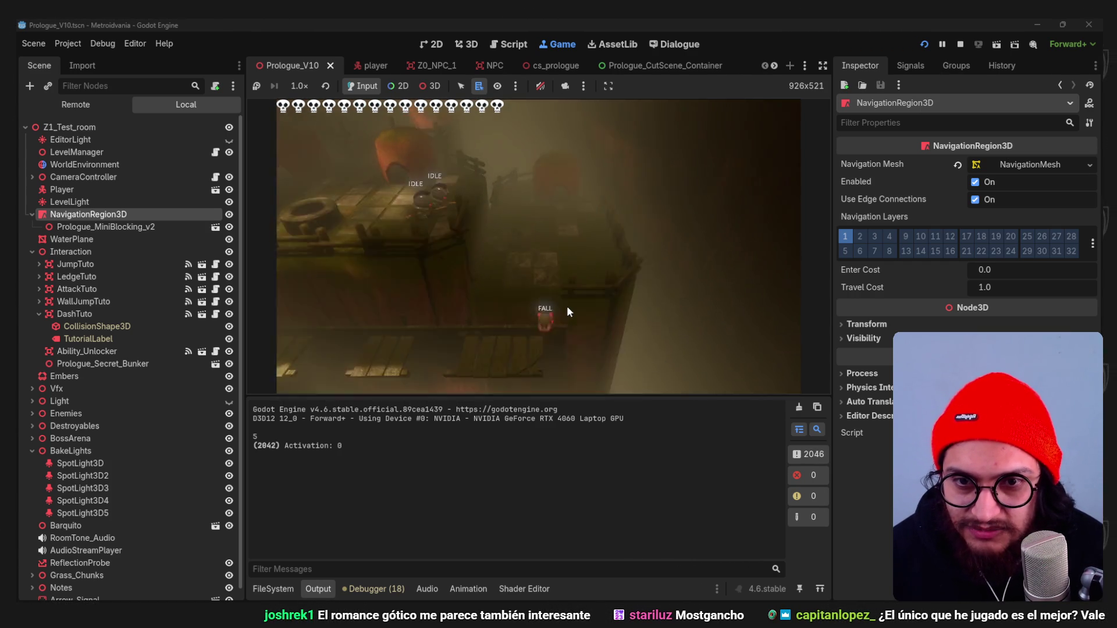
{"action": "key", "text": "F8"}
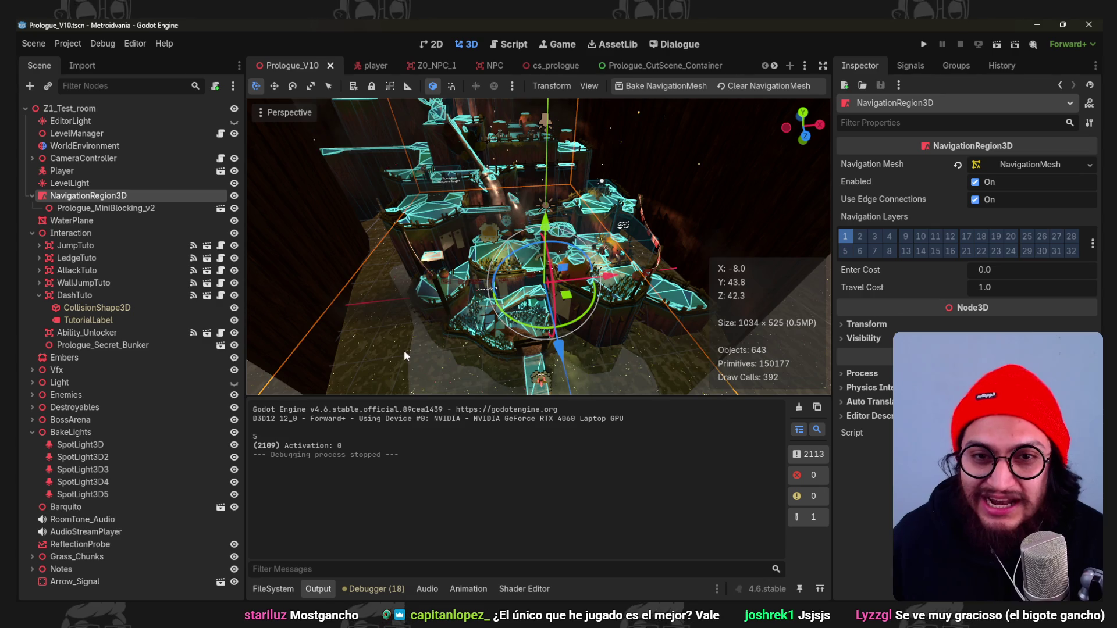
{"action": "scroll", "coordinate": [715, 107], "scroll_direction": "down", "scroll_amount": 3}
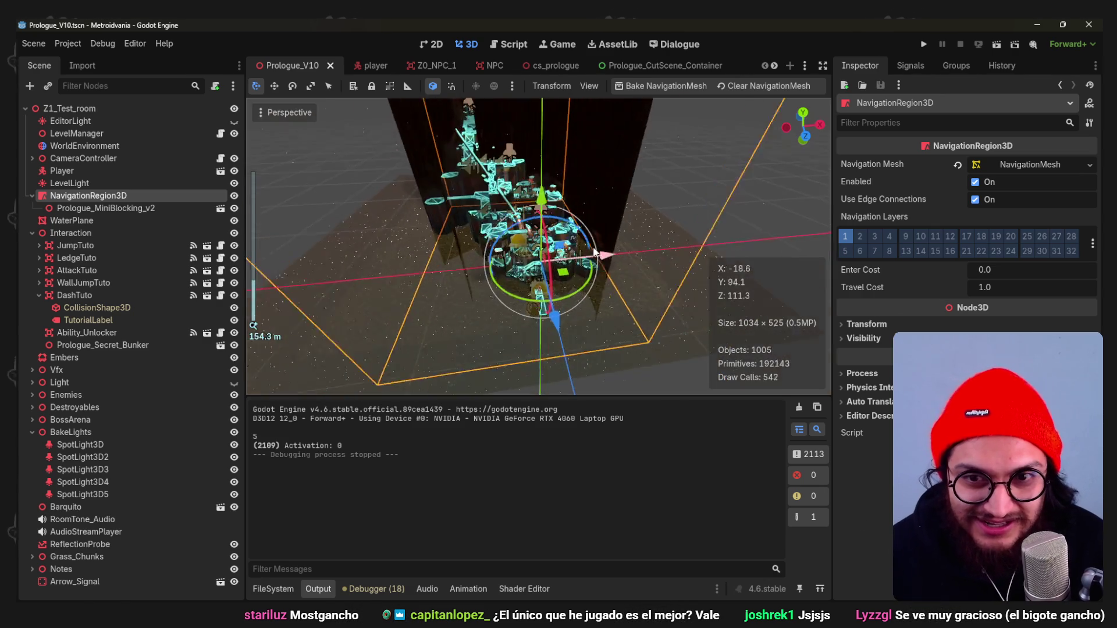
{"action": "scroll", "coordinate": [553, 183], "scroll_direction": "up", "scroll_amount": 3}
{"action": "scroll", "coordinate": [553, 183], "scroll_direction": "up", "scroll_amount": 2}
{"action": "scroll", "coordinate": [553, 182], "scroll_direction": "up", "scroll_amount": 2}
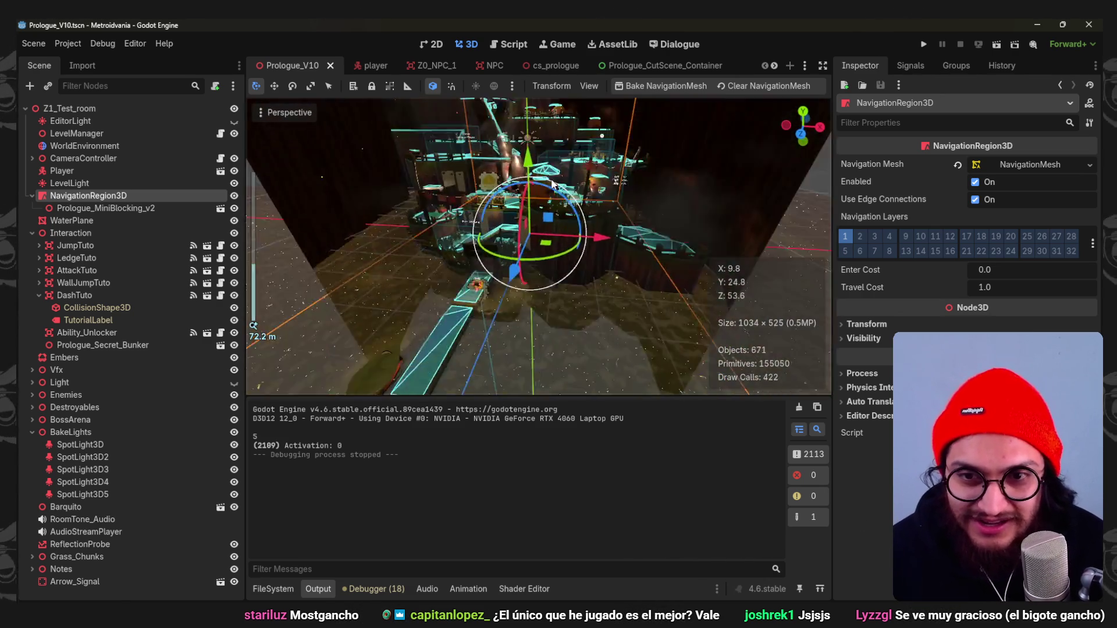
{"action": "middle_click_drag", "start_coordinate": [553, 183], "coordinate": [489, 349]}
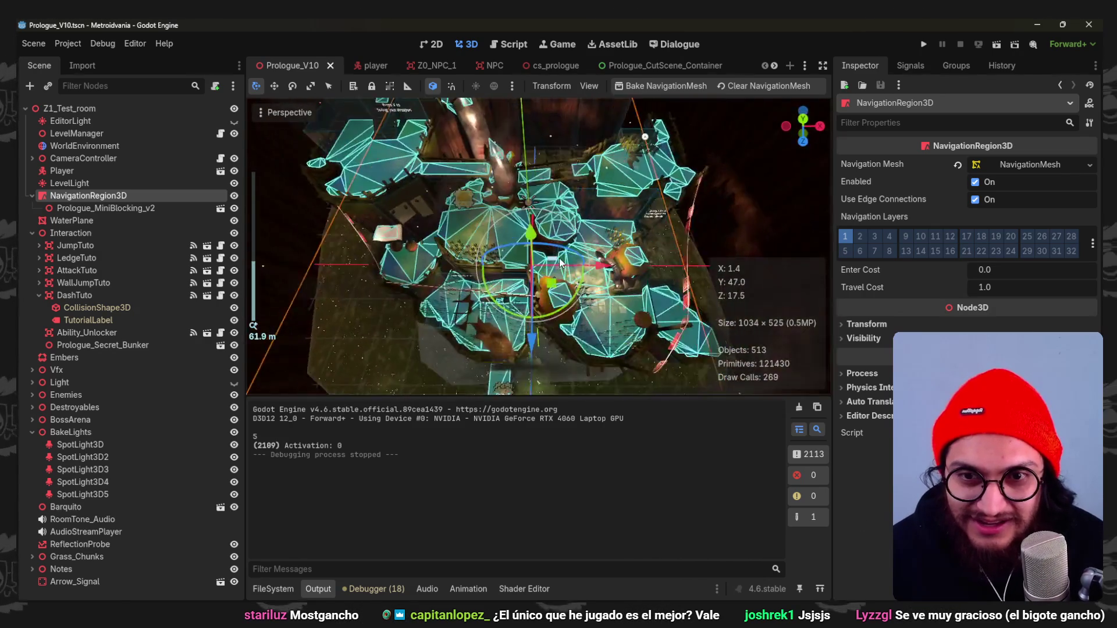
{"action": "scroll", "coordinate": [489, 349], "scroll_direction": "down", "scroll_amount": 2}
{"action": "scroll", "coordinate": [489, 349], "scroll_direction": "up", "scroll_amount": 2}
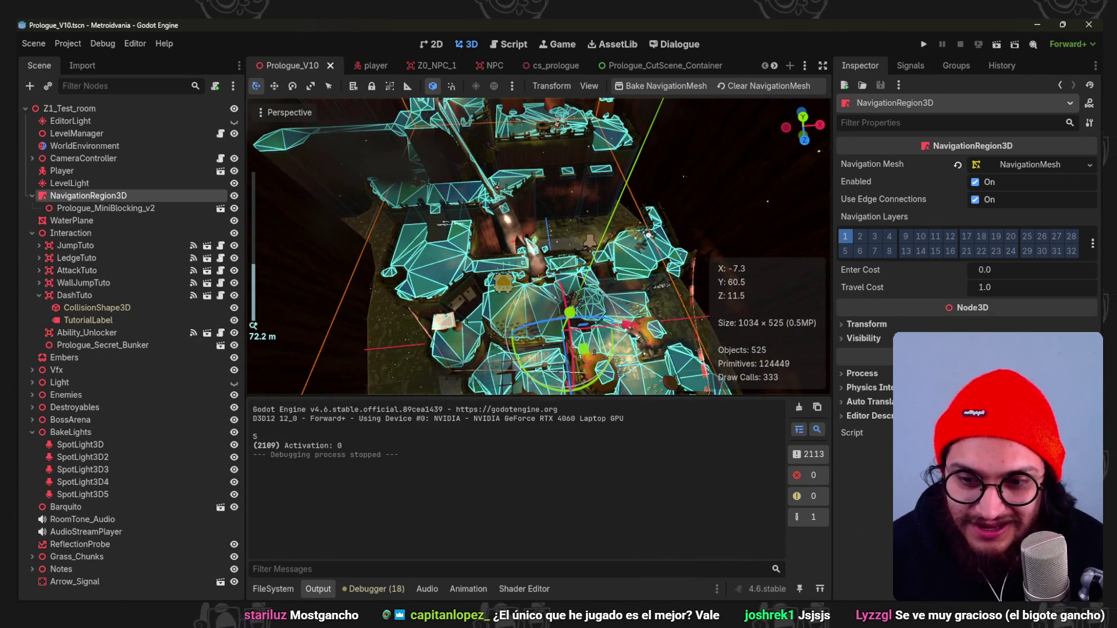
{"action": "left_click", "coordinate": [342, 591]}
{"action": "left_click", "coordinate": [357, 591]}
{"action": "scroll", "coordinate": [650, 262], "scroll_direction": "down", "scroll_amount": 3}
{"action": "middle_click_drag", "start_coordinate": [628, 199], "coordinate": [623, 277]}
{"action": "scroll", "coordinate": [602, 263], "scroll_direction": "down", "scroll_amount": 2}
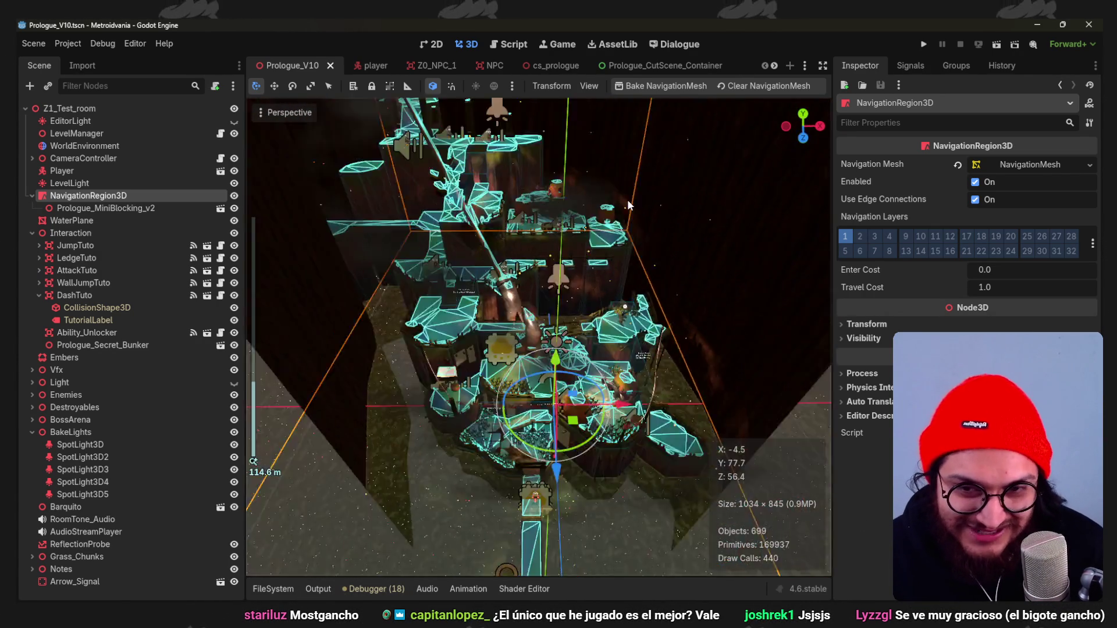
{"action": "scroll", "coordinate": [602, 258], "scroll_direction": "up", "scroll_amount": 3}
{"action": "scroll", "coordinate": [586, 214], "scroll_direction": "up", "scroll_amount": 2}
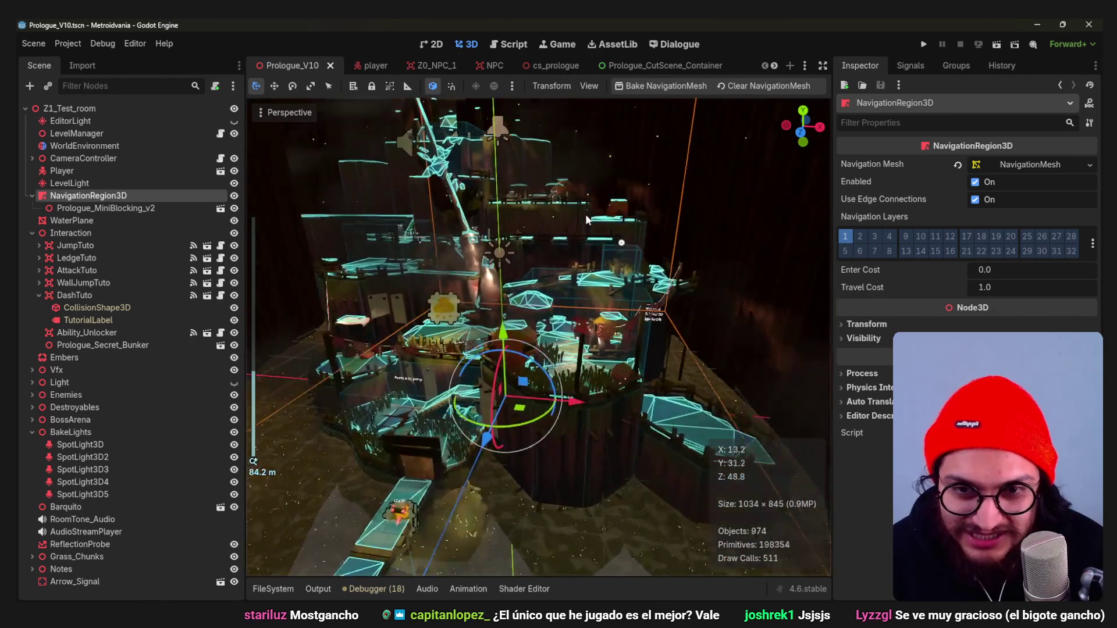
{"action": "scroll", "coordinate": [610, 337], "scroll_direction": "up", "scroll_amount": 3}
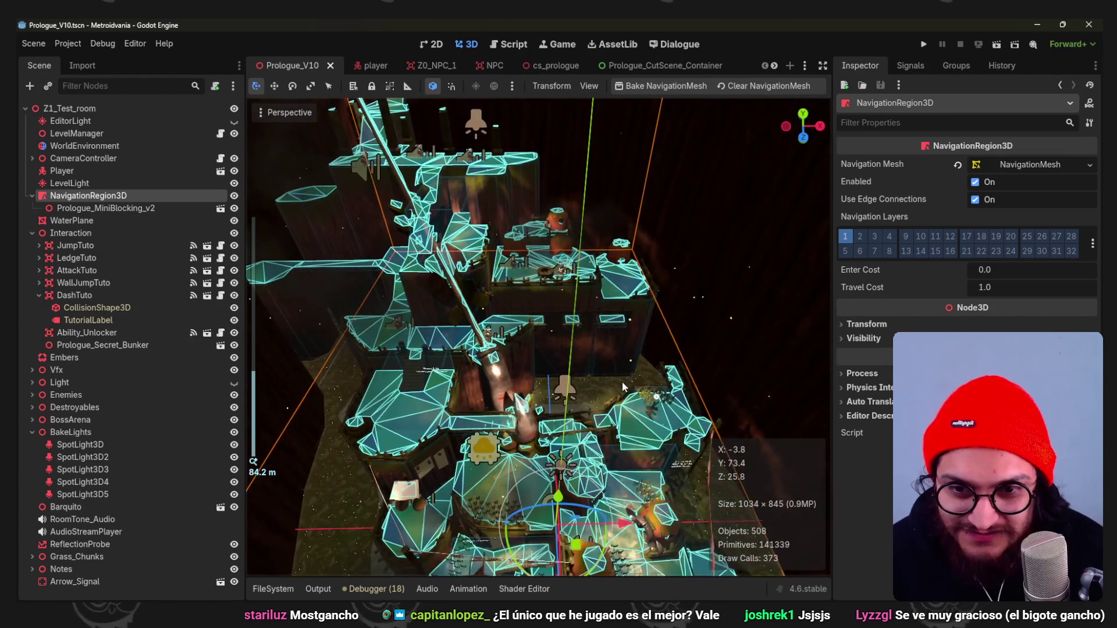
{"action": "mouse_move", "coordinate": [622, 382]}
{"action": "middle_mouse_down"}
{"action": "mouse_move", "coordinate": [698, 395]}
{"action": "mouse_move", "coordinate": [638, 280]}
{"action": "middle_mouse_up"}
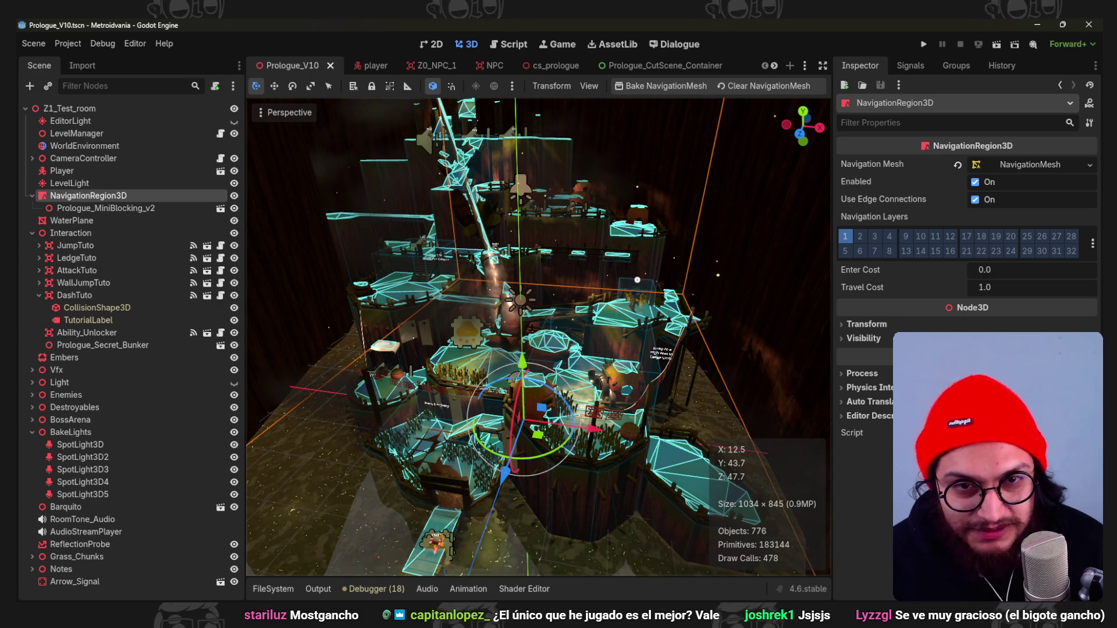
{"action": "key", "text": "alt+Tab"}
{"action": "mouse_move", "coordinate": [791, 542]}
{"action": "middle_mouse_down"}
{"action": "mouse_move", "coordinate": [586, 366]}
{"action": "mouse_move", "coordinate": [416, 314]}
{"action": "mouse_move", "coordinate": [574, 362]}
{"action": "middle_mouse_up"}
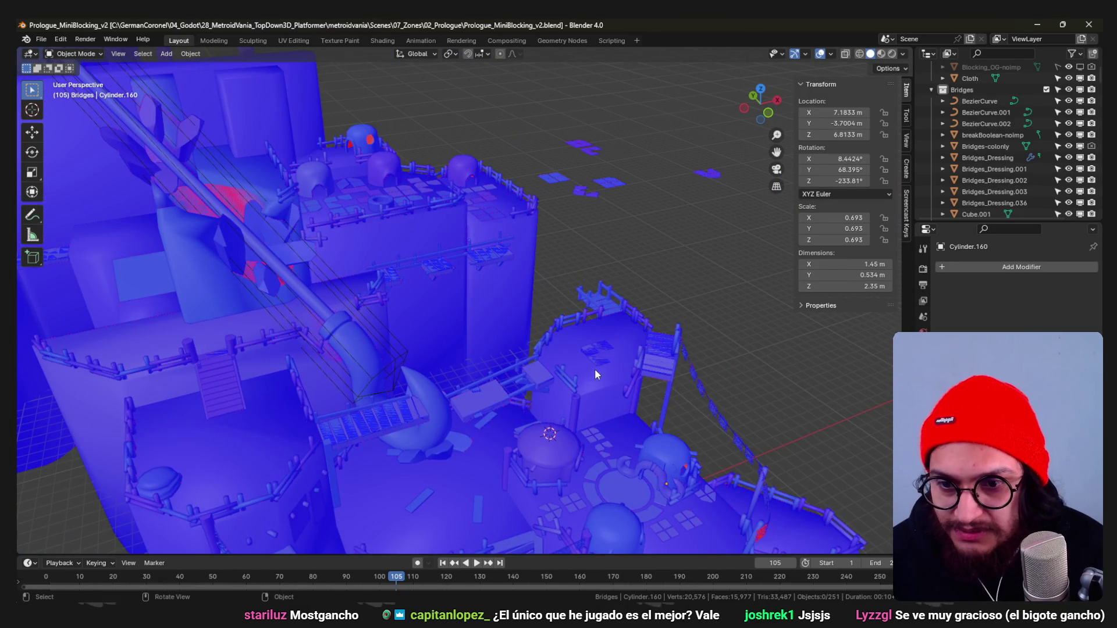
{"action": "scroll", "coordinate": [594, 374], "scroll_direction": "up", "scroll_amount": 3}
{"action": "scroll", "coordinate": [542, 293], "scroll_direction": "up", "scroll_amount": 3}
From top view, rotate the bridge piece beside the dome by 10 degrees.
{"action": "mouse_move", "coordinate": [542, 294]}
{"action": "middle_mouse_down"}
{"action": "mouse_move", "coordinate": [617, 306]}
{"action": "mouse_move", "coordinate": [578, 320]}
{"action": "middle_mouse_up"}
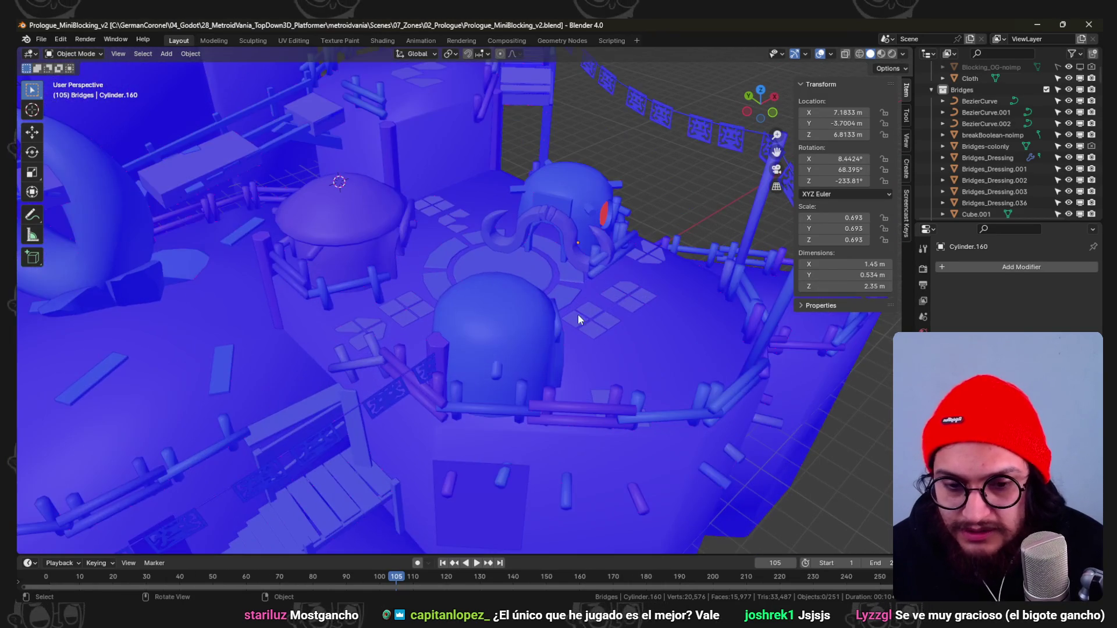
{"action": "mouse_move", "coordinate": [539, 284]}
{"action": "middle_mouse_down"}
{"action": "mouse_move", "coordinate": [487, 260]}
{"action": "mouse_move", "coordinate": [476, 335]}
{"action": "mouse_move", "coordinate": [555, 358]}
{"action": "mouse_move", "coordinate": [519, 365]}
{"action": "mouse_move", "coordinate": [547, 432]}
{"action": "mouse_move", "coordinate": [459, 357]}
{"action": "middle_mouse_up"}
{"action": "key", "text": "KP_7"}
{"action": "scroll", "coordinate": [539, 352], "scroll_direction": "up", "scroll_amount": 4}
{"action": "scroll", "coordinate": [540, 353], "scroll_direction": "up", "scroll_amount": 3}
{"action": "key", "text": "r"}
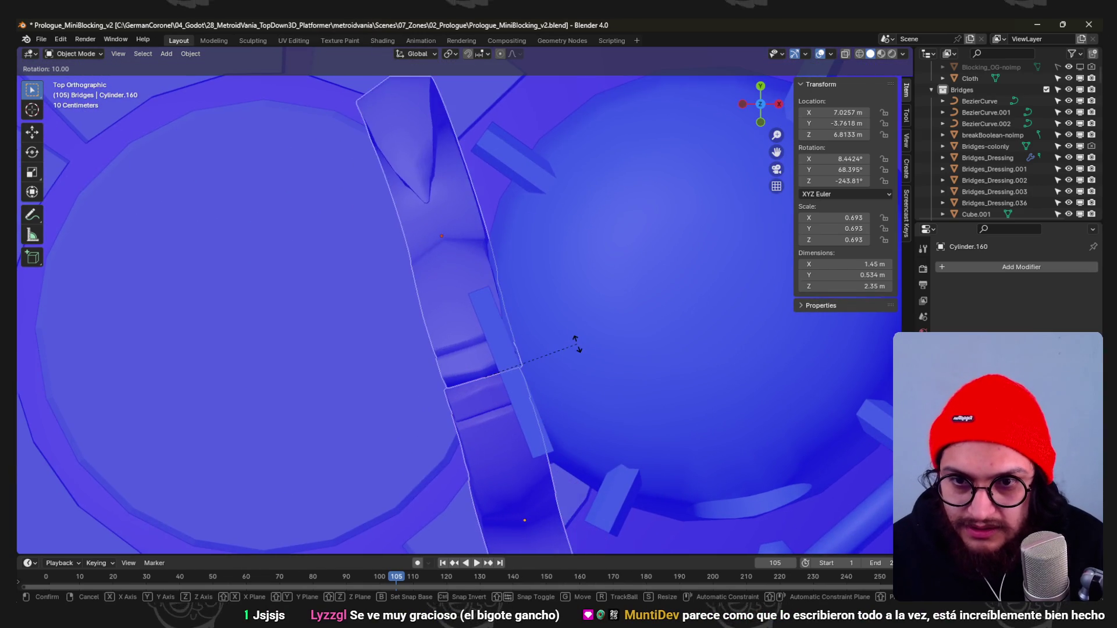
{"action": "key", "text": "Return"}
{"action": "mouse_move", "coordinate": [574, 337]}
{"action": "middle_mouse_down"}
{"action": "mouse_move", "coordinate": [597, 262]}
{"action": "mouse_move", "coordinate": [511, 349]}
{"action": "mouse_move", "coordinate": [595, 311]}
{"action": "mouse_move", "coordinate": [491, 322]}
{"action": "mouse_move", "coordinate": [560, 340]}
{"action": "mouse_move", "coordinate": [489, 340]}
{"action": "mouse_move", "coordinate": [579, 335]}
{"action": "mouse_move", "coordinate": [564, 328]}
{"action": "mouse_move", "coordinate": [573, 319]}
{"action": "middle_mouse_up"}
Start a Y-axis move, then select the domed hut and open its mesh with the small panel picked.
{"action": "key", "text": "g"}
{"action": "key", "text": "y"}
{"action": "left_click", "coordinate": [562, 333]}
{"action": "left_click", "coordinate": [490, 340]}
{"action": "key", "text": "Tab"}
{"action": "left_click", "coordinate": [563, 327]}
Select the whole small panel and move it along Z then Y toward the hut front.
{"action": "key", "text": "ctrl+l"}
{"action": "scroll", "coordinate": [548, 320], "scroll_direction": "up", "scroll_amount": 2}
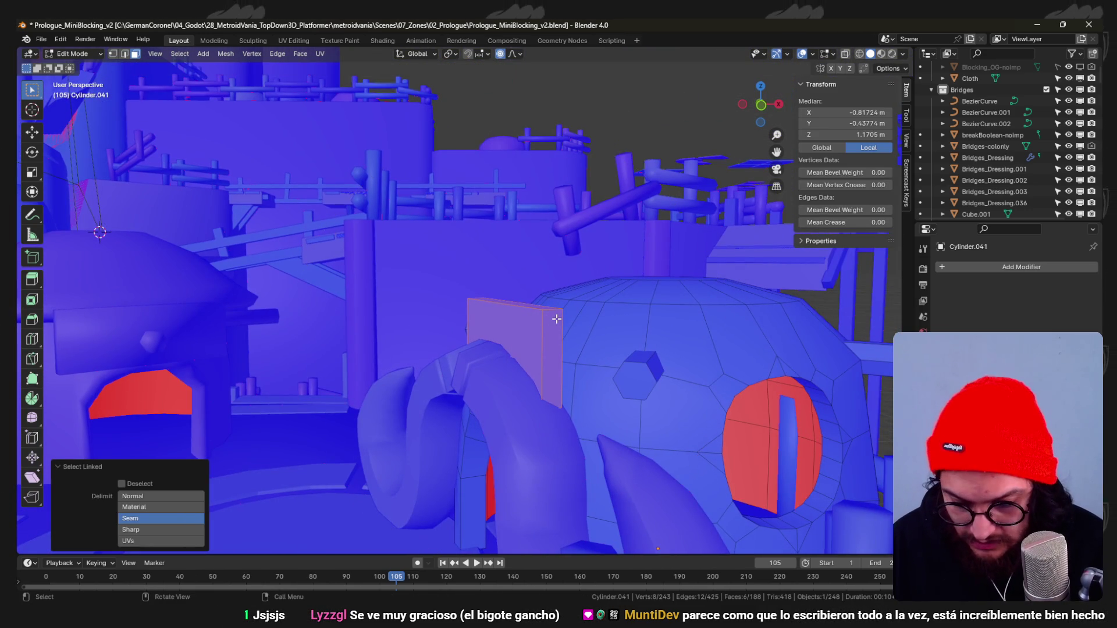
{"action": "key", "text": "g"}
{"action": "key", "text": "z"}
{"action": "left_click", "coordinate": [570, 208]}
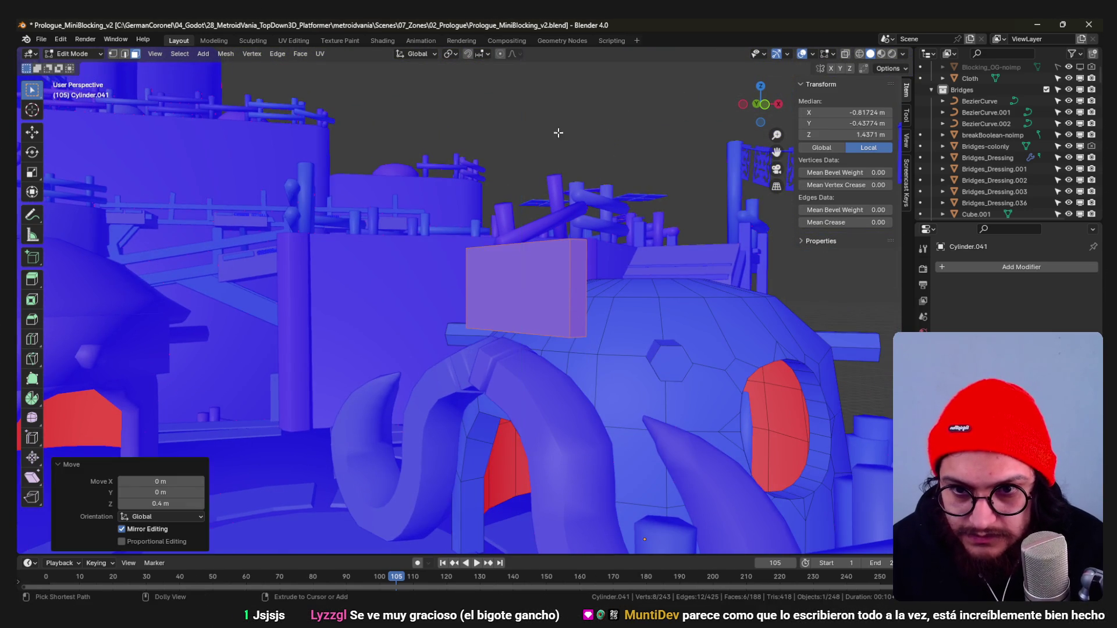
{"action": "middle_click_drag", "start_coordinate": [569, 208], "coordinate": [513, 314]}
{"action": "key", "text": "g"}
{"action": "key", "text": "y"}
{"action": "left_click", "coordinate": [394, 346]}
Reposition the panel freely and slide it along X against the dome's front.
{"action": "mouse_move", "coordinate": [394, 345]}
{"action": "middle_mouse_down"}
{"action": "mouse_move", "coordinate": [558, 321]}
{"action": "mouse_move", "coordinate": [576, 358]}
{"action": "middle_mouse_up"}
{"action": "key", "text": "g"}
{"action": "left_click", "coordinate": [626, 396]}
{"action": "mouse_move", "coordinate": [625, 396]}
{"action": "middle_mouse_down"}
{"action": "mouse_move", "coordinate": [491, 305]}
{"action": "mouse_move", "coordinate": [492, 324]}
{"action": "mouse_move", "coordinate": [541, 385]}
{"action": "middle_mouse_up"}
{"action": "key", "text": "g"}
{"action": "key", "text": "x"}
{"action": "left_click", "coordinate": [536, 377]}
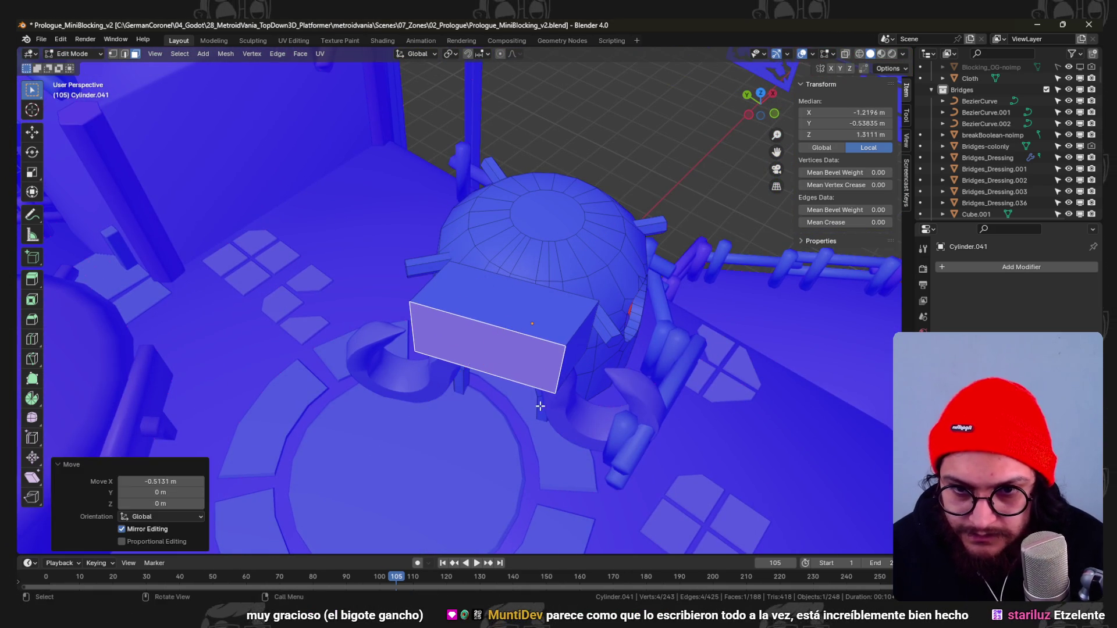
{"action": "middle_click_drag", "start_coordinate": [575, 337], "coordinate": [487, 300]}
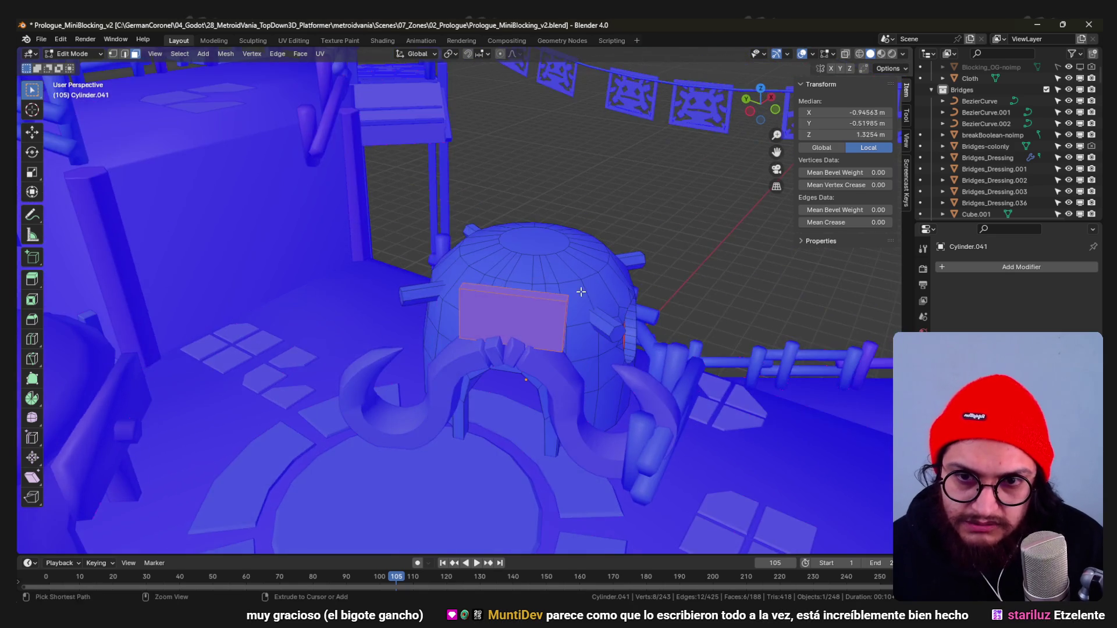
Seat the panel on the dome front from top view, rotate it to the curve and set its height.
{"action": "key", "text": "g"}
{"action": "key", "text": "y"}
{"action": "key", "text": "y"}
{"action": "key", "text": "y"}
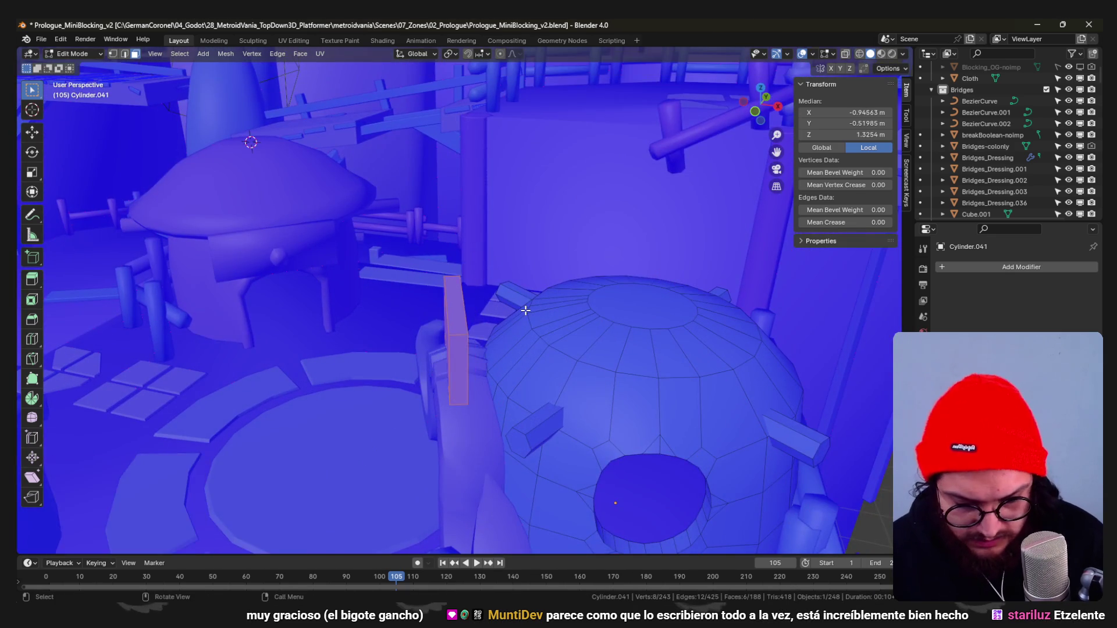
{"action": "key", "text": "KP_7"}
{"action": "left_click", "coordinate": [707, 226]}
{"action": "key", "text": "r"}
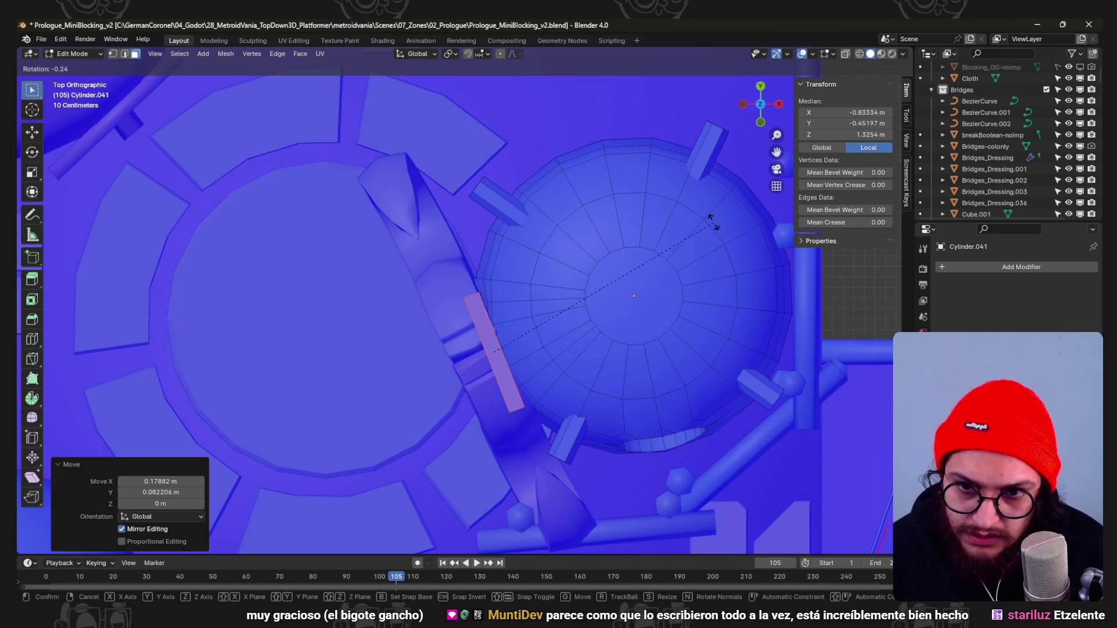
{"action": "left_click", "coordinate": [686, 249]}
{"action": "mouse_move", "coordinate": [686, 250]}
{"action": "middle_mouse_down"}
{"action": "mouse_move", "coordinate": [653, 288]}
{"action": "mouse_move", "coordinate": [631, 389]}
{"action": "mouse_move", "coordinate": [588, 337]}
{"action": "middle_mouse_up"}
{"action": "key", "text": "g"}
{"action": "key", "text": "z"}
{"action": "left_click", "coordinate": [666, 323]}
{"action": "scroll", "coordinate": [631, 390], "scroll_direction": "up", "scroll_amount": 3}
Turn the panel about -6.43 degrees around Z and leave mesh editing.
{"action": "key", "text": "g"}
{"action": "key", "text": "y"}
{"action": "key", "text": "Escape"}
{"action": "key", "text": "r"}
{"action": "key", "text": "z"}
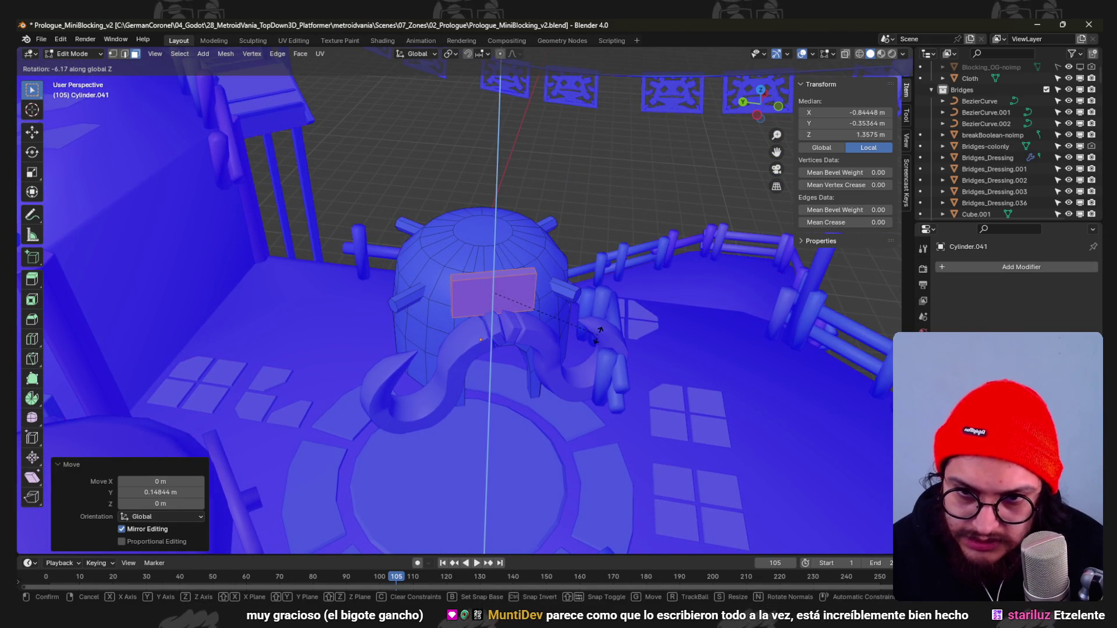
{"action": "left_click", "coordinate": [365, 552]}
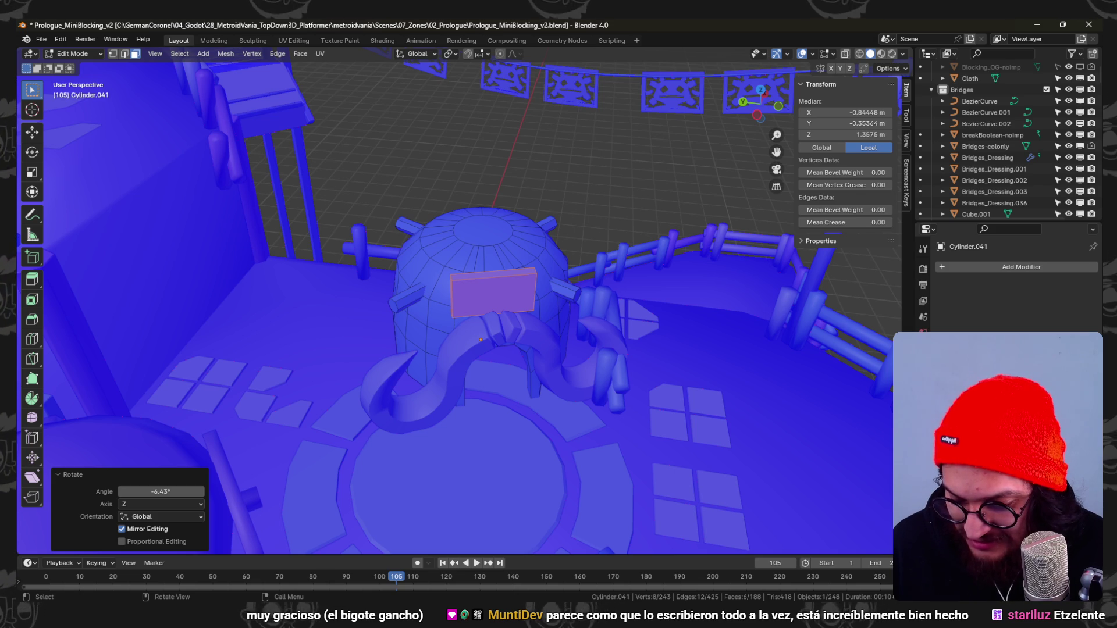
{"action": "key", "text": "Tab"}
{"action": "mouse_move", "coordinate": [656, 322]}
{"action": "middle_mouse_down"}
{"action": "mouse_move", "coordinate": [461, 315]}
{"action": "mouse_move", "coordinate": [594, 334]}
{"action": "mouse_move", "coordinate": [520, 345]}
{"action": "middle_mouse_up"}
Back in Edit Mode, move and slightly rotate the front panel into alignment from the top view.
{"action": "key", "text": "ctrl+Tab"}
{"action": "left_click", "coordinate": [597, 332]}
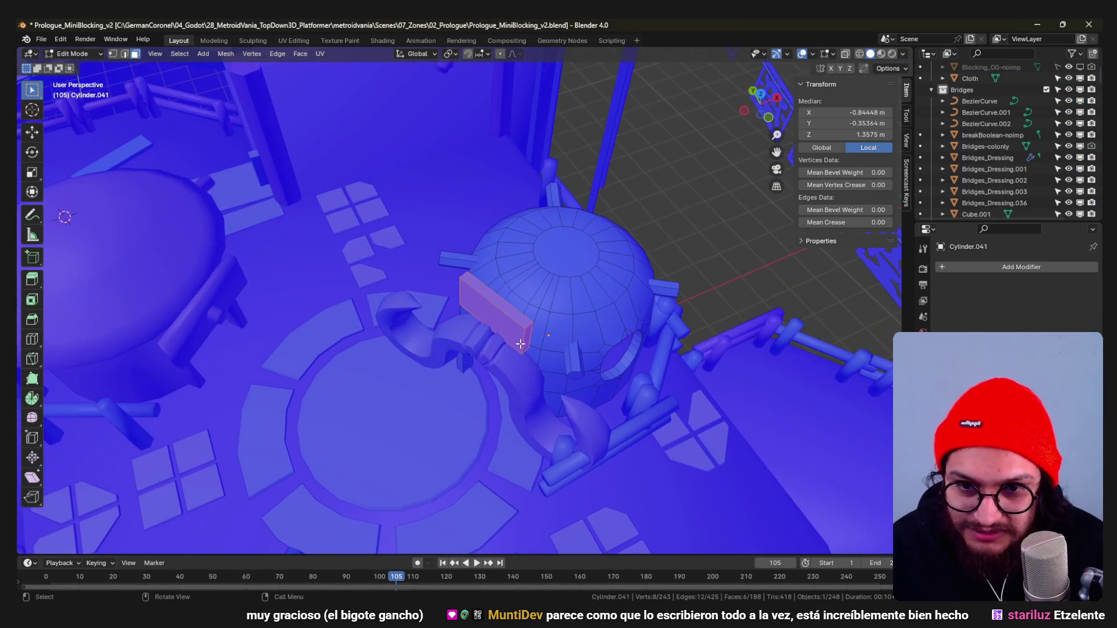
{"action": "key", "text": "KP_7"}
{"action": "scroll", "coordinate": [542, 345], "scroll_direction": "up", "scroll_amount": 4}
{"action": "key", "text": "g"}
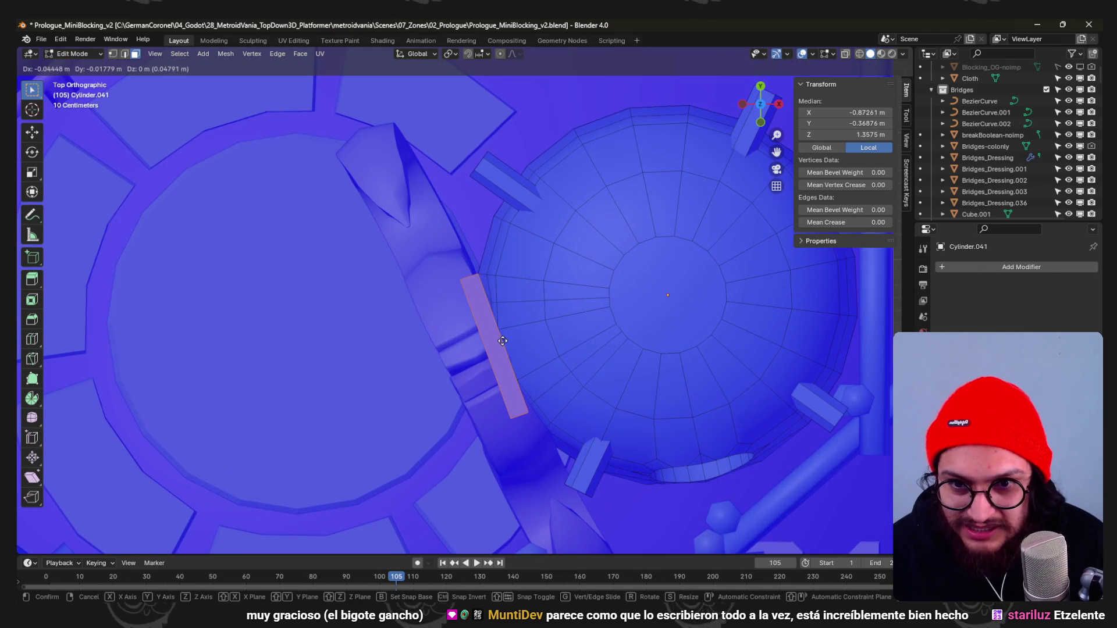
{"action": "left_click", "coordinate": [565, 353]}
{"action": "key", "text": "r"}
{"action": "left_click", "coordinate": [583, 342]}
{"action": "key", "text": "g"}
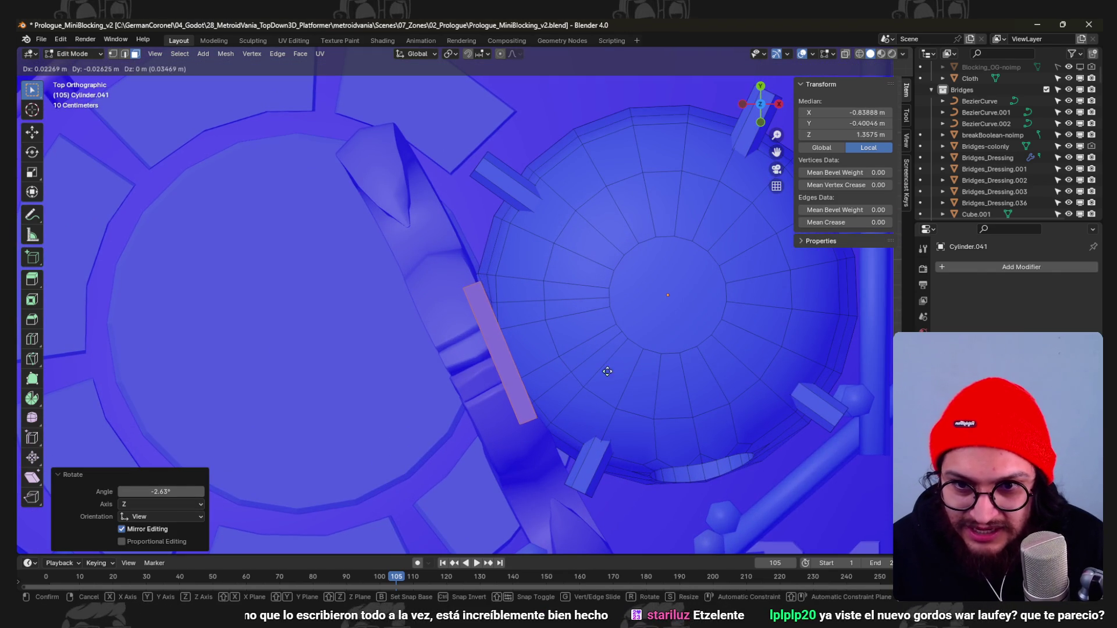
{"action": "left_click", "coordinate": [622, 403]}
{"action": "mouse_move", "coordinate": [623, 403]}
{"action": "middle_mouse_down"}
{"action": "mouse_move", "coordinate": [566, 323]}
{"action": "mouse_move", "coordinate": [595, 371]}
{"action": "middle_mouse_up"}
Slide the panel in top view until it sits snug against the dome.
{"action": "key", "text": "KP_7"}
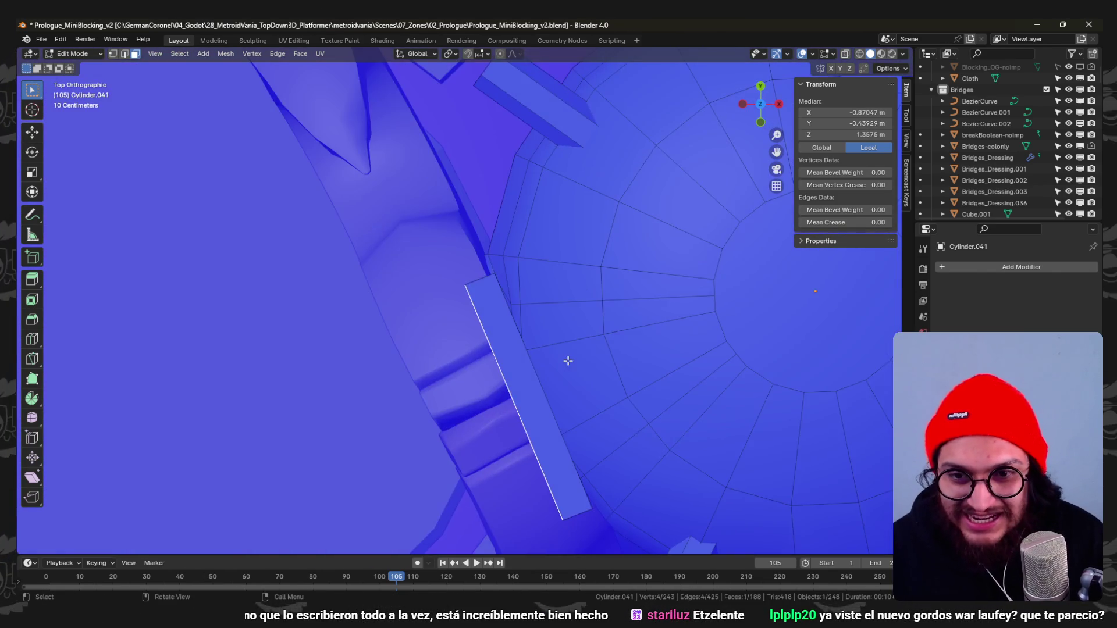
{"action": "key", "text": "g"}
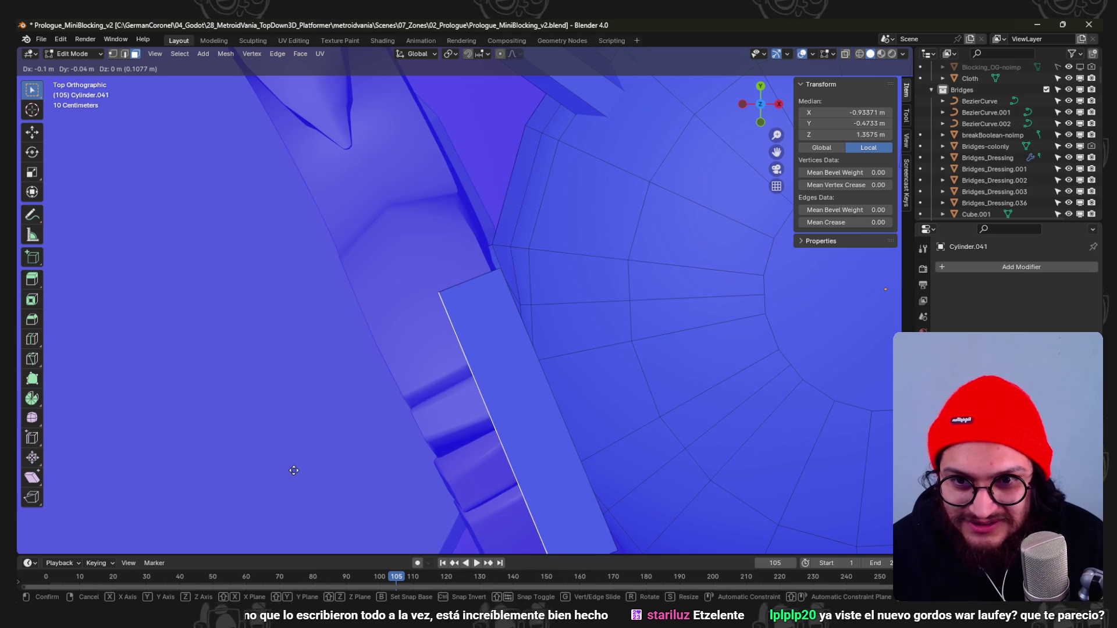
{"action": "left_click", "coordinate": [292, 482]}
{"action": "scroll", "coordinate": [291, 482], "scroll_direction": "down", "scroll_amount": 4}
{"action": "mouse_move", "coordinate": [411, 429]}
{"action": "middle_mouse_down"}
{"action": "mouse_move", "coordinate": [554, 323]}
{"action": "mouse_move", "coordinate": [576, 325]}
{"action": "mouse_move", "coordinate": [563, 330]}
{"action": "middle_mouse_up"}
Select the whole panel box and raise it slightly along Z.
{"action": "key", "text": "l"}
{"action": "key", "text": "g"}
{"action": "key", "text": "z"}
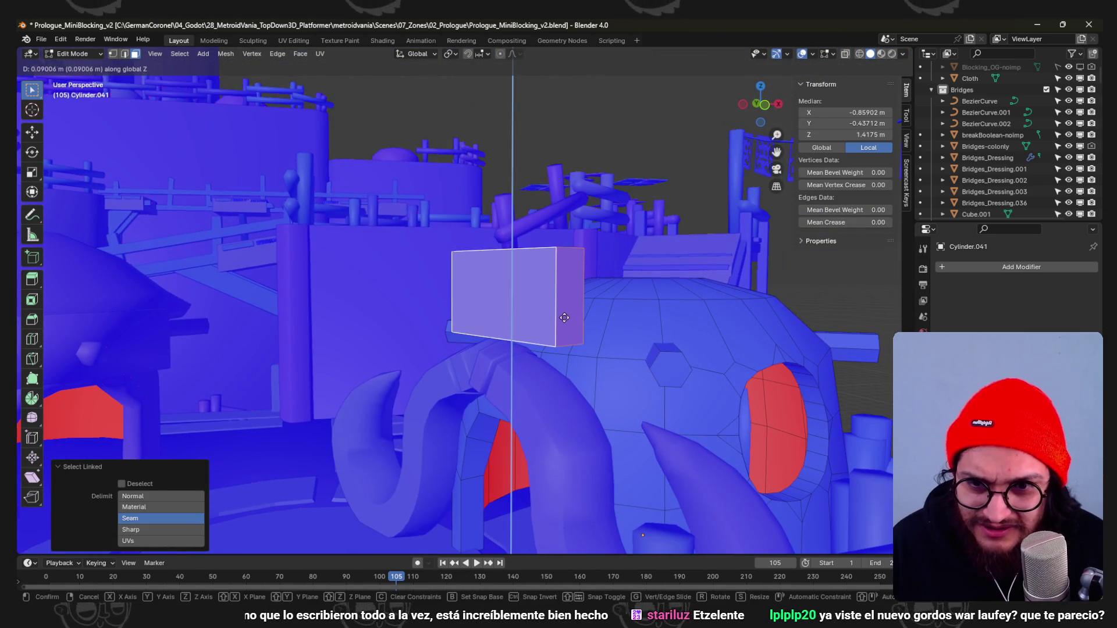
{"action": "left_click", "coordinate": [565, 318]}
{"action": "scroll", "coordinate": [565, 318], "scroll_direction": "down", "scroll_amount": 4}
{"action": "mouse_move", "coordinate": [565, 317]}
{"action": "middle_mouse_down"}
{"action": "mouse_move", "coordinate": [577, 389]}
{"action": "mouse_move", "coordinate": [668, 380]}
{"action": "mouse_move", "coordinate": [554, 293]}
{"action": "middle_mouse_up"}
{"action": "scroll", "coordinate": [611, 367], "scroll_direction": "up", "scroll_amount": 3}
{"action": "scroll", "coordinate": [554, 292], "scroll_direction": "up", "scroll_amount": 2}
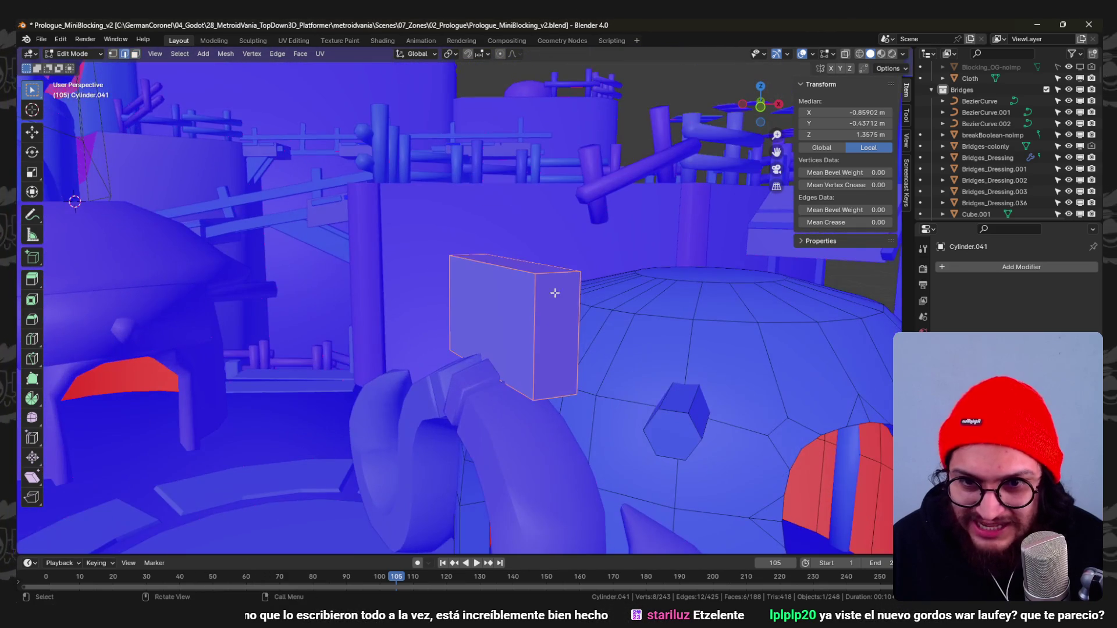
Select the panel's front edges for a roughly 0.1 m corner bevel.
{"action": "left_click", "coordinate": [555, 293]}
{"action": "mouse_move", "coordinate": [432, 341]}
{"action": "middle_mouse_down"}
{"action": "mouse_move", "coordinate": [473, 290]}
{"action": "mouse_move", "coordinate": [543, 329]}
{"action": "middle_mouse_up"}
{"action": "left_click", "coordinate": [464, 314], "text": "shift"}
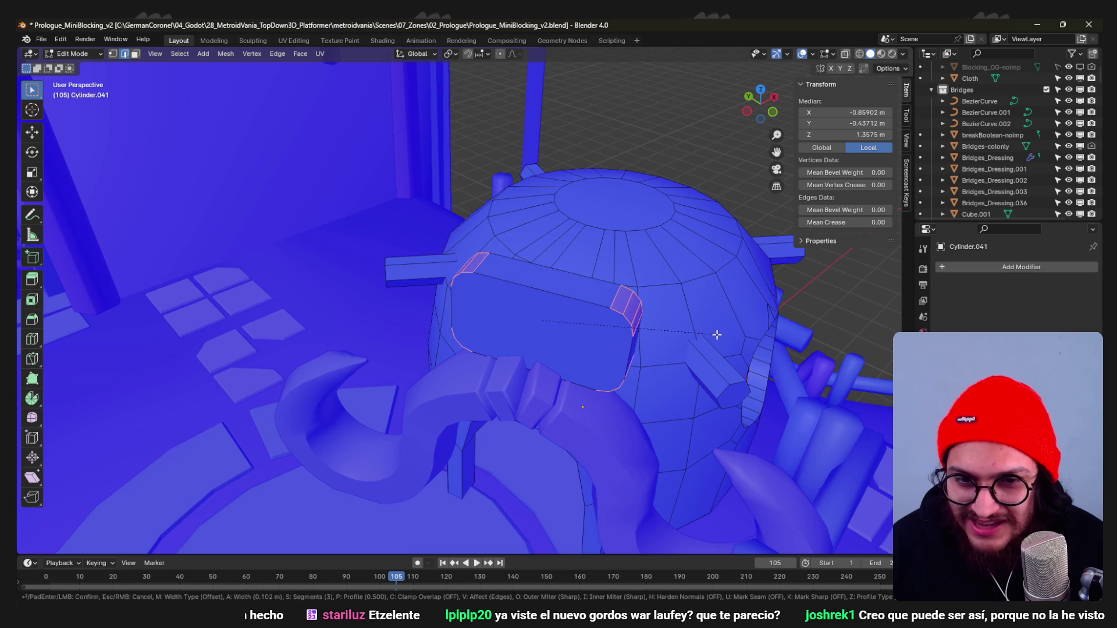
Confirm the corner bevel and cap the beveled loop with a face.
{"action": "left_click", "coordinate": [721, 338]}
{"action": "key", "text": "f"}
{"action": "mouse_move", "coordinate": [722, 338]}
{"action": "middle_mouse_down"}
{"action": "mouse_move", "coordinate": [605, 336]}
{"action": "mouse_move", "coordinate": [576, 361]}
{"action": "middle_mouse_up"}
{"action": "scroll", "coordinate": [576, 361], "scroll_direction": "up", "scroll_amount": 2}
Slide the edge loop flush, then return the hut to Object Mode.
{"action": "key", "text": "g"}
{"action": "key", "text": "g"}
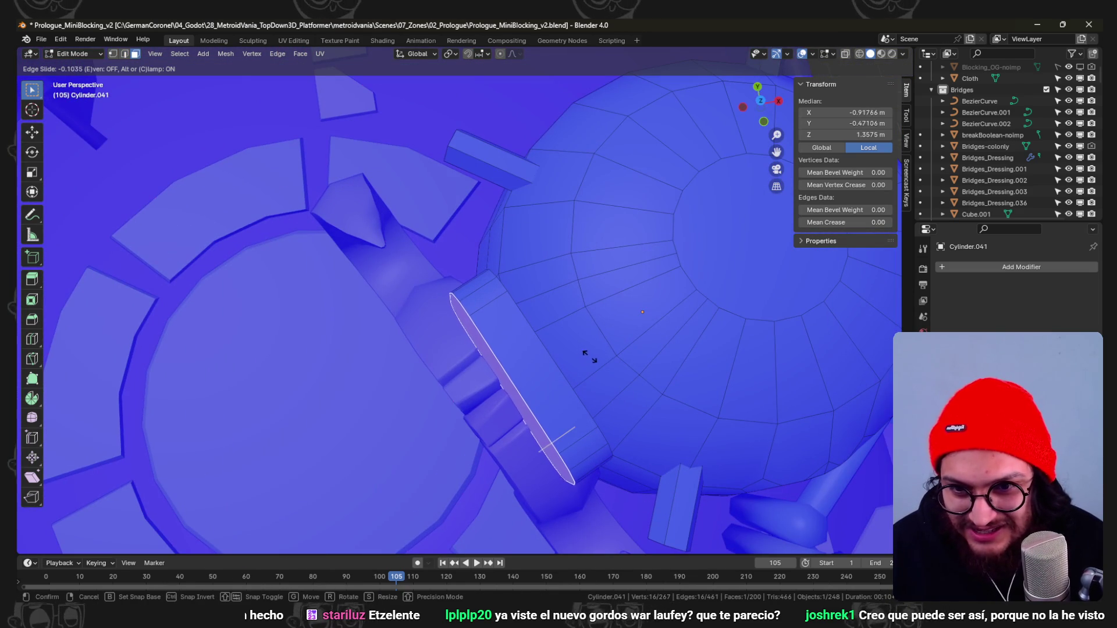
{"action": "left_click", "coordinate": [624, 324]}
{"action": "scroll", "coordinate": [597, 325], "scroll_direction": "down", "scroll_amount": 3}
{"action": "mouse_move", "coordinate": [624, 324]}
{"action": "middle_mouse_down"}
{"action": "mouse_move", "coordinate": [598, 325]}
{"action": "mouse_move", "coordinate": [629, 285]}
{"action": "mouse_move", "coordinate": [611, 341]}
{"action": "mouse_move", "coordinate": [548, 313]}
{"action": "middle_mouse_up"}
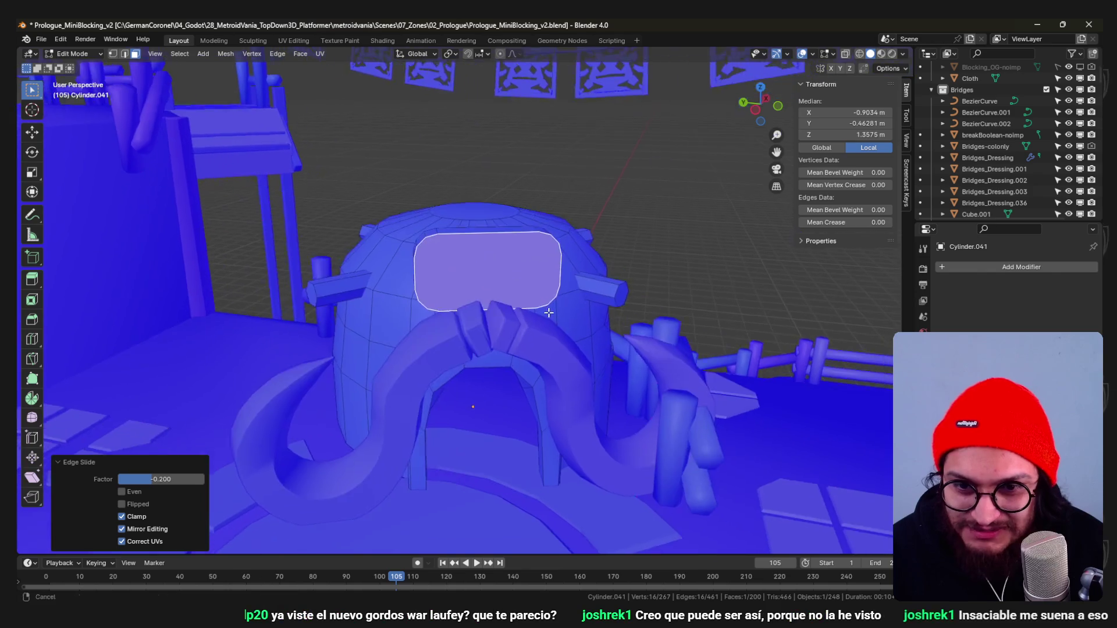
{"action": "scroll", "coordinate": [548, 313], "scroll_direction": "up", "scroll_amount": 3}
{"action": "scroll", "coordinate": [554, 317], "scroll_direction": "down", "scroll_amount": 3}
{"action": "key", "text": "Tab"}
{"action": "mouse_move", "coordinate": [469, 320]}
{"action": "middle_mouse_down"}
{"action": "mouse_move", "coordinate": [534, 334]}
{"action": "mouse_move", "coordinate": [433, 361]}
{"action": "mouse_move", "coordinate": [537, 327]}
{"action": "mouse_move", "coordinate": [399, 323]}
{"action": "mouse_move", "coordinate": [472, 268]}
{"action": "middle_mouse_up"}
{"action": "scroll", "coordinate": [483, 270], "scroll_direction": "up", "scroll_amount": 3}
{"action": "scroll", "coordinate": [373, 536], "scroll_direction": "down", "scroll_amount": 3}
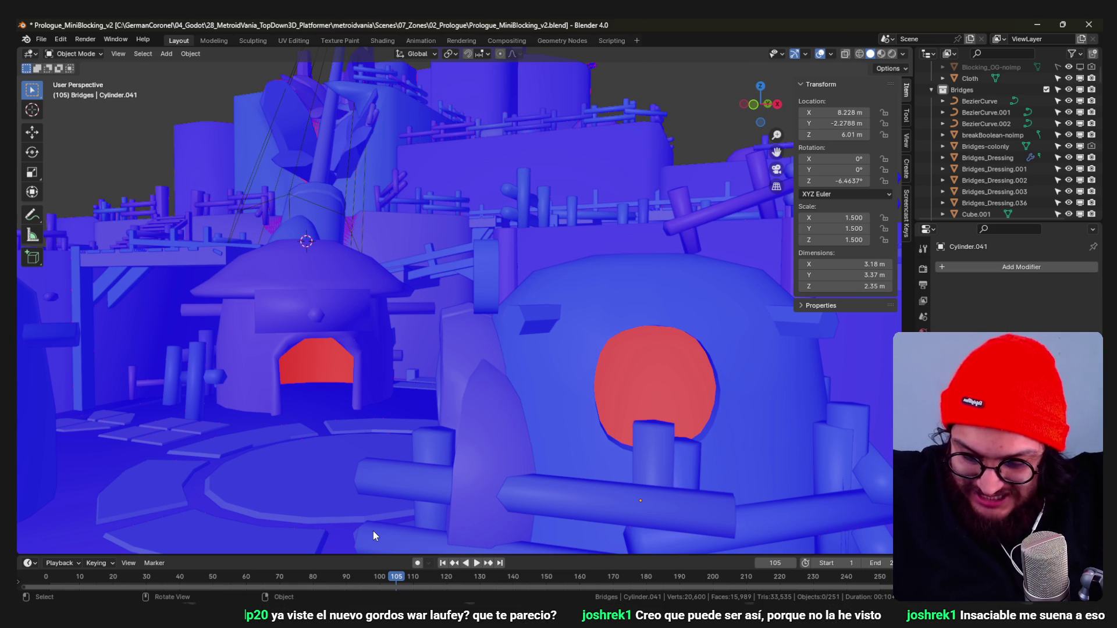
In Edit Mode, select the linked panel piece and re-angle and reposition it.
{"action": "middle_click_drag", "start_coordinate": [222, 103], "coordinate": [511, 313]}
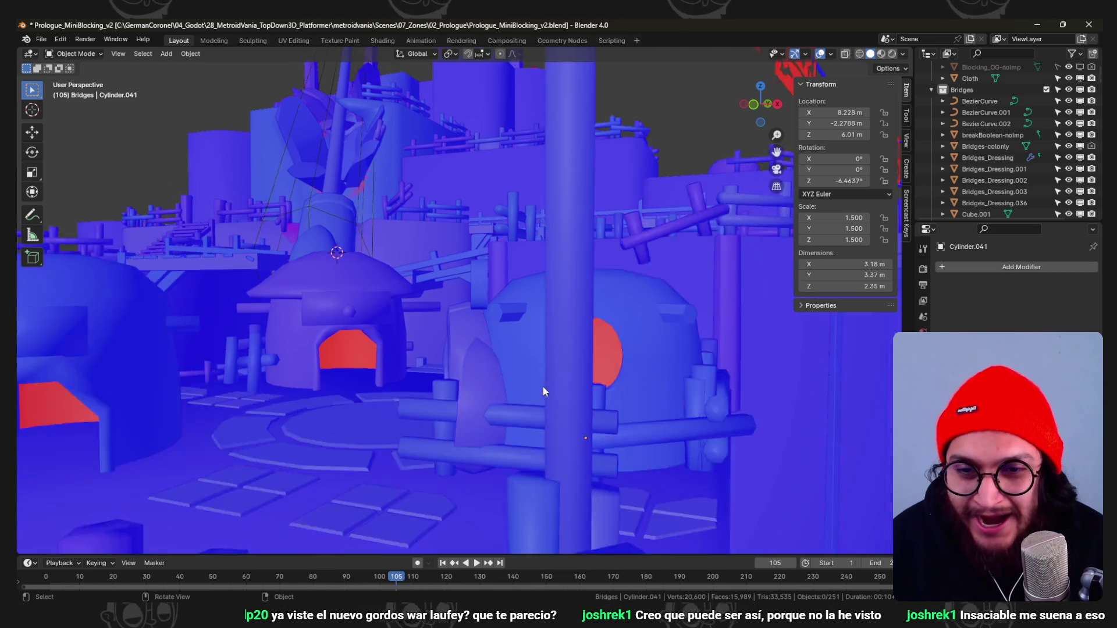
{"action": "key", "text": "ctrl+Tab"}
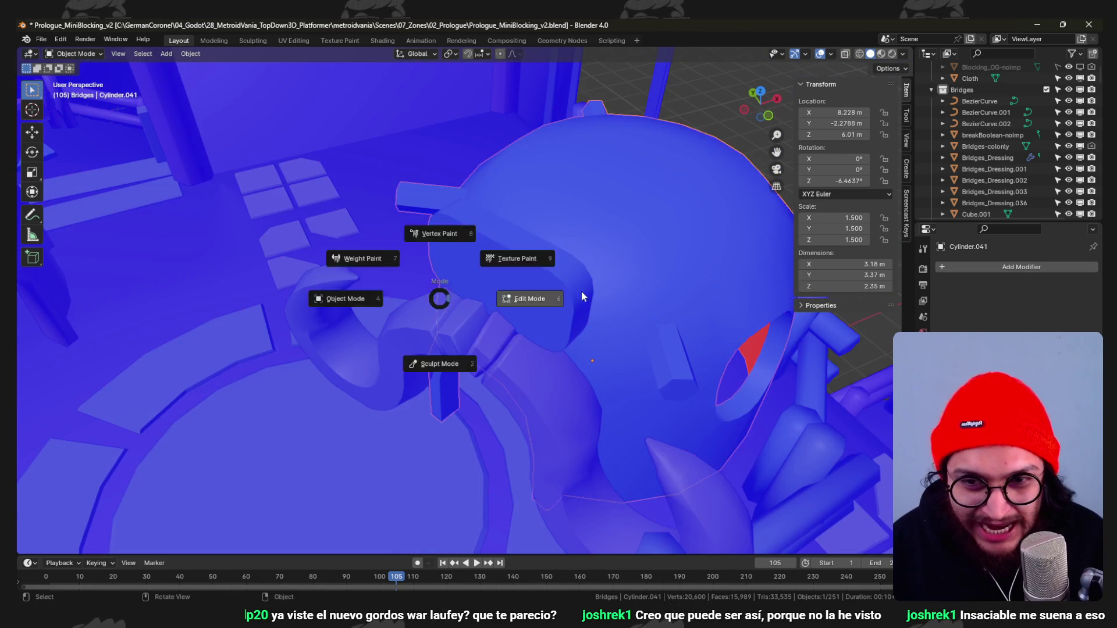
{"action": "left_click", "coordinate": [582, 290]}
{"action": "key", "text": "l"}
{"action": "middle_click_drag", "start_coordinate": [566, 277], "coordinate": [639, 254]}
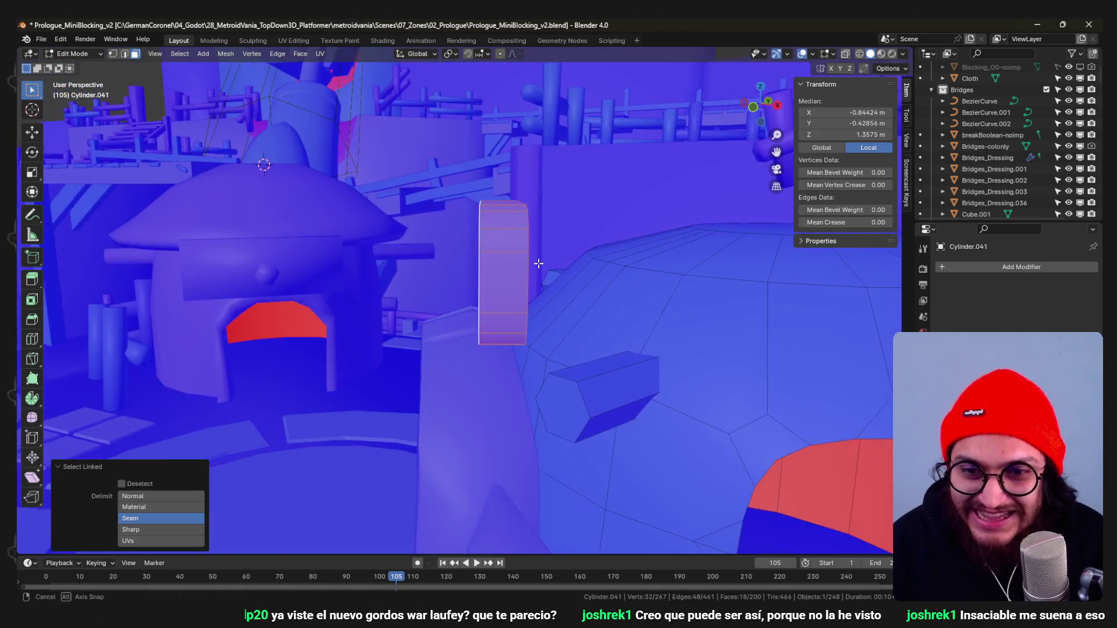
{"action": "key", "text": "r"}
{"action": "key", "text": "g"}
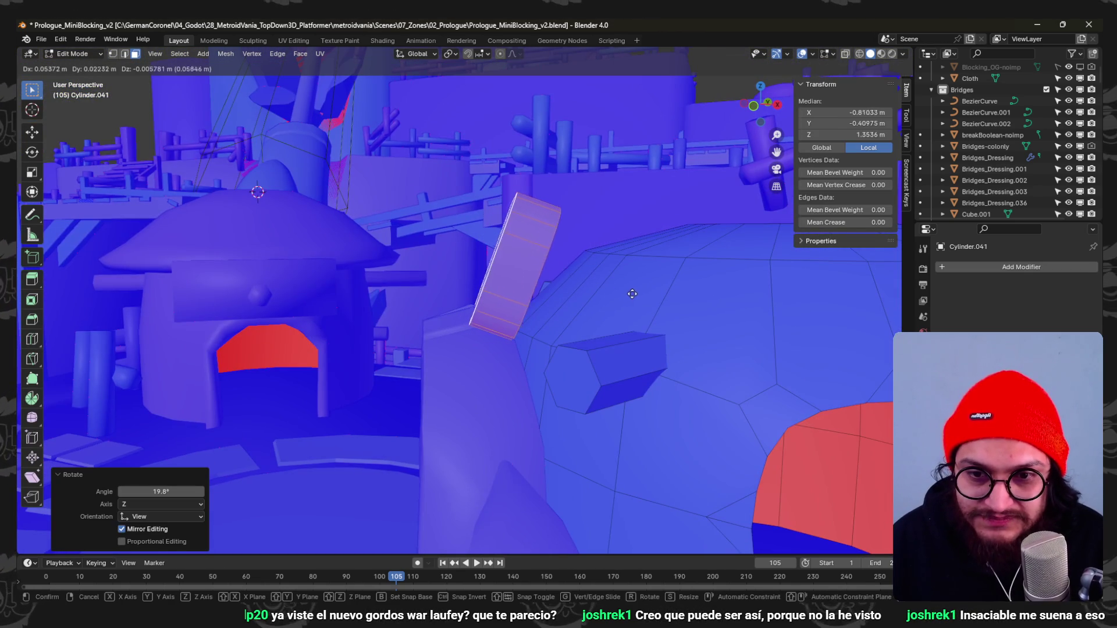
{"action": "left_click", "coordinate": [579, 294]}
Frame the piece, give it one more small nudge, and return to Object Mode.
{"action": "key", "text": "KP_Decimal"}
{"action": "key", "text": "g"}
{"action": "left_click", "coordinate": [572, 317]}
{"action": "scroll", "coordinate": [572, 317], "scroll_direction": "down", "scroll_amount": 5}
{"action": "mouse_move", "coordinate": [572, 317]}
{"action": "middle_mouse_down"}
{"action": "mouse_move", "coordinate": [521, 310]}
{"action": "mouse_move", "coordinate": [523, 340]}
{"action": "mouse_move", "coordinate": [533, 301]}
{"action": "mouse_move", "coordinate": [500, 264]}
{"action": "mouse_move", "coordinate": [503, 332]}
{"action": "mouse_move", "coordinate": [389, 334]}
{"action": "mouse_move", "coordinate": [431, 398]}
{"action": "middle_mouse_up"}
{"action": "scroll", "coordinate": [523, 339], "scroll_direction": "up", "scroll_amount": 6}
{"action": "key", "text": "Tab"}
{"action": "key", "text": "KP_7"}
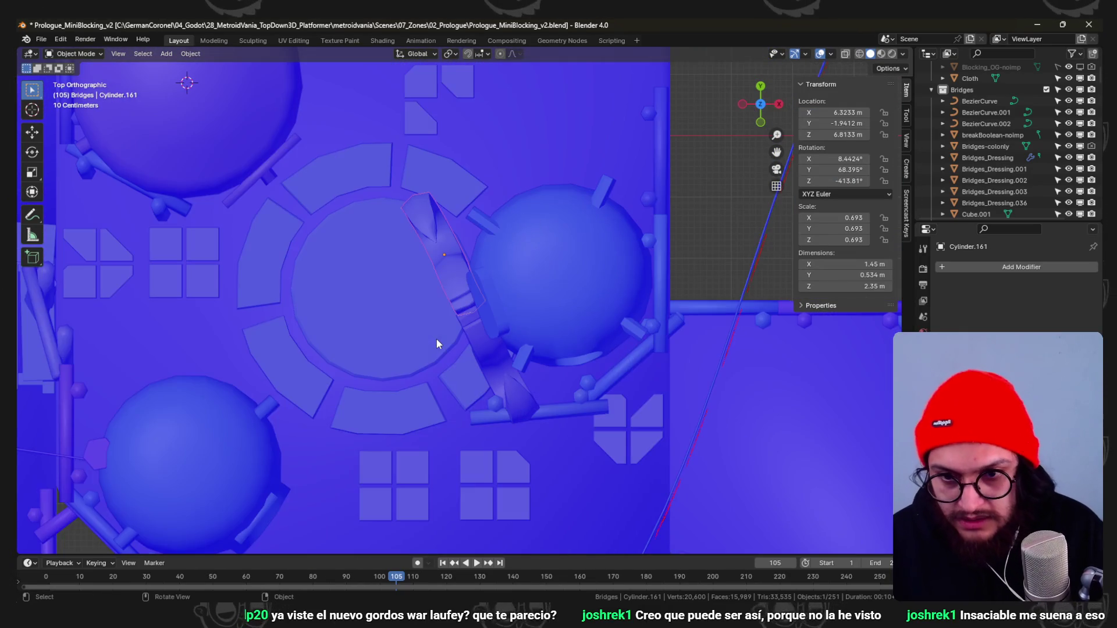
{"action": "scroll", "coordinate": [574, 298], "scroll_direction": "up", "scroll_amount": 3}
{"action": "type", "text": "r30"}
Rotate bridge piece Cylinder.161 by 30 degrees and move it into place.
{"action": "key", "text": "Return"}
{"action": "key", "text": "g"}
{"action": "left_click", "coordinate": [698, 345]}
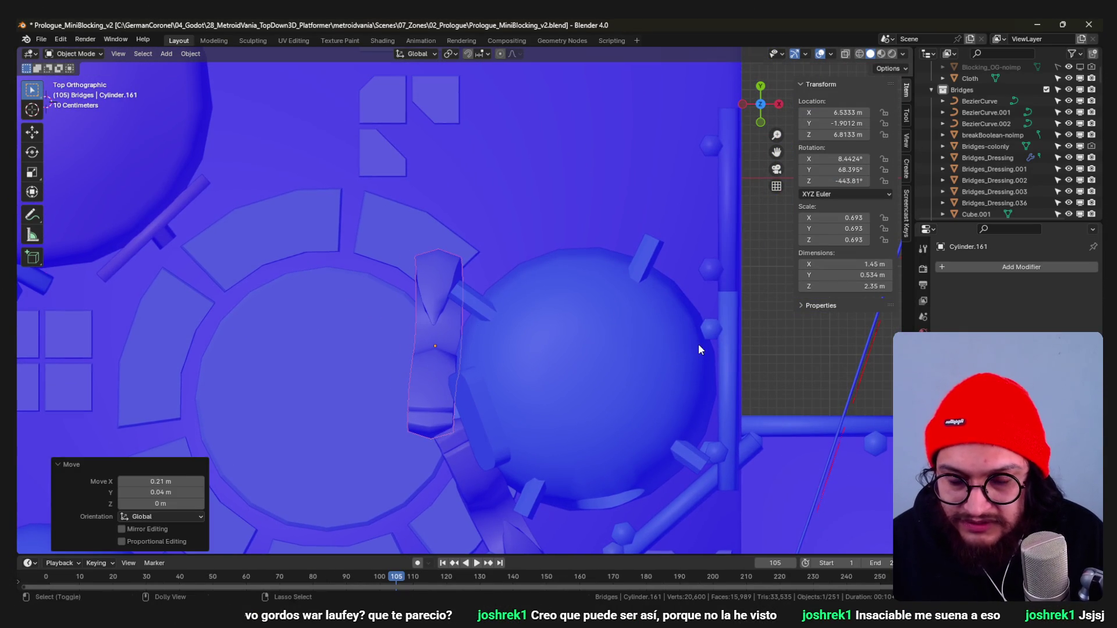
Rotate Cylinder.160 by -30 degrees and shift it to line up between the domes.
{"action": "left_click", "coordinate": [447, 485]}
{"action": "mouse_move", "coordinate": [486, 487]}
{"action": "middle_mouse_down"}
{"action": "mouse_move", "coordinate": [514, 343]}
{"action": "mouse_move", "coordinate": [532, 339]}
{"action": "middle_mouse_up"}
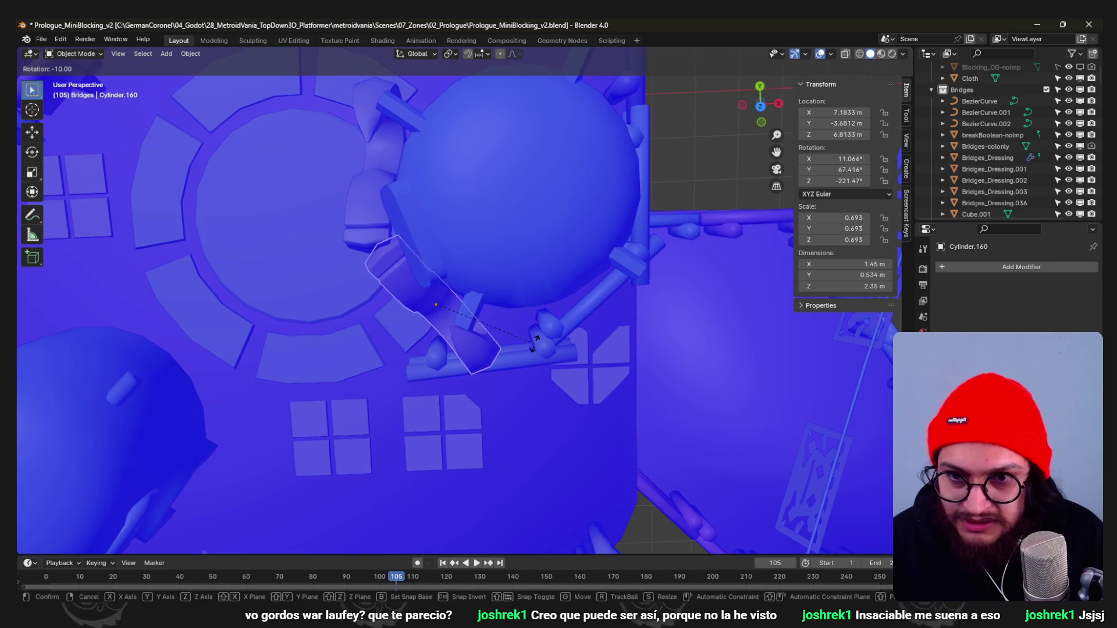
{"action": "key", "text": "KP_7"}
{"action": "type", "text": "r-30"}
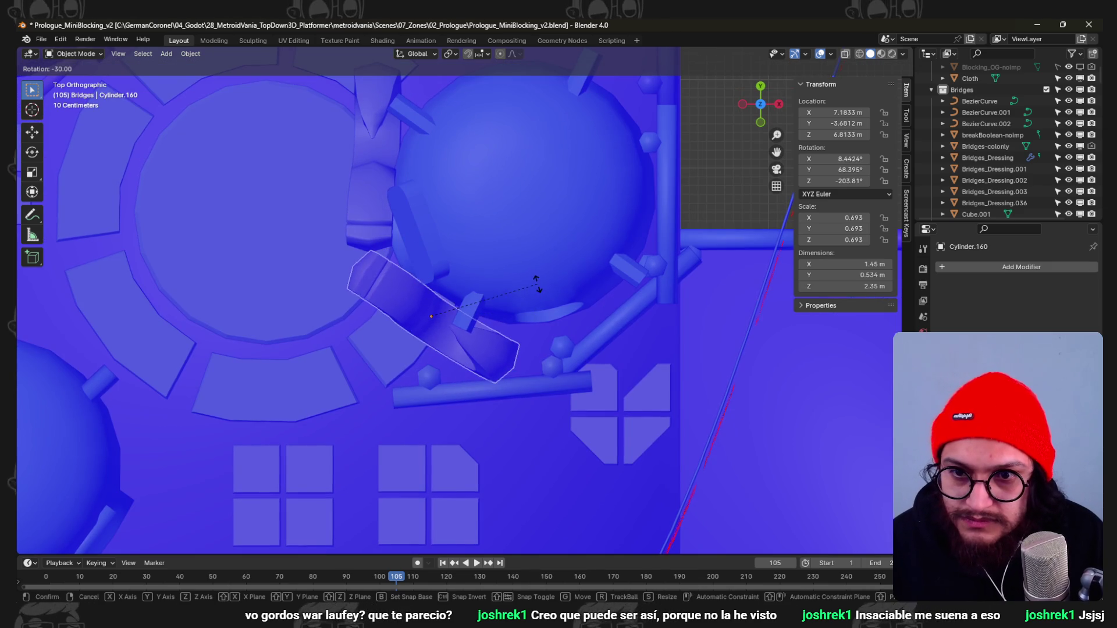
{"action": "key", "text": "Return"}
{"action": "key", "text": "g"}
{"action": "left_click", "coordinate": [559, 275]}
{"action": "scroll", "coordinate": [558, 270], "scroll_direction": "down", "scroll_amount": 2}
{"action": "scroll", "coordinate": [489, 293], "scroll_direction": "up", "scroll_amount": 2}
{"action": "key", "text": "g"}
{"action": "left_click", "coordinate": [480, 282]}
{"action": "scroll", "coordinate": [480, 283], "scroll_direction": "down", "scroll_amount": 3}
{"action": "mouse_move", "coordinate": [429, 317]}
{"action": "middle_mouse_down"}
{"action": "mouse_move", "coordinate": [562, 214]}
{"action": "mouse_move", "coordinate": [507, 207]}
{"action": "mouse_move", "coordinate": [512, 232]}
{"action": "mouse_move", "coordinate": [560, 280]}
{"action": "mouse_move", "coordinate": [494, 231]}
{"action": "mouse_move", "coordinate": [467, 363]}
{"action": "mouse_move", "coordinate": [469, 317]}
{"action": "middle_mouse_up"}
{"action": "scroll", "coordinate": [467, 362], "scroll_direction": "up", "scroll_amount": 5}
Select the first bridge piece and enter Edit Mode on it.
{"action": "left_click", "coordinate": [381, 386]}
{"action": "key", "text": "Tab"}
{"action": "middle_click_drag", "start_coordinate": [382, 387], "coordinate": [338, 422]}
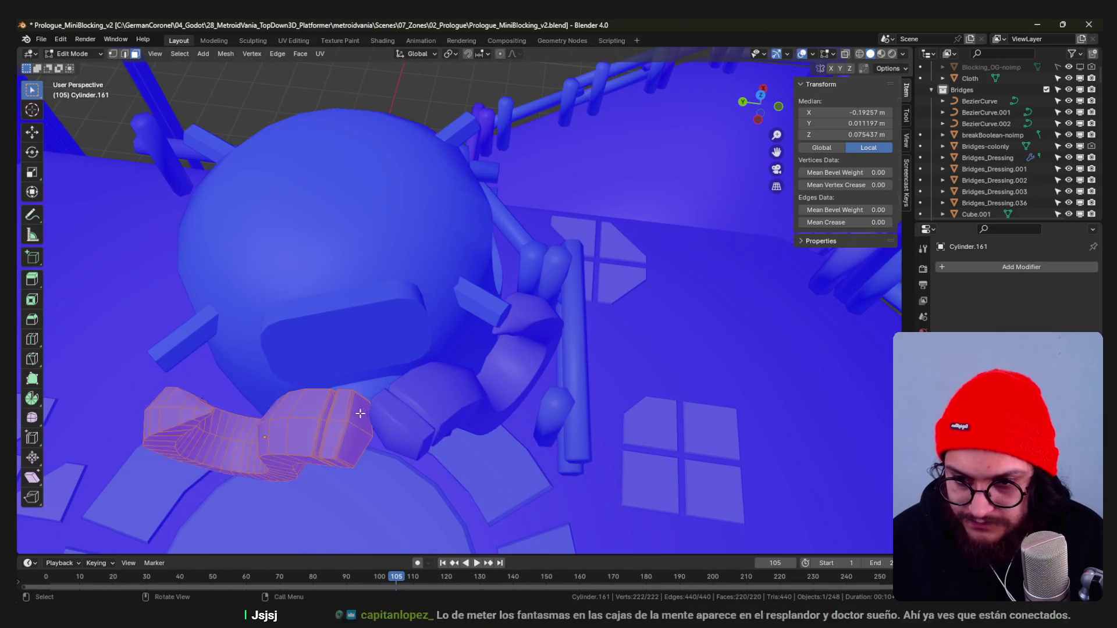
Edit both curled arch meshes and, from top view, move and rotate their end faces with falloff.
{"action": "left_click", "coordinate": [339, 421], "text": "alt"}
{"action": "left_click", "coordinate": [352, 413]}
{"action": "left_click", "coordinate": [398, 410], "text": "shift"}
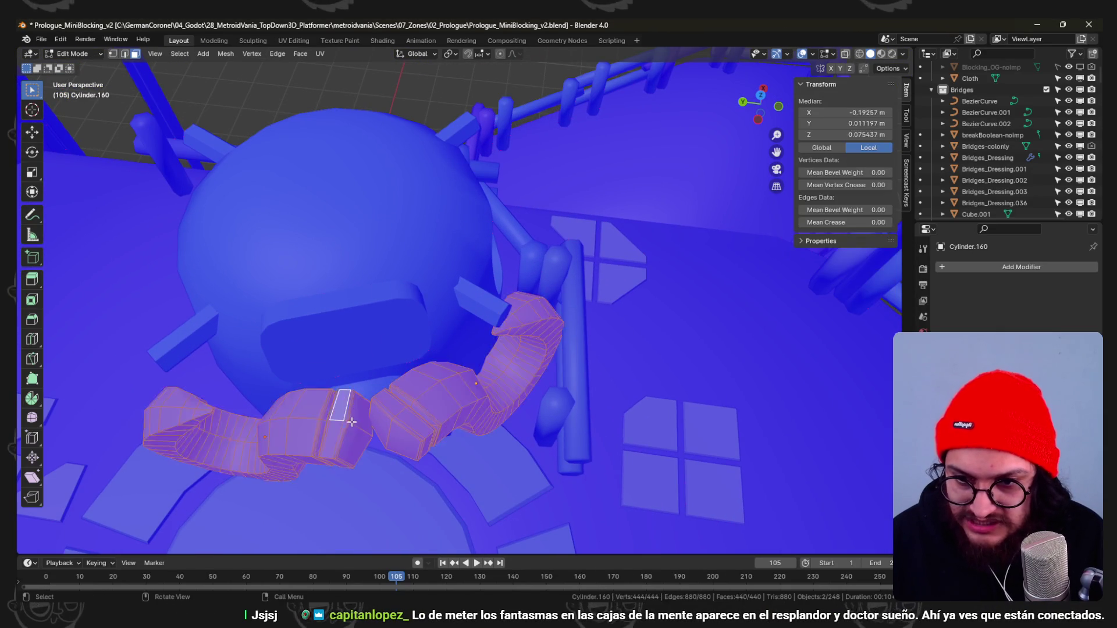
{"action": "key", "text": "Tab"}
{"action": "left_click", "coordinate": [399, 411], "text": "alt+shift"}
{"action": "key", "text": "KP_7"}
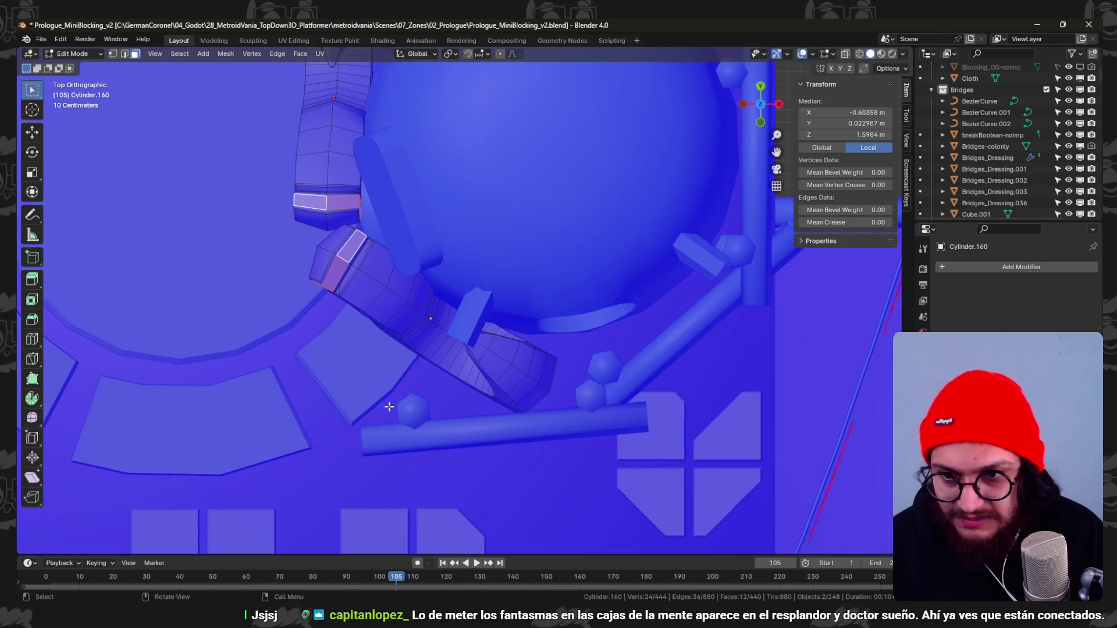
{"action": "scroll", "coordinate": [492, 337], "scroll_direction": "down", "scroll_amount": 2}
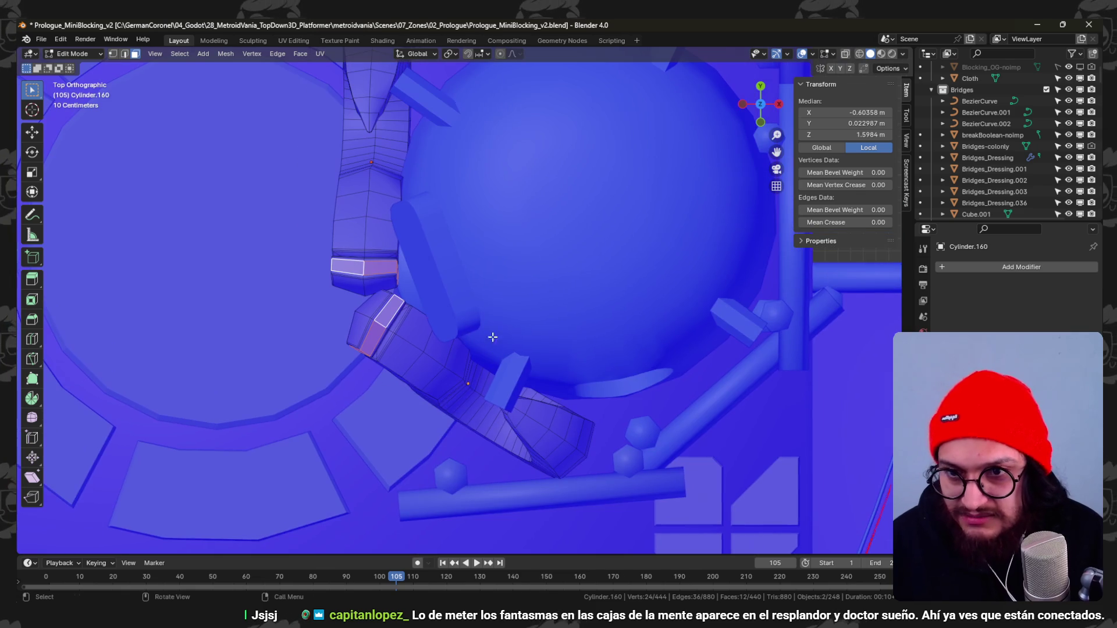
{"action": "left_click", "coordinate": [494, 283]}
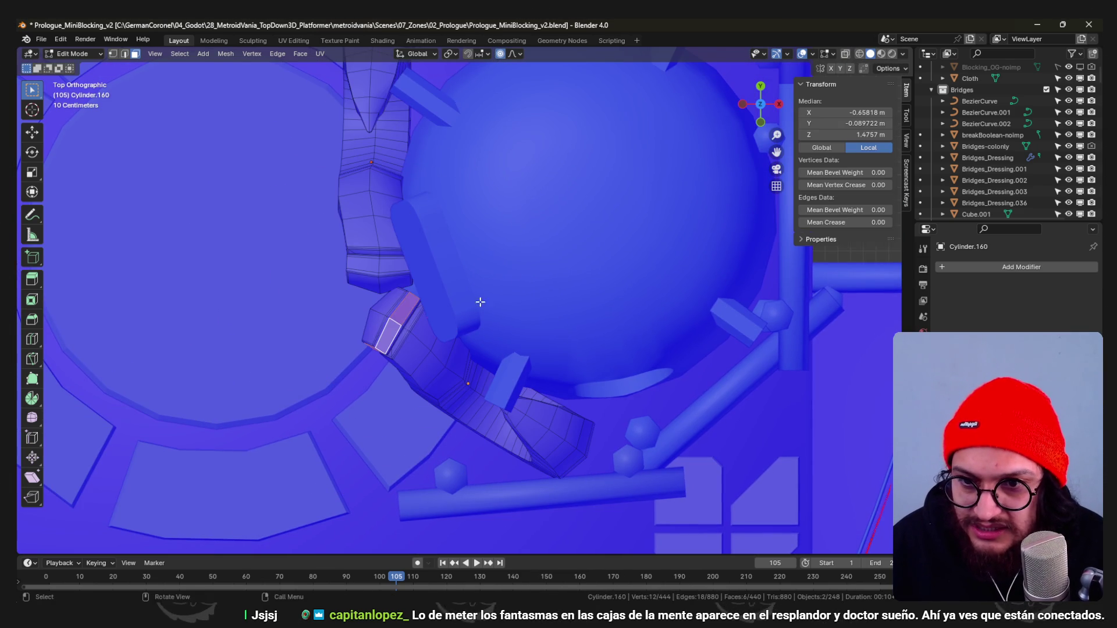
{"action": "key", "text": "r"}
{"action": "left_click", "coordinate": [488, 324]}
Hide the upper arch piece so only the lower arch remains visible for editing.
{"action": "left_click", "coordinate": [370, 263]}
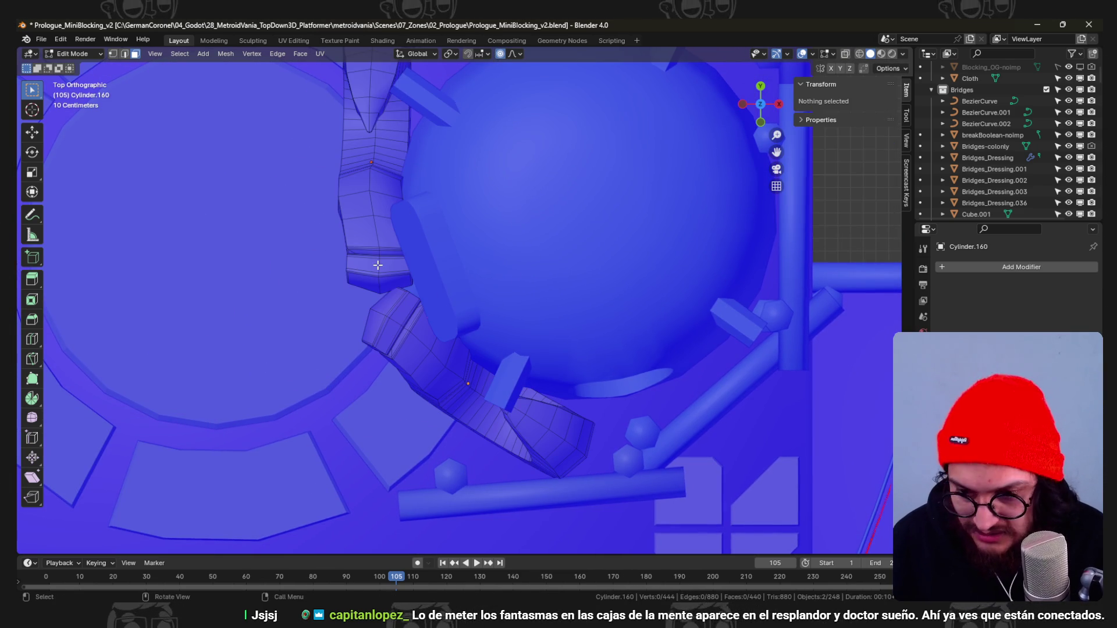
{"action": "key", "text": "l"}
{"action": "key", "text": "h"}
{"action": "key", "text": "l"}
{"action": "key", "text": "alt+a"}
Tilt the lower arch's end face and nudge it along X with small follow-up rotations.
{"action": "key", "text": "r"}
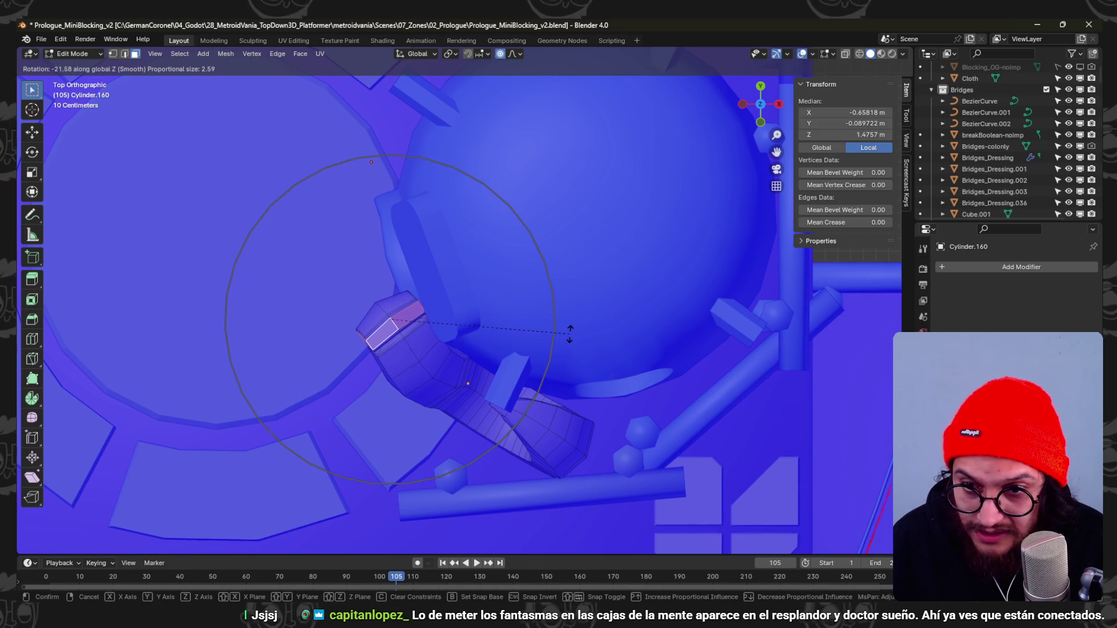
{"action": "left_click", "coordinate": [569, 331]}
{"action": "key", "text": "g"}
{"action": "key", "text": "x"}
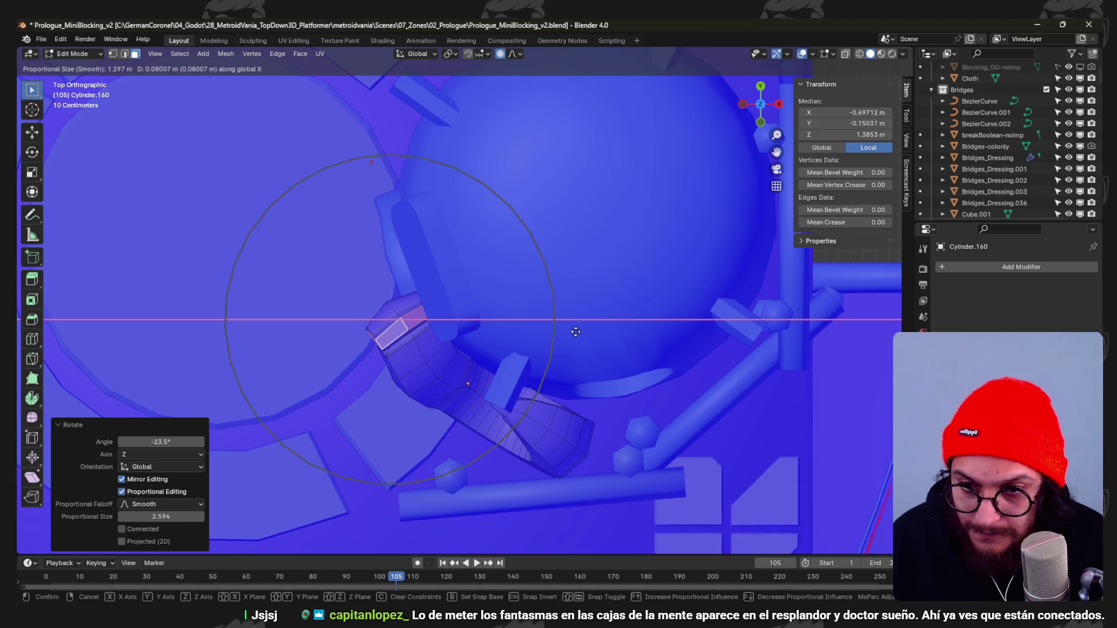
{"action": "key", "text": "Escape"}
{"action": "key", "text": "r"}
{"action": "left_click", "coordinate": [576, 327]}
{"action": "key", "text": "r"}
{"action": "left_click", "coordinate": [543, 339]}
Pull a single arch vertex with proportional falloff in perspective, then leave mesh editing.
{"action": "mouse_move", "coordinate": [542, 339]}
{"action": "middle_mouse_down"}
{"action": "mouse_move", "coordinate": [477, 290]}
{"action": "mouse_move", "coordinate": [498, 306]}
{"action": "middle_mouse_up"}
{"action": "left_click", "coordinate": [499, 305]}
{"action": "key", "text": "KP_Decimal"}
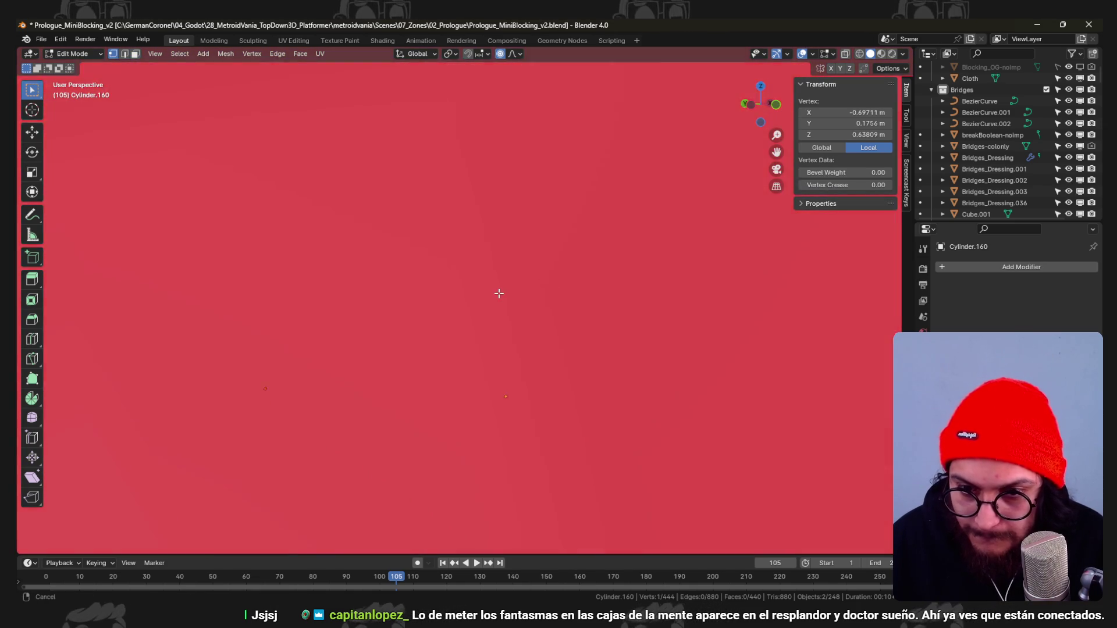
{"action": "scroll", "coordinate": [499, 294], "scroll_direction": "down", "scroll_amount": 5}
{"action": "key", "text": "g"}
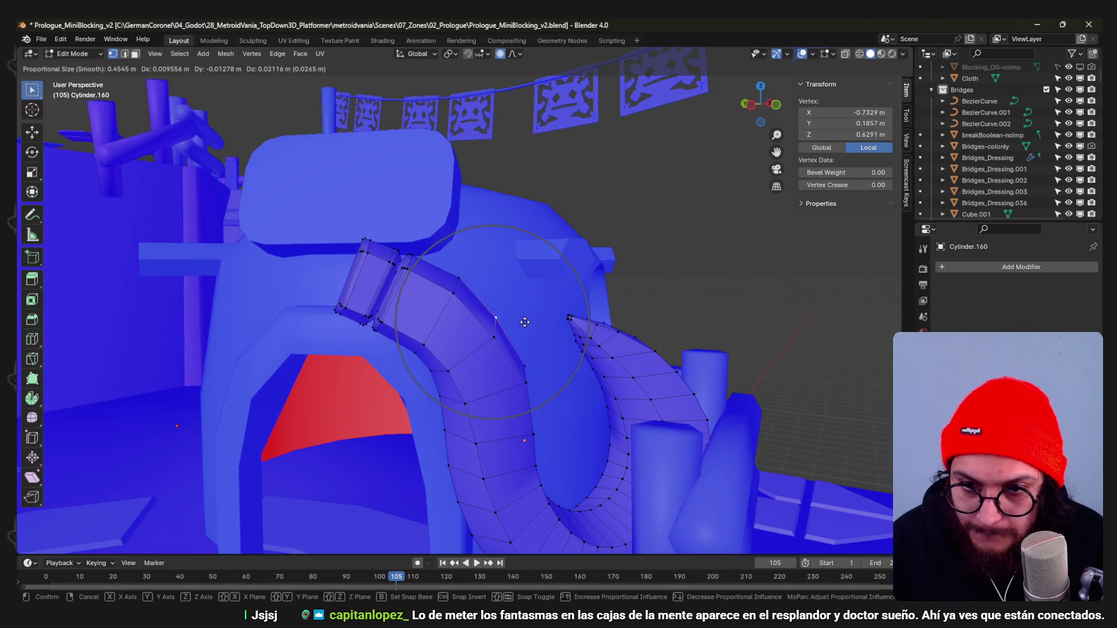
{"action": "left_click", "coordinate": [524, 322]}
{"action": "mouse_move", "coordinate": [525, 323]}
{"action": "middle_mouse_down"}
{"action": "mouse_move", "coordinate": [425, 347]}
{"action": "mouse_move", "coordinate": [425, 404]}
{"action": "mouse_move", "coordinate": [386, 342]}
{"action": "mouse_move", "coordinate": [426, 360]}
{"action": "middle_mouse_up"}
{"action": "key", "text": "ctrl+Tab"}
{"action": "left_click", "coordinate": [425, 347]}
Swap visibility: reveal the upper arch piece, hide the lower one, and view it from above.
{"action": "key", "text": "Tab"}
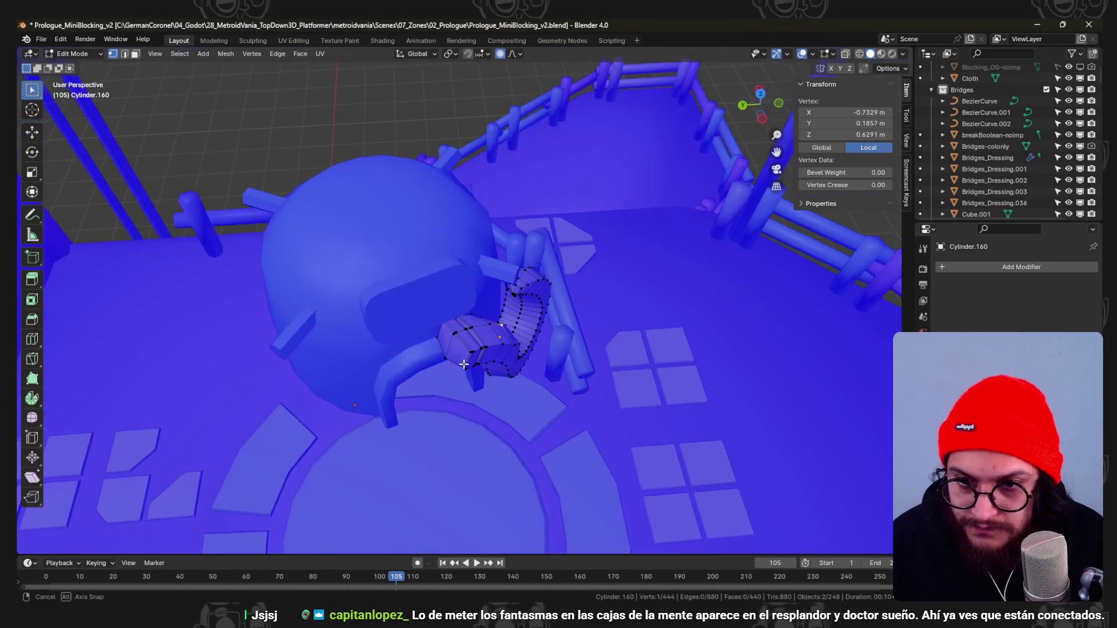
{"action": "key", "text": "a"}
{"action": "key", "text": "alt+a"}
{"action": "key", "text": "alt+h"}
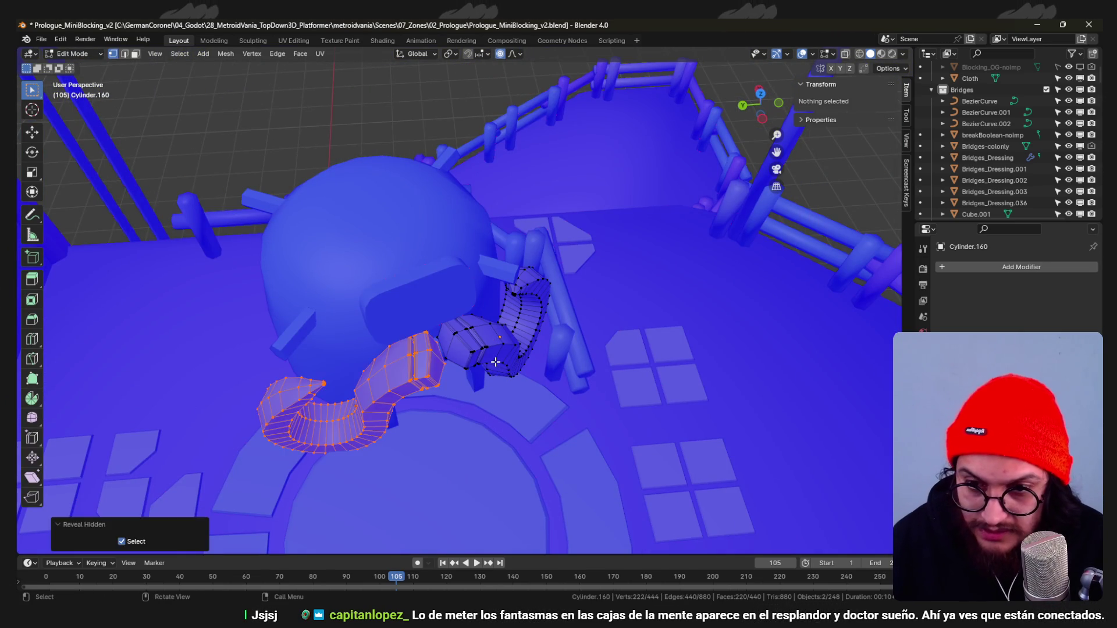
{"action": "key", "text": "alt+a"}
{"action": "key", "text": "l"}
{"action": "key", "text": "h"}
{"action": "middle_click_drag", "start_coordinate": [495, 362], "coordinate": [442, 366]}
{"action": "key", "text": "3"}
{"action": "key", "text": "l"}
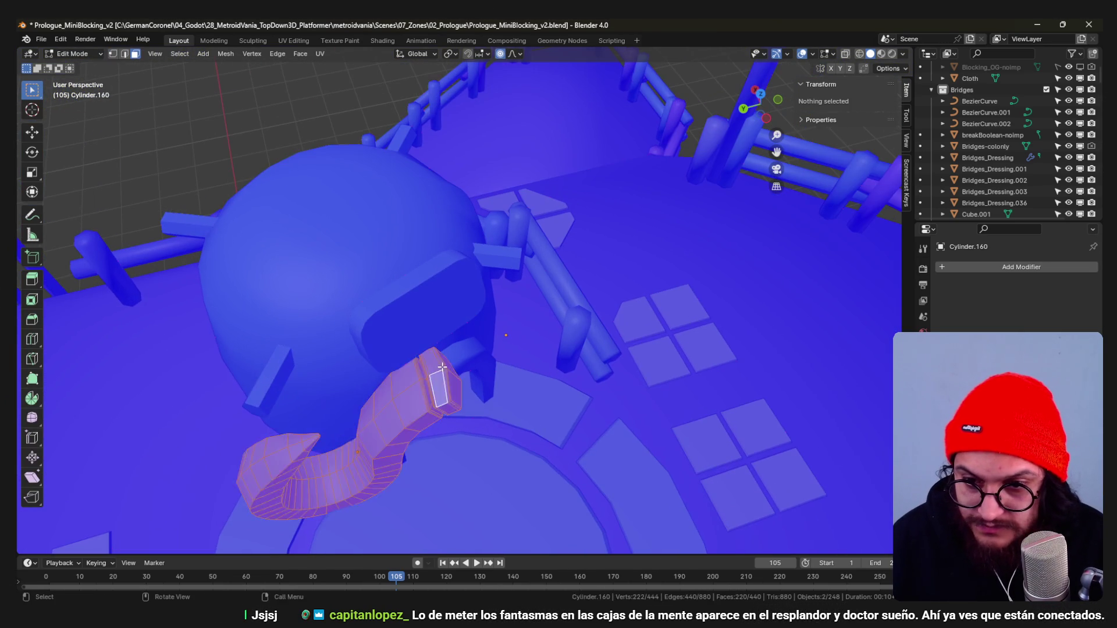
{"action": "key", "text": "alt+a"}
{"action": "key", "text": "KP_7"}
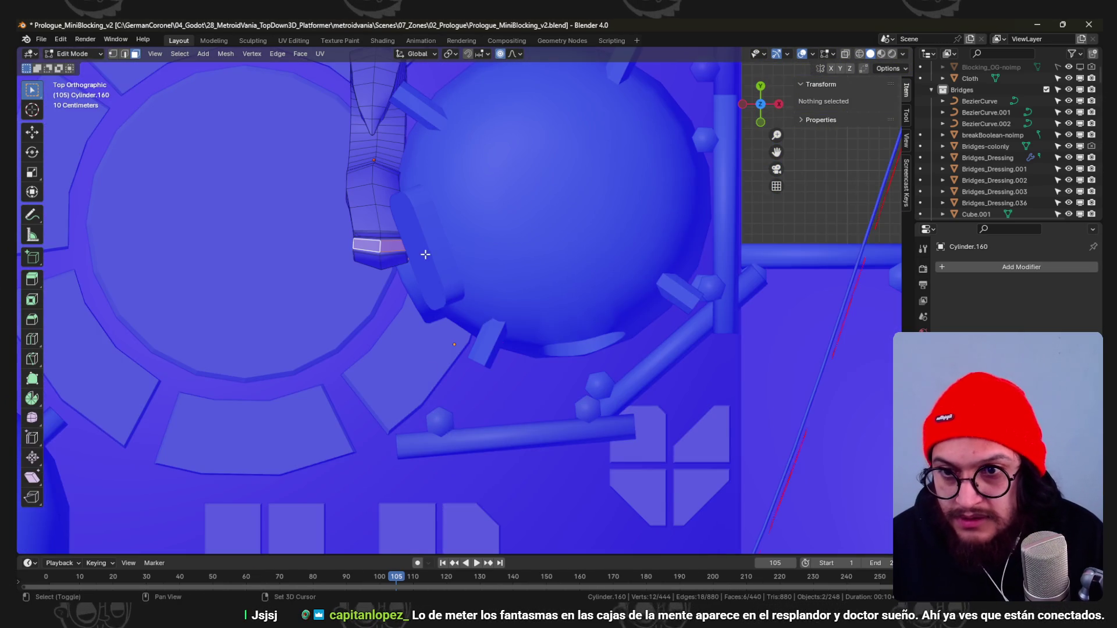
{"action": "scroll", "coordinate": [526, 331], "scroll_direction": "up", "scroll_amount": 2}
Rotate the upper arch's end face into place after a couple of retries, then save the file.
{"action": "key", "text": "r"}
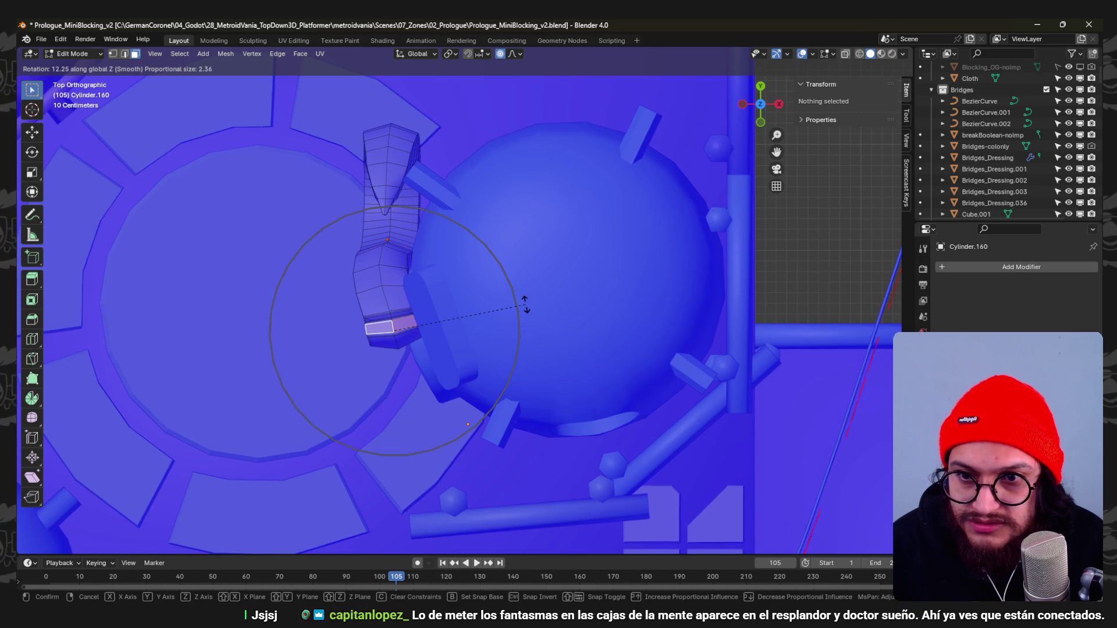
{"action": "key", "text": "Escape"}
{"action": "key", "text": "r"}
{"action": "key", "text": "Escape"}
{"action": "key", "text": "r"}
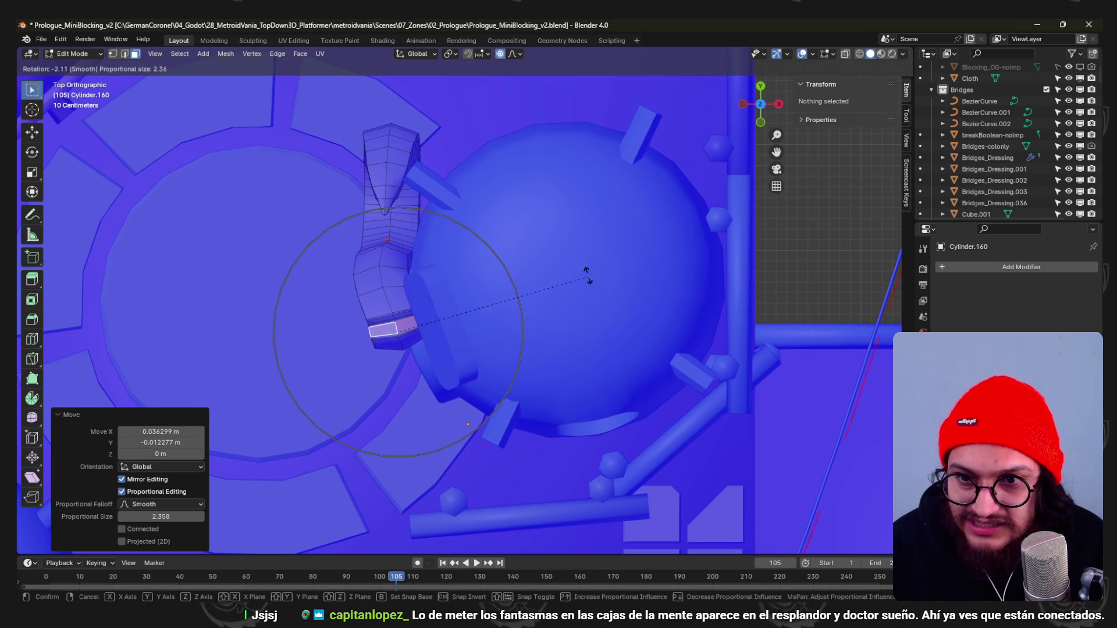
{"action": "left_click", "coordinate": [587, 273]}
{"action": "scroll", "coordinate": [466, 312], "scroll_direction": "down", "scroll_amount": 3}
{"action": "mouse_move", "coordinate": [467, 312]}
{"action": "middle_mouse_down"}
{"action": "mouse_move", "coordinate": [589, 213]}
{"action": "mouse_move", "coordinate": [571, 210]}
{"action": "middle_mouse_up"}
{"action": "scroll", "coordinate": [493, 320], "scroll_direction": "up", "scroll_amount": 4}
{"action": "mouse_move", "coordinate": [494, 319]}
{"action": "middle_mouse_down"}
{"action": "mouse_move", "coordinate": [465, 347]}
{"action": "mouse_move", "coordinate": [444, 347]}
{"action": "mouse_move", "coordinate": [461, 392]}
{"action": "mouse_move", "coordinate": [473, 264]}
{"action": "mouse_move", "coordinate": [484, 308]}
{"action": "middle_mouse_up"}
{"action": "key", "text": "Tab"}
{"action": "key", "text": "ctrl+s"}
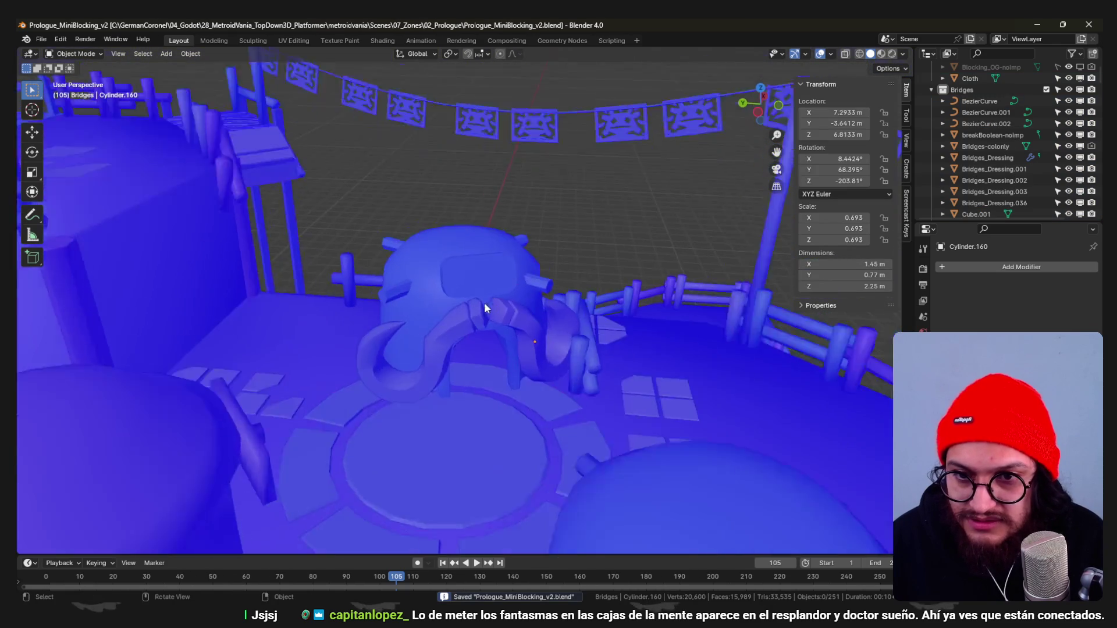
Switch to the other horn arch object and unhide its hidden horn piece in Edit Mode.
{"action": "left_click", "coordinate": [484, 307]}
{"action": "key", "text": "Tab"}
{"action": "scroll", "coordinate": [512, 325], "scroll_direction": "up", "scroll_amount": 2}
{"action": "key", "text": "Tab"}
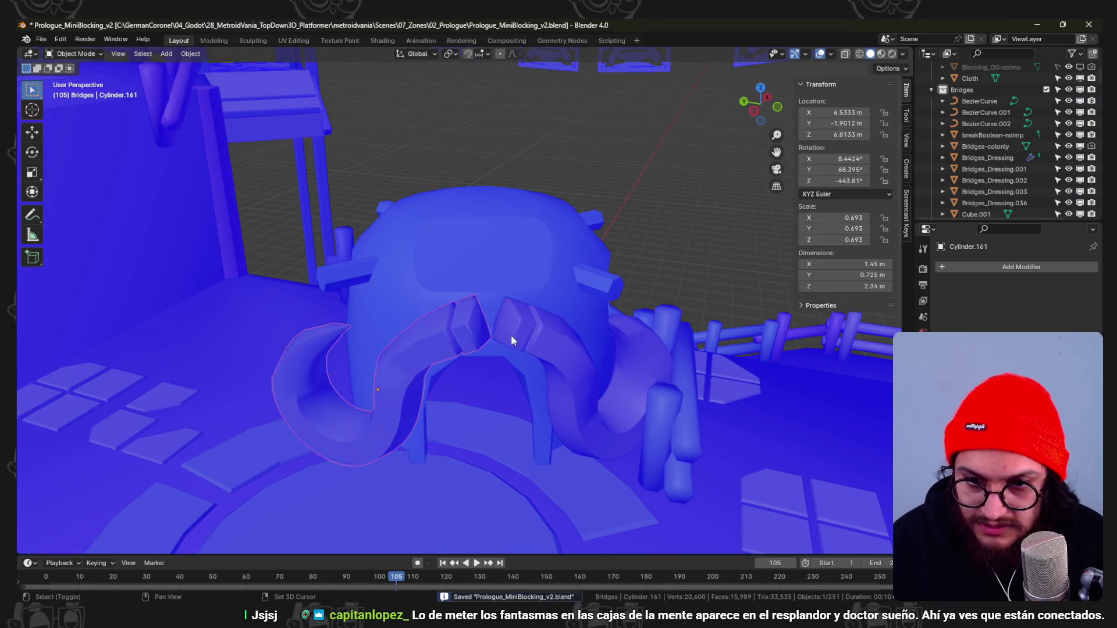
{"action": "key", "text": "Tab"}
{"action": "key", "text": "ctrl+l"}
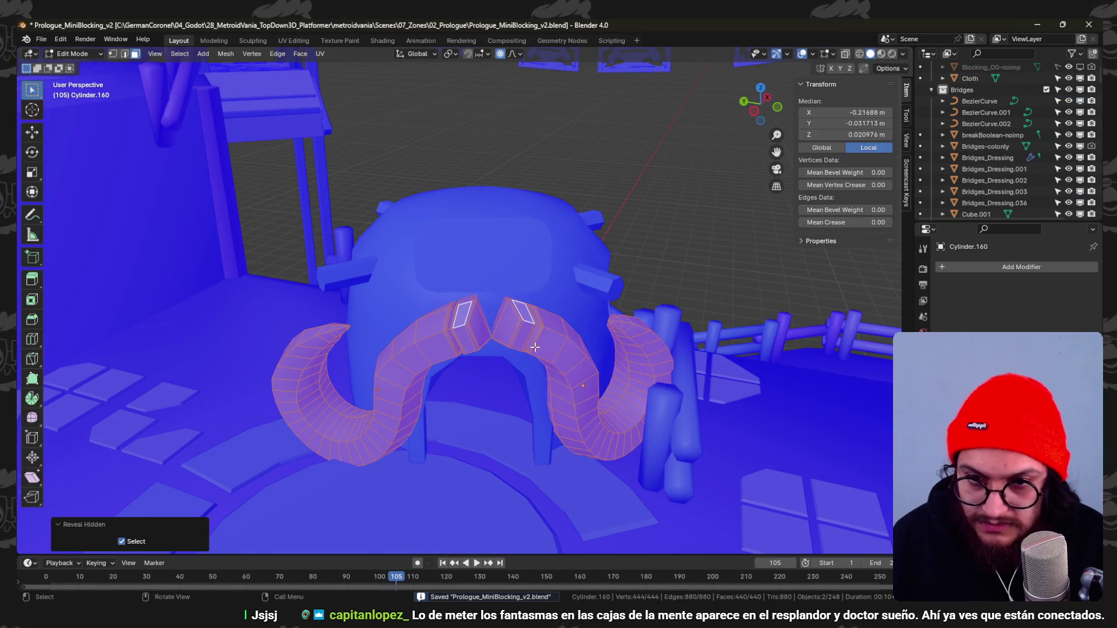
{"action": "scroll", "coordinate": [483, 345], "scroll_direction": "up", "scroll_amount": 3}
{"action": "key", "text": "alt+a"}
Tilt and shift the left horn's end face, then fatten the horn arches with Alt+S.
{"action": "left_click", "coordinate": [483, 345]}
{"action": "key", "text": "r"}
{"action": "mouse_move", "coordinate": [483, 344]}
{"action": "middle_mouse_down"}
{"action": "mouse_move", "coordinate": [561, 391]}
{"action": "mouse_move", "coordinate": [553, 283]}
{"action": "middle_mouse_up"}
{"action": "left_click", "coordinate": [565, 380]}
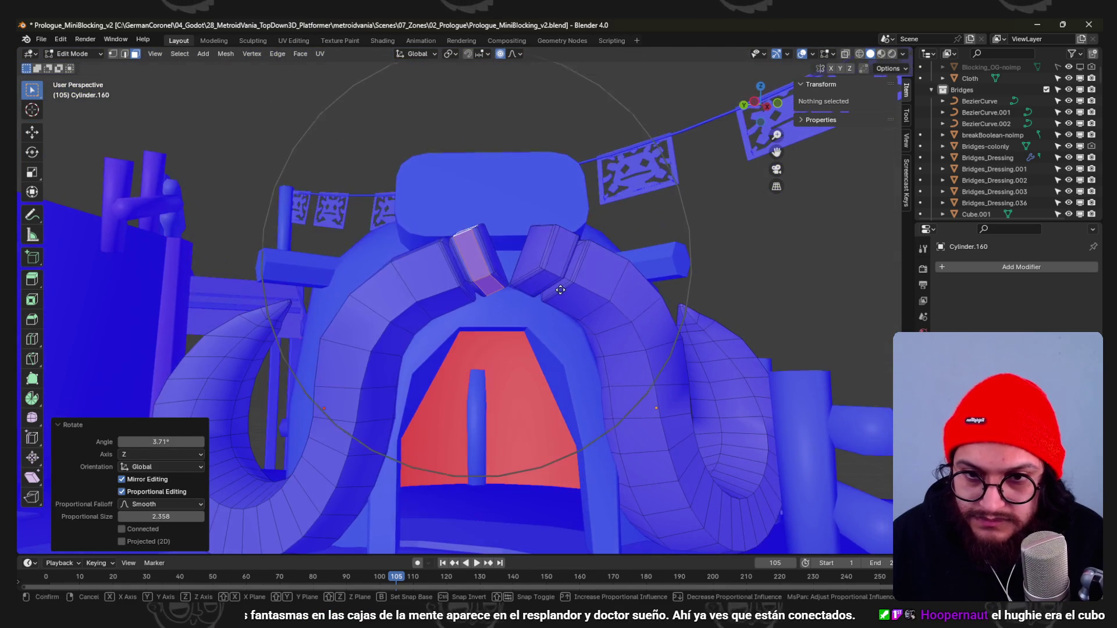
{"action": "key", "text": "g"}
{"action": "scroll", "coordinate": [547, 294], "scroll_direction": "down", "scroll_amount": 4}
{"action": "scroll", "coordinate": [543, 294], "scroll_direction": "down", "scroll_amount": 2}
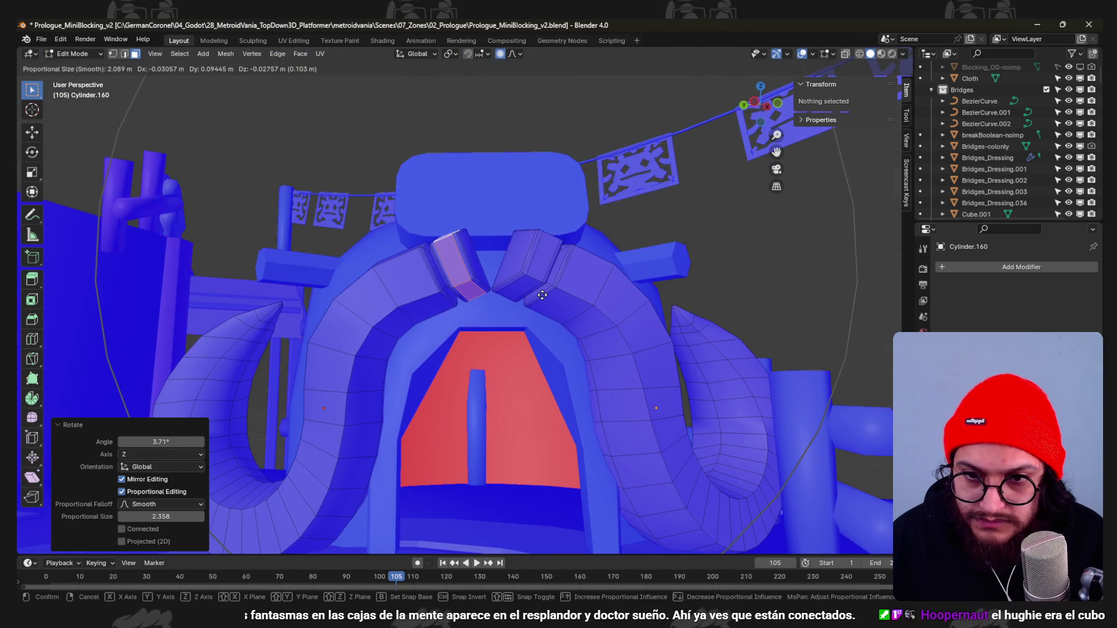
{"action": "left_click", "coordinate": [542, 296]}
{"action": "scroll", "coordinate": [550, 279], "scroll_direction": "up", "scroll_amount": 5}
{"action": "scroll", "coordinate": [559, 263], "scroll_direction": "down", "scroll_amount": 3}
{"action": "scroll", "coordinate": [562, 241], "scroll_direction": "up", "scroll_amount": 3}
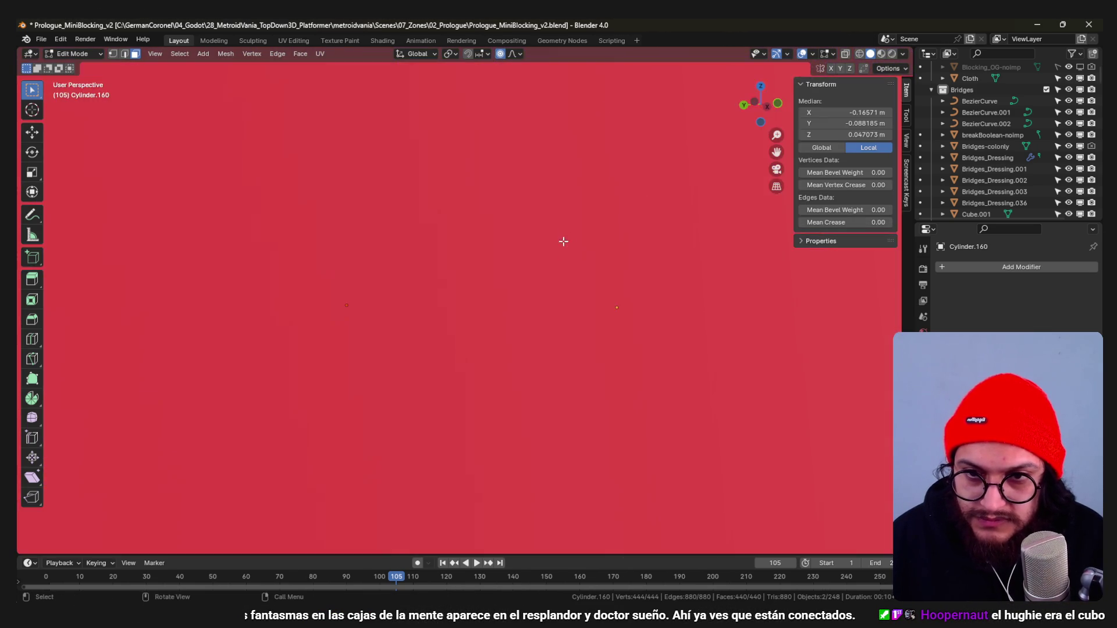
{"action": "scroll", "coordinate": [563, 241], "scroll_direction": "down", "scroll_amount": 5}
{"action": "key", "text": "alt+s"}
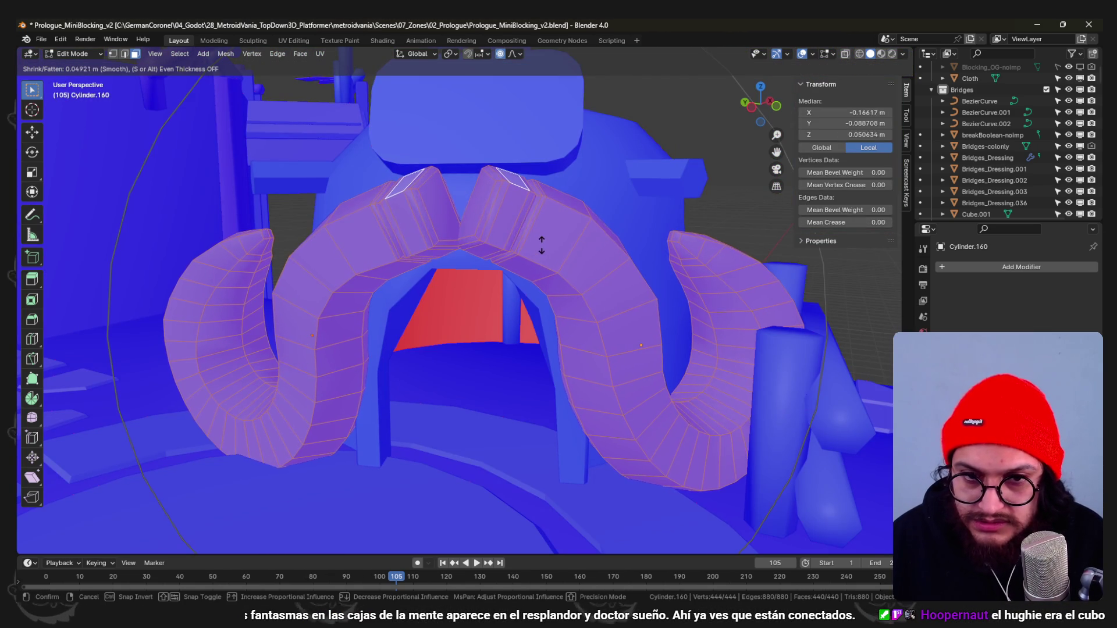
{"action": "left_click", "coordinate": [544, 227]}
{"action": "scroll", "coordinate": [533, 245], "scroll_direction": "down", "scroll_amount": 5}
Rotate one connected arch piece about the vertical from top view and shift it to the right.
{"action": "mouse_move", "coordinate": [526, 252]}
{"action": "middle_mouse_down"}
{"action": "mouse_move", "coordinate": [509, 314]}
{"action": "mouse_move", "coordinate": [498, 307]}
{"action": "middle_mouse_up"}
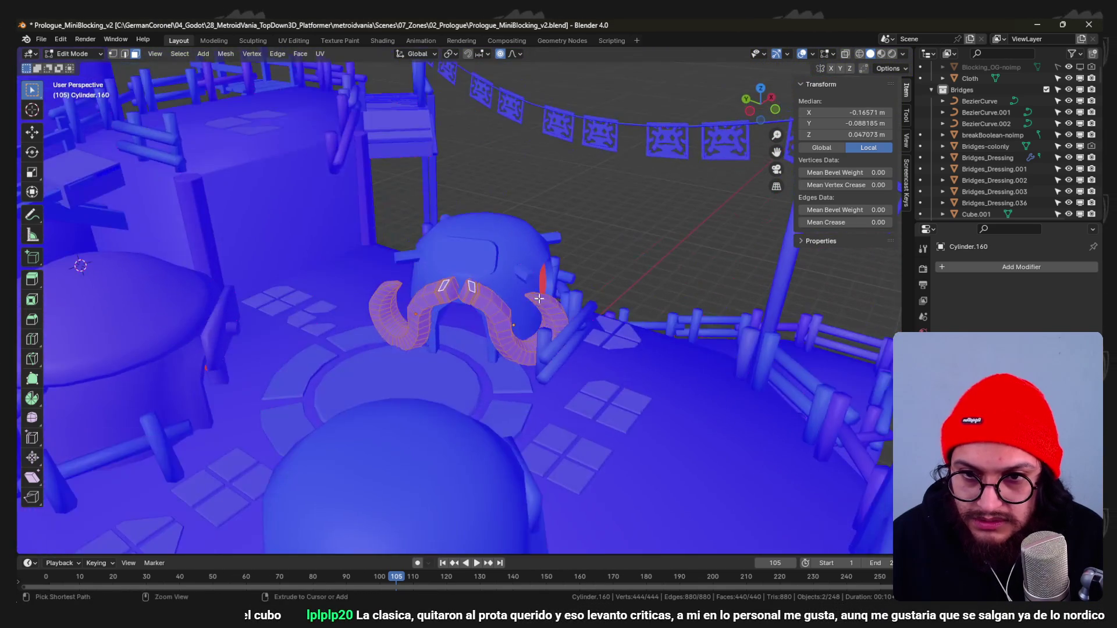
{"action": "scroll", "coordinate": [497, 308], "scroll_direction": "up", "scroll_amount": 4}
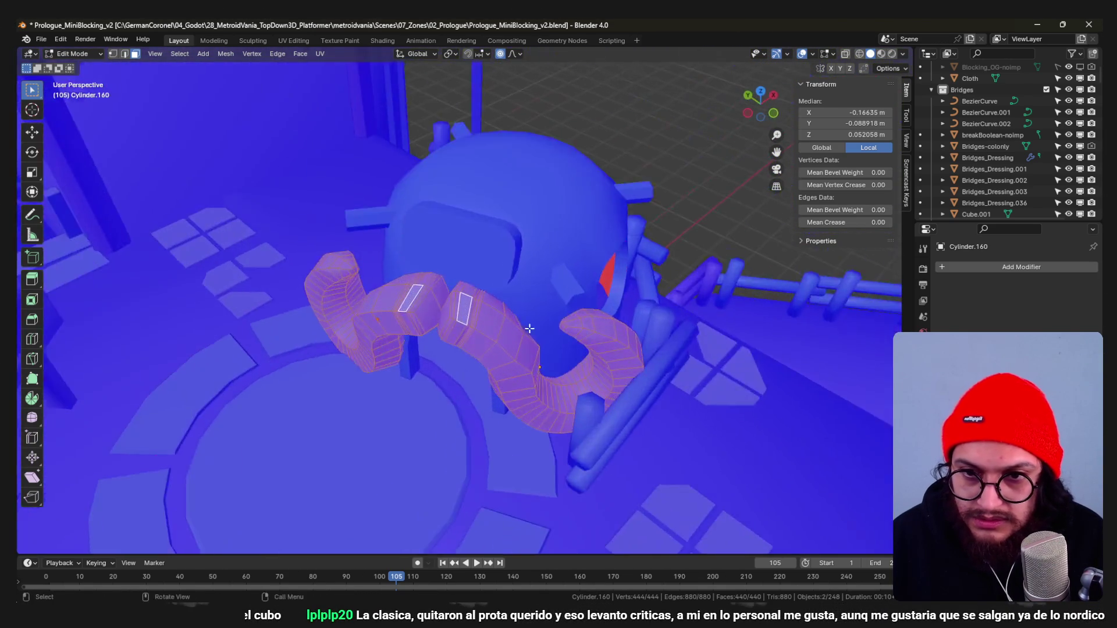
{"action": "mouse_move", "coordinate": [498, 307]}
{"action": "middle_mouse_down"}
{"action": "mouse_move", "coordinate": [377, 324]}
{"action": "mouse_move", "coordinate": [411, 325]}
{"action": "middle_mouse_up"}
{"action": "key", "text": "alt+a"}
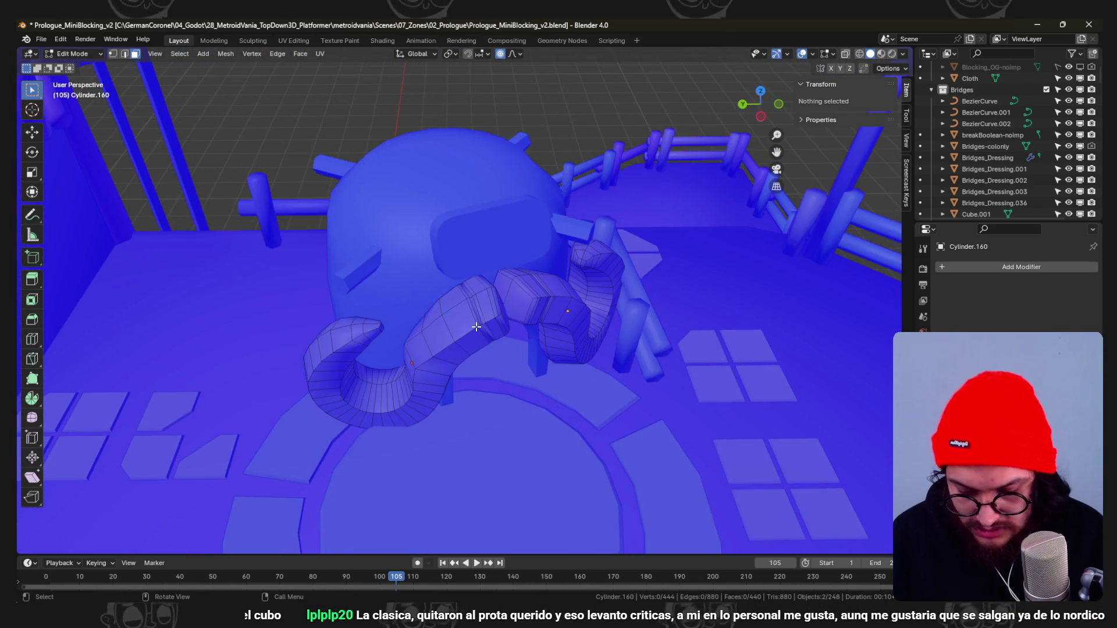
{"action": "key", "text": "l"}
{"action": "key", "text": "KP_7"}
{"action": "scroll", "coordinate": [494, 309], "scroll_direction": "up", "scroll_amount": 2}
{"action": "key", "text": "r"}
{"action": "left_click", "coordinate": [573, 341]}
{"action": "key", "text": "g"}
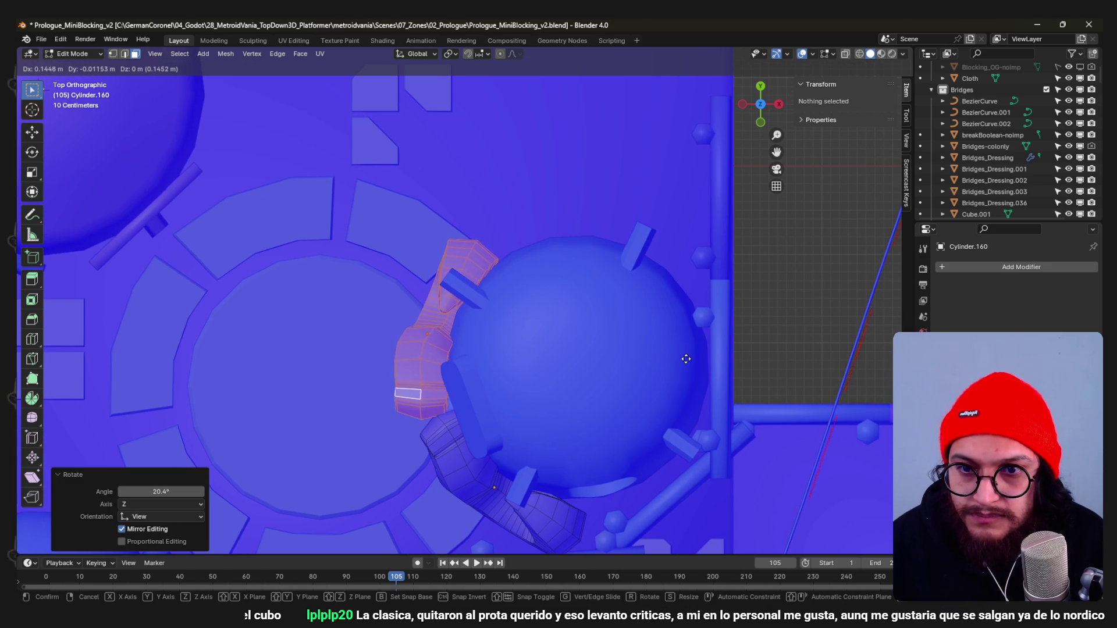
{"action": "left_click", "coordinate": [705, 382]}
Move the small horn end face with falloff and rotate it about Z so the ends meet.
{"action": "left_click", "coordinate": [442, 403]}
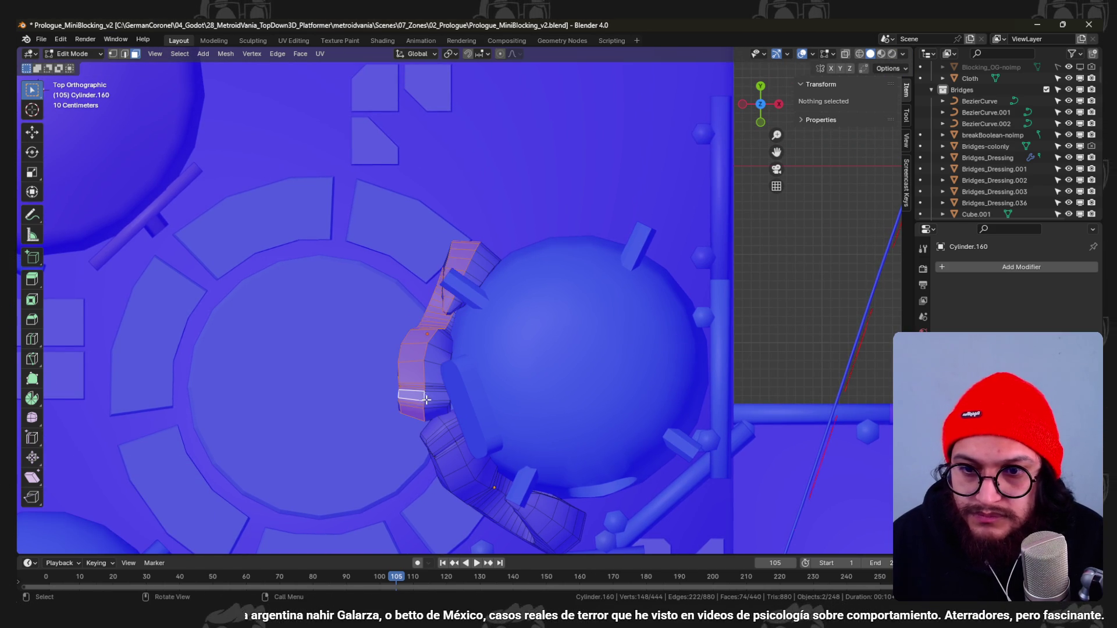
{"action": "key", "text": "g"}
{"action": "key", "text": "Escape"}
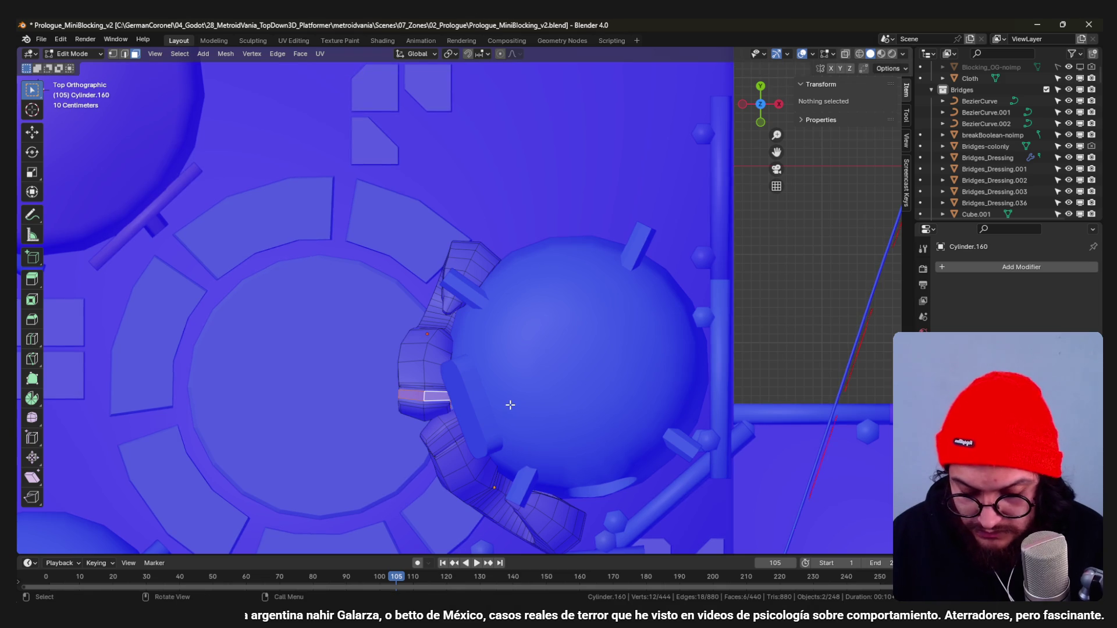
{"action": "key", "text": "g"}
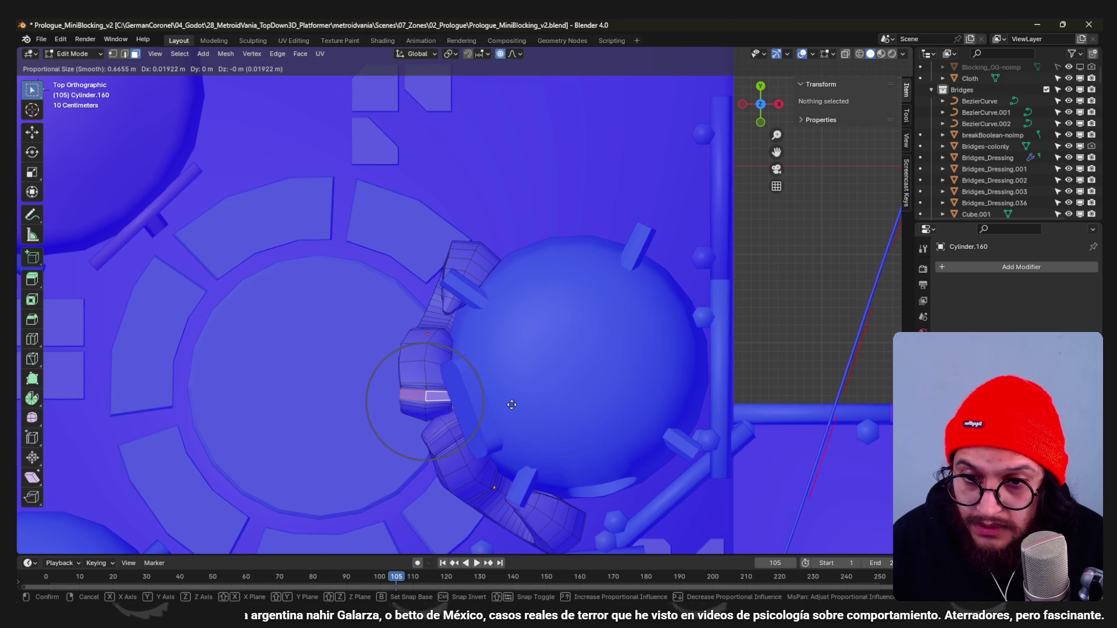
{"action": "left_click", "coordinate": [518, 405]}
{"action": "key", "text": "r"}
{"action": "key", "text": "z"}
{"action": "left_click", "coordinate": [553, 380]}
Save the blockout, then edit the dome hut and select its front rectangular face.
{"action": "key", "text": "Tab"}
{"action": "mouse_move", "coordinate": [478, 406]}
{"action": "middle_mouse_down"}
{"action": "mouse_move", "coordinate": [561, 306]}
{"action": "mouse_move", "coordinate": [591, 299]}
{"action": "mouse_move", "coordinate": [560, 370]}
{"action": "mouse_move", "coordinate": [457, 308]}
{"action": "mouse_move", "coordinate": [523, 332]}
{"action": "mouse_move", "coordinate": [509, 332]}
{"action": "mouse_move", "coordinate": [492, 381]}
{"action": "mouse_move", "coordinate": [512, 284]}
{"action": "mouse_move", "coordinate": [538, 311]}
{"action": "mouse_move", "coordinate": [587, 274]}
{"action": "mouse_move", "coordinate": [473, 373]}
{"action": "mouse_move", "coordinate": [482, 306]}
{"action": "mouse_move", "coordinate": [608, 280]}
{"action": "mouse_move", "coordinate": [524, 288]}
{"action": "mouse_move", "coordinate": [564, 294]}
{"action": "middle_mouse_up"}
{"action": "key", "text": "ctrl+s"}
{"action": "left_click", "coordinate": [473, 372]}
{"action": "key", "text": "Tab"}
{"action": "left_click", "coordinate": [533, 304]}
Inset the dome's front face, extrude the inset outward into a framed panel, and save.
{"action": "left_click", "coordinate": [581, 273]}
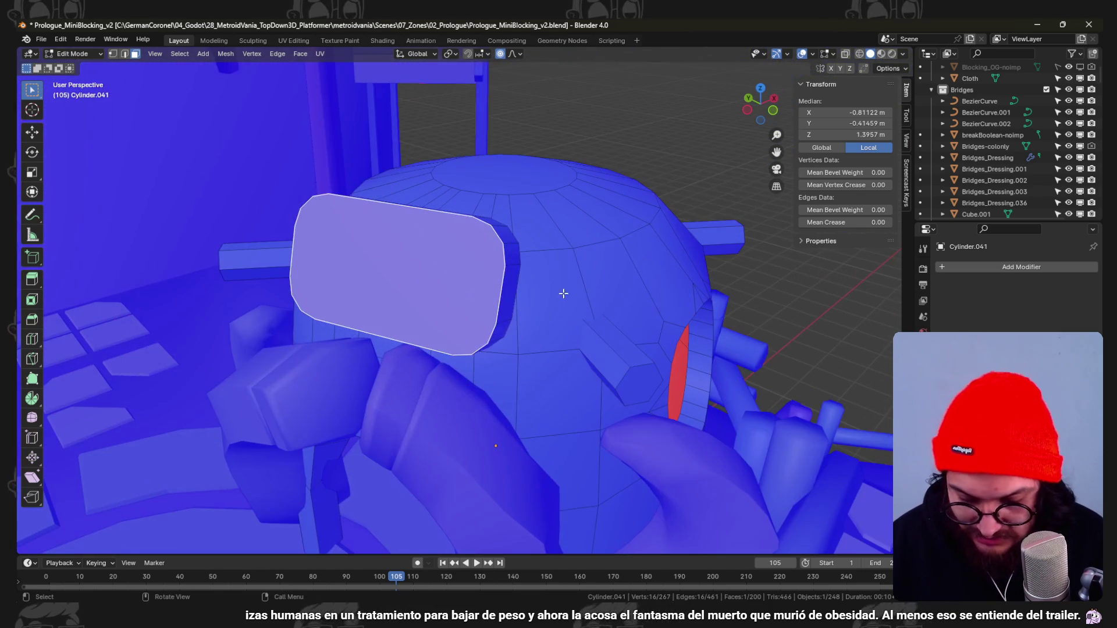
{"action": "key", "text": "i"}
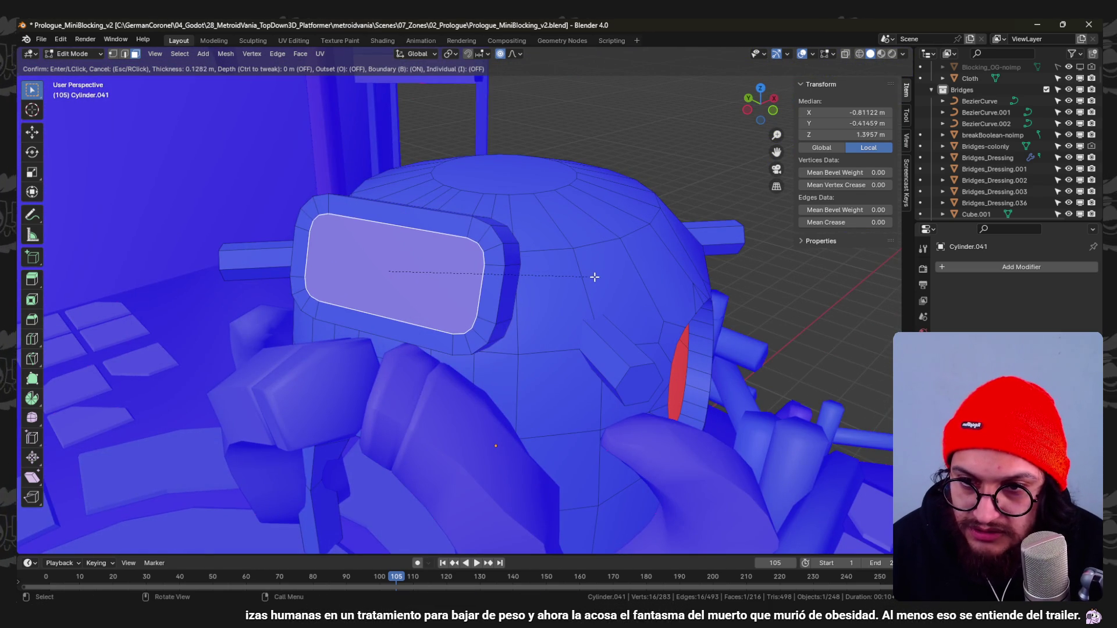
{"action": "left_click", "coordinate": [593, 277]}
{"action": "mouse_move", "coordinate": [593, 277]}
{"action": "middle_mouse_down"}
{"action": "mouse_move", "coordinate": [454, 305]}
{"action": "mouse_move", "coordinate": [585, 327]}
{"action": "mouse_move", "coordinate": [475, 342]}
{"action": "mouse_move", "coordinate": [471, 312]}
{"action": "mouse_move", "coordinate": [484, 336]}
{"action": "mouse_move", "coordinate": [532, 325]}
{"action": "mouse_move", "coordinate": [440, 327]}
{"action": "middle_mouse_up"}
{"action": "key", "text": "e"}
{"action": "left_click", "coordinate": [532, 301]}
{"action": "scroll", "coordinate": [531, 301], "scroll_direction": "down", "scroll_amount": 5}
{"action": "key", "text": "Tab"}
{"action": "key", "text": "ctrl+s"}
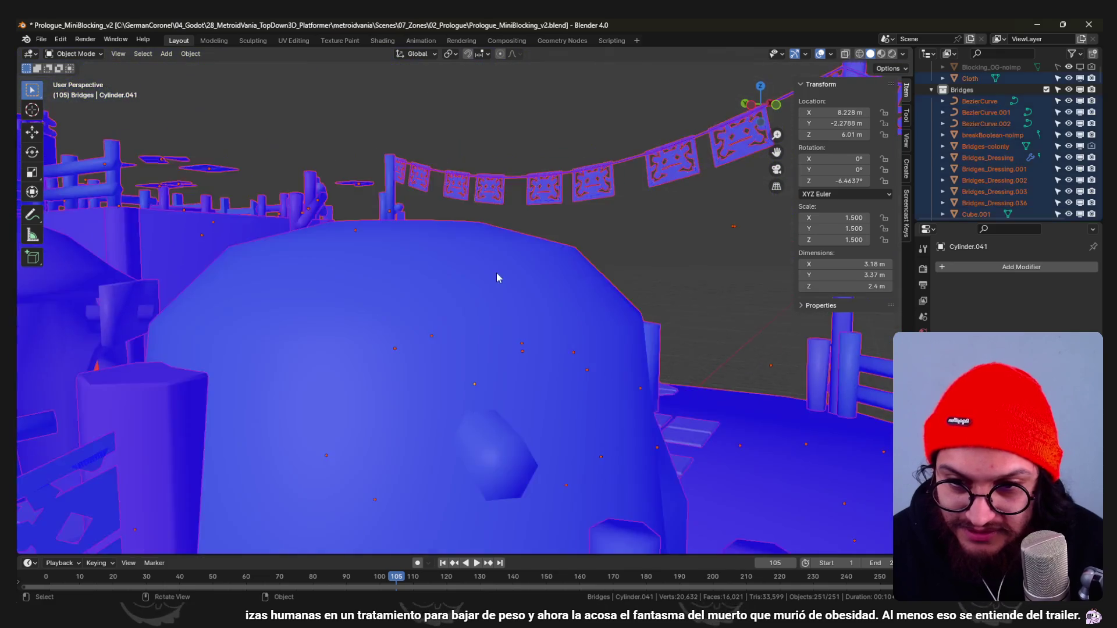
Keep solid viewport shading, save the blend file, and switch over to the Notion notes.
{"action": "mouse_move", "coordinate": [423, 285]}
{"action": "middle_mouse_down"}
{"action": "mouse_move", "coordinate": [507, 338]}
{"action": "mouse_move", "coordinate": [434, 310]}
{"action": "mouse_move", "coordinate": [537, 361]}
{"action": "mouse_move", "coordinate": [498, 298]}
{"action": "mouse_move", "coordinate": [416, 335]}
{"action": "middle_mouse_up"}
{"action": "key", "text": "ctrl+s"}
{"action": "scroll", "coordinate": [500, 302], "scroll_direction": "down", "scroll_amount": 5}
{"action": "key", "text": "z"}
{"action": "mouse_move", "coordinate": [418, 401]}
{"action": "middle_mouse_down"}
{"action": "mouse_move", "coordinate": [504, 387]}
{"action": "mouse_move", "coordinate": [537, 359]}
{"action": "mouse_move", "coordinate": [490, 383]}
{"action": "mouse_move", "coordinate": [513, 324]}
{"action": "mouse_move", "coordinate": [443, 268]}
{"action": "mouse_move", "coordinate": [380, 259]}
{"action": "mouse_move", "coordinate": [400, 284]}
{"action": "mouse_move", "coordinate": [362, 310]}
{"action": "mouse_move", "coordinate": [436, 313]}
{"action": "mouse_move", "coordinate": [436, 323]}
{"action": "mouse_move", "coordinate": [383, 339]}
{"action": "mouse_move", "coordinate": [493, 325]}
{"action": "middle_mouse_up"}
{"action": "key", "text": "z"}
{"action": "key", "text": "z"}
{"action": "left_click", "coordinate": [554, 338]}
{"action": "scroll", "coordinate": [401, 284], "scroll_direction": "down", "scroll_amount": 4}
{"action": "scroll", "coordinate": [363, 310], "scroll_direction": "up", "scroll_amount": 2}
{"action": "key", "text": "ctrl+s"}
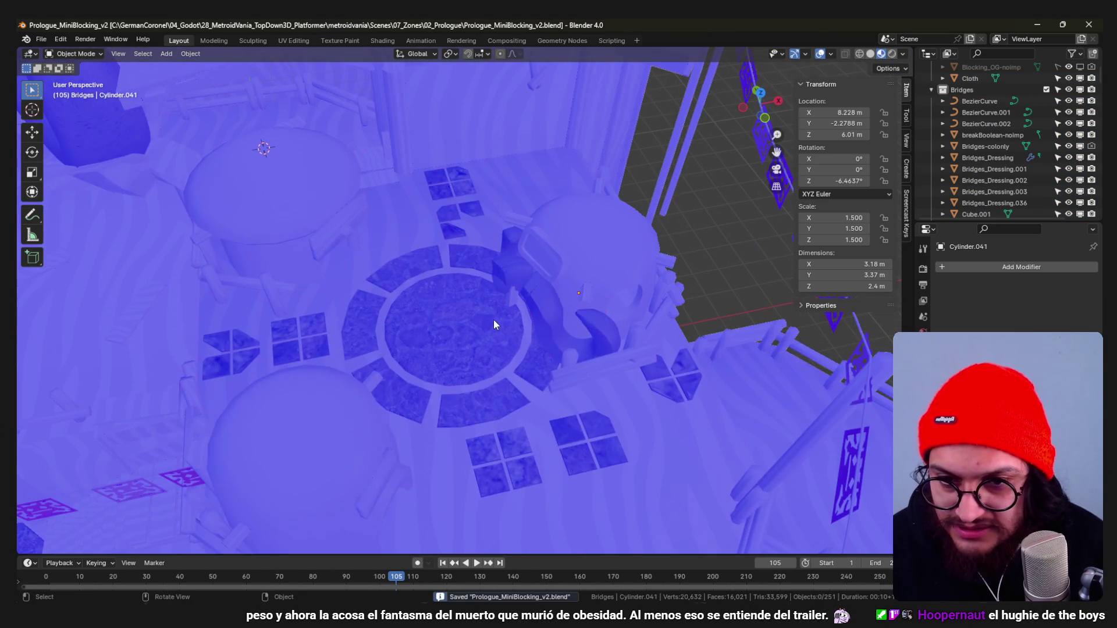
{"action": "key", "text": "alt+Tab"}
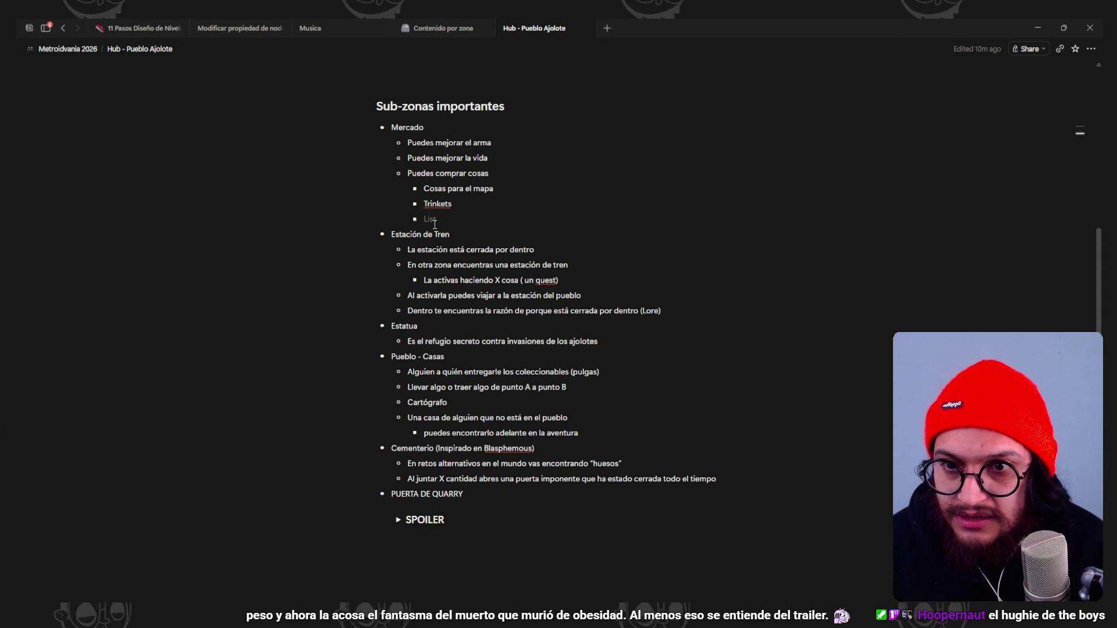
{"action": "scroll", "coordinate": [478, 241], "scroll_direction": "up", "scroll_amount": 1}
{"action": "type", "text": "- Casa Gancho"}
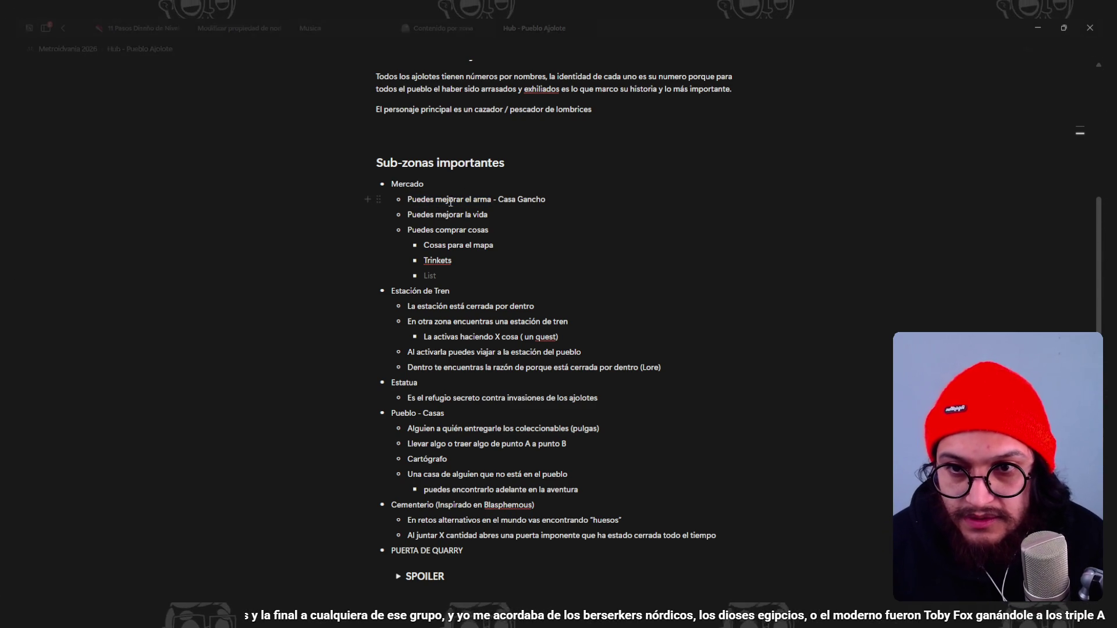
Add ' - Casa Gancho' to the weapon-upgrade bullet, then minimize Notion back to Blender.
{"action": "left_click", "coordinate": [508, 217]}
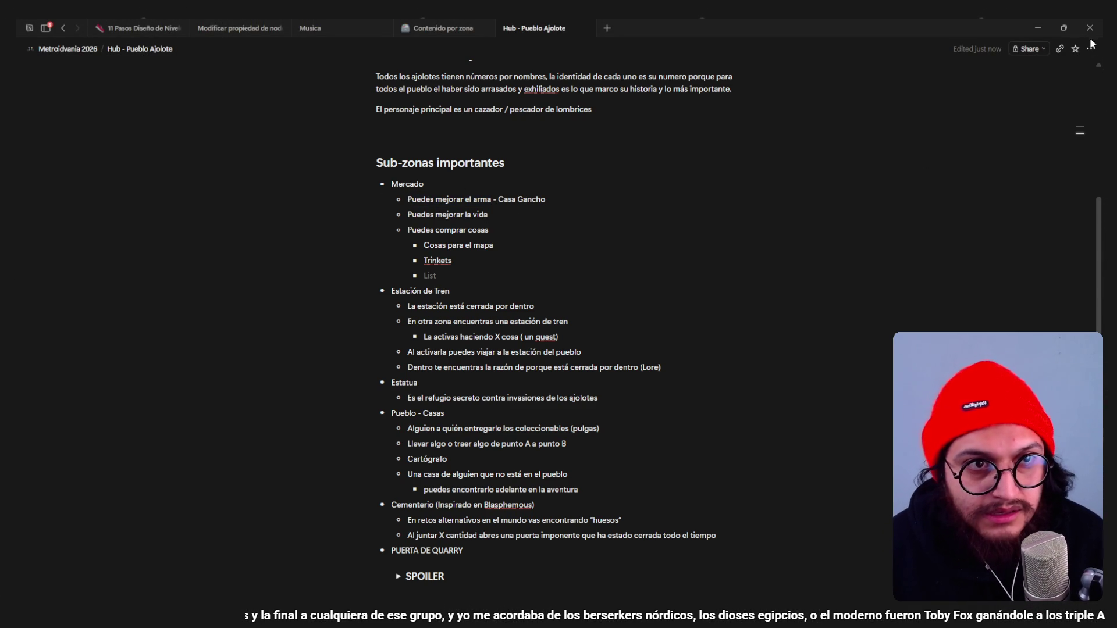
{"action": "left_click", "coordinate": [1042, 30]}
{"action": "mouse_move", "coordinate": [597, 263]}
{"action": "middle_mouse_down"}
{"action": "mouse_move", "coordinate": [485, 200]}
{"action": "mouse_move", "coordinate": [437, 340]}
{"action": "mouse_move", "coordinate": [516, 290]}
{"action": "mouse_move", "coordinate": [553, 209]}
{"action": "mouse_move", "coordinate": [554, 254]}
{"action": "mouse_move", "coordinate": [517, 237]}
{"action": "mouse_move", "coordinate": [585, 260]}
{"action": "mouse_move", "coordinate": [597, 218]}
{"action": "mouse_move", "coordinate": [579, 190]}
{"action": "mouse_move", "coordinate": [544, 241]}
{"action": "mouse_move", "coordinate": [590, 234]}
{"action": "mouse_move", "coordinate": [581, 196]}
{"action": "mouse_move", "coordinate": [559, 276]}
{"action": "middle_mouse_up"}
Save the blend file and select the domed hut Cylinder.074 near the plaza.
{"action": "mouse_move", "coordinate": [537, 370]}
{"action": "middle_mouse_down"}
{"action": "mouse_move", "coordinate": [517, 334]}
{"action": "mouse_move", "coordinate": [548, 372]}
{"action": "mouse_move", "coordinate": [505, 322]}
{"action": "mouse_move", "coordinate": [517, 329]}
{"action": "mouse_move", "coordinate": [438, 334]}
{"action": "mouse_move", "coordinate": [499, 321]}
{"action": "mouse_move", "coordinate": [503, 353]}
{"action": "mouse_move", "coordinate": [435, 345]}
{"action": "mouse_move", "coordinate": [514, 321]}
{"action": "middle_mouse_up"}
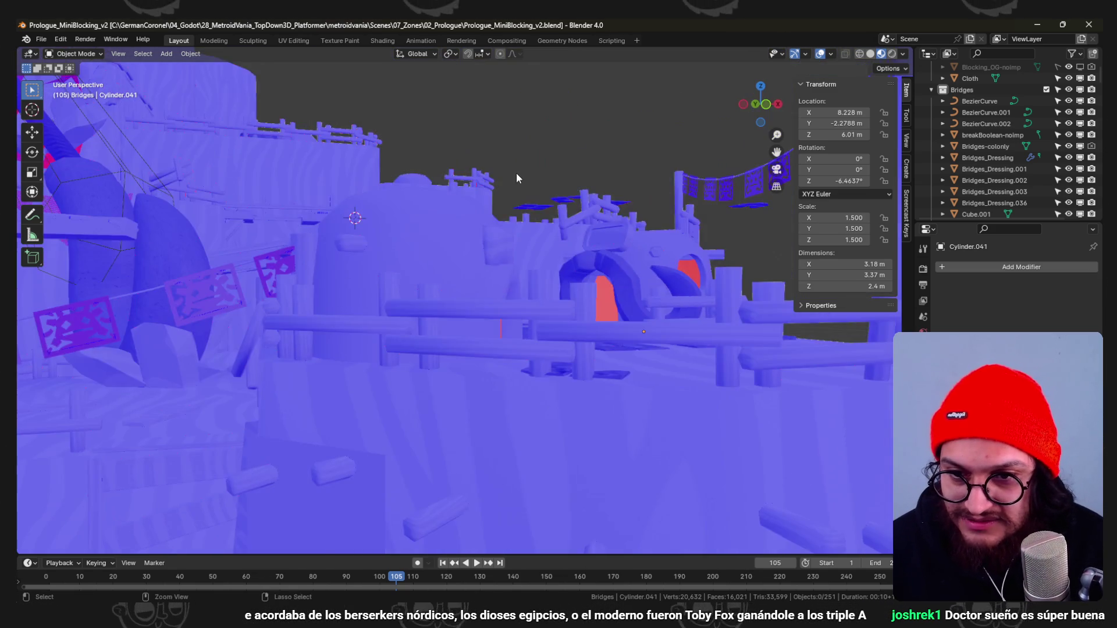
{"action": "middle_click_drag", "start_coordinate": [333, 455], "coordinate": [474, 263]}
{"action": "key", "text": "ctrl+s"}
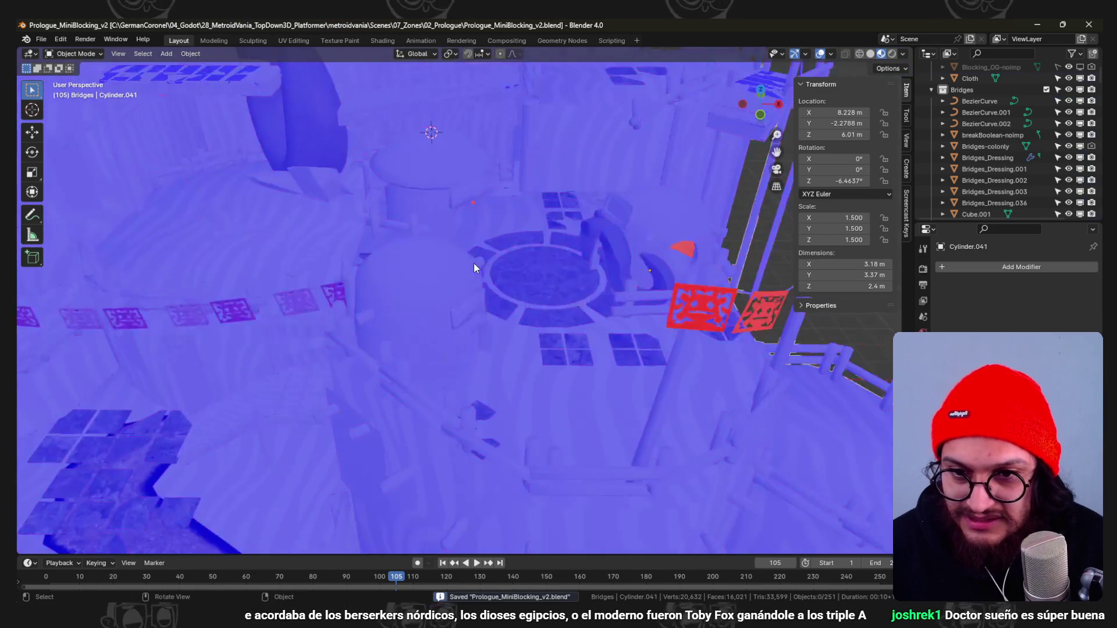
{"action": "left_click", "coordinate": [478, 321]}
{"action": "middle_click_drag", "start_coordinate": [479, 320], "coordinate": [427, 311]}
Enter Edit Mode on the hut via the mode pie, go to top view, and disable proportional editing.
{"action": "key", "text": "ctrl+Tab"}
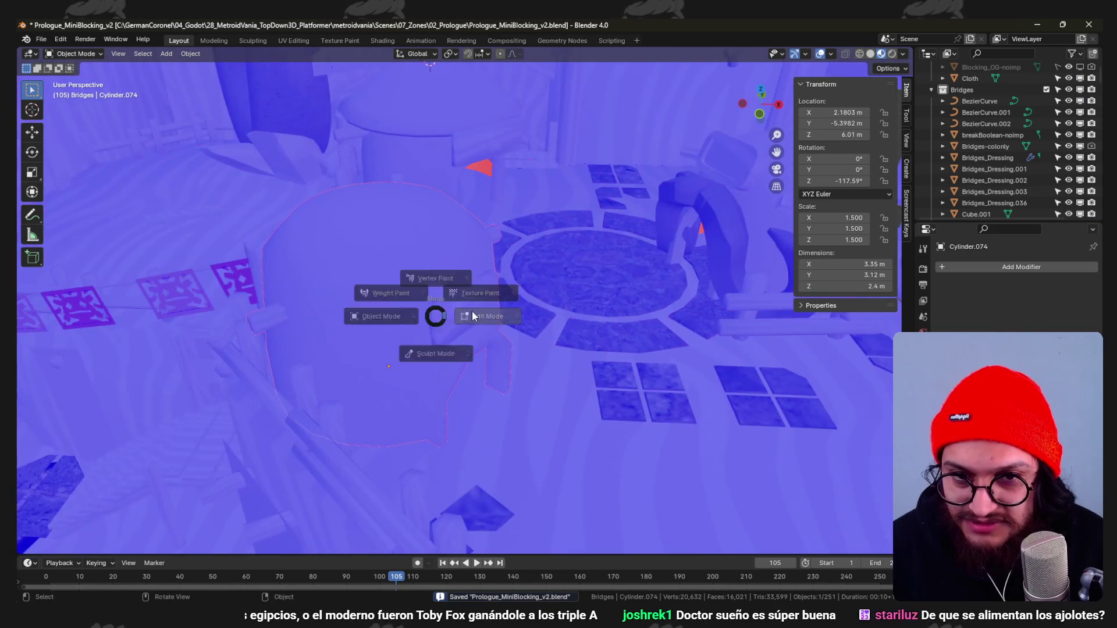
{"action": "left_click", "coordinate": [515, 306]}
{"action": "middle_click_drag", "start_coordinate": [515, 305], "coordinate": [533, 294]}
{"action": "left_click", "coordinate": [445, 292]}
{"action": "mouse_move", "coordinate": [445, 293]}
{"action": "middle_mouse_down"}
{"action": "mouse_move", "coordinate": [496, 320]}
{"action": "mouse_move", "coordinate": [474, 208]}
{"action": "middle_mouse_up"}
{"action": "key", "text": "g"}
{"action": "key", "text": "Escape"}
{"action": "key", "text": "o"}
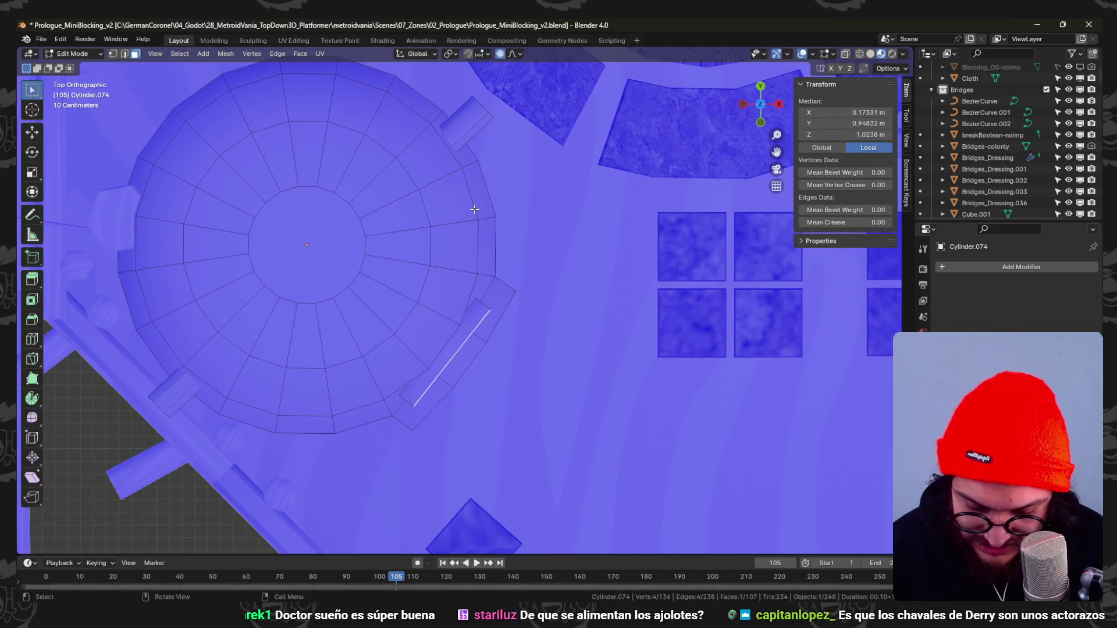
Stretch the front panel wider by moving its outer edge and thin side face outward.
{"action": "key", "text": "g"}
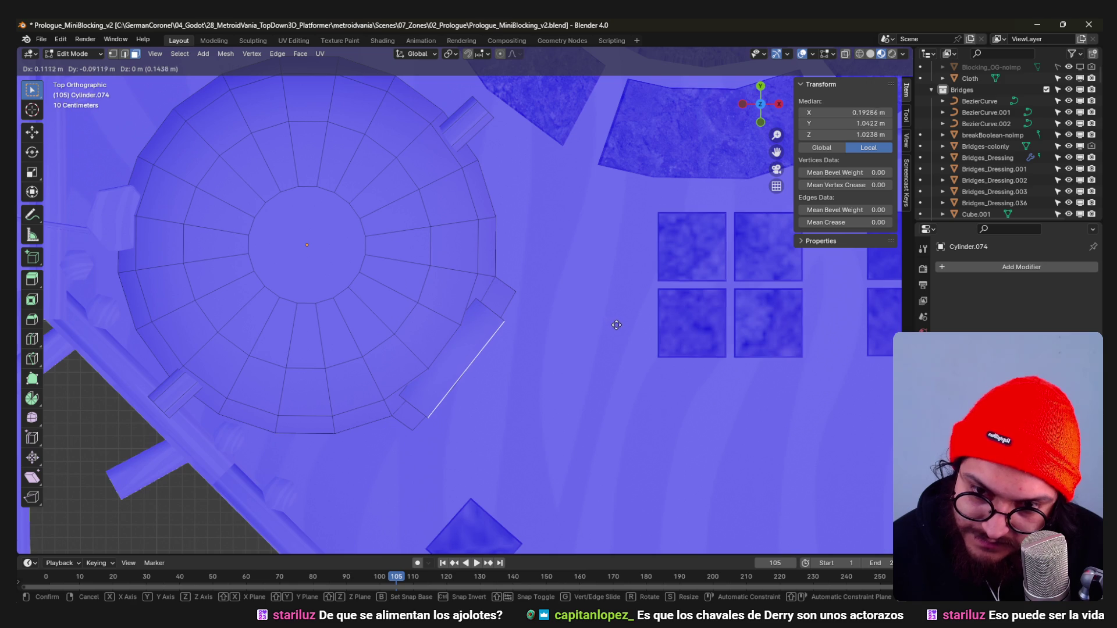
{"action": "left_click", "coordinate": [618, 331]}
{"action": "middle_click_drag", "start_coordinate": [582, 342], "coordinate": [463, 253]}
{"action": "left_click", "coordinate": [460, 240]}
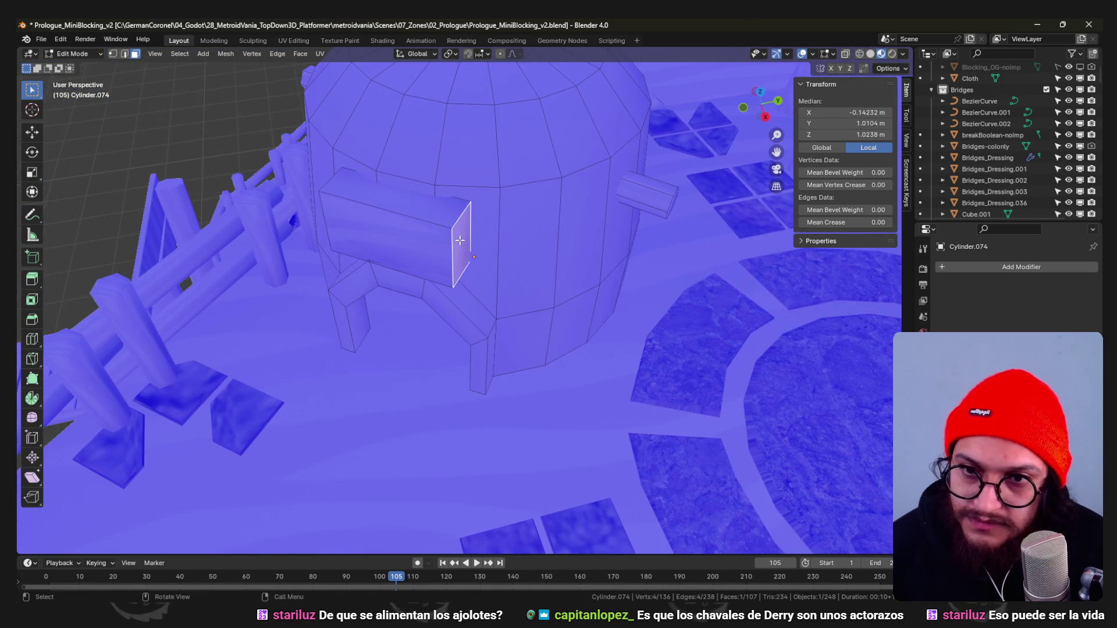
{"action": "key", "text": "KP_7"}
{"action": "key", "text": "g"}
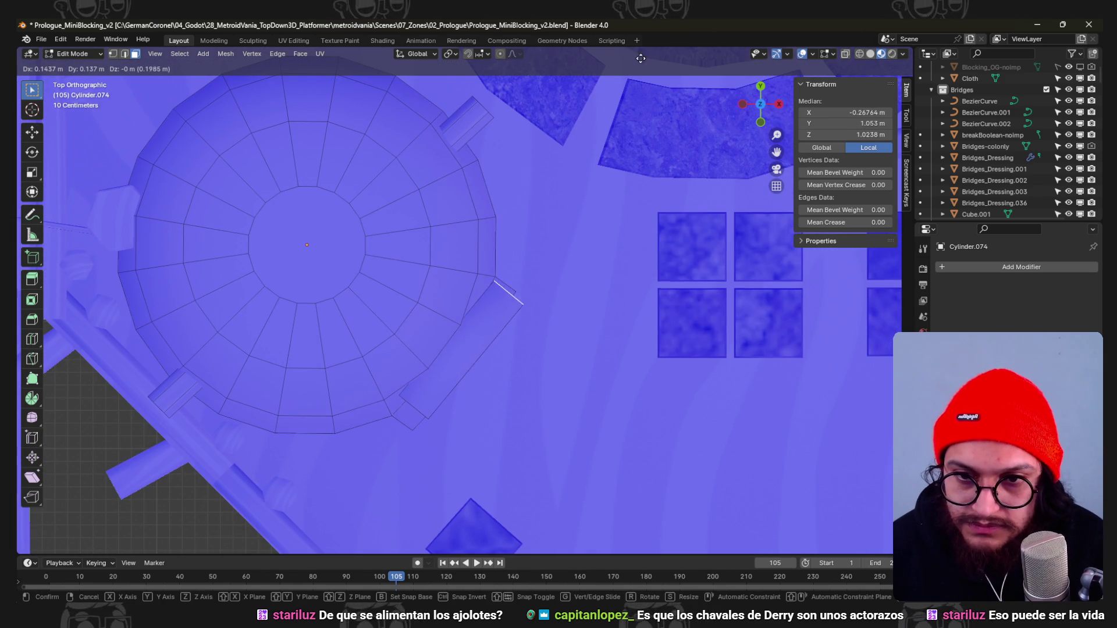
{"action": "left_click", "coordinate": [717, 407]}
Reposition the whole front panel block against the domed hut from a top view.
{"action": "left_click", "coordinate": [507, 305]}
{"action": "key", "text": "l"}
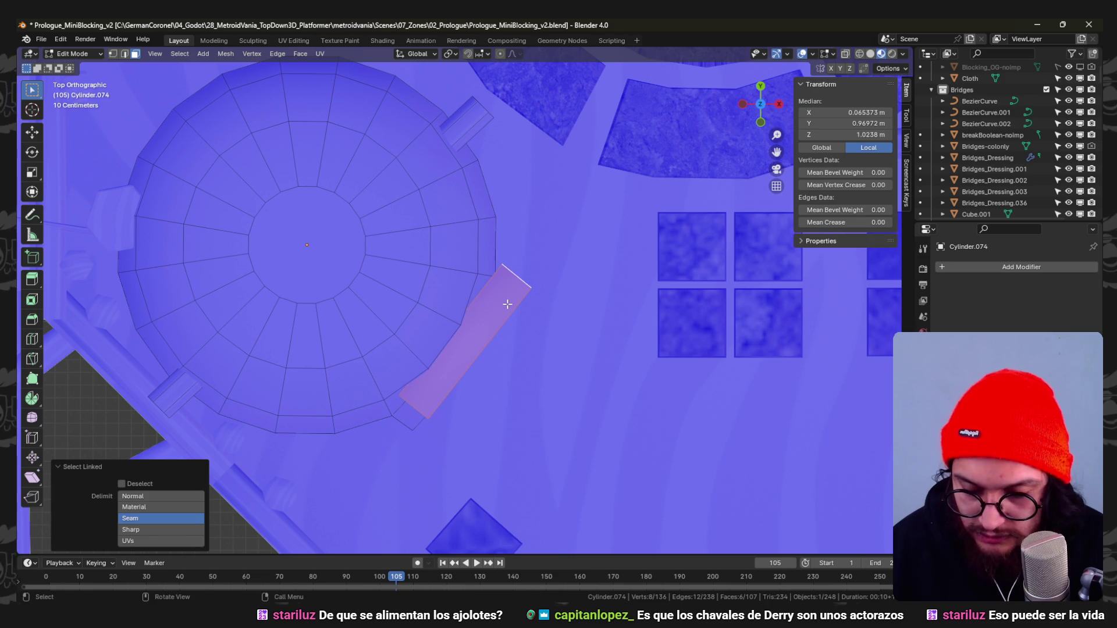
{"action": "key", "text": "g"}
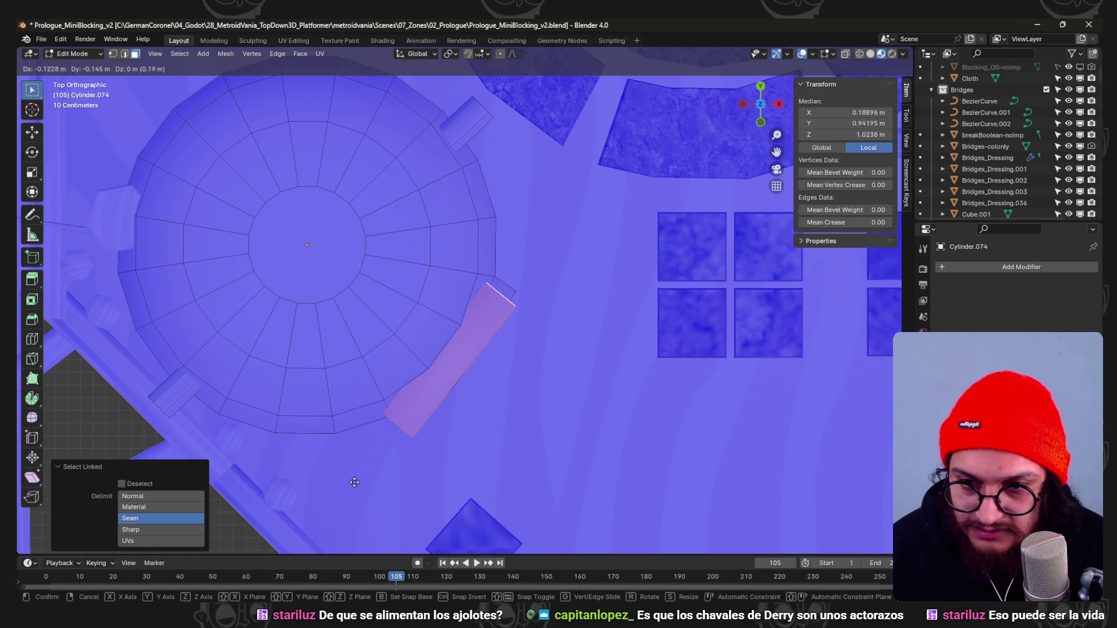
{"action": "left_click", "coordinate": [411, 420]}
{"action": "mouse_move", "coordinate": [412, 420]}
{"action": "middle_mouse_down"}
{"action": "mouse_move", "coordinate": [445, 369]}
{"action": "mouse_move", "coordinate": [606, 229]}
{"action": "mouse_move", "coordinate": [491, 291]}
{"action": "middle_mouse_up"}
{"action": "scroll", "coordinate": [491, 291], "scroll_direction": "up", "scroll_amount": 2}
{"action": "key", "text": "g"}
{"action": "key", "text": "Escape"}
Raise the panel block's top face vertically to make the panel taller.
{"action": "left_click", "coordinate": [469, 250]}
{"action": "key", "text": "g"}
{"action": "key", "text": "z"}
{"action": "left_click", "coordinate": [466, 243]}
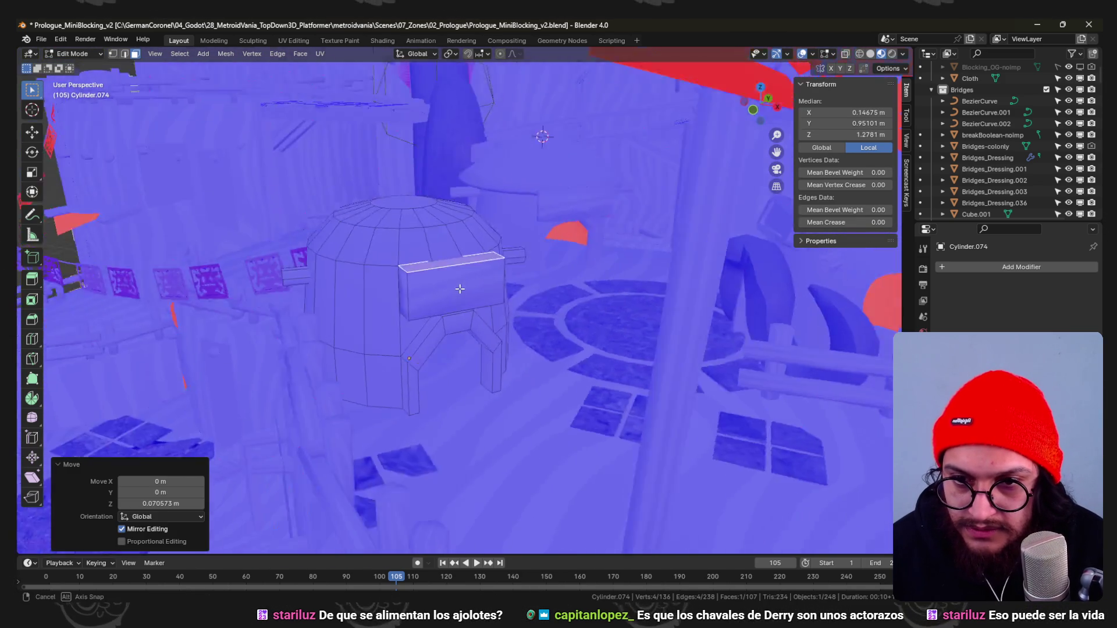
{"action": "middle_click_drag", "start_coordinate": [466, 242], "coordinate": [453, 204]}
{"action": "key", "text": "alt+a"}
Bevel the panel's edges to round its corners and select its rounded front face.
{"action": "left_click", "coordinate": [454, 204]}
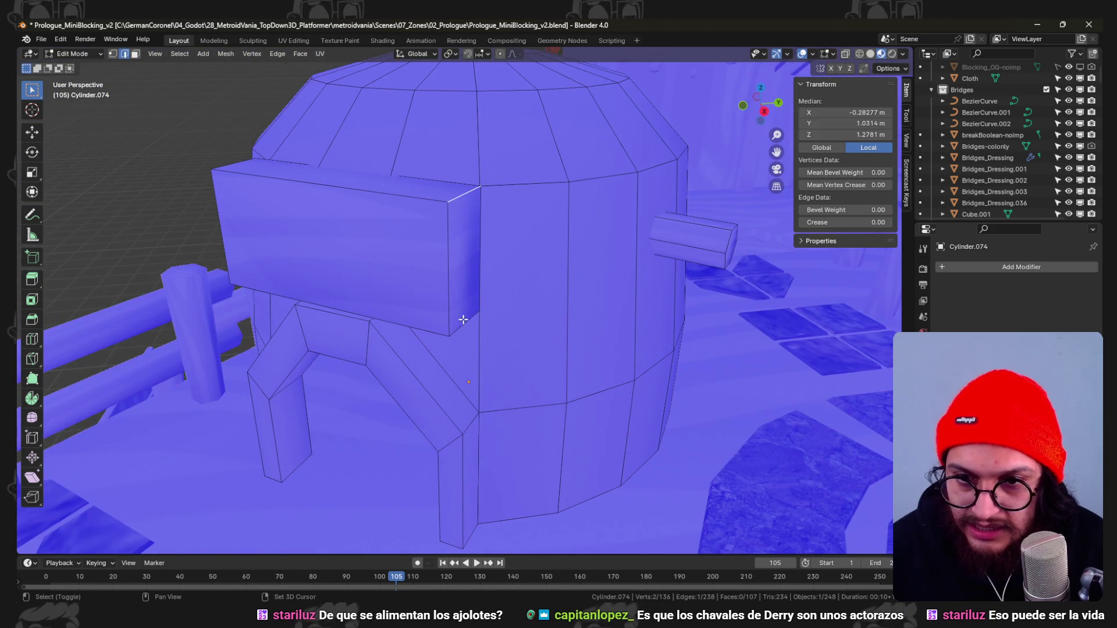
{"action": "scroll", "coordinate": [404, 297], "scroll_direction": "up", "scroll_amount": 3}
{"action": "middle_click_drag", "start_coordinate": [404, 296], "coordinate": [476, 240]}
{"action": "middle_click_drag", "start_coordinate": [447, 372], "coordinate": [673, 326]}
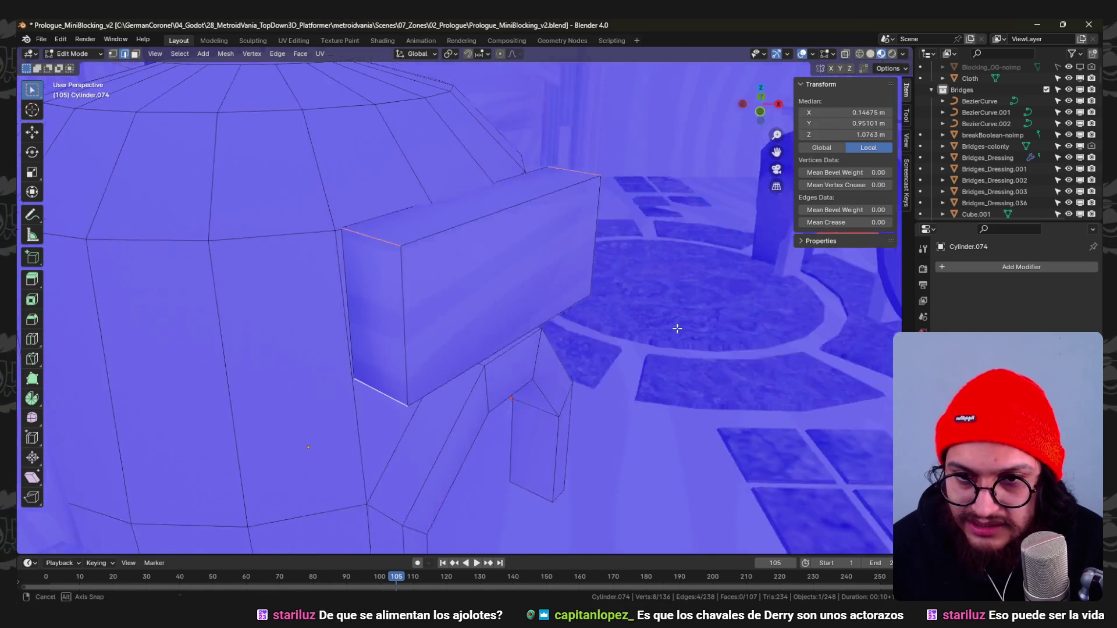
{"action": "key", "text": "ctrl+b"}
{"action": "left_click", "coordinate": [664, 339]}
{"action": "left_click", "coordinate": [420, 324]}
{"action": "mouse_move", "coordinate": [524, 314]}
{"action": "middle_mouse_down"}
{"action": "mouse_move", "coordinate": [579, 307]}
{"action": "mouse_move", "coordinate": [553, 260]}
{"action": "mouse_move", "coordinate": [569, 250]}
{"action": "middle_mouse_up"}
{"action": "key", "text": "s"}
Shrink and inset the panel's rounded front face, then extrude it into a framed recess.
{"action": "left_click", "coordinate": [543, 306]}
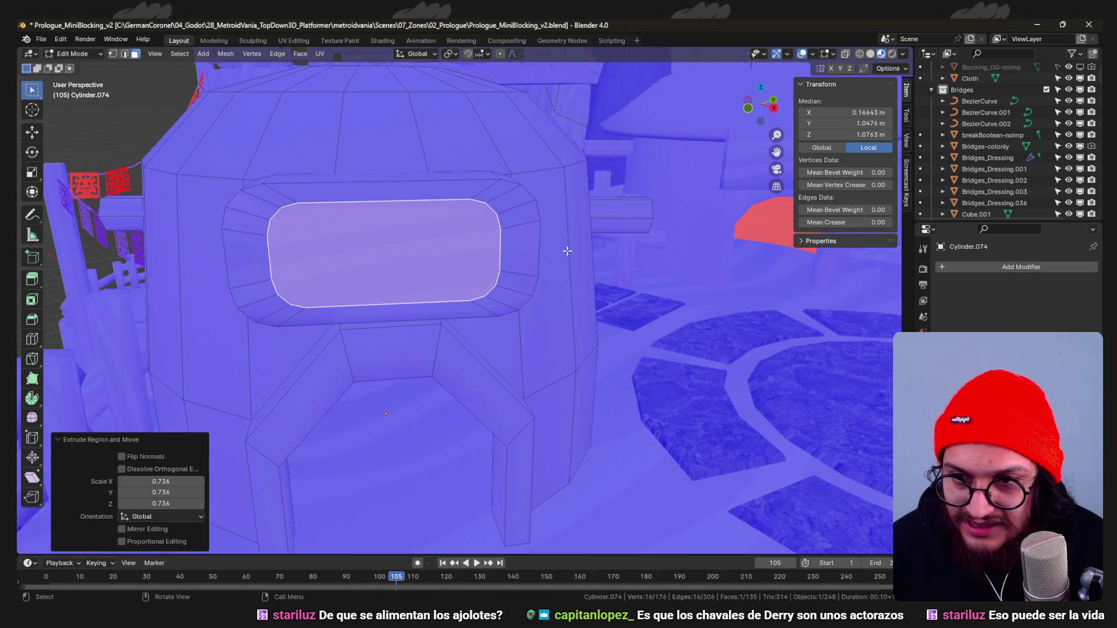
{"action": "scroll", "coordinate": [630, 229], "scroll_direction": "up", "scroll_amount": 2}
{"action": "key", "text": "i"}
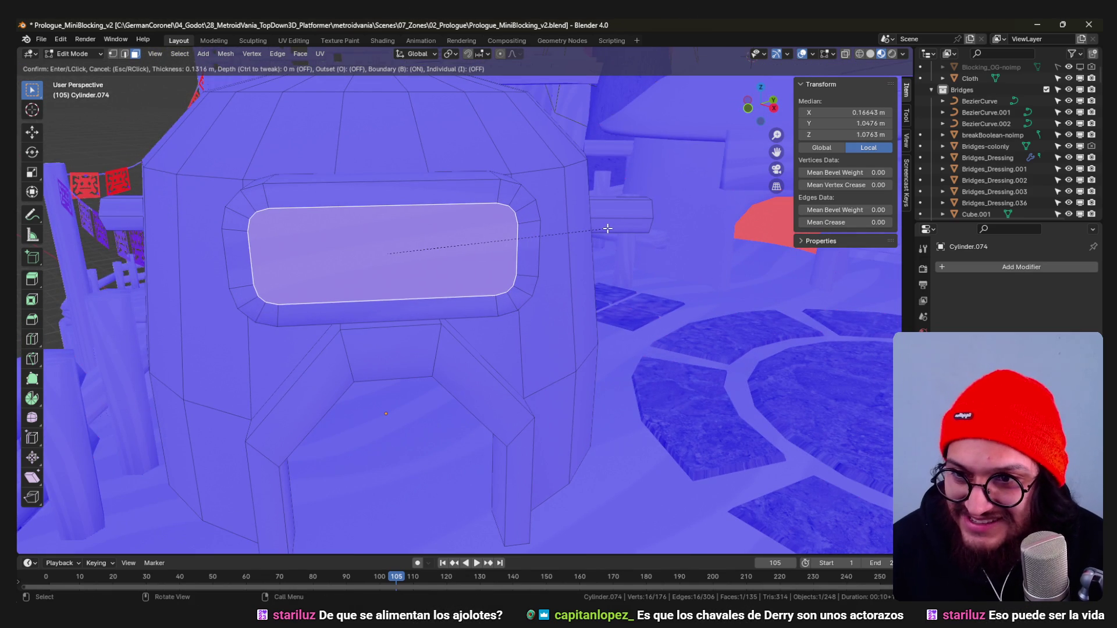
{"action": "left_click", "coordinate": [604, 229]}
{"action": "key", "text": "e"}
{"action": "left_click", "coordinate": [603, 236]}
{"action": "mouse_move", "coordinate": [602, 236]}
{"action": "middle_mouse_down"}
{"action": "mouse_move", "coordinate": [531, 312]}
{"action": "mouse_move", "coordinate": [541, 288]}
{"action": "mouse_move", "coordinate": [545, 329]}
{"action": "mouse_move", "coordinate": [541, 302]}
{"action": "middle_mouse_up"}
{"action": "scroll", "coordinate": [507, 342], "scroll_direction": "down", "scroll_amount": 5}
Extrude the dome's top cap upward 0.5 m to form a short chimney.
{"action": "left_click", "coordinate": [537, 284]}
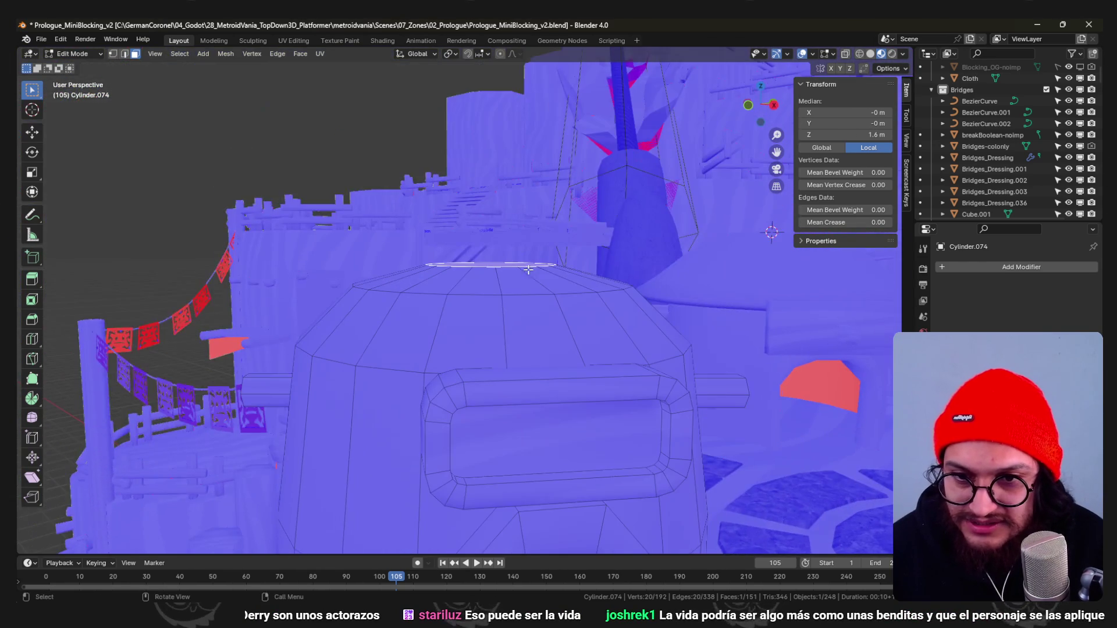
{"action": "key", "text": "e"}
{"action": "key", "text": "Return"}
{"action": "mouse_move", "coordinate": [551, 96]}
{"action": "middle_mouse_down"}
{"action": "mouse_move", "coordinate": [539, 260]}
{"action": "mouse_move", "coordinate": [530, 273]}
{"action": "mouse_move", "coordinate": [492, 262]}
{"action": "mouse_move", "coordinate": [516, 321]}
{"action": "mouse_move", "coordinate": [484, 370]}
{"action": "middle_mouse_up"}
Lift the chimney top vertically to make the chimney taller.
{"action": "key", "text": "g"}
{"action": "key", "text": "z"}
{"action": "left_click", "coordinate": [506, 288]}
{"action": "key", "text": "alt+a"}
{"action": "mouse_move", "coordinate": [574, 358]}
{"action": "middle_mouse_down"}
{"action": "mouse_move", "coordinate": [516, 376]}
{"action": "mouse_move", "coordinate": [602, 371]}
{"action": "middle_mouse_up"}
Widen the hut's lower ring outward with proportional editing for a smooth falloff.
{"action": "key", "text": "o"}
{"action": "key", "text": "s"}
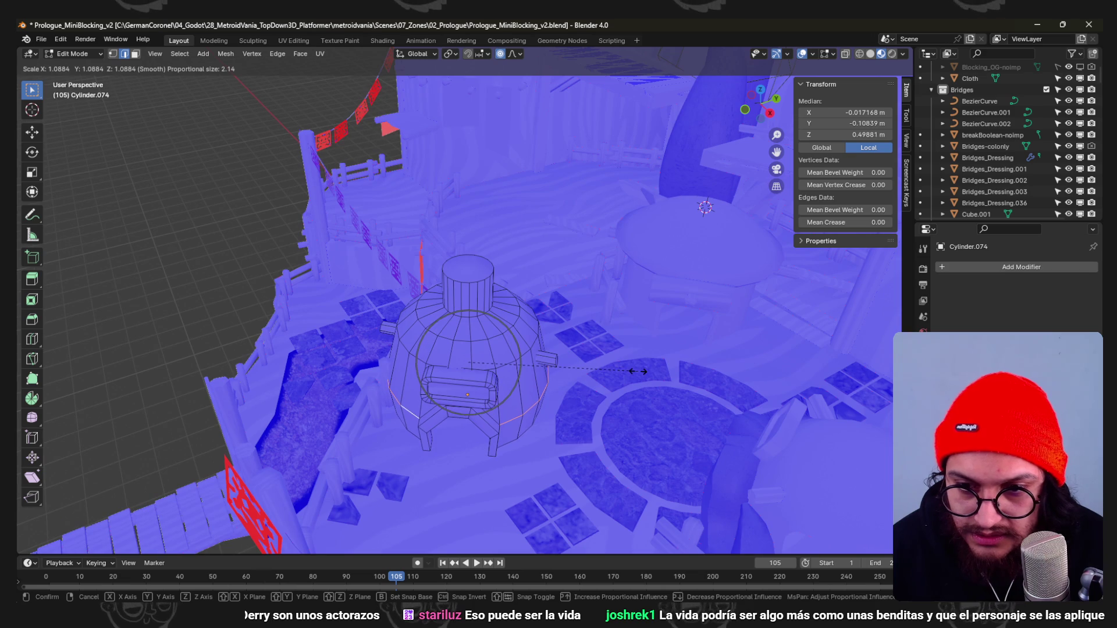
{"action": "scroll", "coordinate": [640, 372], "scroll_direction": "down", "scroll_amount": 2}
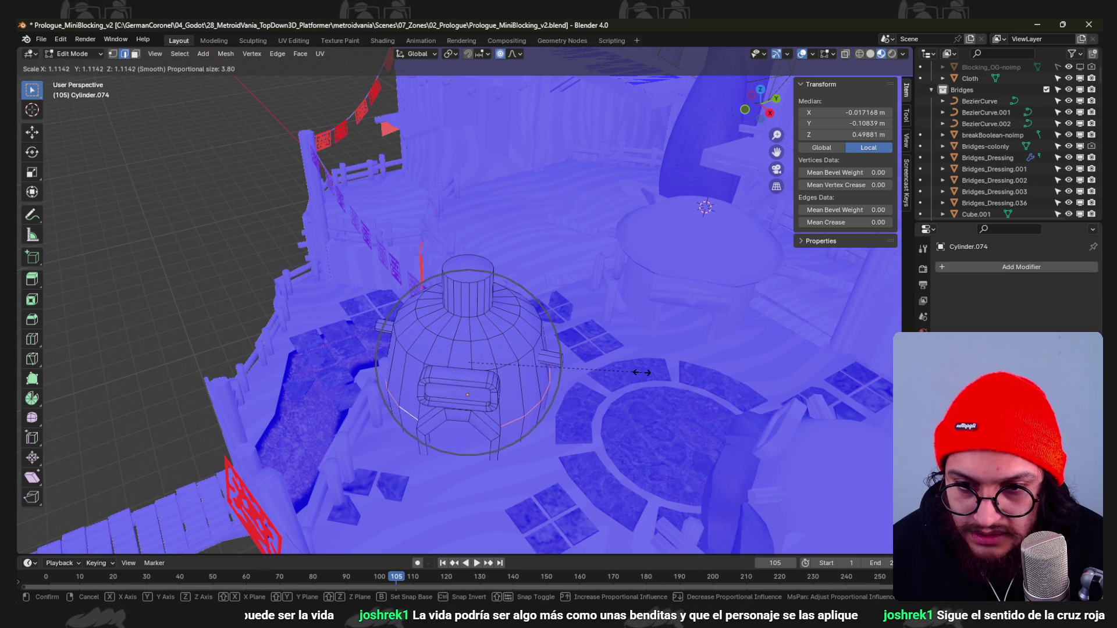
{"action": "left_click", "coordinate": [645, 374]}
{"action": "mouse_move", "coordinate": [644, 374]}
{"action": "middle_mouse_down"}
{"action": "mouse_move", "coordinate": [531, 300]}
{"action": "mouse_move", "coordinate": [538, 274]}
{"action": "middle_mouse_up"}
{"action": "scroll", "coordinate": [531, 299], "scroll_direction": "up", "scroll_amount": 3}
{"action": "left_click", "coordinate": [508, 290]}
Adjust the chimney's top face and top ring heights vertically.
{"action": "key", "text": "g"}
{"action": "key", "text": "z"}
{"action": "key", "text": "z"}
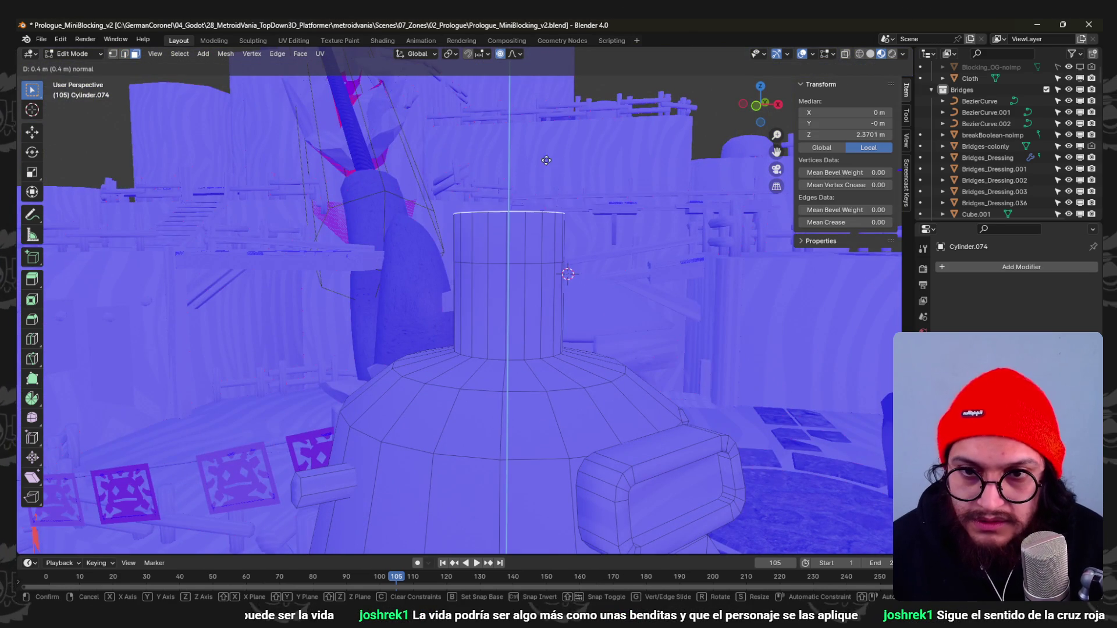
{"action": "left_click", "coordinate": [508, 229]}
{"action": "left_click", "coordinate": [508, 230], "text": "alt"}
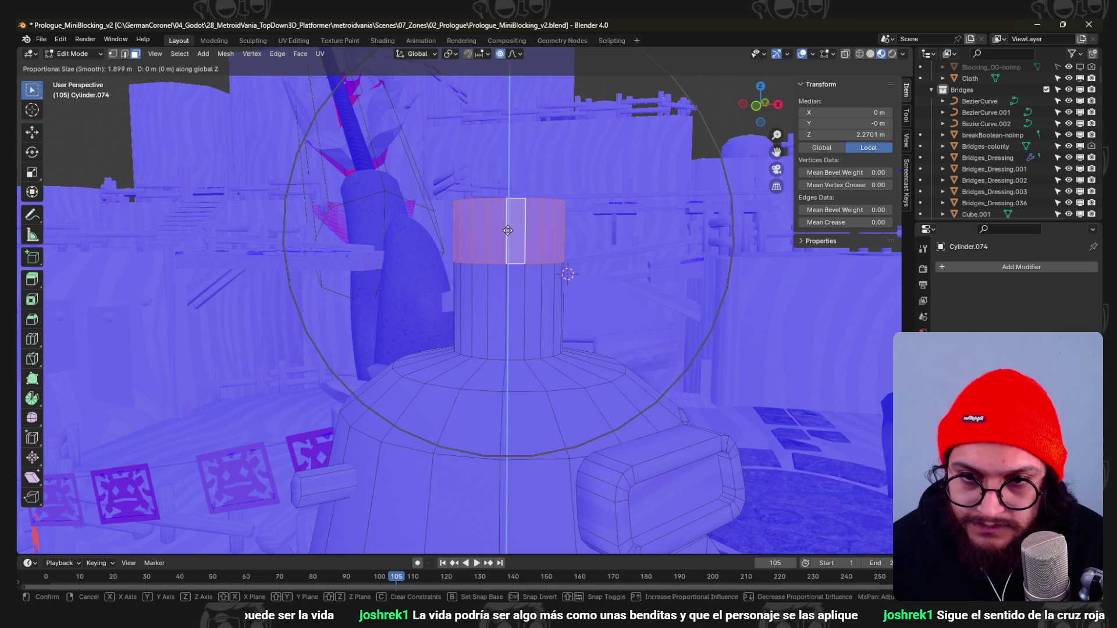
{"action": "key", "text": "g"}
{"action": "key", "text": "z"}
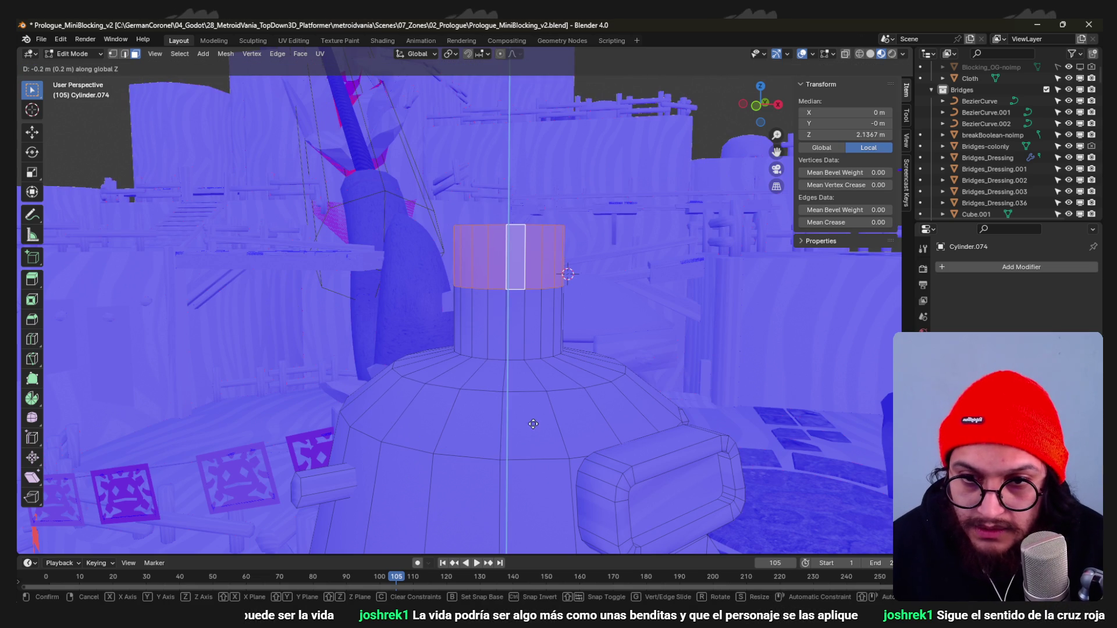
{"action": "left_click", "coordinate": [534, 424]}
{"action": "key", "text": "alt+a"}
{"action": "left_click", "coordinate": [562, 294]}
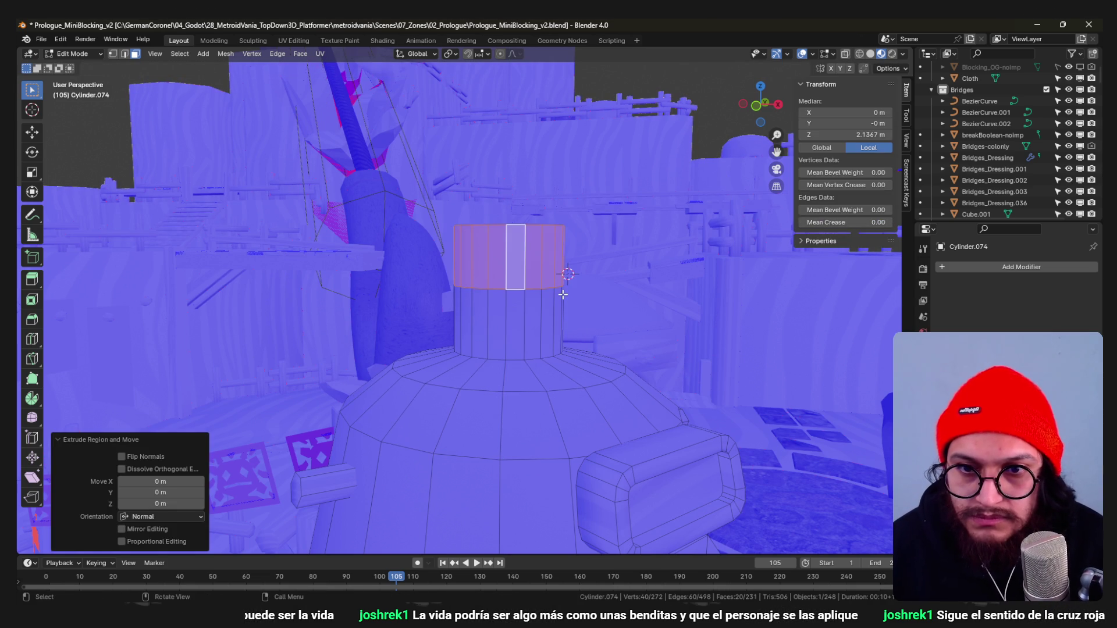
{"action": "key", "text": "ctrl+z"}
{"action": "key", "text": "ctrl+shift+z"}
Extrude the chimney's top ring outward along normals into a flared rim and raise the top face 0.2 m.
{"action": "key", "text": "alt+e"}
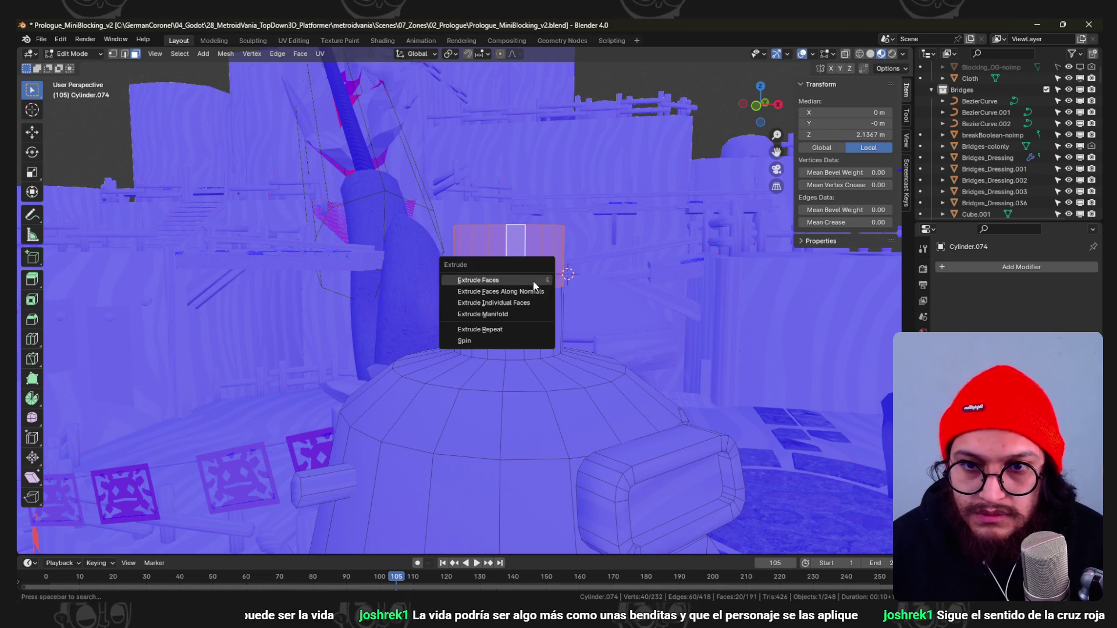
{"action": "left_click", "coordinate": [533, 280]}
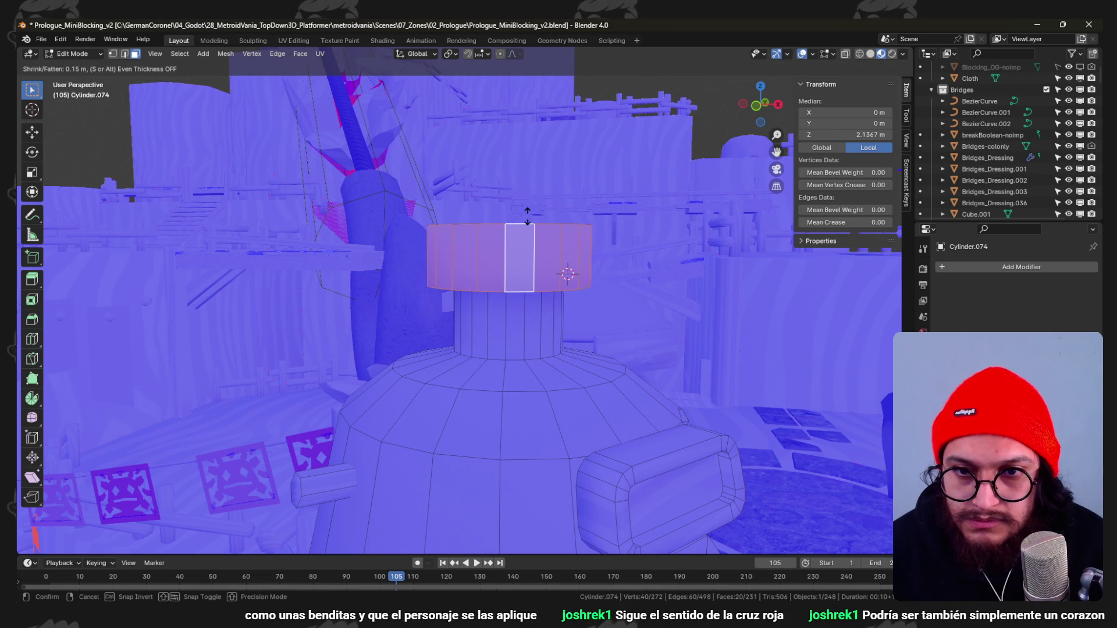
{"action": "left_click", "coordinate": [568, 274]}
{"action": "middle_click_drag", "start_coordinate": [569, 275], "coordinate": [498, 312]}
{"action": "left_click", "coordinate": [498, 312], "text": "alt"}
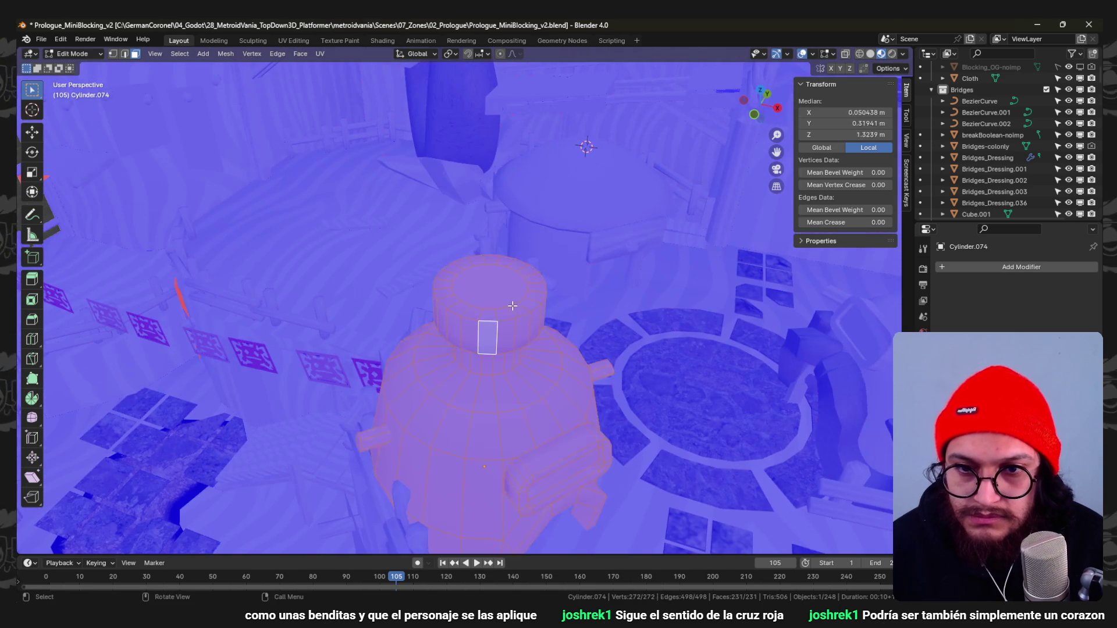
{"action": "left_click", "coordinate": [506, 293]}
{"action": "mouse_move", "coordinate": [512, 306]}
{"action": "middle_mouse_down"}
{"action": "mouse_move", "coordinate": [558, 198]}
{"action": "mouse_move", "coordinate": [526, 300]}
{"action": "mouse_move", "coordinate": [433, 243]}
{"action": "mouse_move", "coordinate": [419, 204]}
{"action": "mouse_move", "coordinate": [410, 261]}
{"action": "middle_mouse_up"}
{"action": "key", "text": "g"}
{"action": "key", "text": "z"}
{"action": "left_click", "coordinate": [559, 194]}
Lower the chimney's top segment and bevel its neck edge loop.
{"action": "left_click", "coordinate": [433, 243], "text": "alt"}
{"action": "scroll", "coordinate": [419, 204], "scroll_direction": "up", "scroll_amount": 2}
{"action": "key", "text": "g"}
{"action": "key", "text": "z"}
{"action": "left_click", "coordinate": [454, 366]}
{"action": "mouse_move", "coordinate": [454, 367]}
{"action": "middle_mouse_down"}
{"action": "mouse_move", "coordinate": [416, 373]}
{"action": "mouse_move", "coordinate": [468, 350]}
{"action": "mouse_move", "coordinate": [455, 219]}
{"action": "mouse_move", "coordinate": [510, 123]}
{"action": "mouse_move", "coordinate": [425, 170]}
{"action": "mouse_move", "coordinate": [441, 349]}
{"action": "mouse_move", "coordinate": [448, 316]}
{"action": "mouse_move", "coordinate": [530, 314]}
{"action": "mouse_move", "coordinate": [425, 316]}
{"action": "mouse_move", "coordinate": [468, 382]}
{"action": "mouse_move", "coordinate": [486, 319]}
{"action": "mouse_move", "coordinate": [584, 306]}
{"action": "mouse_move", "coordinate": [405, 304]}
{"action": "mouse_move", "coordinate": [464, 258]}
{"action": "middle_mouse_up"}
{"action": "left_click", "coordinate": [410, 371], "text": "alt"}
{"action": "key", "text": "ctrl+b"}
{"action": "scroll", "coordinate": [550, 369], "scroll_direction": "up", "scroll_amount": 2}
{"action": "left_click", "coordinate": [552, 373]}
Check the hut in object mode and fine-tune the neck loop's height.
{"action": "key", "text": "ctrl+Tab"}
{"action": "left_click", "coordinate": [437, 370]}
{"action": "key", "text": "Tab"}
{"action": "key", "text": "g"}
{"action": "key", "text": "z"}
{"action": "left_click", "coordinate": [508, 122]}
{"action": "key", "text": "Tab"}
{"action": "key", "text": "Tab"}
{"action": "scroll", "coordinate": [464, 257], "scroll_direction": "up", "scroll_amount": 3}
{"action": "mouse_move", "coordinate": [474, 170]}
{"action": "middle_mouse_down"}
{"action": "mouse_move", "coordinate": [439, 231]}
{"action": "mouse_move", "coordinate": [458, 263]}
{"action": "middle_mouse_up"}
Sink the chimney's top face 0.2 m and extrude it downward in see-through front view.
{"action": "key", "text": "g"}
{"action": "key", "text": "z"}
{"action": "left_click", "coordinate": [506, 496]}
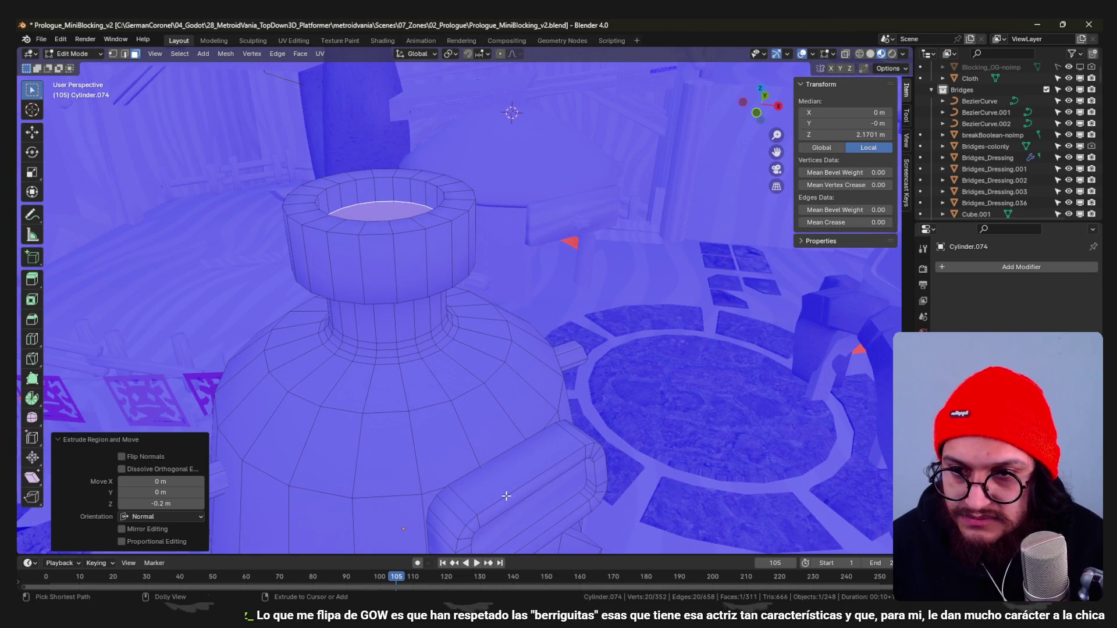
{"action": "key", "text": "KP_1"}
{"action": "key", "text": "alt+z"}
{"action": "key", "text": "e"}
{"action": "left_click", "coordinate": [410, 320]}
{"action": "middle_click_drag", "start_coordinate": [457, 219], "coordinate": [610, 298]}
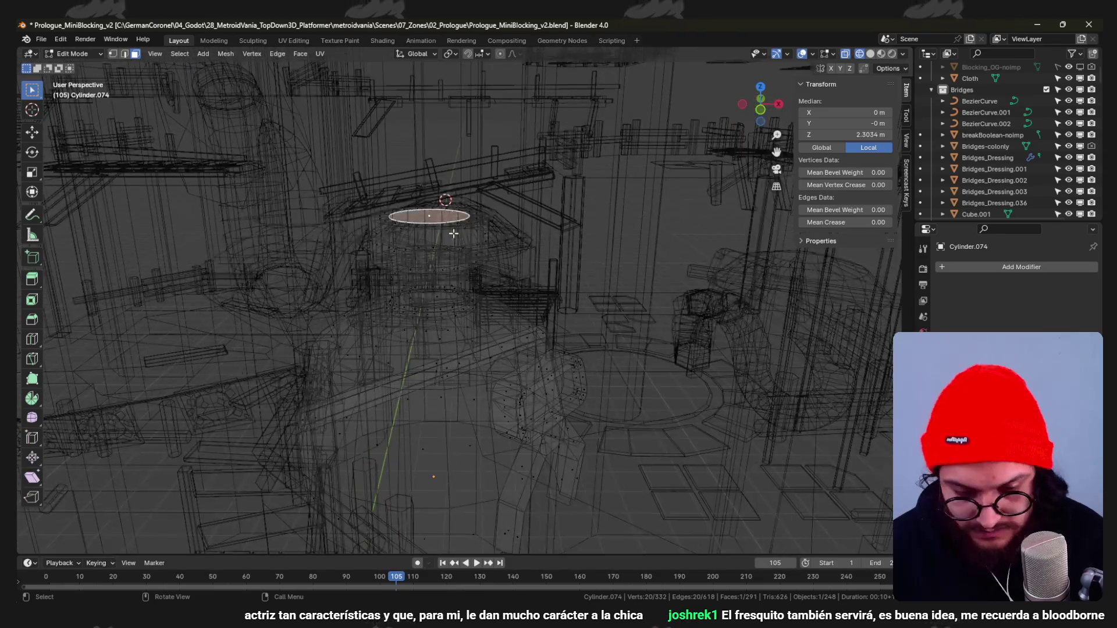
{"action": "key", "text": "alt+z"}
Shrink the top face to 0.7 and extrude it deeper to hollow out the chimney.
{"action": "key", "text": "s"}
{"action": "left_click", "coordinate": [566, 291], "text": "ctrl"}
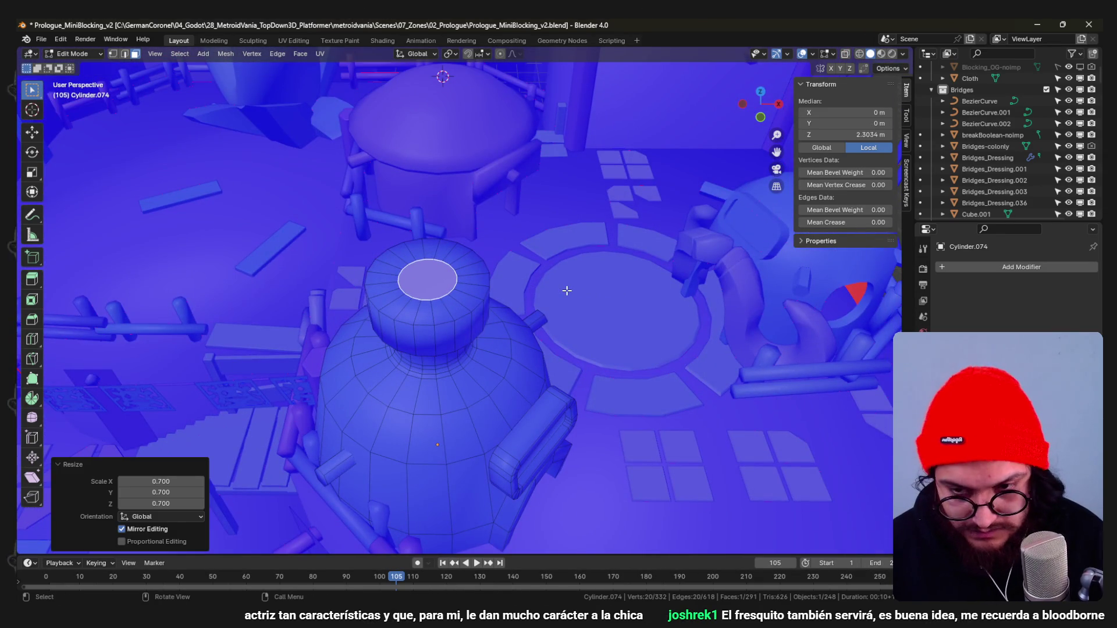
{"action": "key", "text": "KP_1"}
{"action": "key", "text": "alt+z"}
{"action": "key", "text": "e"}
{"action": "left_click", "coordinate": [475, 323]}
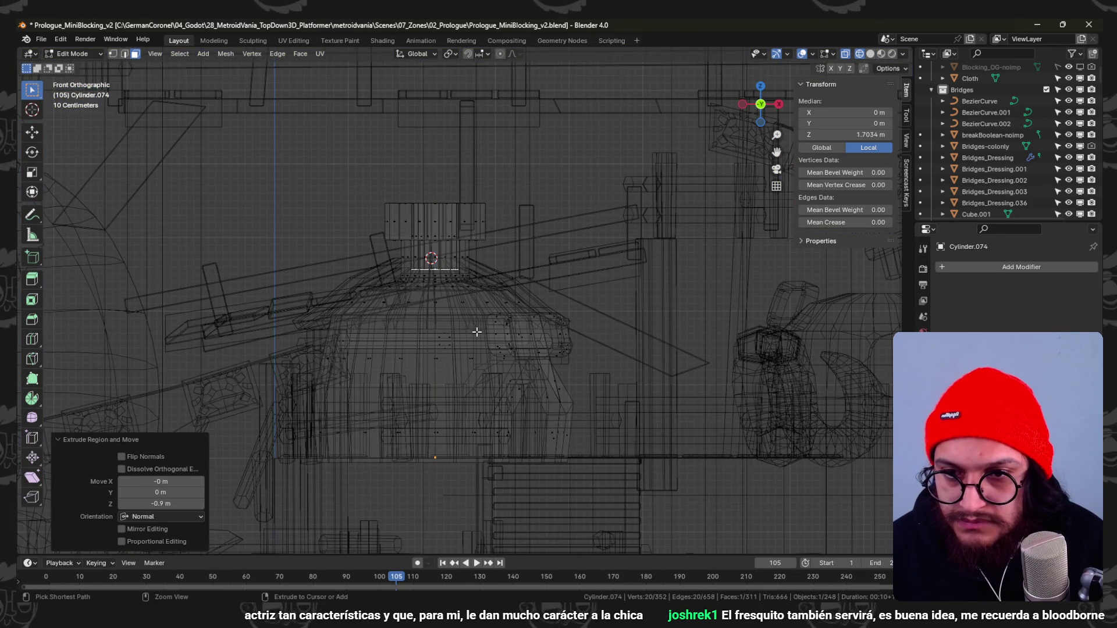
{"action": "key", "text": "alt+z"}
{"action": "middle_click_drag", "start_coordinate": [475, 330], "coordinate": [500, 343]}
Return to object mode, save the blend file and smooth-shade the bottle hut.
{"action": "key", "text": "ctrl+Tab"}
{"action": "left_click", "coordinate": [426, 341]}
{"action": "mouse_move", "coordinate": [426, 340]}
{"action": "middle_mouse_down"}
{"action": "mouse_move", "coordinate": [520, 401]}
{"action": "mouse_move", "coordinate": [472, 279]}
{"action": "mouse_move", "coordinate": [481, 254]}
{"action": "mouse_move", "coordinate": [435, 275]}
{"action": "mouse_move", "coordinate": [450, 258]}
{"action": "middle_mouse_up"}
{"action": "key", "text": "ctrl+s"}
{"action": "right_click", "coordinate": [449, 259]}
{"action": "left_click", "coordinate": [445, 223]}
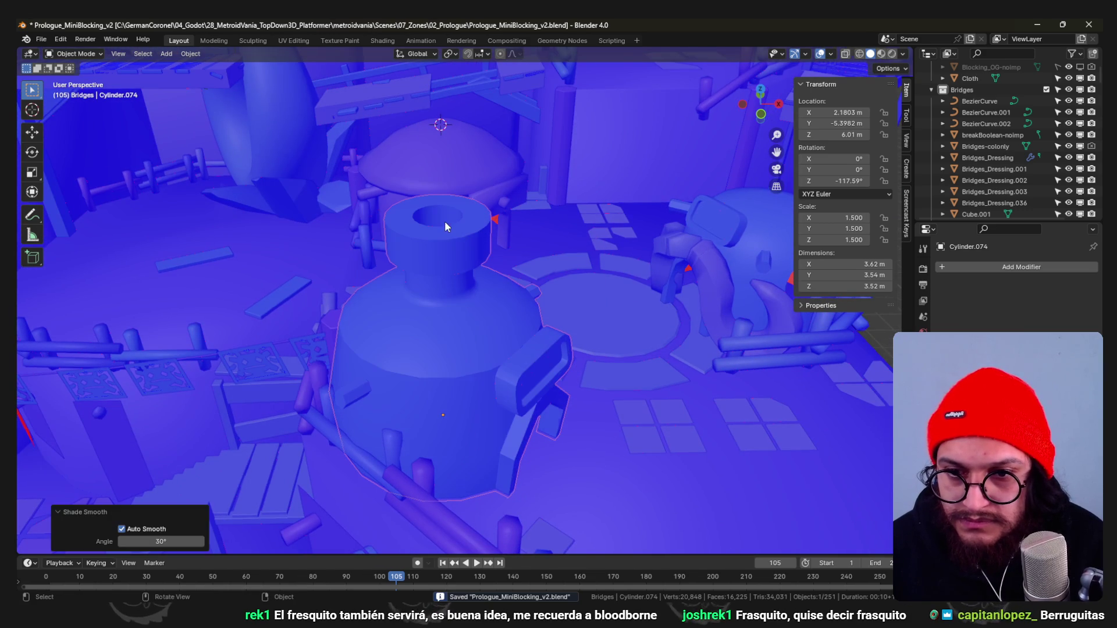
Raise the auto smooth angle to about 61° and select the chimney rim edge loops.
{"action": "left_click_drag", "start_coordinate": [176, 542], "coordinate": [214, 542]}
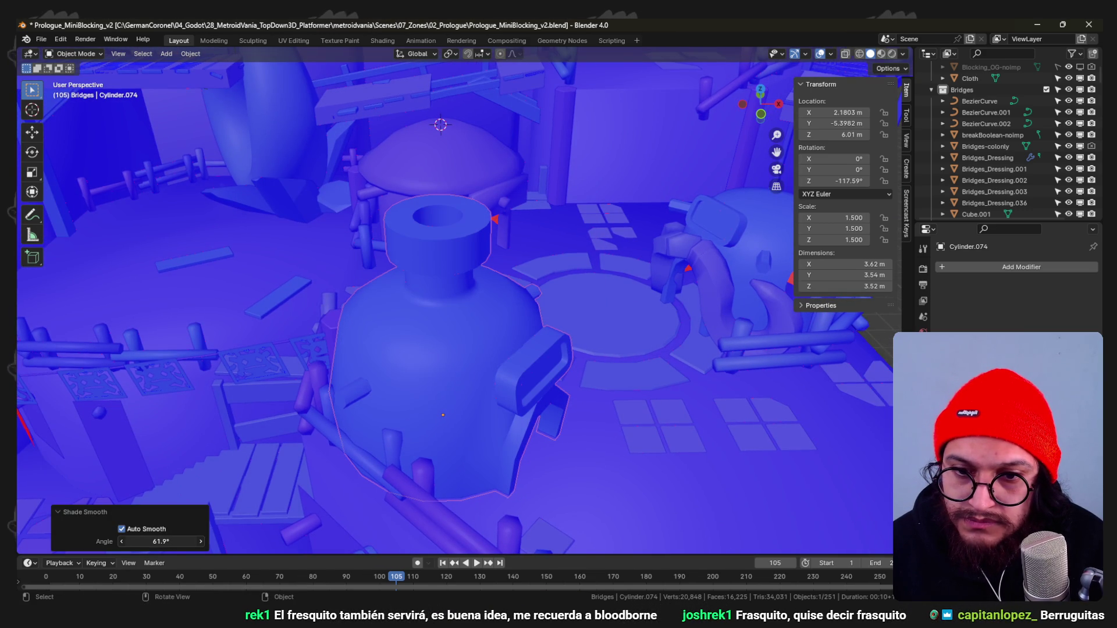
{"action": "scroll", "coordinate": [420, 320], "scroll_direction": "up", "scroll_amount": 3}
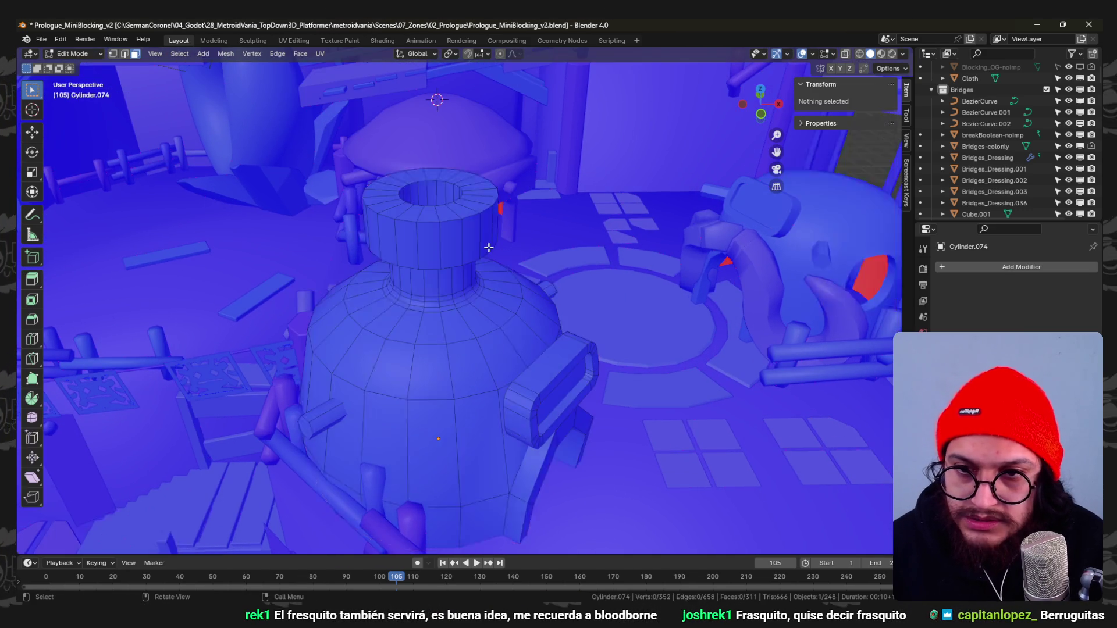
{"action": "key", "text": "Tab"}
{"action": "key", "text": "alt+a"}
{"action": "left_click", "coordinate": [455, 212], "text": "alt"}
Bevel the chimney's inner and outer rim edge loops, then return to object mode.
{"action": "key", "text": "ctrl+b"}
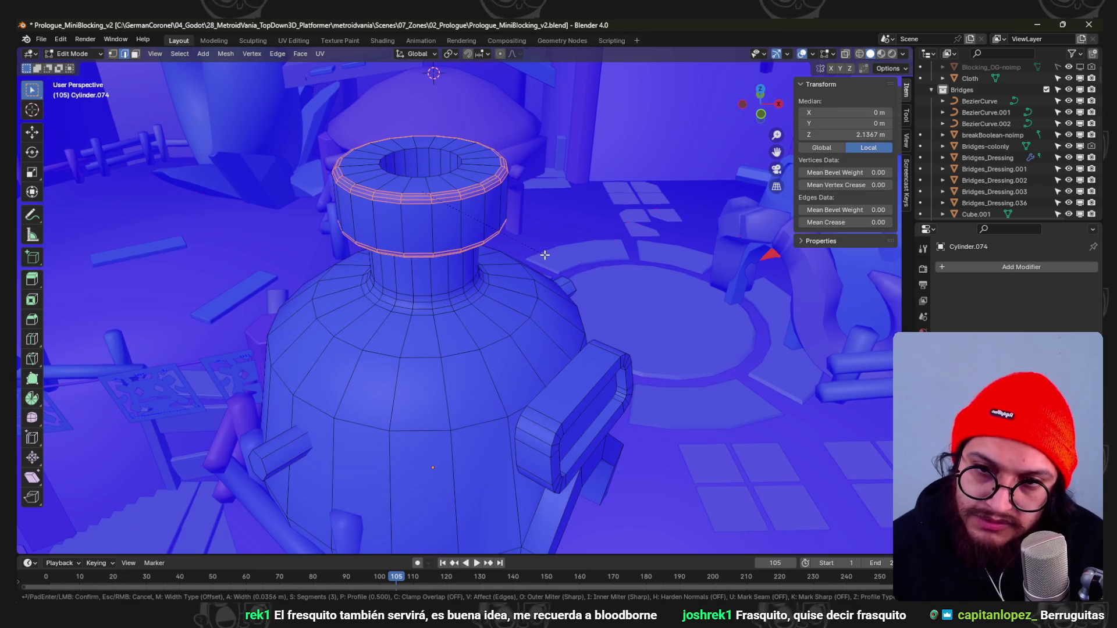
{"action": "left_click", "coordinate": [545, 254]}
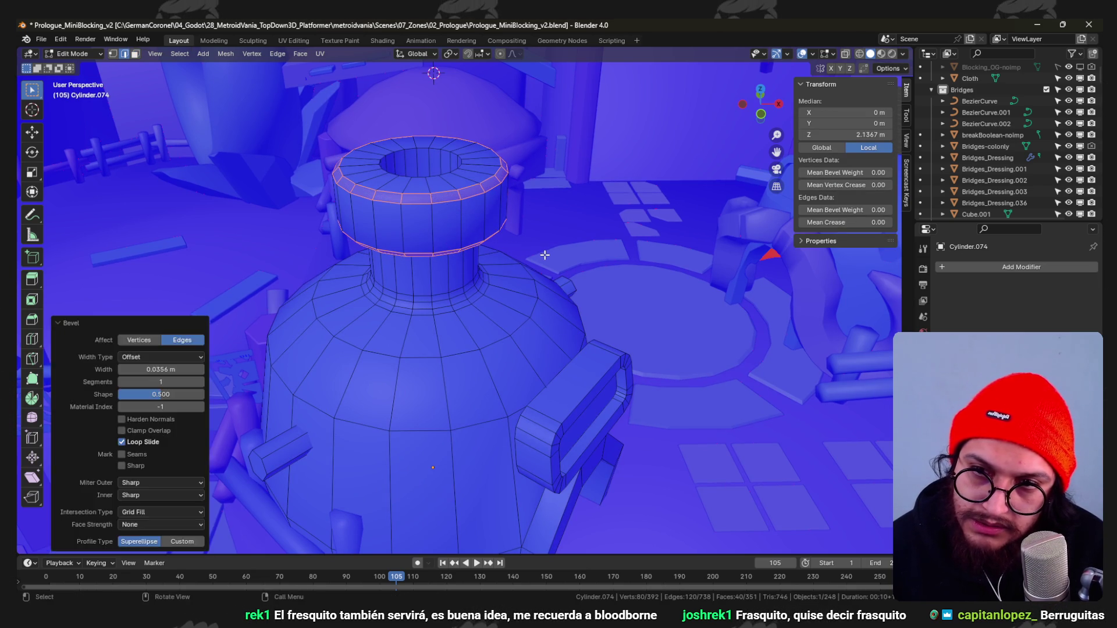
{"action": "left_click", "coordinate": [423, 146], "text": "alt"}
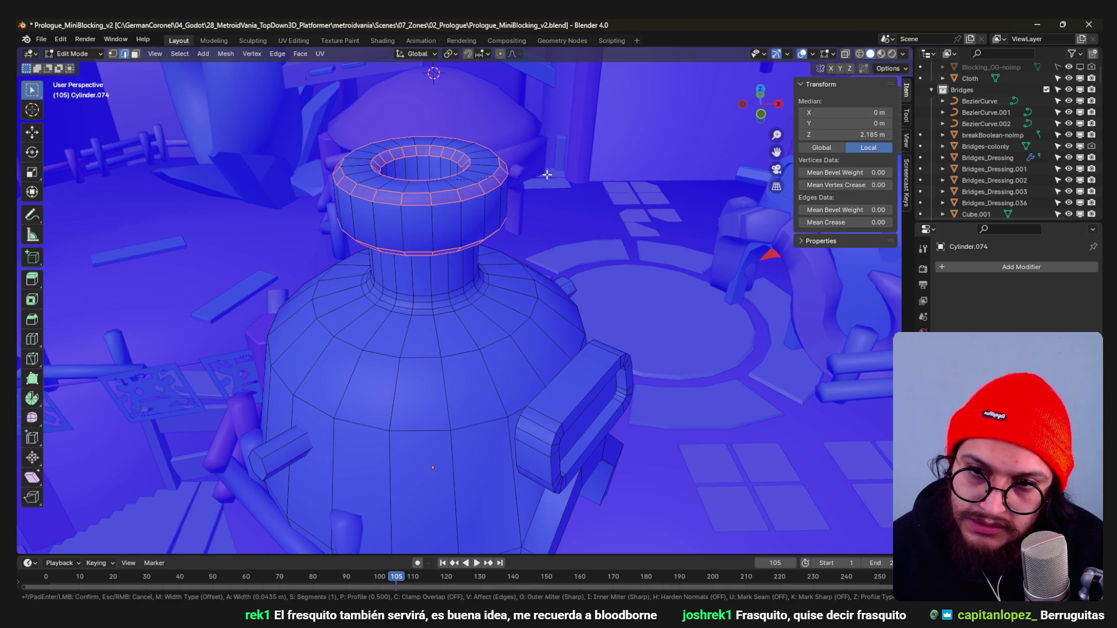
{"action": "left_click", "coordinate": [547, 175]}
{"action": "key", "text": "Tab"}
{"action": "scroll", "coordinate": [431, 222], "scroll_direction": "down", "scroll_amount": 5}
{"action": "mouse_move", "coordinate": [430, 221]}
{"action": "middle_mouse_down"}
{"action": "mouse_move", "coordinate": [461, 326]}
{"action": "mouse_move", "coordinate": [404, 268]}
{"action": "mouse_move", "coordinate": [447, 247]}
{"action": "mouse_move", "coordinate": [437, 242]}
{"action": "mouse_move", "coordinate": [395, 285]}
{"action": "mouse_move", "coordinate": [332, 294]}
{"action": "middle_mouse_up"}
{"action": "scroll", "coordinate": [438, 296], "scroll_direction": "up", "scroll_amount": 4}
{"action": "scroll", "coordinate": [332, 294], "scroll_direction": "up", "scroll_amount": 3}
{"action": "scroll", "coordinate": [469, 326], "scroll_direction": "up", "scroll_amount": 2}
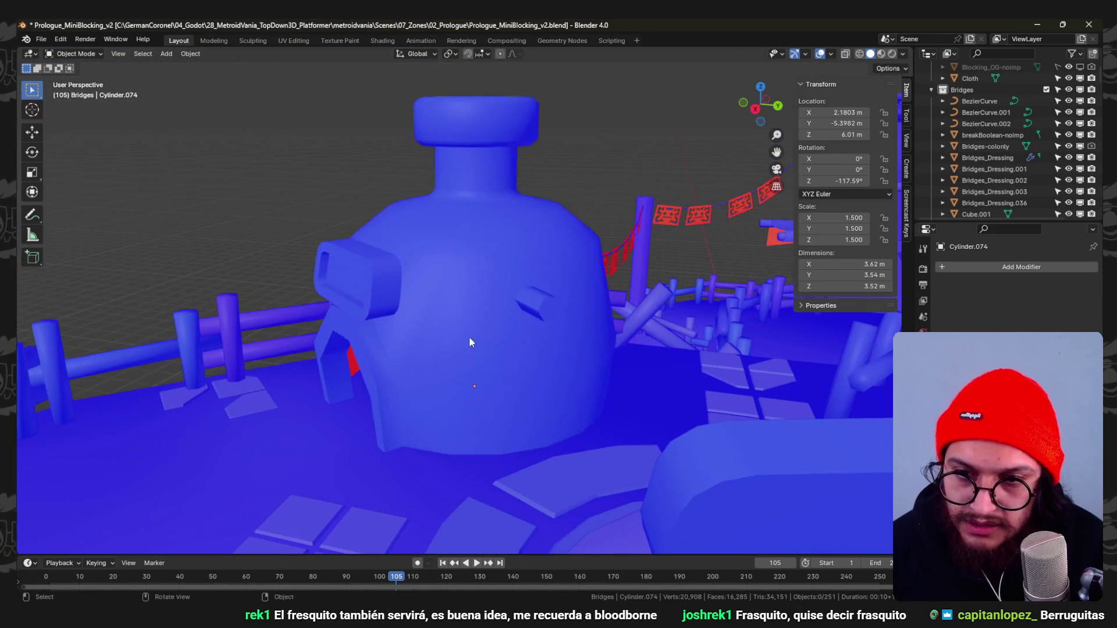
Duplicate the body face ring, push it outward and extrude it into a thick band with normals recalculated.
{"action": "key", "text": "Tab"}
{"action": "mouse_move", "coordinate": [473, 337]}
{"action": "middle_mouse_down"}
{"action": "mouse_move", "coordinate": [524, 324]}
{"action": "mouse_move", "coordinate": [469, 323]}
{"action": "mouse_move", "coordinate": [544, 342]}
{"action": "mouse_move", "coordinate": [522, 376]}
{"action": "mouse_move", "coordinate": [554, 311]}
{"action": "middle_mouse_up"}
{"action": "left_click", "coordinate": [469, 330]}
{"action": "left_click", "coordinate": [510, 319], "text": "shift"}
{"action": "left_click", "coordinate": [544, 342], "text": "shift"}
{"action": "left_click", "coordinate": [526, 354], "text": "alt+shift"}
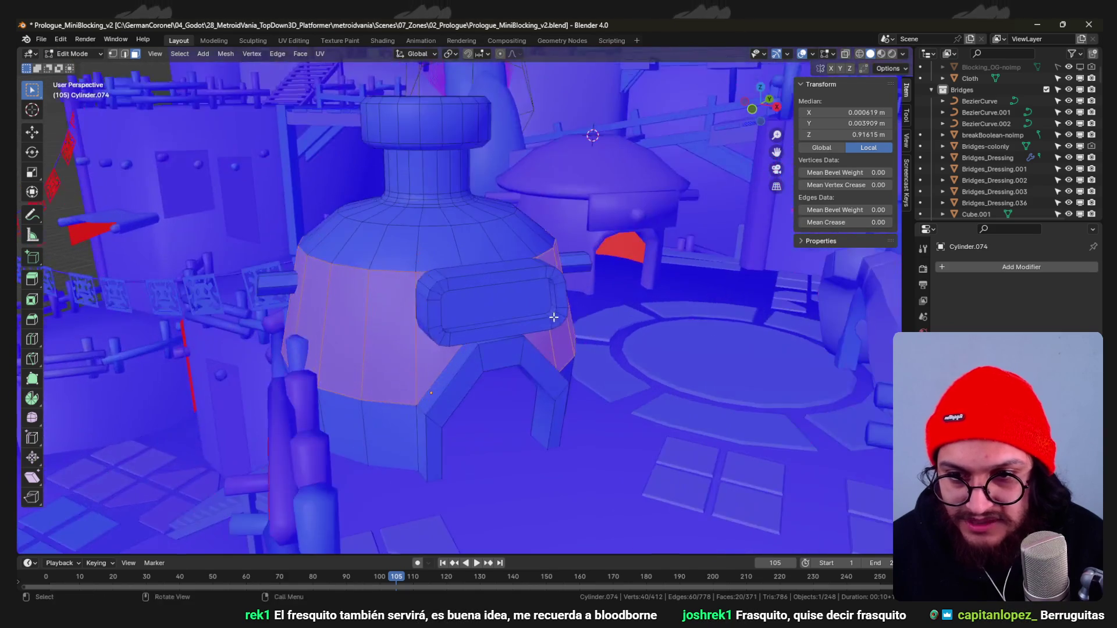
{"action": "key", "text": "shift+d"}
{"action": "key", "text": "Escape"}
{"action": "key", "text": "alt+s"}
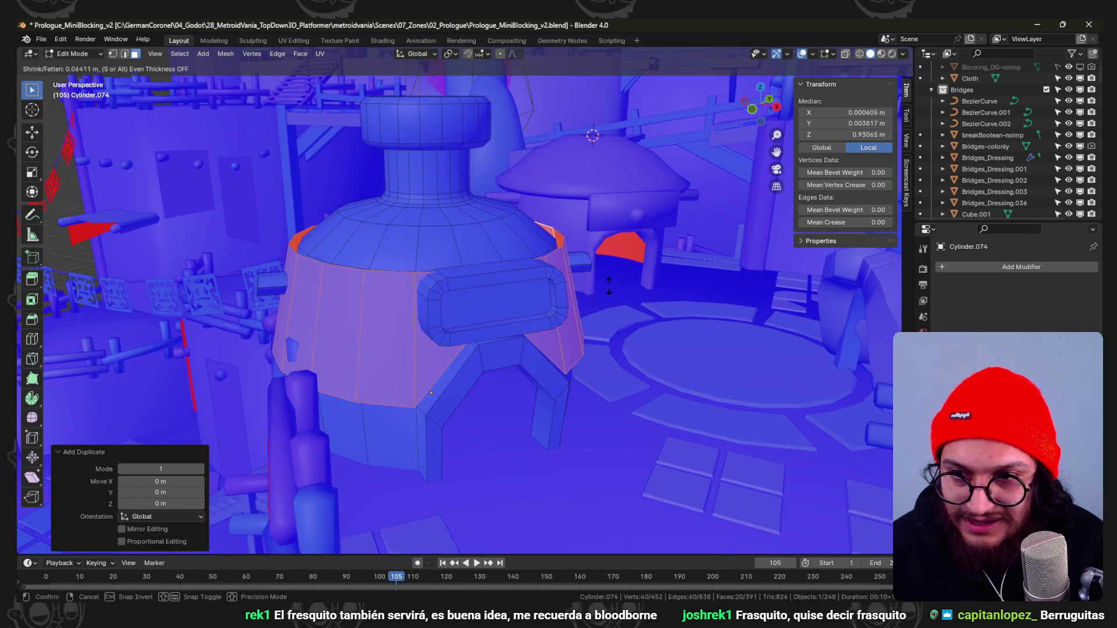
{"action": "left_click", "coordinate": [608, 289]}
{"action": "scroll", "coordinate": [620, 323], "scroll_direction": "up", "scroll_amount": 2}
{"action": "key", "text": "alt+e"}
{"action": "left_click", "coordinate": [667, 317]}
{"action": "left_click", "coordinate": [663, 356]}
{"action": "key", "text": "a"}
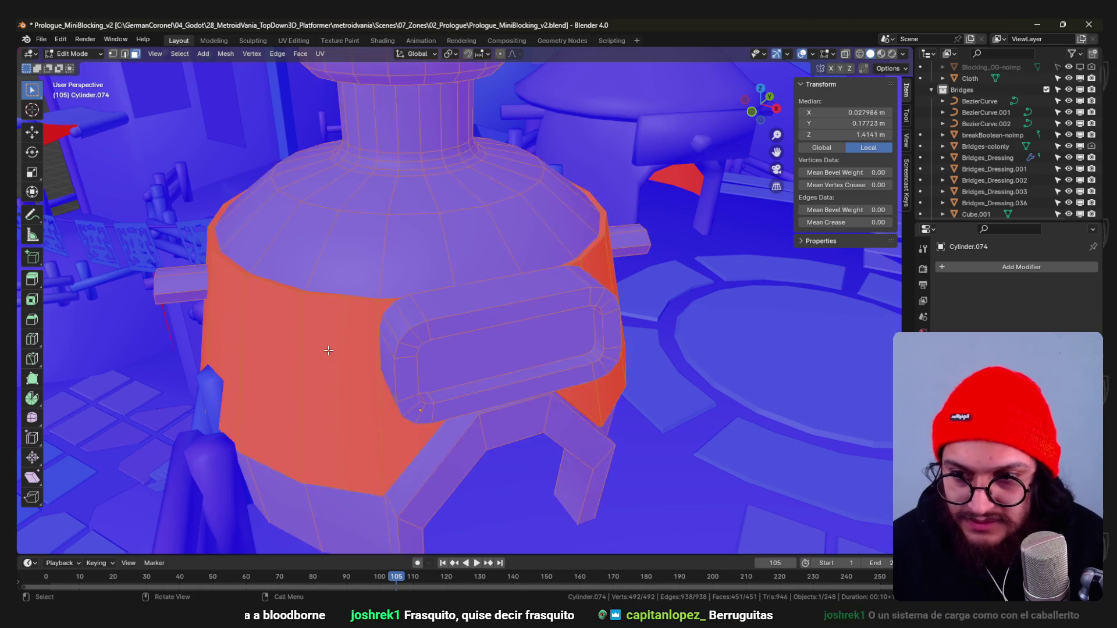
{"action": "key", "text": "shift+n"}
{"action": "scroll", "coordinate": [484, 325], "scroll_direction": "down", "scroll_amount": 4}
{"action": "key", "text": "alt+a"}
{"action": "mouse_move", "coordinate": [484, 325]}
{"action": "middle_mouse_down"}
{"action": "mouse_move", "coordinate": [378, 378]}
{"action": "mouse_move", "coordinate": [478, 309]}
{"action": "mouse_move", "coordinate": [477, 377]}
{"action": "mouse_move", "coordinate": [625, 327]}
{"action": "mouse_move", "coordinate": [678, 242]}
{"action": "mouse_move", "coordinate": [436, 333]}
{"action": "mouse_move", "coordinate": [633, 323]}
{"action": "mouse_move", "coordinate": [546, 373]}
{"action": "mouse_move", "coordinate": [590, 386]}
{"action": "mouse_move", "coordinate": [529, 351]}
{"action": "mouse_move", "coordinate": [548, 362]}
{"action": "middle_mouse_up"}
Shrink the bottle hut to 0.9 scale and reposition it in the scene.
{"action": "key", "text": "Tab"}
{"action": "key", "text": "s"}
{"action": "left_click", "coordinate": [606, 326]}
{"action": "key", "text": "g"}
{"action": "left_click", "coordinate": [578, 314]}
Add a centred edge loop to the hut and scale it with proportional editing on.
{"action": "key", "text": "Tab"}
{"action": "scroll", "coordinate": [436, 332], "scroll_direction": "up", "scroll_amount": 3}
{"action": "key", "text": "ctrl+r"}
{"action": "left_click", "coordinate": [458, 329]}
{"action": "right_click", "coordinate": [458, 330]}
{"action": "key", "text": "o"}
{"action": "key", "text": "s"}
{"action": "left_click", "coordinate": [639, 320]}
{"action": "key", "text": "Tab"}
Rotate the bottle hut slightly around the vertical axis and save the blend file.
{"action": "key", "text": "r"}
{"action": "key", "text": "z"}
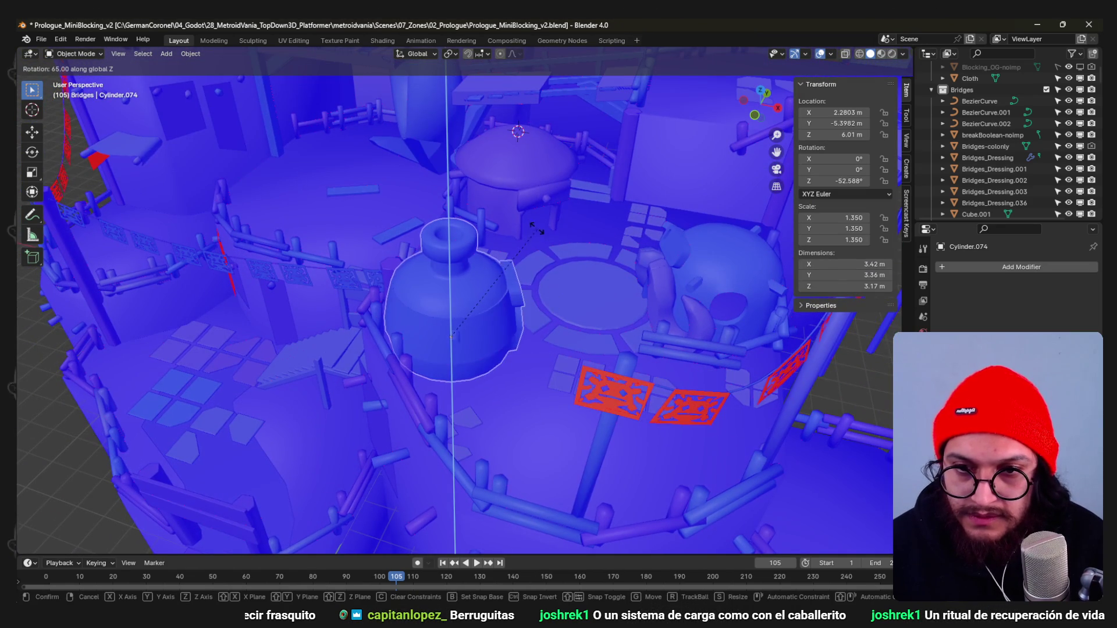
{"action": "left_click", "coordinate": [531, 336]}
{"action": "mouse_move", "coordinate": [531, 336]}
{"action": "middle_mouse_down"}
{"action": "mouse_move", "coordinate": [594, 311]}
{"action": "mouse_move", "coordinate": [557, 332]}
{"action": "mouse_move", "coordinate": [479, 270]}
{"action": "middle_mouse_up"}
{"action": "key", "text": "ctrl+s"}
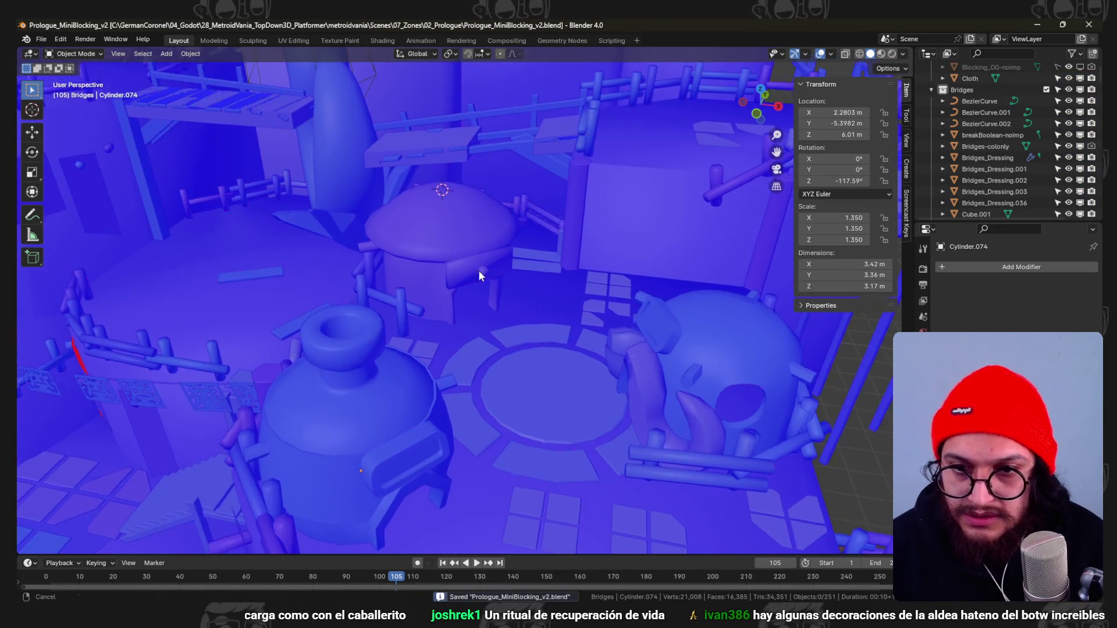
{"action": "scroll", "coordinate": [479, 269], "scroll_direction": "up", "scroll_amount": 2}
Add ' - Casa' after 'Puedes comprar cosas' in the Notion market notes and return to Blender.
{"action": "key", "text": "alt+Tab"}
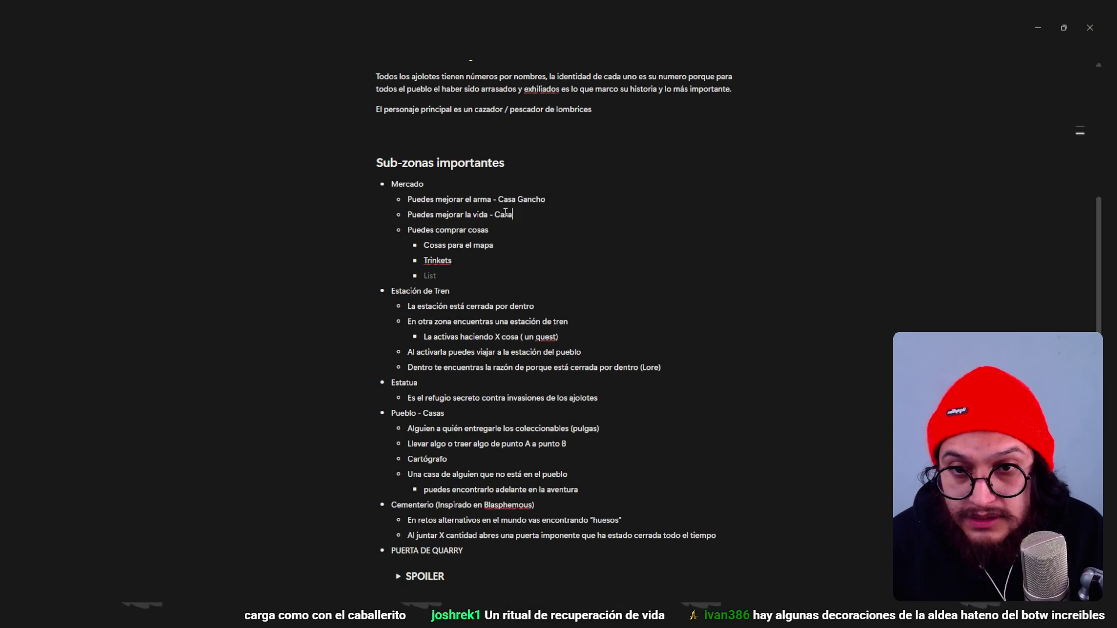
{"action": "type", "text": "posión"}
{"action": "left_click", "coordinate": [533, 229]}
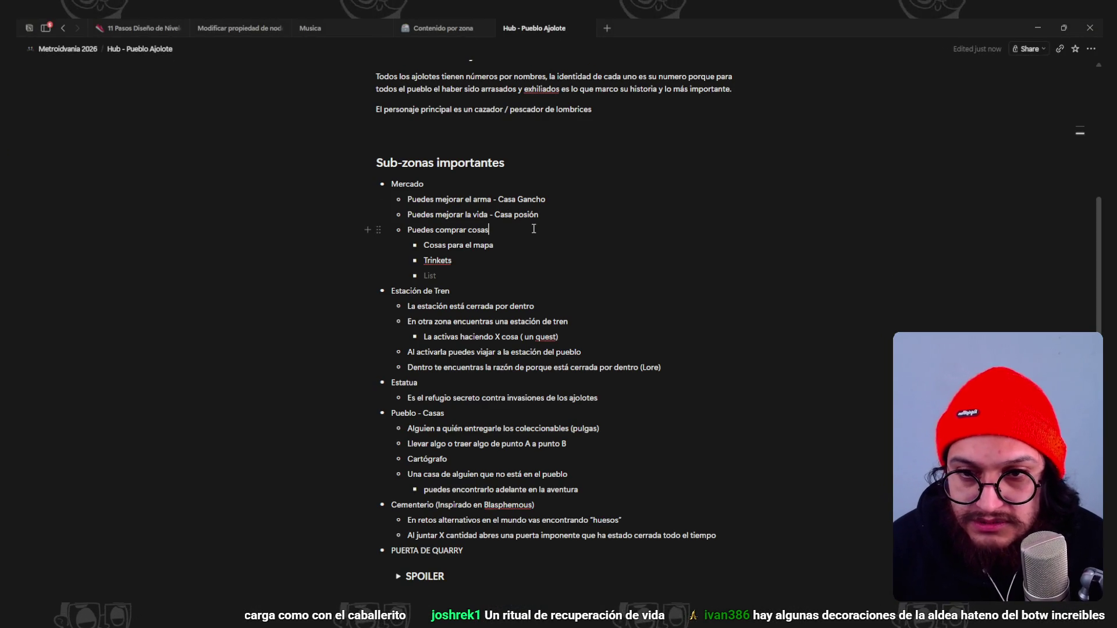
{"action": "type", "text": " - Casa"}
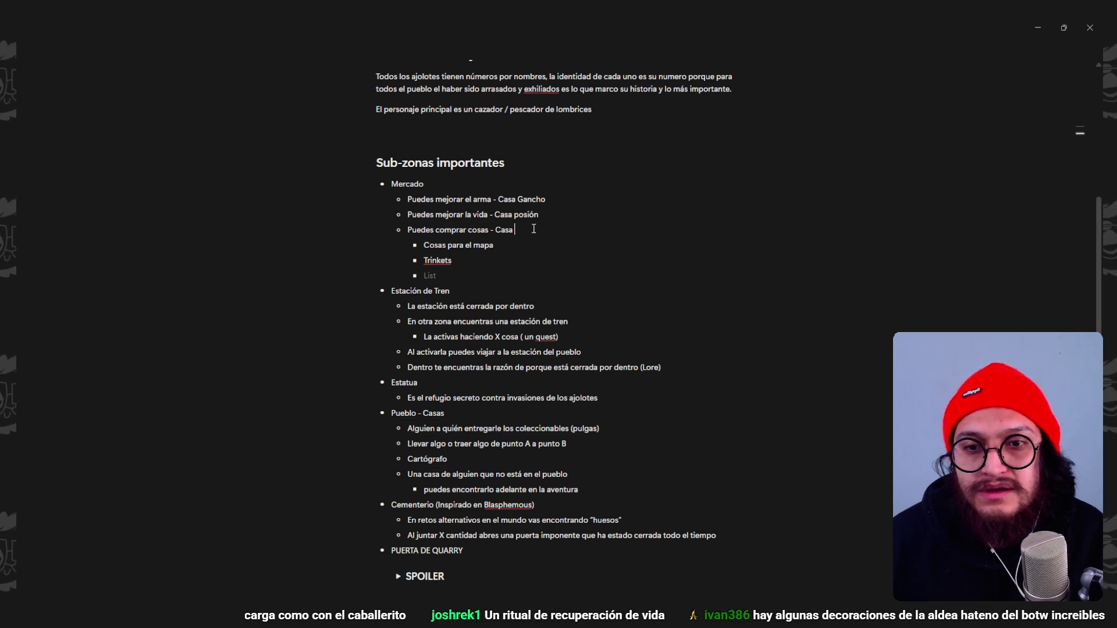
{"action": "key", "text": "alt+Tab"}
{"action": "scroll", "coordinate": [404, 297], "scroll_direction": "down", "scroll_amount": 4}
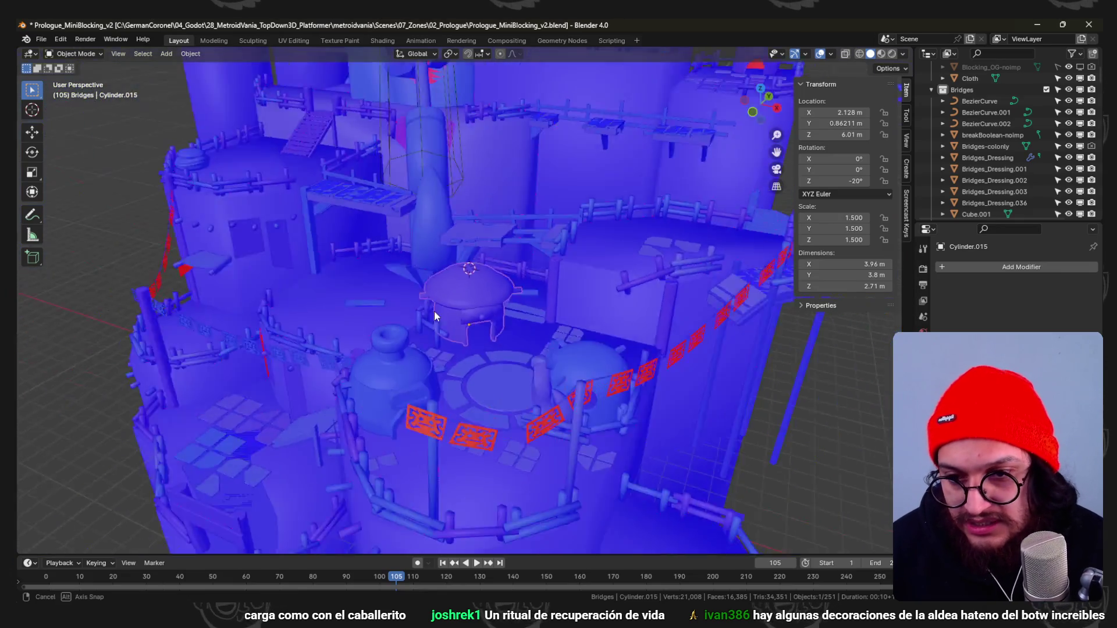
Orbit over the village from above and the side, then select the bottle hut for mesh editing.
{"action": "left_click", "coordinate": [451, 313]}
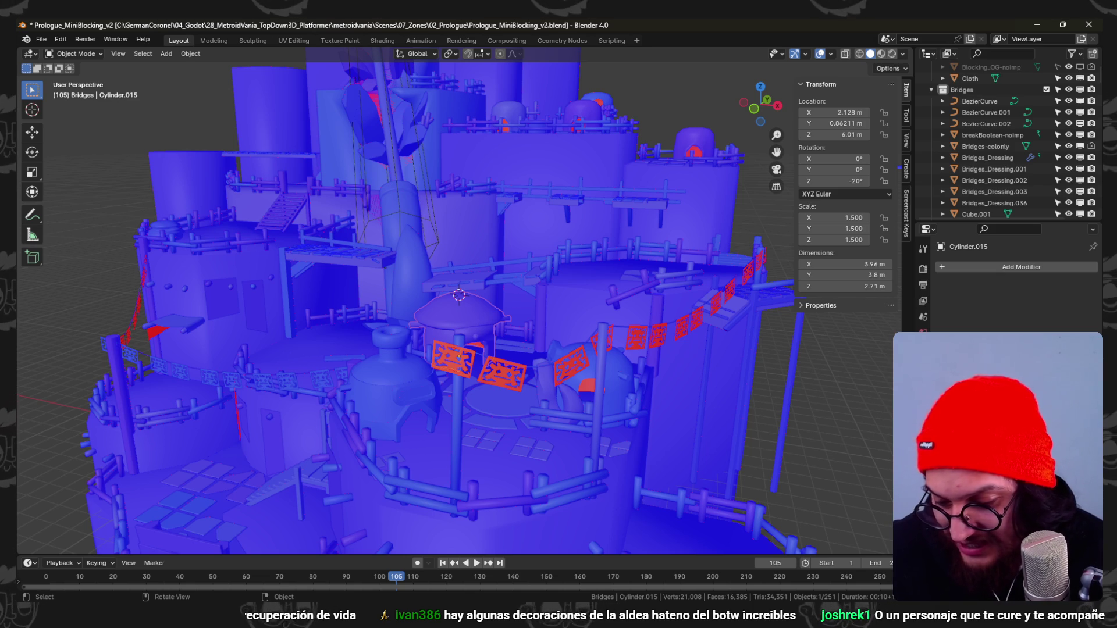
{"action": "middle_click_drag", "start_coordinate": [500, 253], "coordinate": [535, 286]}
{"action": "scroll", "coordinate": [548, 386], "scroll_direction": "up", "scroll_amount": 5}
{"action": "mouse_move", "coordinate": [548, 391]}
{"action": "middle_mouse_down"}
{"action": "mouse_move", "coordinate": [465, 298]}
{"action": "mouse_move", "coordinate": [572, 325]}
{"action": "mouse_move", "coordinate": [494, 363]}
{"action": "middle_mouse_up"}
{"action": "left_click", "coordinate": [494, 363]}
{"action": "key", "text": "Tab"}
{"action": "scroll", "coordinate": [527, 370], "scroll_direction": "up", "scroll_amount": 3}
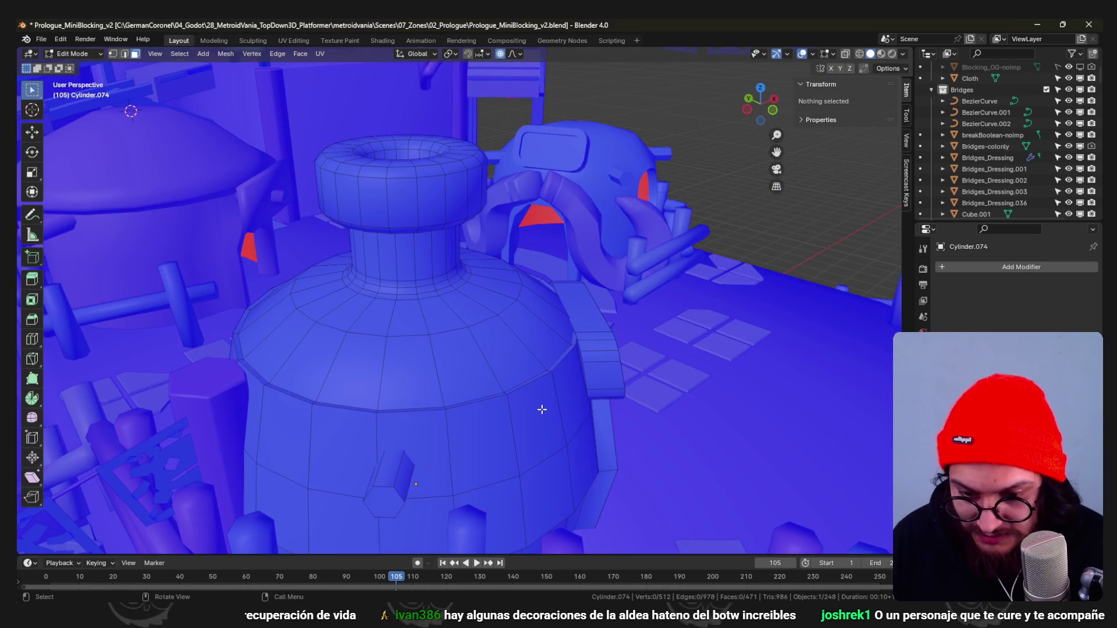
Push the linked lower body faces outward twice and widen them, with proportional editing off.
{"action": "key", "text": "l"}
{"action": "middle_click_drag", "start_coordinate": [553, 407], "coordinate": [623, 395]}
{"action": "key", "text": "alt+s"}
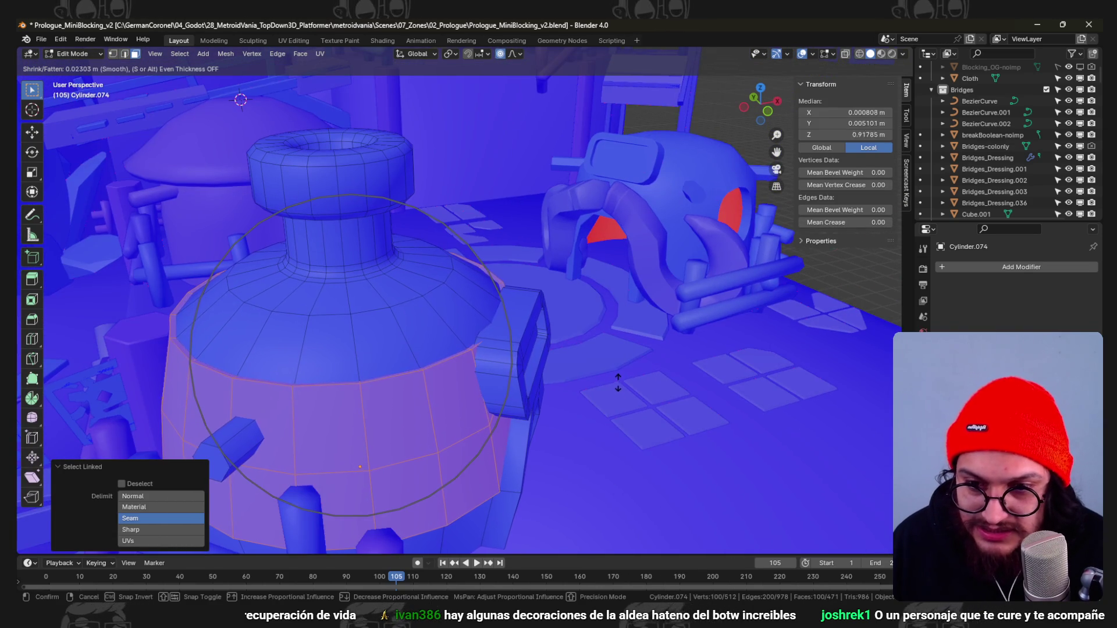
{"action": "key", "text": "o"}
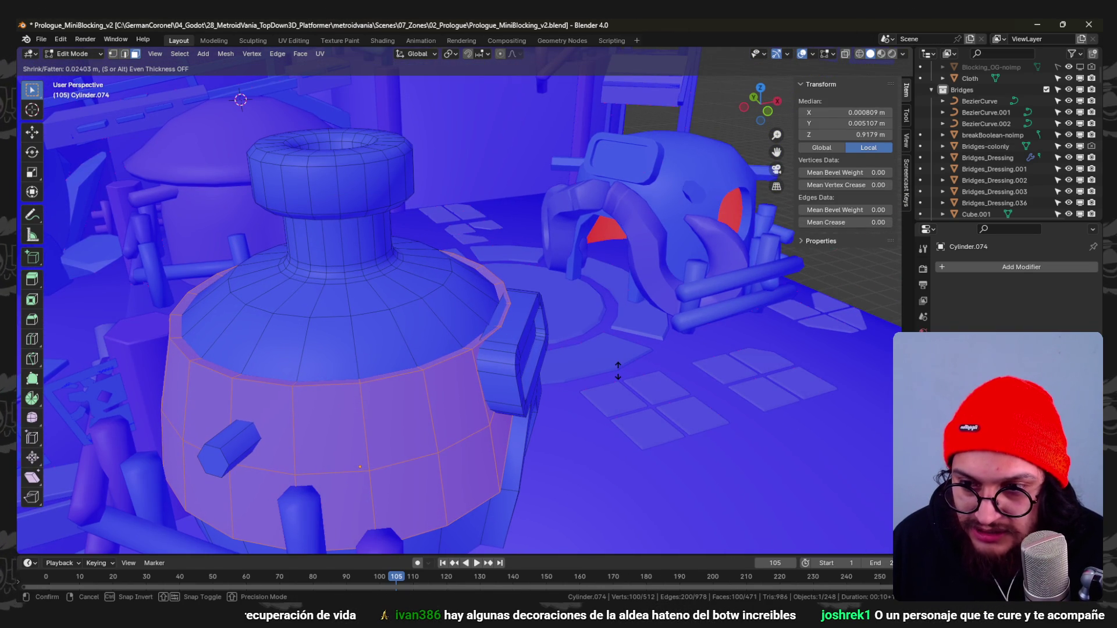
{"action": "left_click", "coordinate": [618, 371]}
{"action": "middle_click_drag", "start_coordinate": [618, 370], "coordinate": [641, 377]}
{"action": "key", "text": "s"}
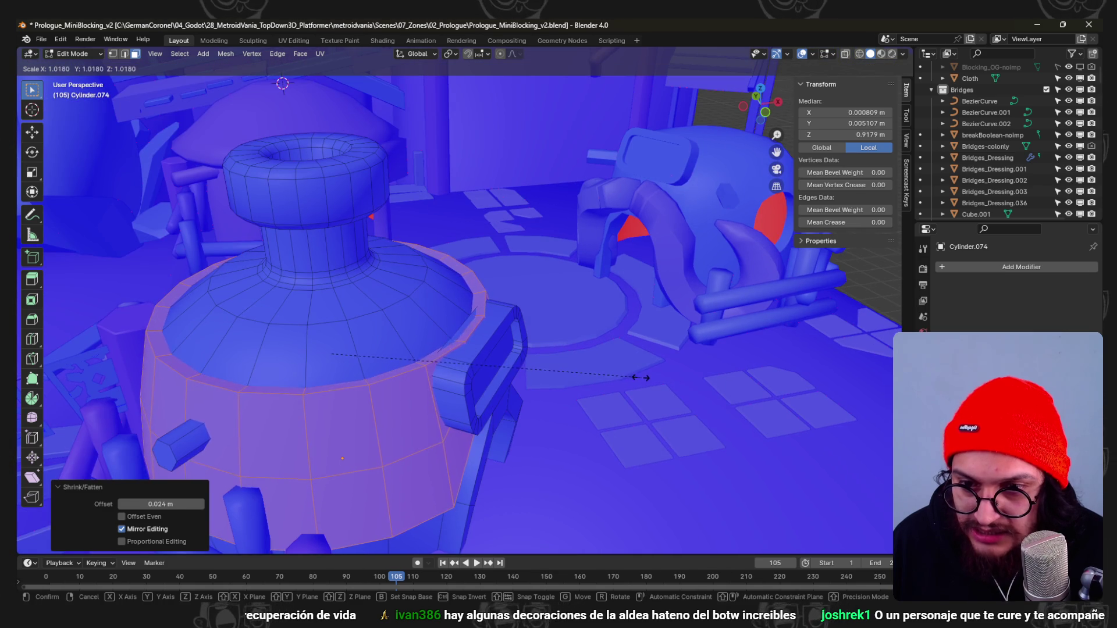
{"action": "left_click", "coordinate": [646, 380]}
{"action": "key", "text": "alt+s"}
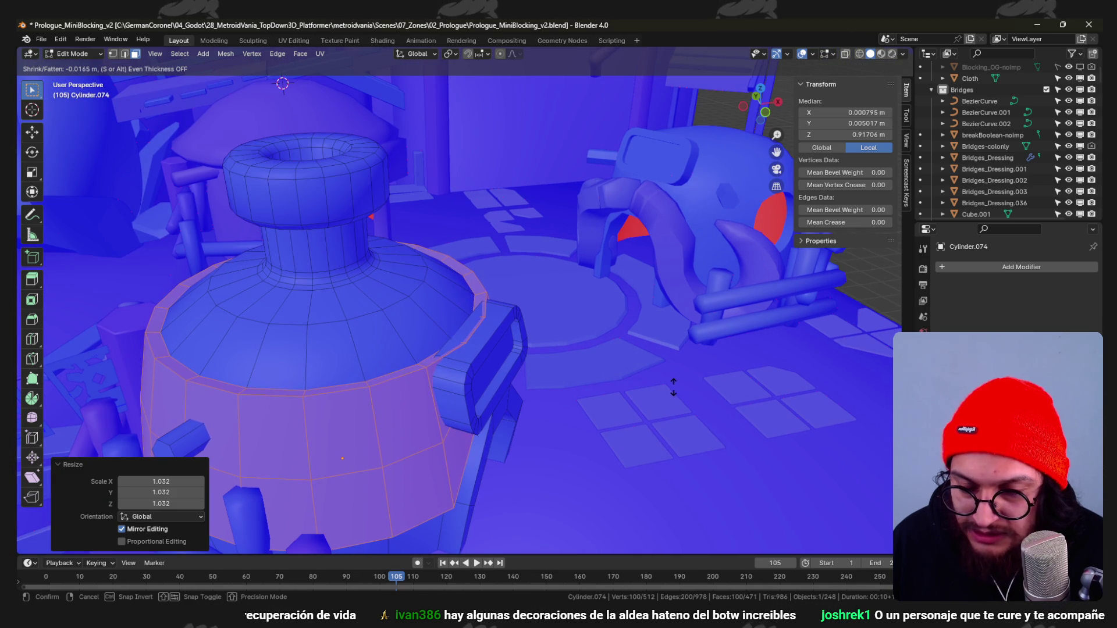
{"action": "left_click", "coordinate": [673, 386]}
{"action": "key", "text": "alt+a"}
Move the hut's linked side panel into a new position and save the blend file.
{"action": "mouse_move", "coordinate": [673, 386]}
{"action": "middle_mouse_down"}
{"action": "mouse_move", "coordinate": [533, 306]}
{"action": "mouse_move", "coordinate": [576, 262]}
{"action": "middle_mouse_up"}
{"action": "scroll", "coordinate": [533, 305], "scroll_direction": "up", "scroll_amount": 2}
{"action": "left_click", "coordinate": [515, 297]}
{"action": "key", "text": "g"}
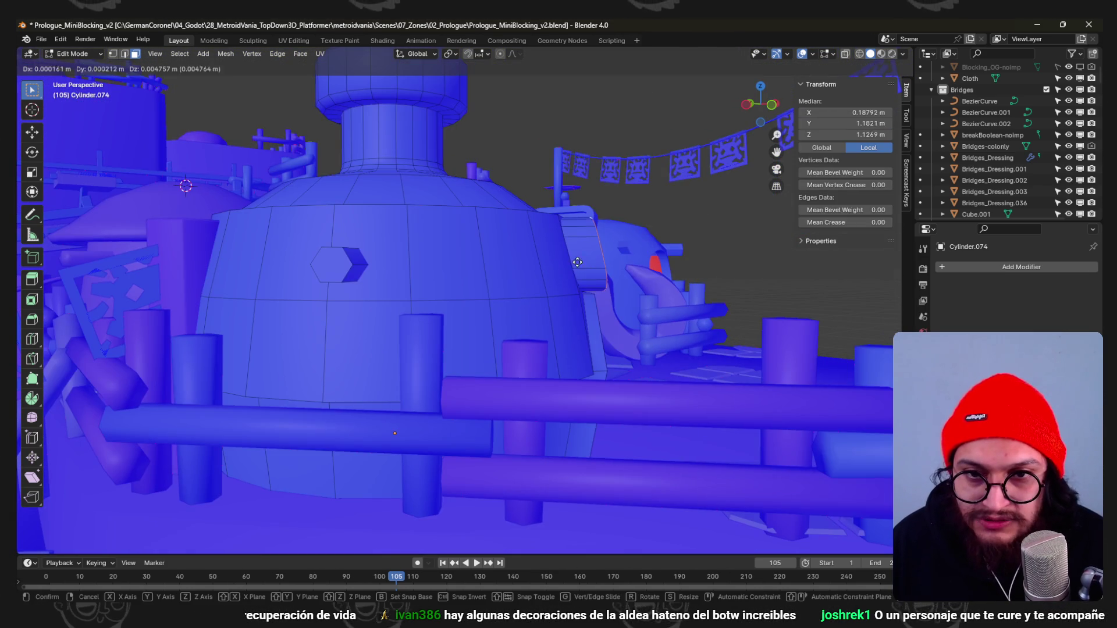
{"action": "left_click", "coordinate": [586, 208]}
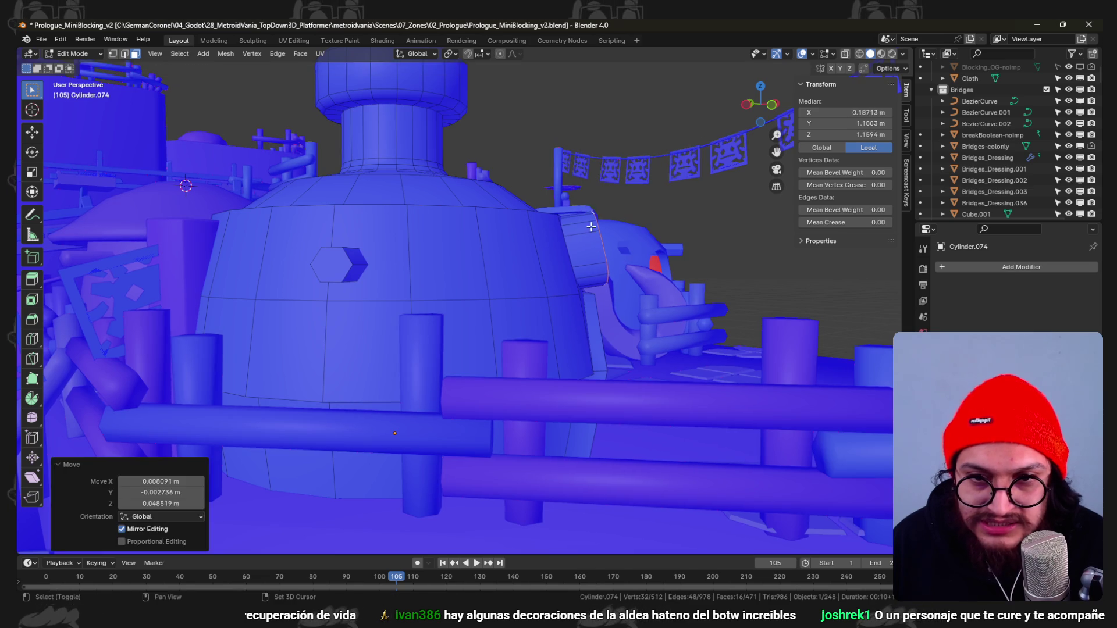
{"action": "middle_click_drag", "start_coordinate": [586, 208], "coordinate": [590, 254]}
{"action": "key", "text": "l"}
{"action": "key", "text": "g"}
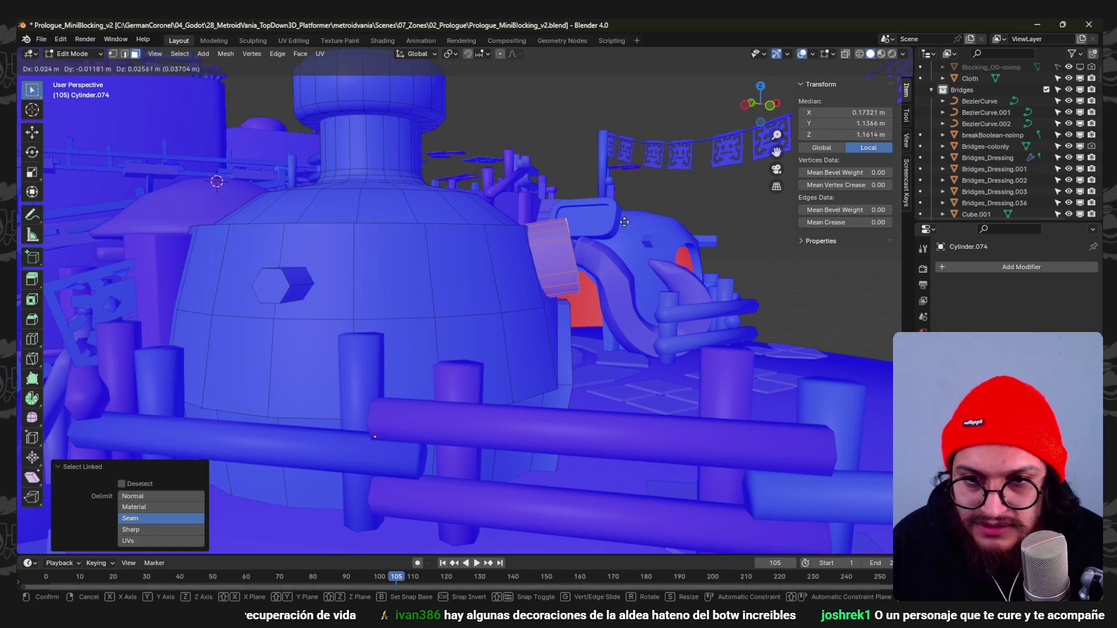
{"action": "left_click", "coordinate": [661, 223]}
{"action": "mouse_move", "coordinate": [661, 221]}
{"action": "middle_mouse_down"}
{"action": "mouse_move", "coordinate": [479, 253]}
{"action": "mouse_move", "coordinate": [526, 361]}
{"action": "mouse_move", "coordinate": [432, 299]}
{"action": "mouse_move", "coordinate": [594, 287]}
{"action": "mouse_move", "coordinate": [621, 309]}
{"action": "middle_mouse_up"}
{"action": "key", "text": "g"}
{"action": "left_click", "coordinate": [478, 252]}
{"action": "key", "text": "Tab"}
{"action": "key", "text": "ctrl+s"}
{"action": "scroll", "coordinate": [585, 324], "scroll_direction": "up", "scroll_amount": 3}
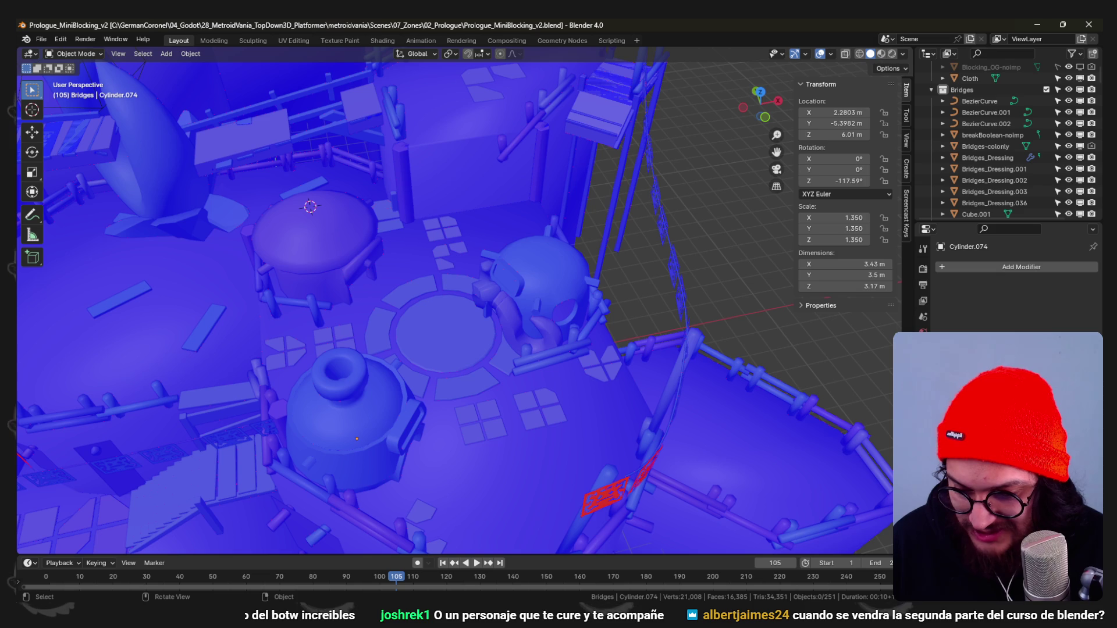
{"action": "middle_click_drag", "start_coordinate": [444, 358], "coordinate": [445, 347]}
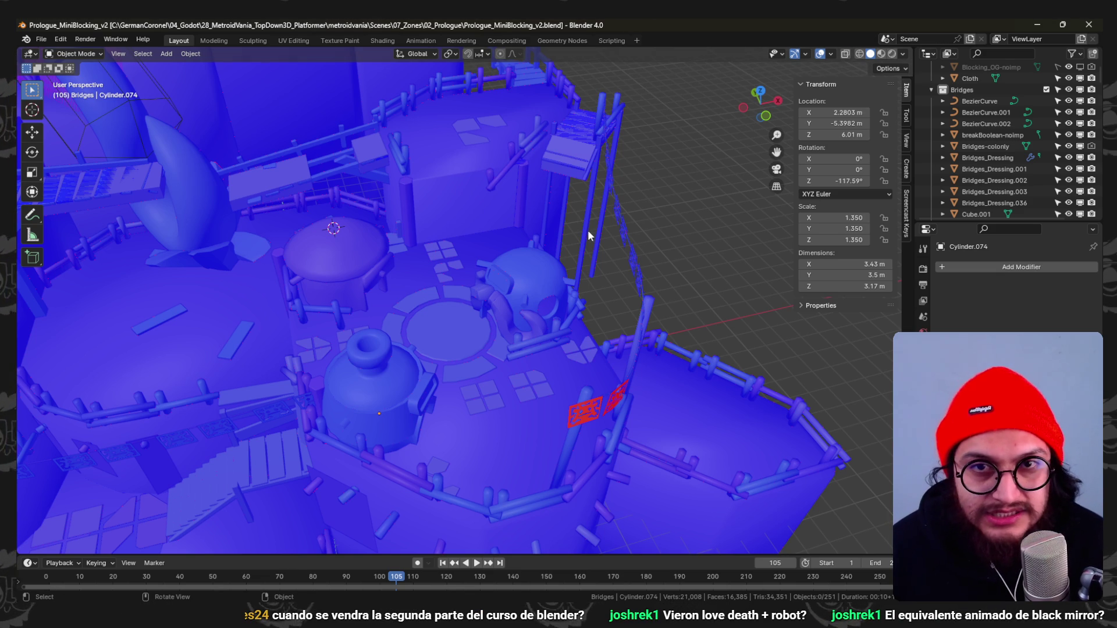
{"action": "scroll", "coordinate": [590, 399], "scroll_direction": "down", "scroll_amount": 2}
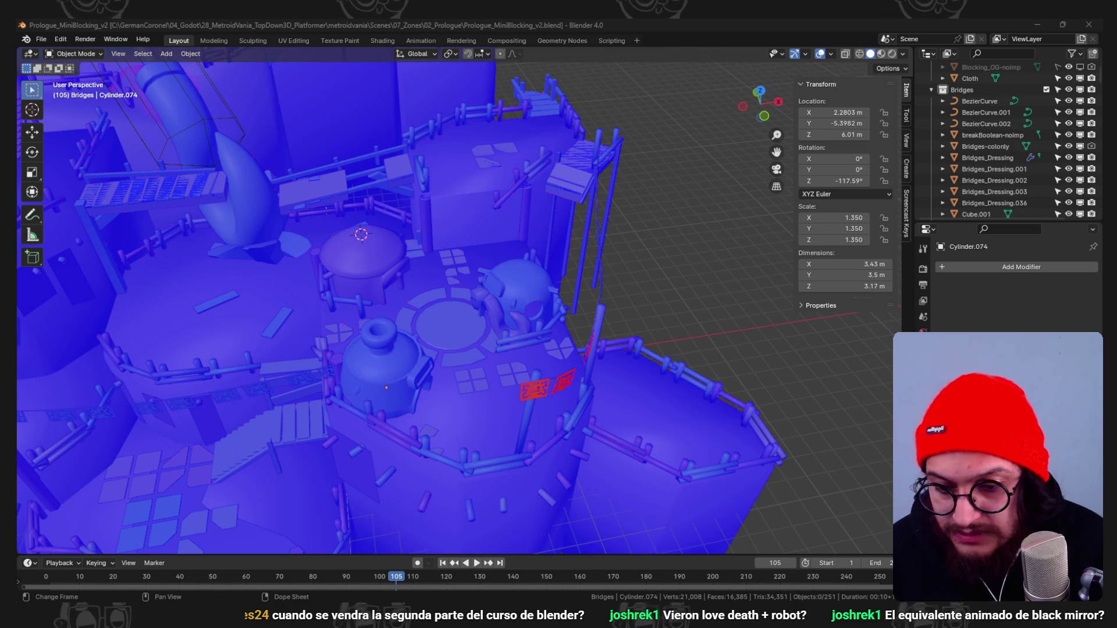
{"action": "mouse_move", "coordinate": [609, 262]}
{"action": "middle_mouse_down"}
{"action": "mouse_move", "coordinate": [489, 281]}
{"action": "mouse_move", "coordinate": [484, 299]}
{"action": "mouse_move", "coordinate": [547, 287]}
{"action": "mouse_move", "coordinate": [576, 331]}
{"action": "mouse_move", "coordinate": [535, 292]}
{"action": "mouse_move", "coordinate": [554, 312]}
{"action": "mouse_move", "coordinate": [509, 341]}
{"action": "mouse_move", "coordinate": [502, 277]}
{"action": "mouse_move", "coordinate": [453, 282]}
{"action": "middle_mouse_up"}
{"action": "scroll", "coordinate": [453, 281], "scroll_direction": "up", "scroll_amount": 5}
{"action": "key", "text": "ctrl+Tab"}
Cut a centred edge loop through the arched doorway and try moving its edges and faces without committing.
{"action": "left_click", "coordinate": [452, 288]}
{"action": "key", "text": "ctrl+r"}
{"action": "left_click", "coordinate": [380, 284]}
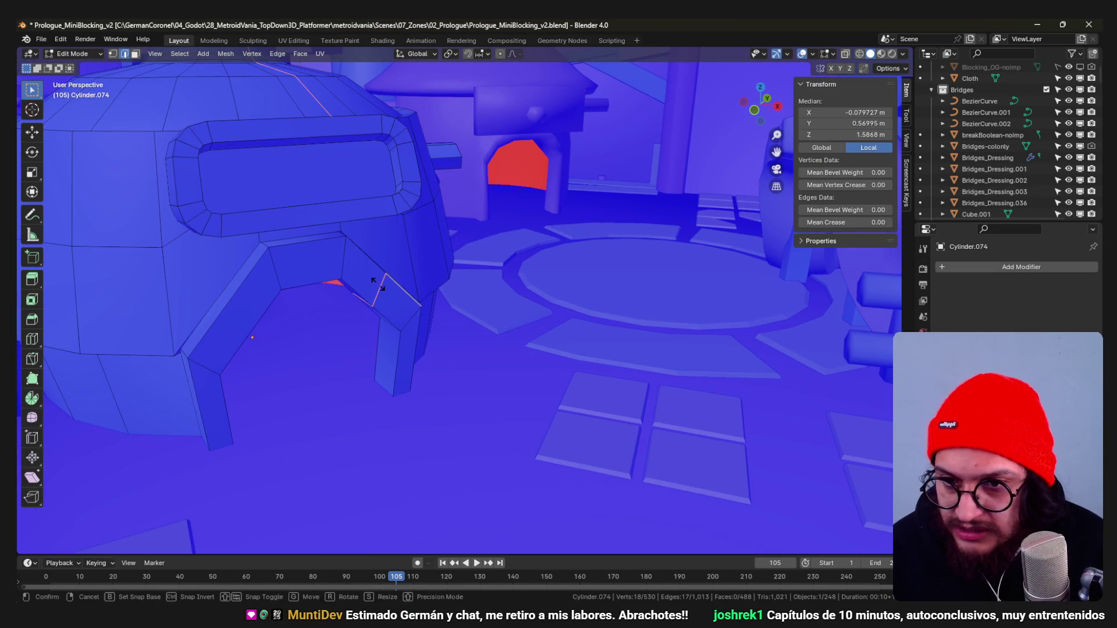
{"action": "right_click", "coordinate": [380, 285]}
{"action": "mouse_move", "coordinate": [380, 285]}
{"action": "middle_mouse_down"}
{"action": "mouse_move", "coordinate": [236, 301]}
{"action": "mouse_move", "coordinate": [200, 257]}
{"action": "mouse_move", "coordinate": [205, 194]}
{"action": "mouse_move", "coordinate": [181, 222]}
{"action": "mouse_move", "coordinate": [204, 219]}
{"action": "mouse_move", "coordinate": [271, 263]}
{"action": "mouse_move", "coordinate": [190, 200]}
{"action": "mouse_move", "coordinate": [196, 221]}
{"action": "mouse_move", "coordinate": [222, 213]}
{"action": "middle_mouse_up"}
{"action": "left_click", "coordinate": [204, 201]}
{"action": "left_click", "coordinate": [180, 221]}
{"action": "scroll", "coordinate": [232, 230], "scroll_direction": "up", "scroll_amount": 2}
{"action": "left_click", "coordinate": [272, 266]}
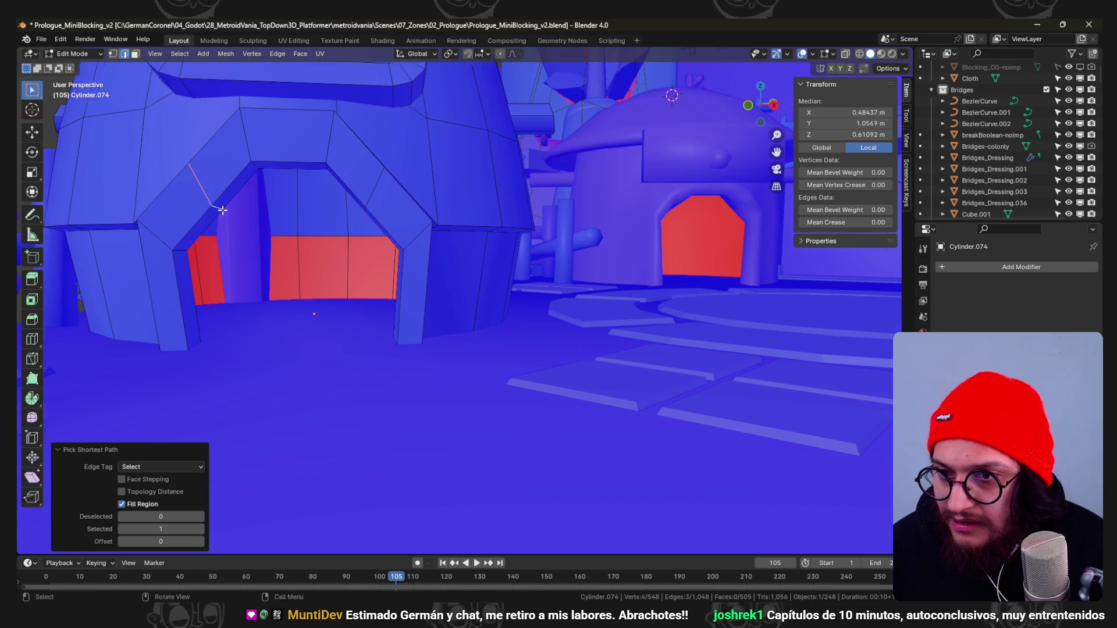
{"action": "key", "text": "g"}
{"action": "key", "text": "Escape"}
{"action": "left_click", "coordinate": [350, 262]}
{"action": "mouse_move", "coordinate": [349, 262]}
{"action": "middle_mouse_down"}
{"action": "mouse_move", "coordinate": [363, 302]}
{"action": "mouse_move", "coordinate": [407, 283]}
{"action": "middle_mouse_up"}
{"action": "left_click", "coordinate": [340, 312], "text": "ctrl+shift"}
{"action": "key", "text": "g"}
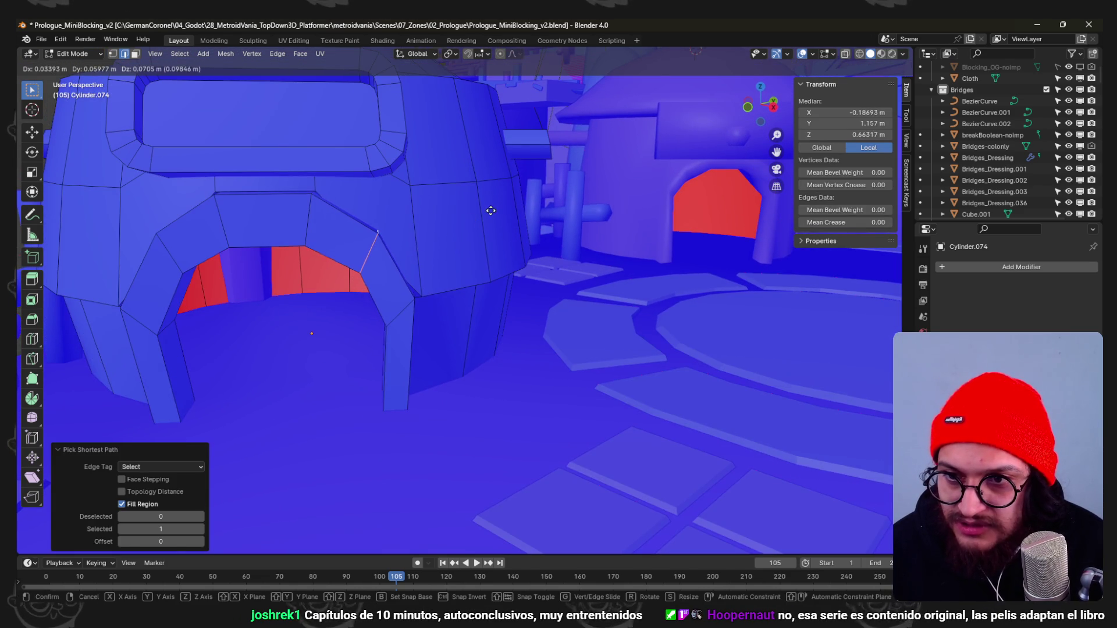
{"action": "key", "text": "Escape"}
{"action": "scroll", "coordinate": [490, 211], "scroll_direction": "down", "scroll_amount": 5}
Return to object mode, orbit around the bottle hut and save the blend file.
{"action": "key", "text": "ctrl+Tab"}
{"action": "left_click", "coordinate": [384, 251]}
{"action": "mouse_move", "coordinate": [436, 260]}
{"action": "middle_mouse_down"}
{"action": "mouse_move", "coordinate": [524, 281]}
{"action": "mouse_move", "coordinate": [462, 281]}
{"action": "mouse_move", "coordinate": [456, 344]}
{"action": "mouse_move", "coordinate": [519, 299]}
{"action": "mouse_move", "coordinate": [475, 320]}
{"action": "middle_mouse_up"}
{"action": "scroll", "coordinate": [442, 261], "scroll_direction": "down", "scroll_amount": 3}
{"action": "scroll", "coordinate": [455, 274], "scroll_direction": "up", "scroll_amount": 3}
{"action": "key", "text": "ctrl+s"}
{"action": "mouse_move", "coordinate": [455, 273]}
{"action": "middle_mouse_down"}
{"action": "mouse_move", "coordinate": [508, 297]}
{"action": "mouse_move", "coordinate": [625, 290]}
{"action": "mouse_move", "coordinate": [529, 325]}
{"action": "mouse_move", "coordinate": [512, 311]}
{"action": "mouse_move", "coordinate": [572, 285]}
{"action": "mouse_move", "coordinate": [559, 220]}
{"action": "mouse_move", "coordinate": [501, 267]}
{"action": "mouse_move", "coordinate": [527, 256]}
{"action": "mouse_move", "coordinate": [485, 324]}
{"action": "mouse_move", "coordinate": [451, 335]}
{"action": "mouse_move", "coordinate": [433, 308]}
{"action": "mouse_move", "coordinate": [468, 313]}
{"action": "mouse_move", "coordinate": [506, 294]}
{"action": "mouse_move", "coordinate": [388, 285]}
{"action": "mouse_move", "coordinate": [392, 306]}
{"action": "mouse_move", "coordinate": [488, 385]}
{"action": "middle_mouse_up"}
{"action": "scroll", "coordinate": [528, 255], "scroll_direction": "down", "scroll_amount": 5}
{"action": "key", "text": "ctrl+s"}
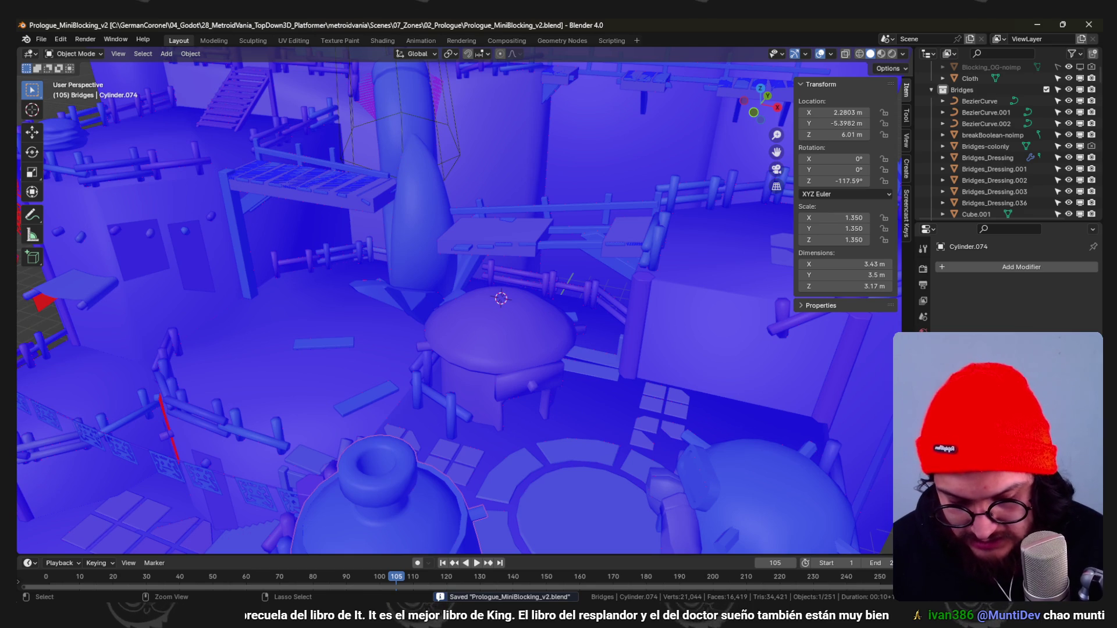
Search Google Images for 'eastward' and preview the PC Gamer, Polygon and eastwardgame.com screenshots.
{"action": "key", "text": "alt+Tab"}
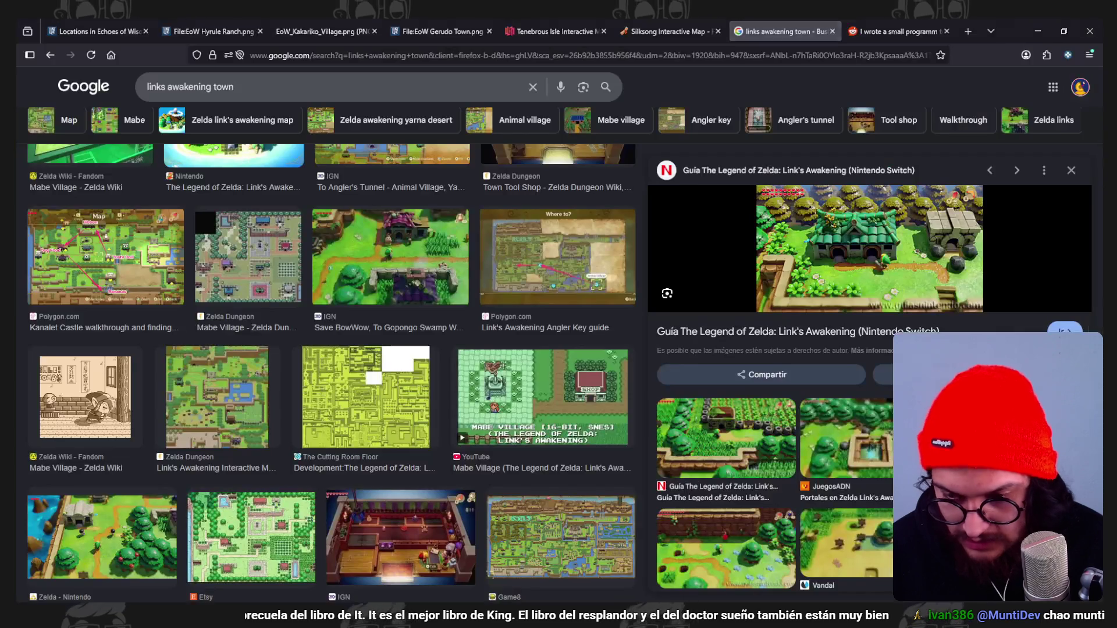
{"action": "scroll", "coordinate": [562, 238], "scroll_direction": "up", "scroll_amount": 3}
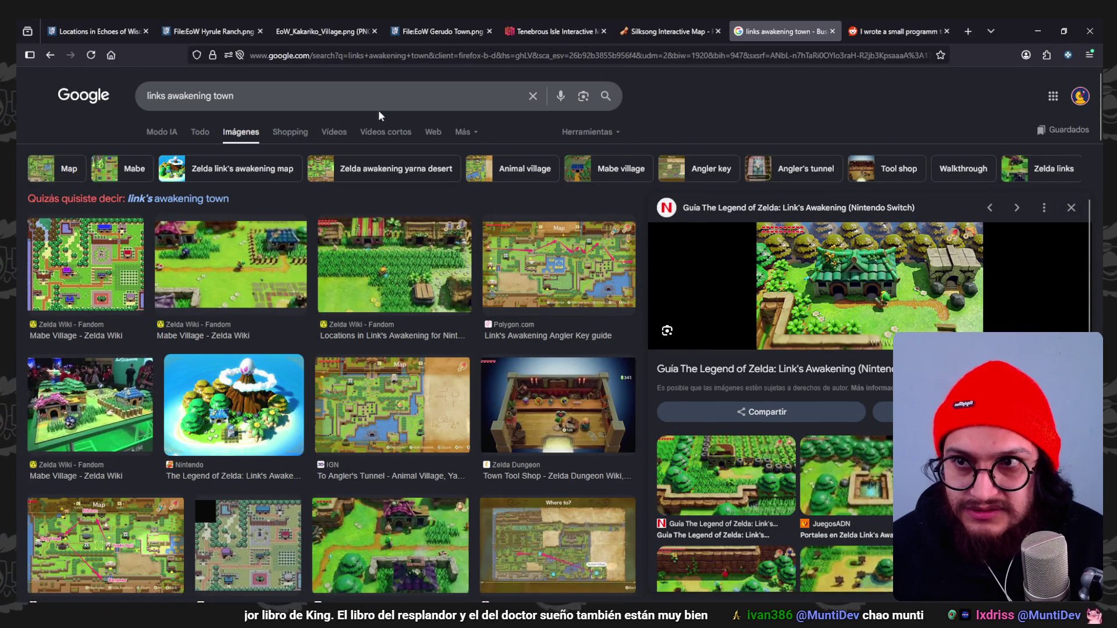
{"action": "left_click", "coordinate": [368, 98]}
{"action": "key", "text": "ctrl+a"}
{"action": "type", "text": "east"}
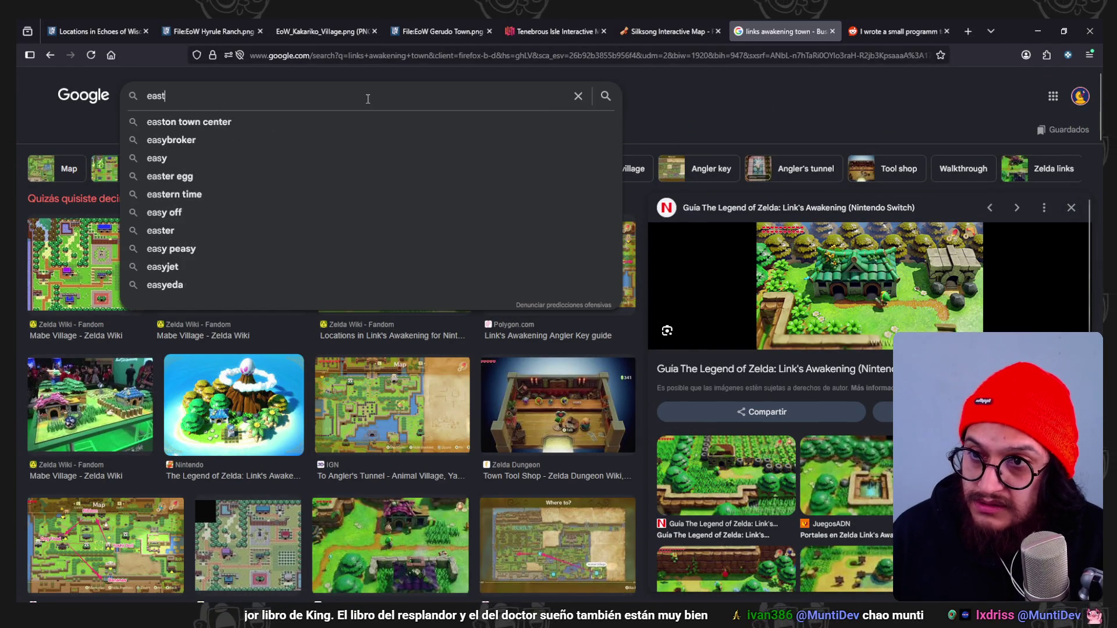
{"action": "type", "text": "ward"}
{"action": "key", "text": "Return"}
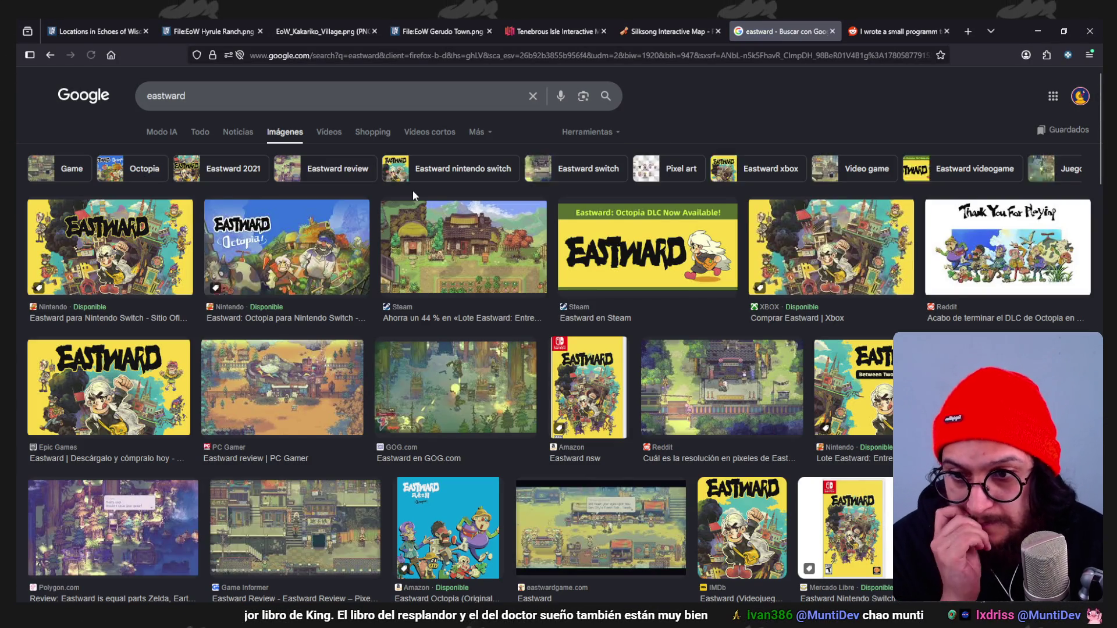
{"action": "left_click", "coordinate": [338, 425]}
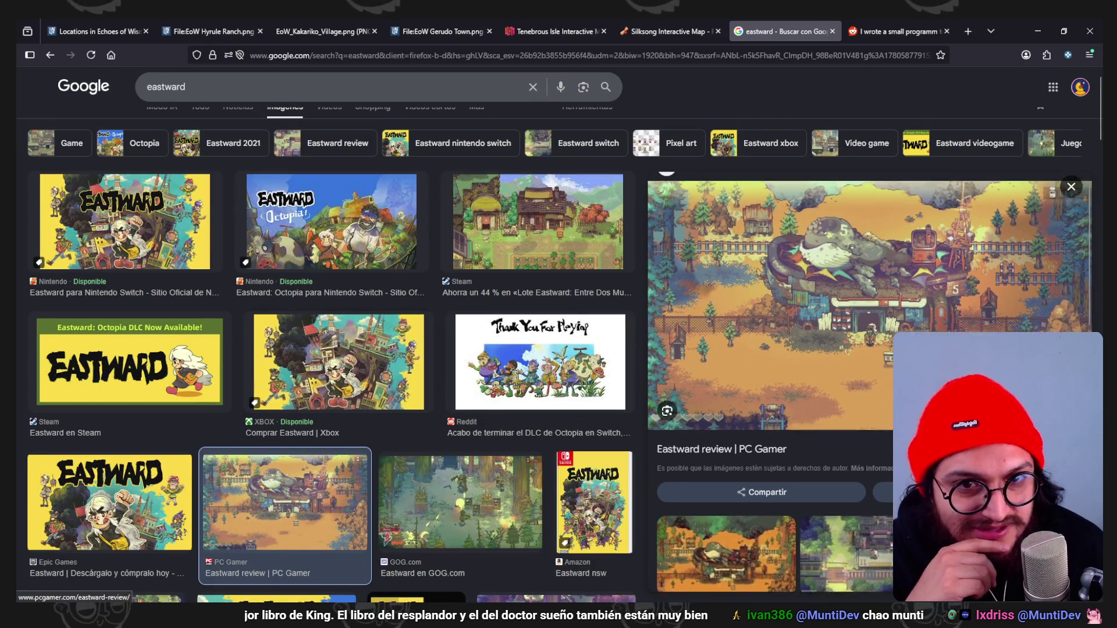
{"action": "scroll", "coordinate": [466, 369], "scroll_direction": "down", "scroll_amount": 4}
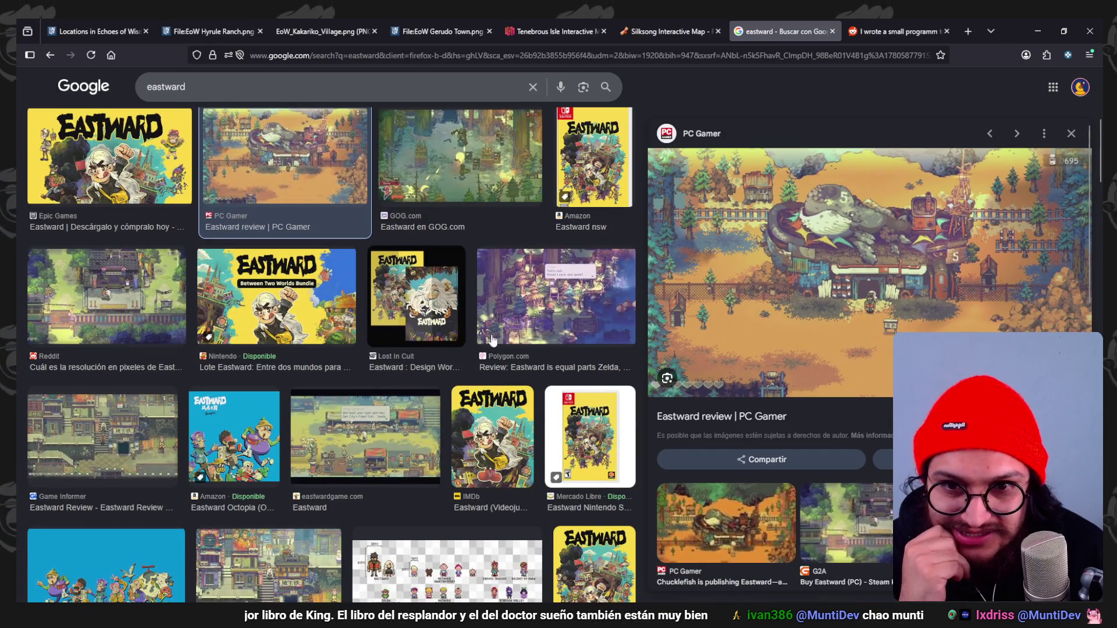
{"action": "left_click", "coordinate": [524, 297]}
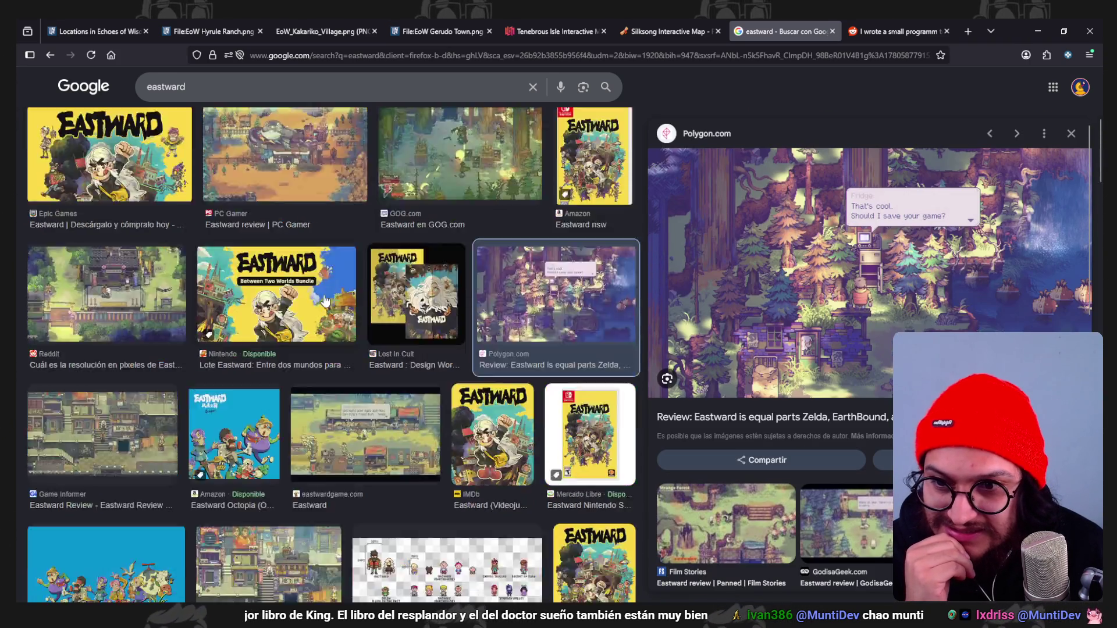
{"action": "scroll", "coordinate": [436, 428], "scroll_direction": "down", "scroll_amount": 2}
{"action": "left_click", "coordinate": [367, 262]}
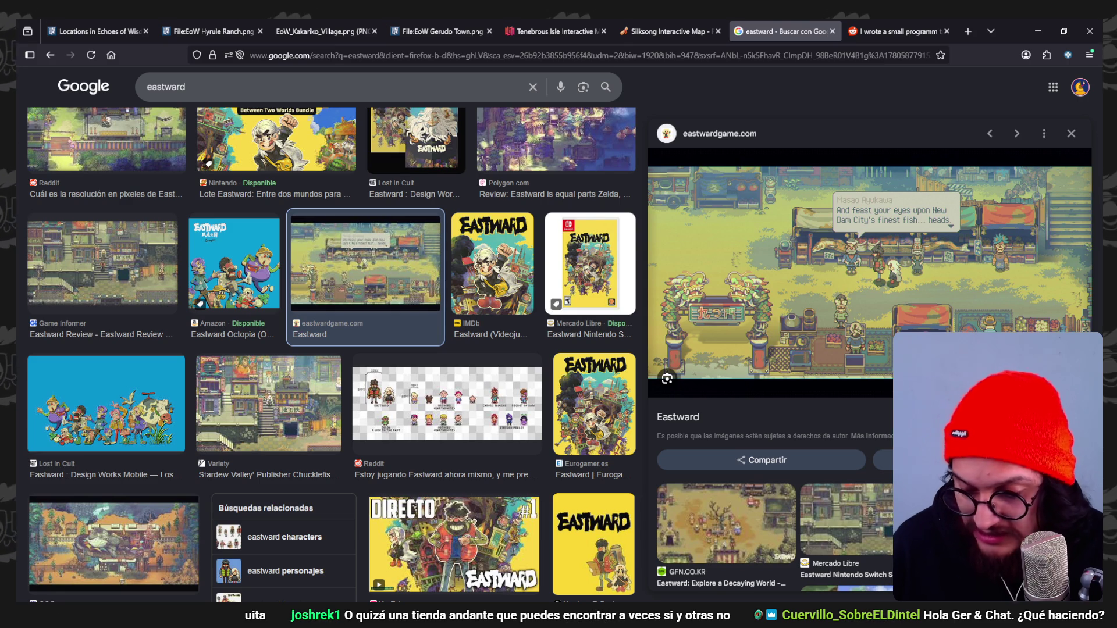
Preview the Variety, GOG, Consola y Tablero, DLCompare, PowerUps and myPotatoGames screenshots, then hide the browser.
{"action": "left_click", "coordinate": [308, 402]}
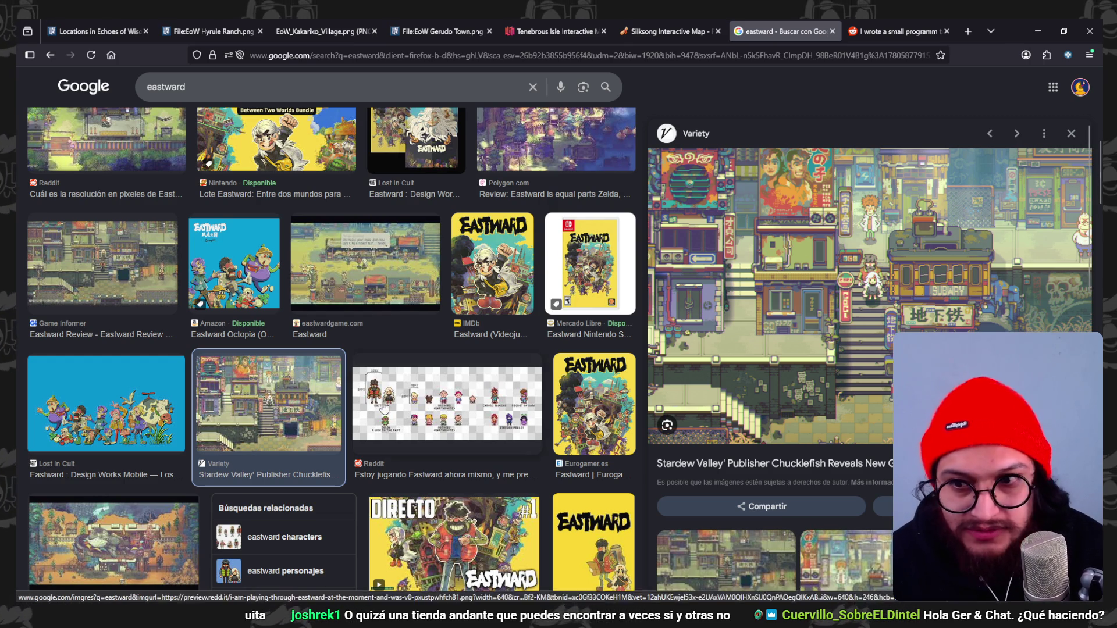
{"action": "scroll", "coordinate": [266, 403], "scroll_direction": "down", "scroll_amount": 3}
{"action": "left_click", "coordinate": [114, 384]}
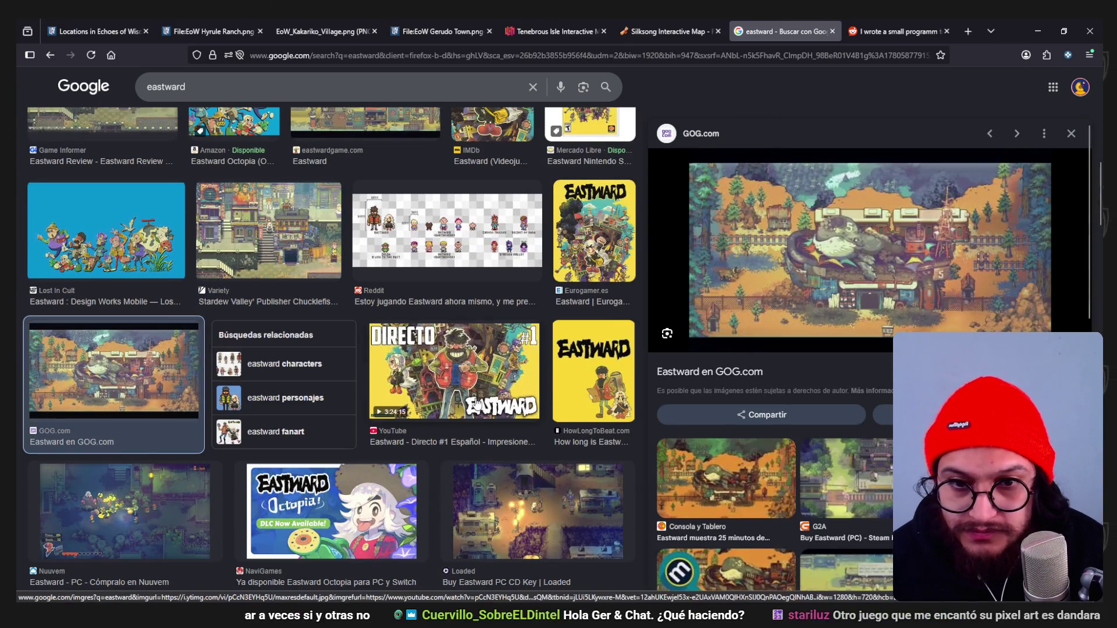
{"action": "scroll", "coordinate": [477, 403], "scroll_direction": "down", "scroll_amount": 2}
{"action": "scroll", "coordinate": [477, 404], "scroll_direction": "down", "scroll_amount": 3}
{"action": "scroll", "coordinate": [419, 405], "scroll_direction": "down", "scroll_amount": 3}
{"action": "scroll", "coordinate": [349, 407], "scroll_direction": "down", "scroll_amount": 1}
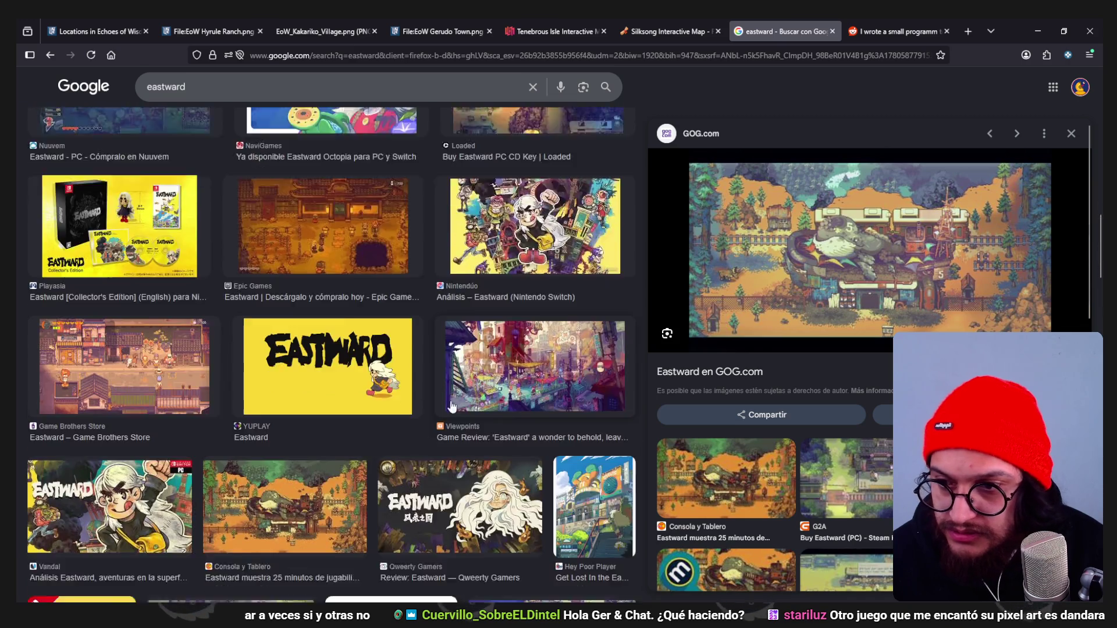
{"action": "scroll", "coordinate": [265, 410], "scroll_direction": "down", "scroll_amount": 2}
{"action": "left_click", "coordinate": [264, 411]}
{"action": "scroll", "coordinate": [269, 411], "scroll_direction": "down", "scroll_amount": 2}
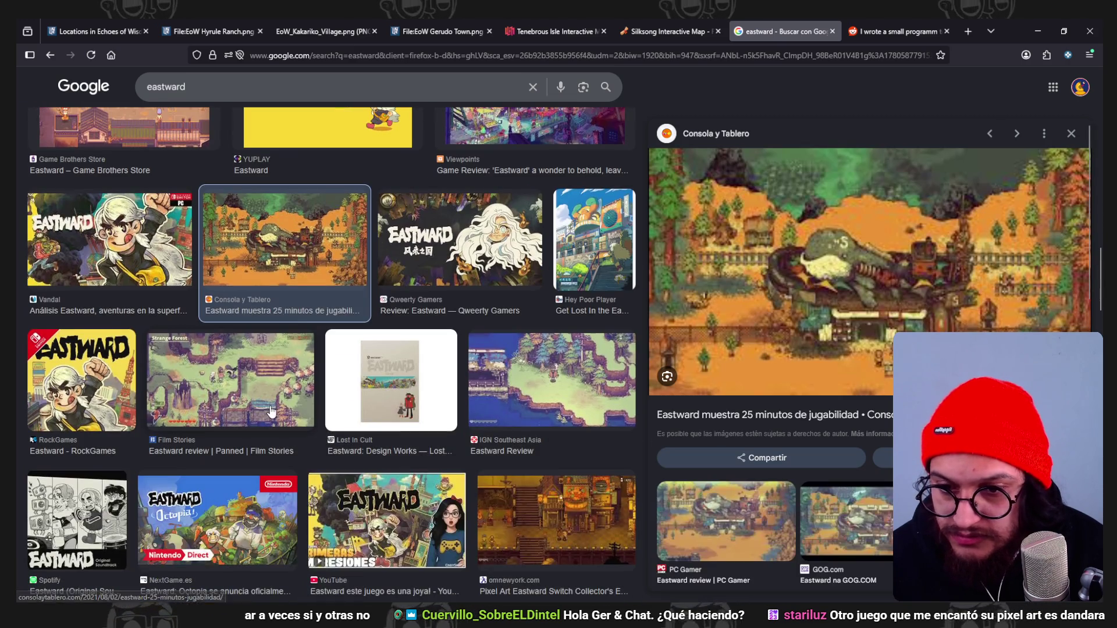
{"action": "scroll", "coordinate": [269, 412], "scroll_direction": "down", "scroll_amount": 6}
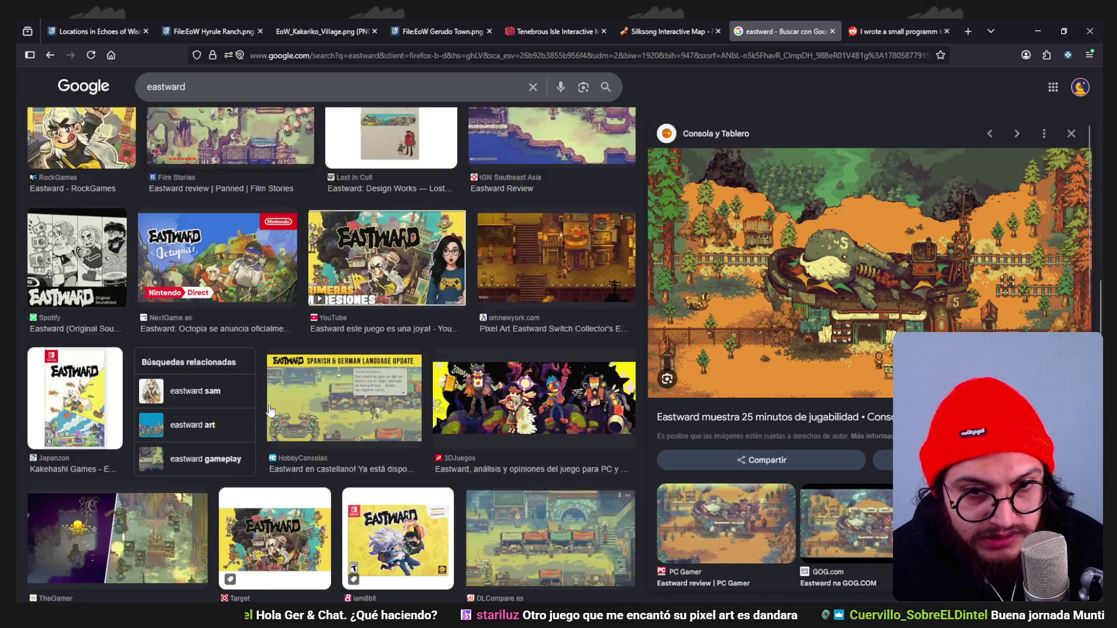
{"action": "scroll", "coordinate": [271, 411], "scroll_direction": "down", "scroll_amount": 1}
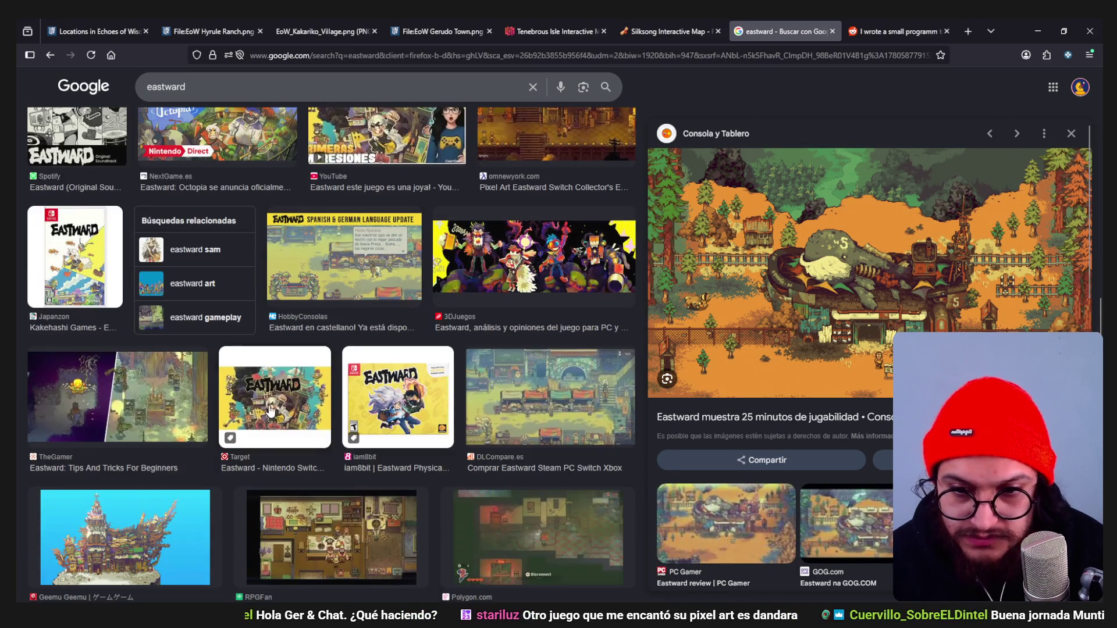
{"action": "left_click", "coordinate": [581, 399]}
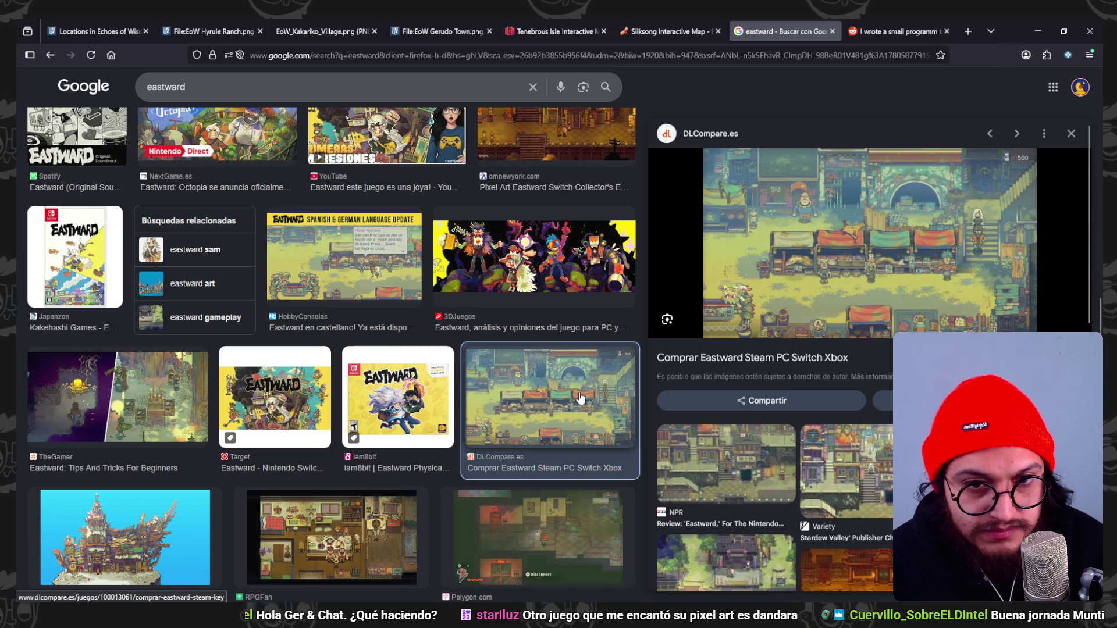
{"action": "scroll", "coordinate": [303, 435], "scroll_direction": "down", "scroll_amount": 2}
{"action": "scroll", "coordinate": [304, 434], "scroll_direction": "down", "scroll_amount": 3}
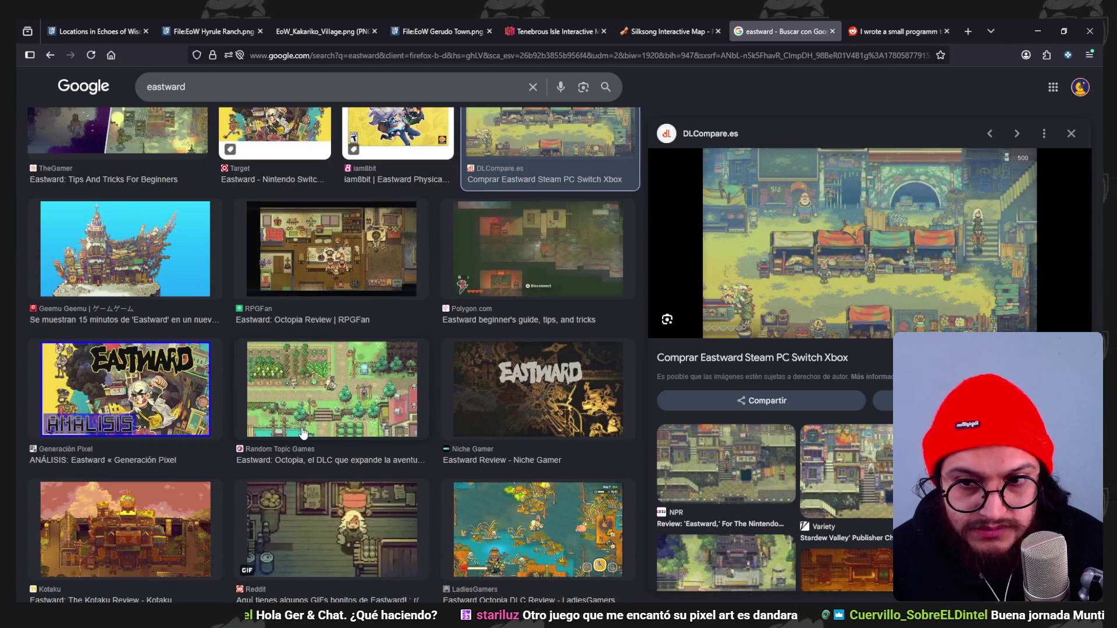
{"action": "scroll", "coordinate": [304, 434], "scroll_direction": "down", "scroll_amount": 2}
{"action": "scroll", "coordinate": [300, 434], "scroll_direction": "down", "scroll_amount": 1}
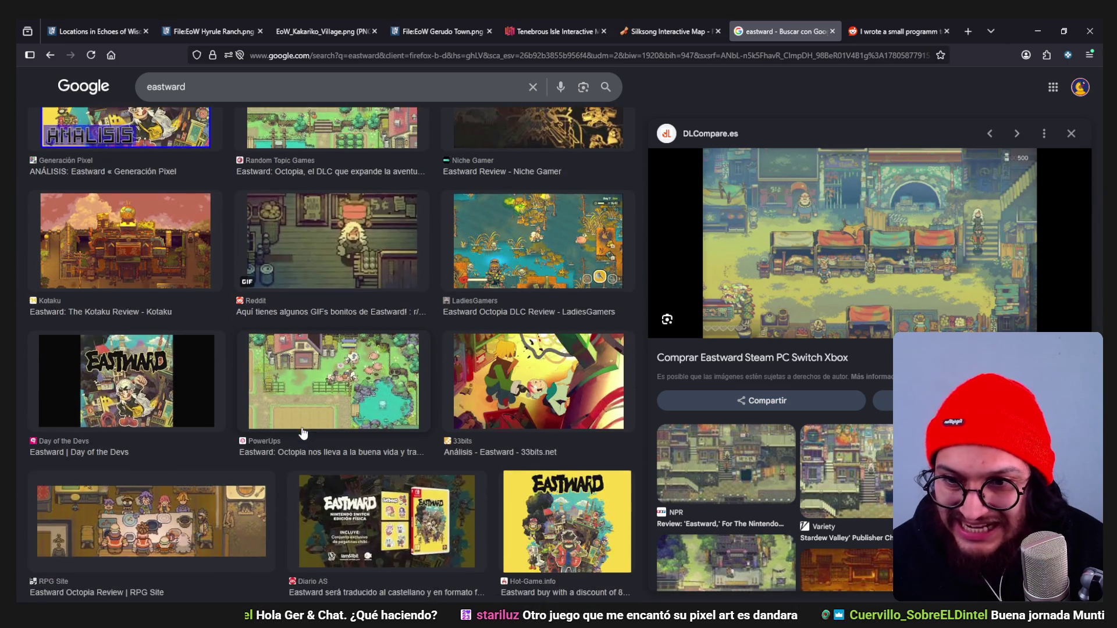
{"action": "scroll", "coordinate": [301, 427], "scroll_direction": "down", "scroll_amount": 2}
{"action": "scroll", "coordinate": [301, 427], "scroll_direction": "up", "scroll_amount": 1}
{"action": "left_click", "coordinate": [330, 327]}
{"action": "scroll", "coordinate": [330, 326], "scroll_direction": "down", "scroll_amount": 2}
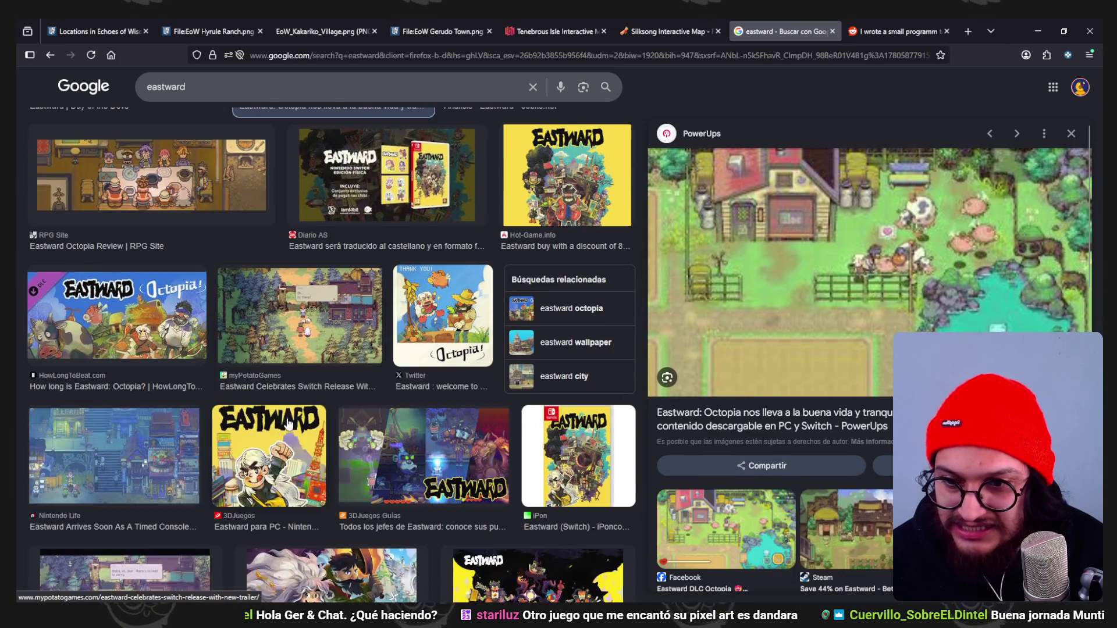
{"action": "left_click", "coordinate": [335, 331]}
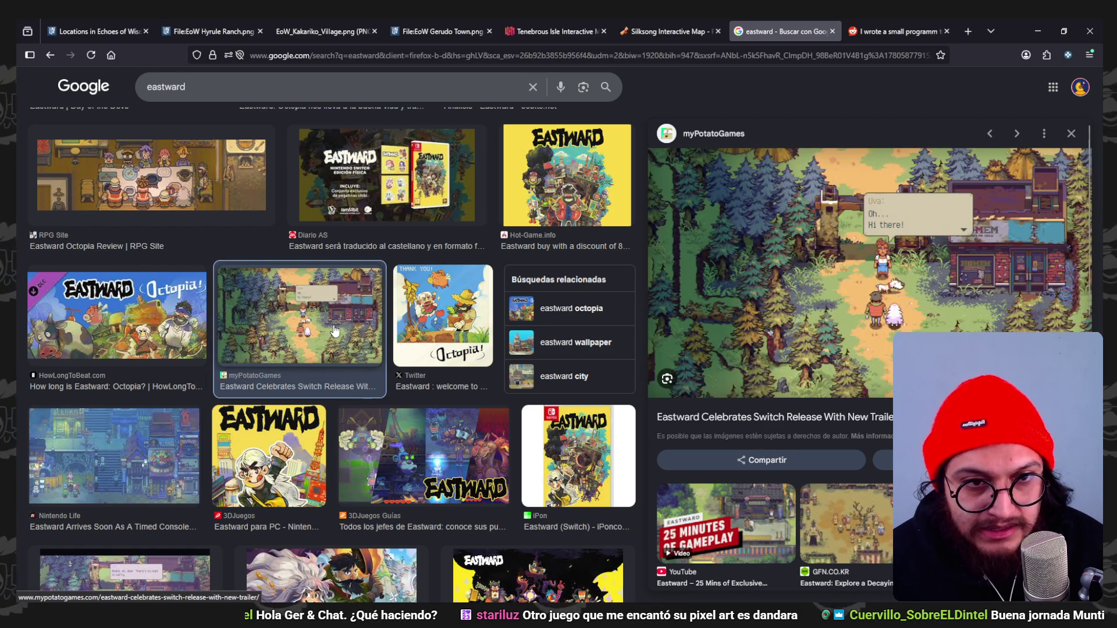
{"action": "scroll", "coordinate": [333, 327], "scroll_direction": "down", "scroll_amount": 1}
{"action": "scroll", "coordinate": [333, 324], "scroll_direction": "down", "scroll_amount": 5}
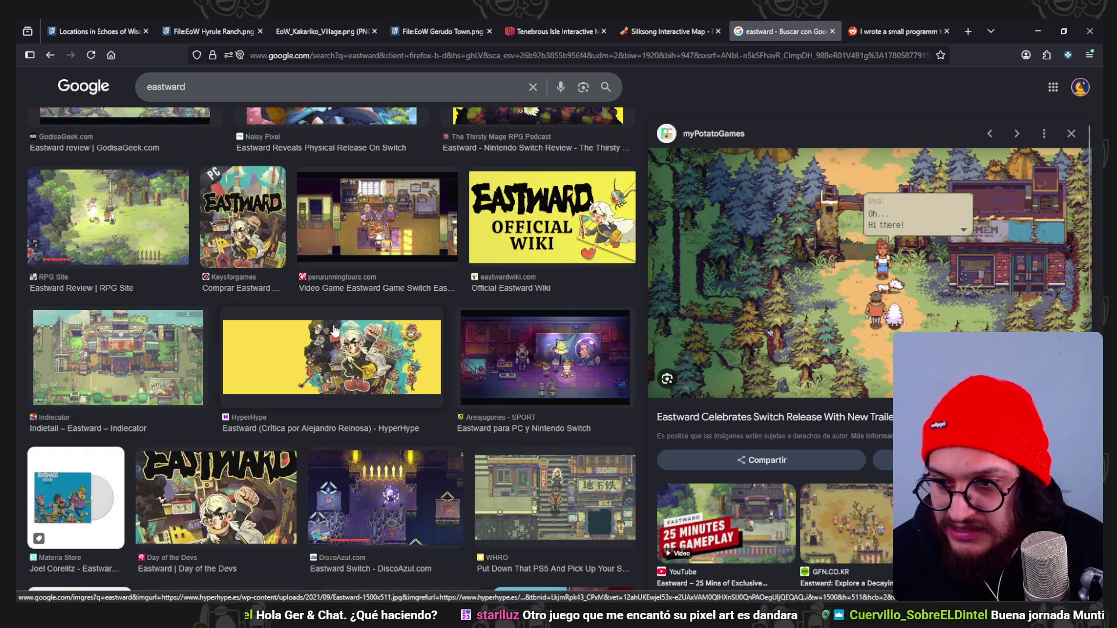
{"action": "scroll", "coordinate": [335, 331], "scroll_direction": "down", "scroll_amount": 2}
{"action": "scroll", "coordinate": [334, 331], "scroll_direction": "down", "scroll_amount": 2}
{"action": "scroll", "coordinate": [334, 331], "scroll_direction": "down", "scroll_amount": 1}
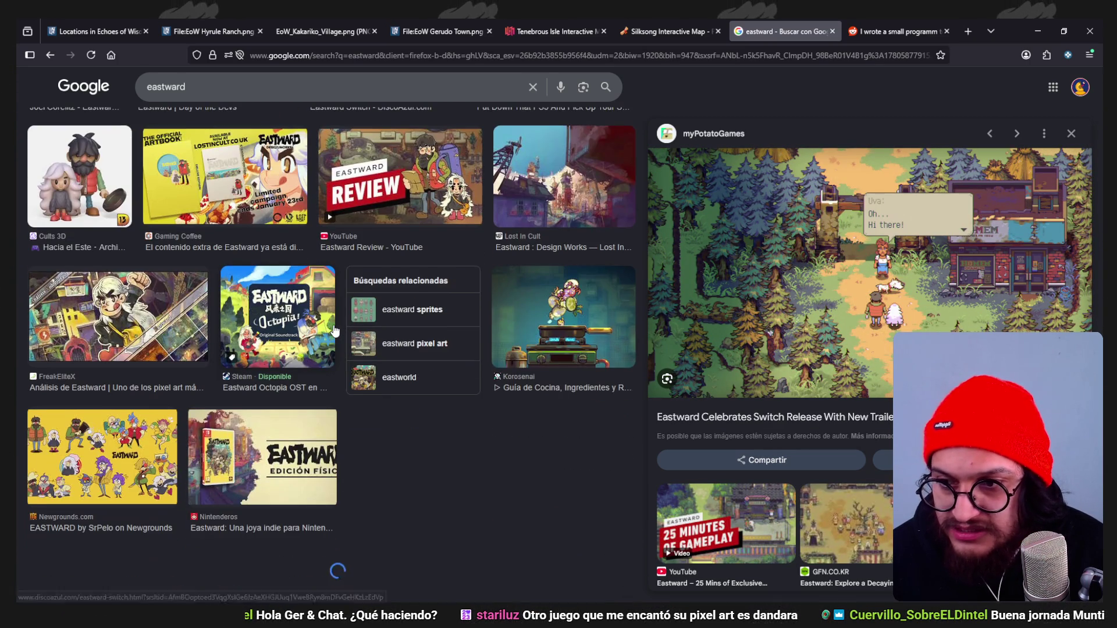
{"action": "scroll", "coordinate": [334, 331], "scroll_direction": "down", "scroll_amount": 3}
{"action": "scroll", "coordinate": [334, 329], "scroll_direction": "down", "scroll_amount": 2}
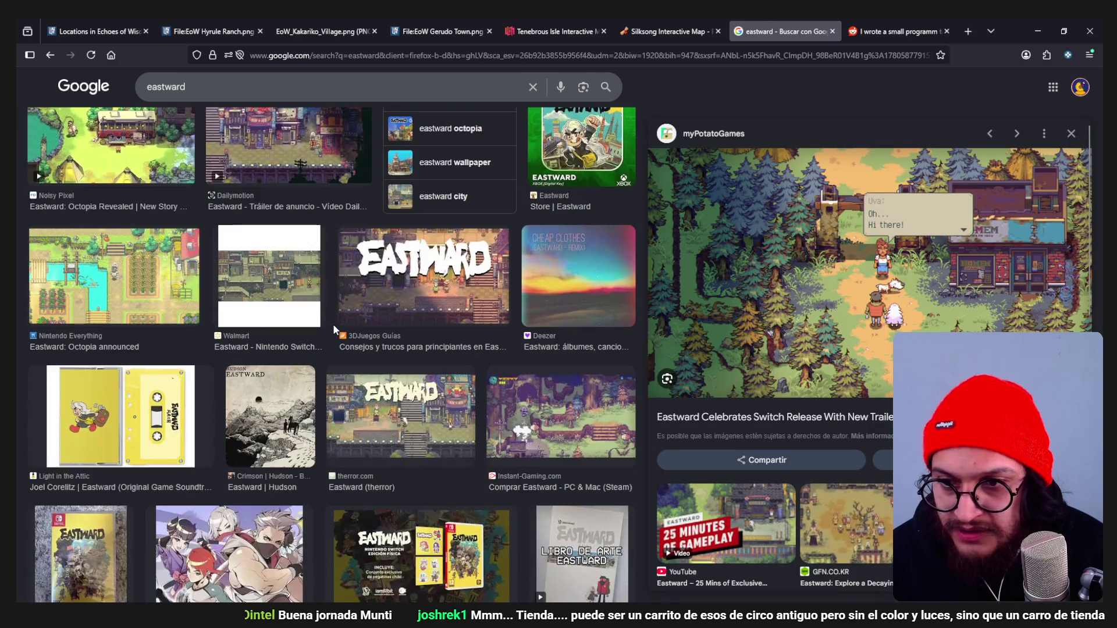
{"action": "scroll", "coordinate": [332, 324], "scroll_direction": "down", "scroll_amount": 3}
{"action": "scroll", "coordinate": [332, 324], "scroll_direction": "up", "scroll_amount": 3}
{"action": "scroll", "coordinate": [333, 324], "scroll_direction": "up", "scroll_amount": 3}
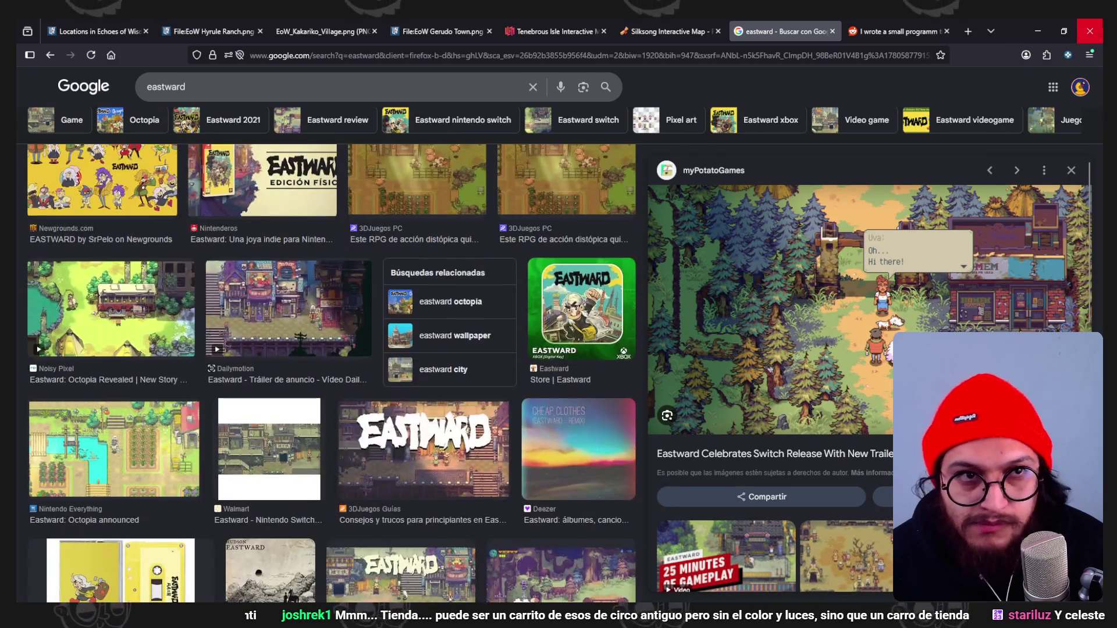
{"action": "left_click", "coordinate": [1049, 31]}
Bevel the front board's edges to give it rounded corners.
{"action": "middle_click_drag", "start_coordinate": [594, 206], "coordinate": [573, 245]}
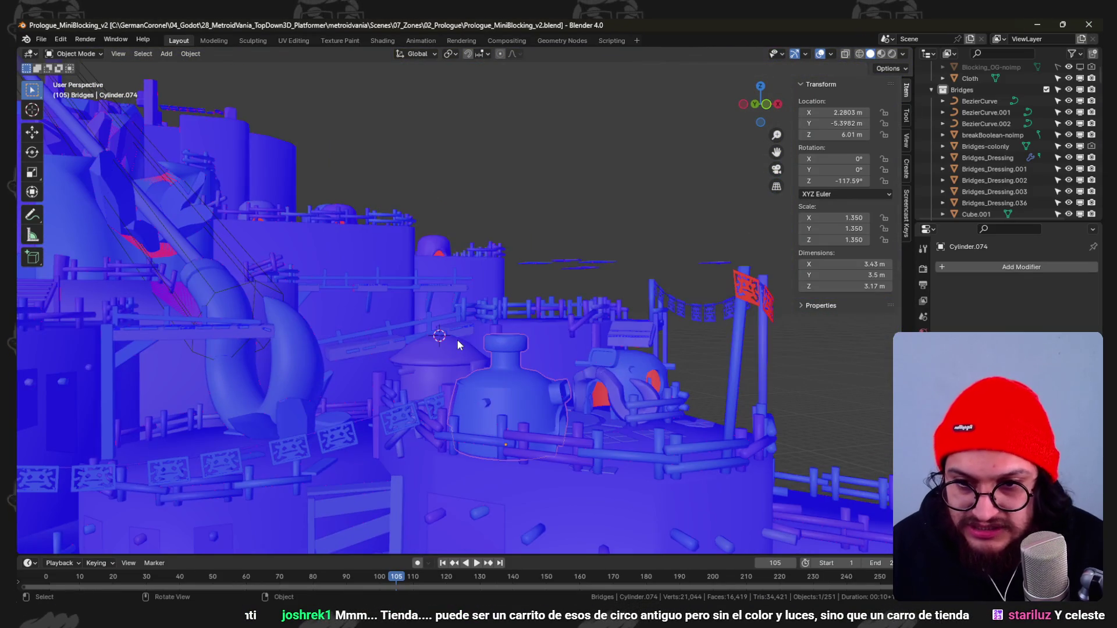
{"action": "middle_click_drag", "start_coordinate": [449, 338], "coordinate": [465, 376]}
{"action": "key", "text": "Tab"}
{"action": "mouse_move", "coordinate": [573, 347]}
{"action": "middle_mouse_down"}
{"action": "mouse_move", "coordinate": [591, 351]}
{"action": "mouse_move", "coordinate": [575, 333]}
{"action": "middle_mouse_up"}
{"action": "scroll", "coordinate": [575, 333], "scroll_direction": "up", "scroll_amount": 5}
{"action": "scroll", "coordinate": [576, 332], "scroll_direction": "down", "scroll_amount": 3}
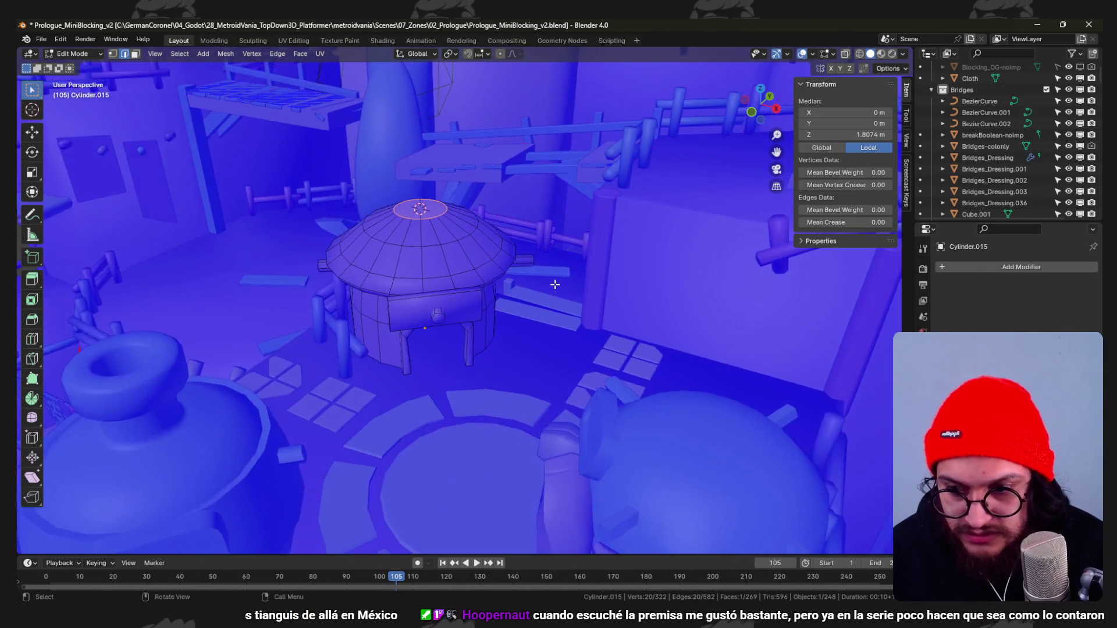
{"action": "middle_click_drag", "start_coordinate": [576, 333], "coordinate": [529, 287]}
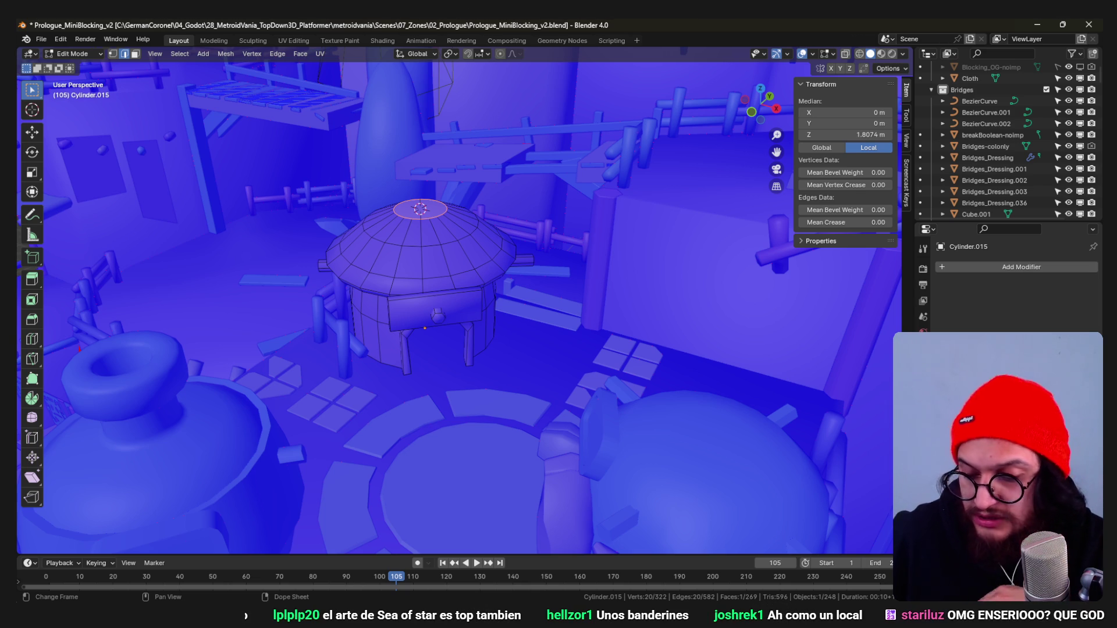
{"action": "mouse_move", "coordinate": [261, 280]}
{"action": "middle_mouse_down"}
{"action": "mouse_move", "coordinate": [560, 316]}
{"action": "mouse_move", "coordinate": [387, 311]}
{"action": "mouse_move", "coordinate": [381, 274]}
{"action": "middle_mouse_up"}
{"action": "left_click", "coordinate": [238, 308]}
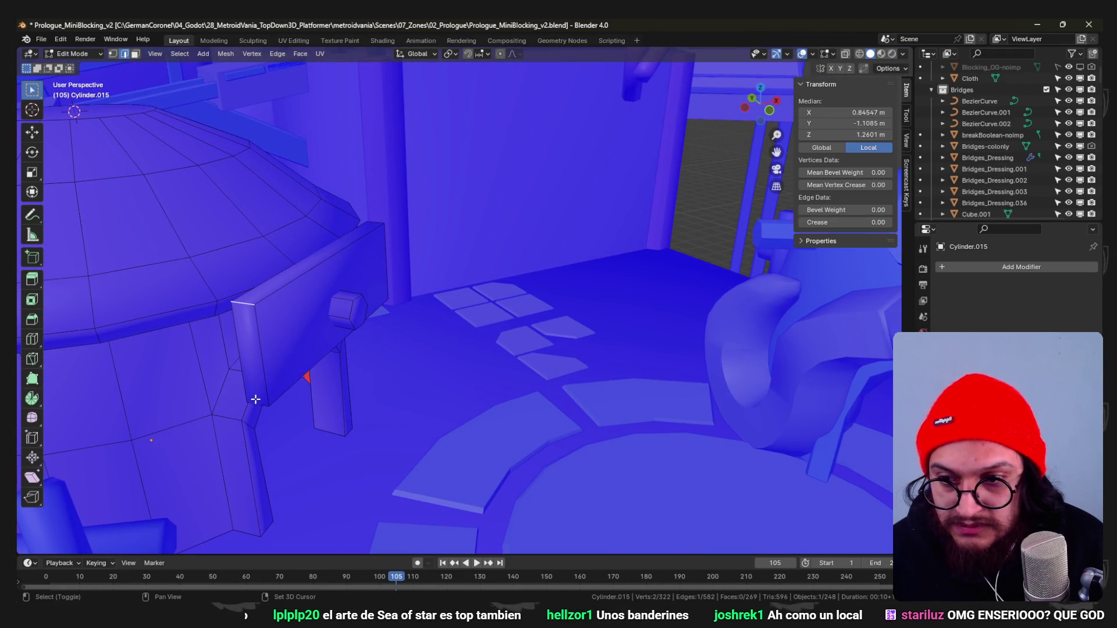
{"action": "left_click", "coordinate": [255, 400], "text": "shift"}
{"action": "scroll", "coordinate": [255, 400], "scroll_direction": "down", "scroll_amount": 5}
{"action": "mouse_move", "coordinate": [361, 338]}
{"action": "middle_mouse_down"}
{"action": "mouse_move", "coordinate": [392, 317]}
{"action": "mouse_move", "coordinate": [505, 361]}
{"action": "middle_mouse_up"}
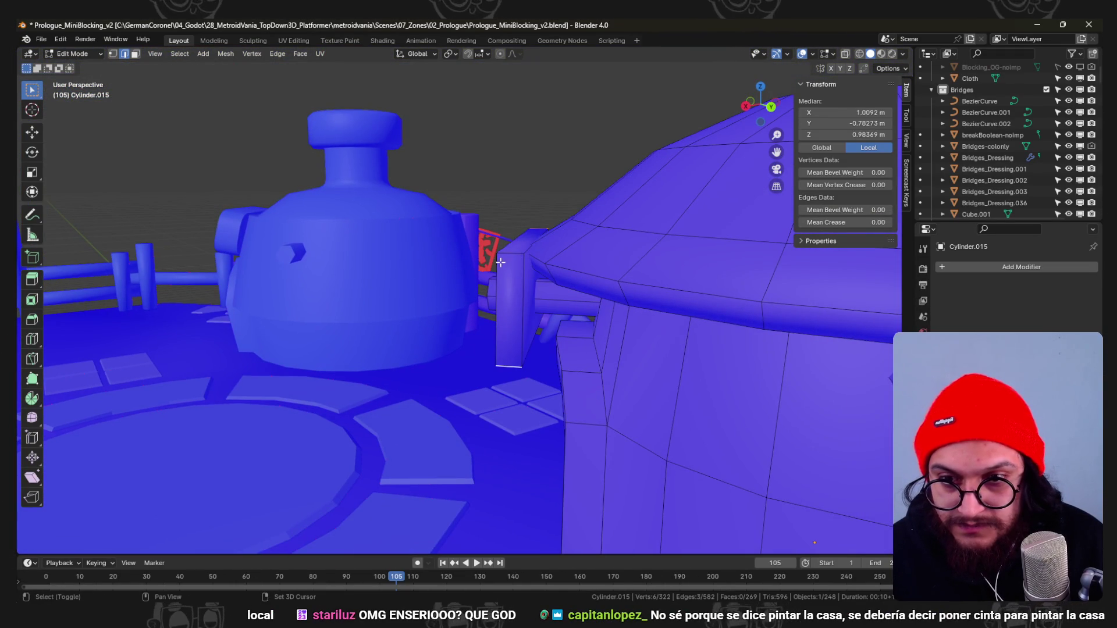
{"action": "middle_click_drag", "start_coordinate": [429, 288], "coordinate": [654, 304]}
{"action": "key", "text": "ctrl+b"}
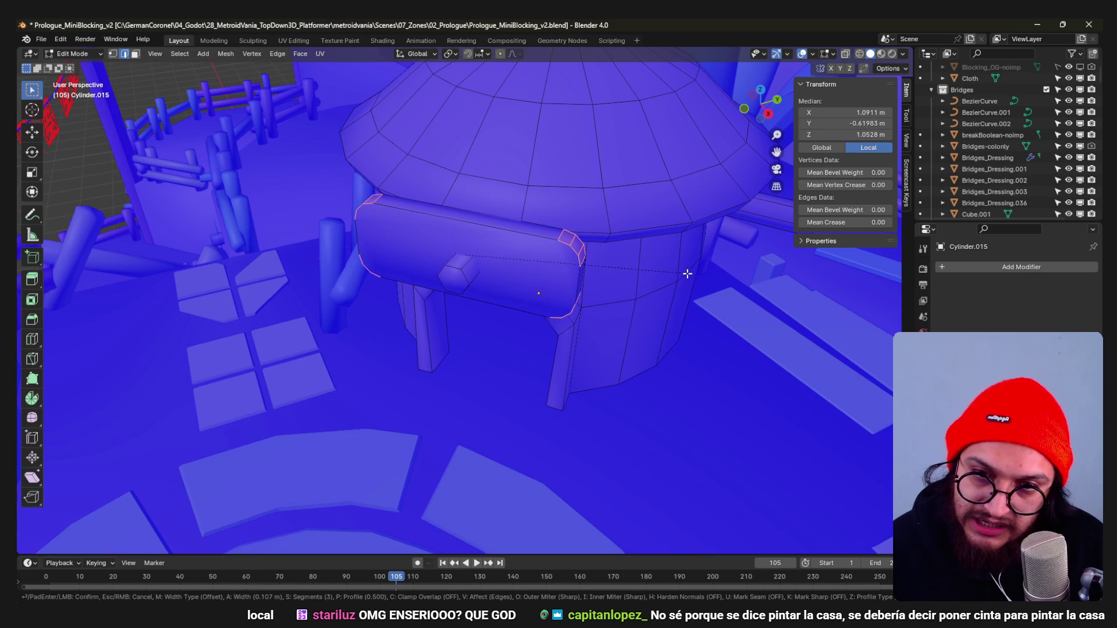
{"action": "left_click", "coordinate": [687, 273]}
Inset the board's front face and extrude it into a raised panel.
{"action": "mouse_move", "coordinate": [616, 297]}
{"action": "middle_mouse_down"}
{"action": "mouse_move", "coordinate": [579, 264]}
{"action": "mouse_move", "coordinate": [470, 283]}
{"action": "mouse_move", "coordinate": [647, 280]}
{"action": "middle_mouse_up"}
{"action": "left_click", "coordinate": [470, 283]}
{"action": "key", "text": "i"}
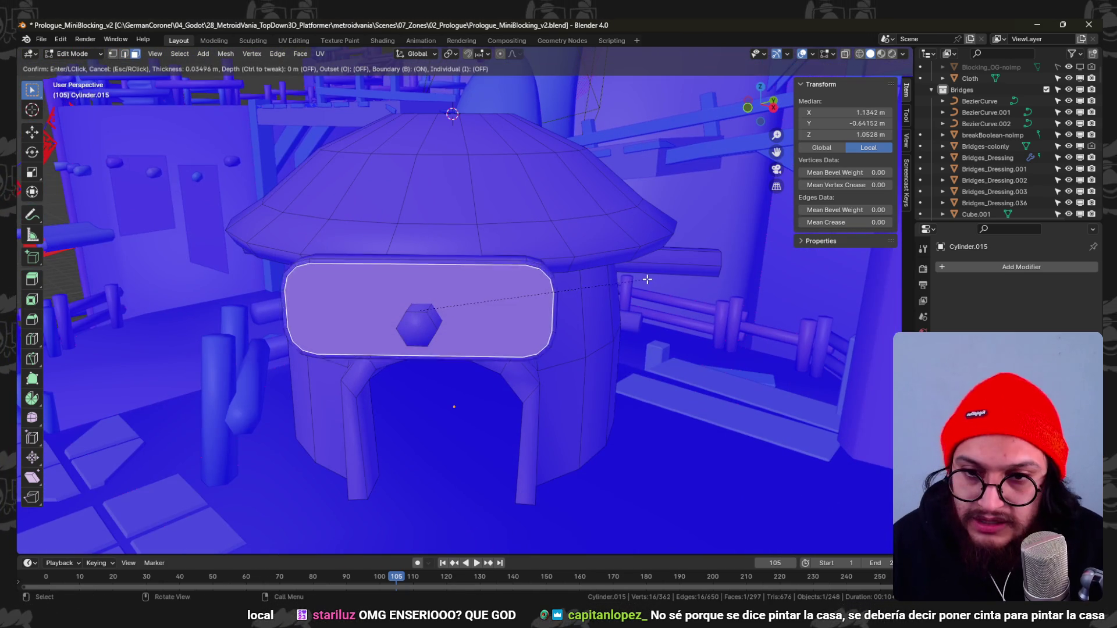
{"action": "left_click", "coordinate": [627, 278]}
{"action": "scroll", "coordinate": [627, 278], "scroll_direction": "down", "scroll_amount": 3}
{"action": "mouse_move", "coordinate": [627, 278]}
{"action": "middle_mouse_down"}
{"action": "mouse_move", "coordinate": [574, 305]}
{"action": "mouse_move", "coordinate": [469, 300]}
{"action": "mouse_move", "coordinate": [465, 310]}
{"action": "mouse_move", "coordinate": [479, 293]}
{"action": "mouse_move", "coordinate": [471, 298]}
{"action": "mouse_move", "coordinate": [473, 331]}
{"action": "mouse_move", "coordinate": [575, 307]}
{"action": "mouse_move", "coordinate": [497, 332]}
{"action": "mouse_move", "coordinate": [473, 314]}
{"action": "mouse_move", "coordinate": [482, 326]}
{"action": "mouse_move", "coordinate": [469, 332]}
{"action": "mouse_move", "coordinate": [411, 292]}
{"action": "mouse_move", "coordinate": [505, 308]}
{"action": "mouse_move", "coordinate": [474, 296]}
{"action": "mouse_move", "coordinate": [512, 341]}
{"action": "mouse_move", "coordinate": [523, 306]}
{"action": "mouse_move", "coordinate": [492, 333]}
{"action": "mouse_move", "coordinate": [510, 350]}
{"action": "mouse_move", "coordinate": [491, 350]}
{"action": "mouse_move", "coordinate": [411, 424]}
{"action": "mouse_move", "coordinate": [419, 419]}
{"action": "middle_mouse_up"}
{"action": "key", "text": "e"}
{"action": "left_click", "coordinate": [511, 301]}
Apply smooth shading to the hut, then select the dome hut for mesh editing.
{"action": "key", "text": "Tab"}
{"action": "right_click", "coordinate": [471, 298]}
{"action": "left_click", "coordinate": [474, 295]}
{"action": "scroll", "coordinate": [480, 332], "scroll_direction": "up", "scroll_amount": 3}
{"action": "scroll", "coordinate": [469, 332], "scroll_direction": "up", "scroll_amount": 2}
{"action": "scroll", "coordinate": [411, 293], "scroll_direction": "down", "scroll_amount": 4}
{"action": "scroll", "coordinate": [381, 325], "scroll_direction": "up", "scroll_amount": 3}
{"action": "scroll", "coordinate": [492, 293], "scroll_direction": "up", "scroll_amount": 2}
{"action": "left_click", "coordinate": [492, 293]}
{"action": "key", "text": "Tab"}
{"action": "scroll", "coordinate": [493, 292], "scroll_direction": "up", "scroll_amount": 2}
{"action": "scroll", "coordinate": [512, 341], "scroll_direction": "up", "scroll_amount": 1}
Extrude a face on the dome top and flatten the extrusion along Y.
{"action": "left_click", "coordinate": [427, 362]}
{"action": "scroll", "coordinate": [497, 345], "scroll_direction": "up", "scroll_amount": 2}
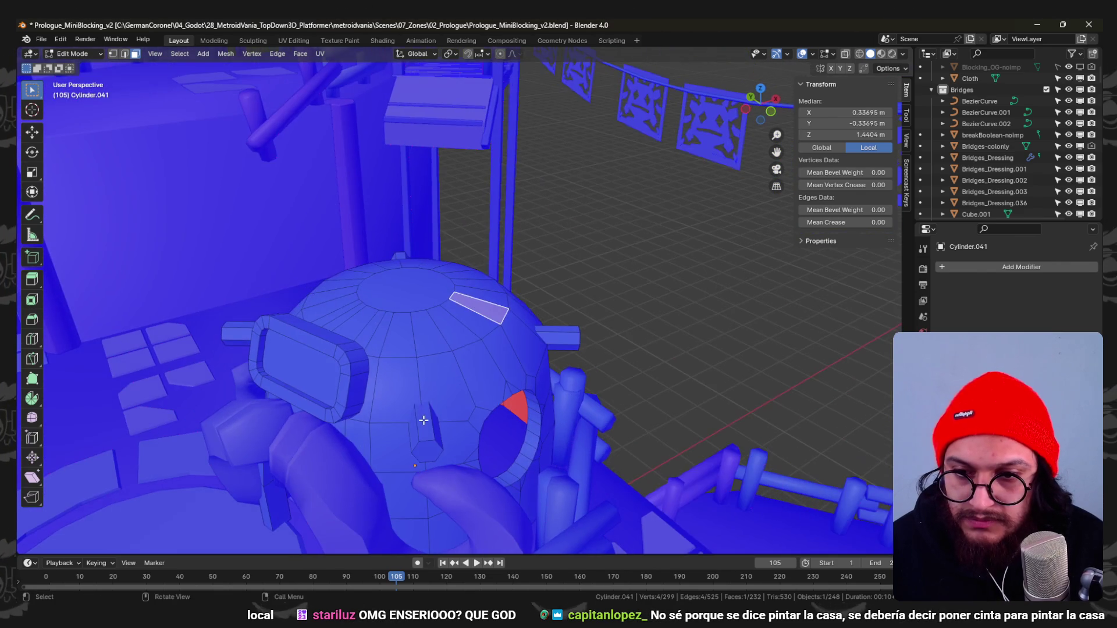
{"action": "key", "text": "g"}
{"action": "right_click", "coordinate": [521, 434]}
{"action": "mouse_move", "coordinate": [523, 433]}
{"action": "middle_mouse_down"}
{"action": "mouse_move", "coordinate": [437, 298]}
{"action": "mouse_move", "coordinate": [503, 304]}
{"action": "mouse_move", "coordinate": [491, 281]}
{"action": "middle_mouse_up"}
{"action": "left_click", "coordinate": [495, 301]}
{"action": "key", "text": "e"}
{"action": "left_click", "coordinate": [491, 278]}
{"action": "type", "text": "0"}
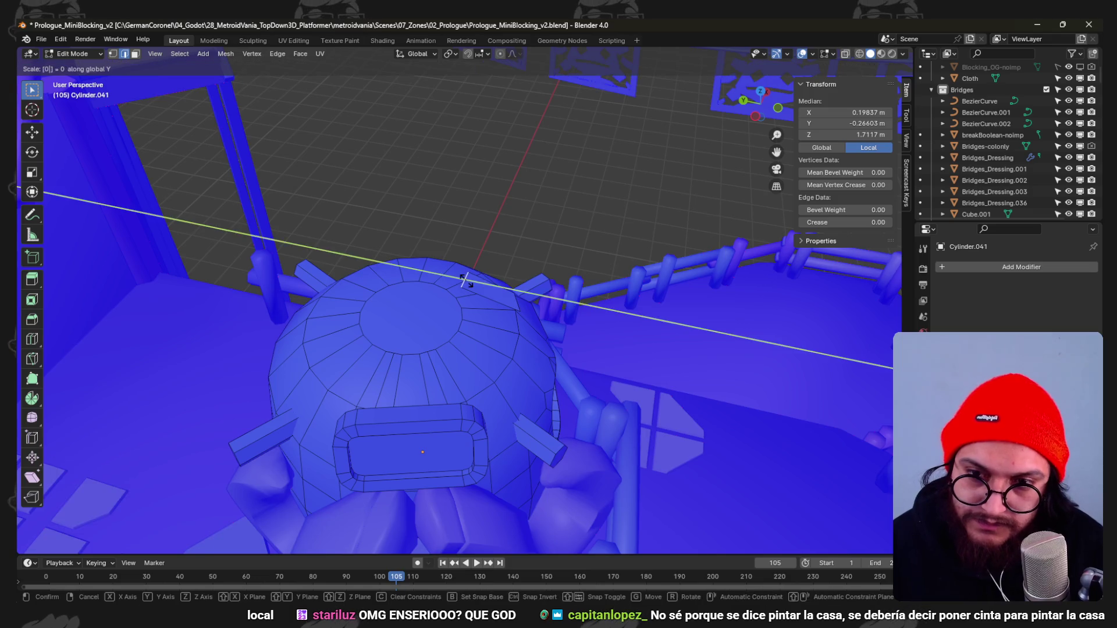
{"action": "key", "text": "Return"}
Flatten a dome face to zero height and widen it along X into a rectangle.
{"action": "left_click", "coordinate": [513, 300]}
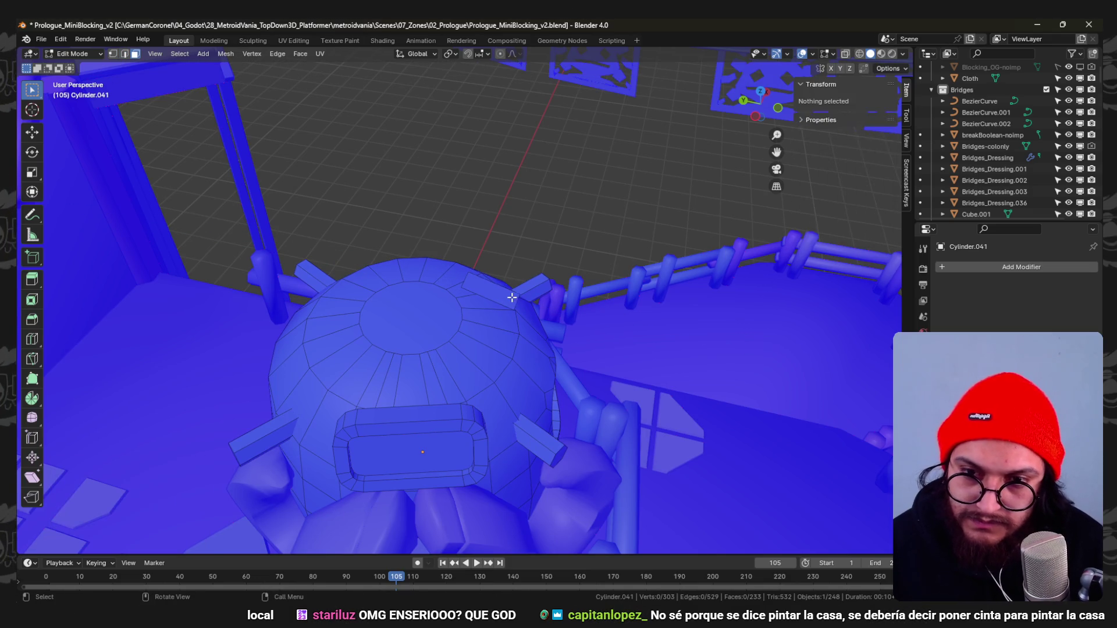
{"action": "type", "text": "sz"}
{"action": "type", "text": "0"}
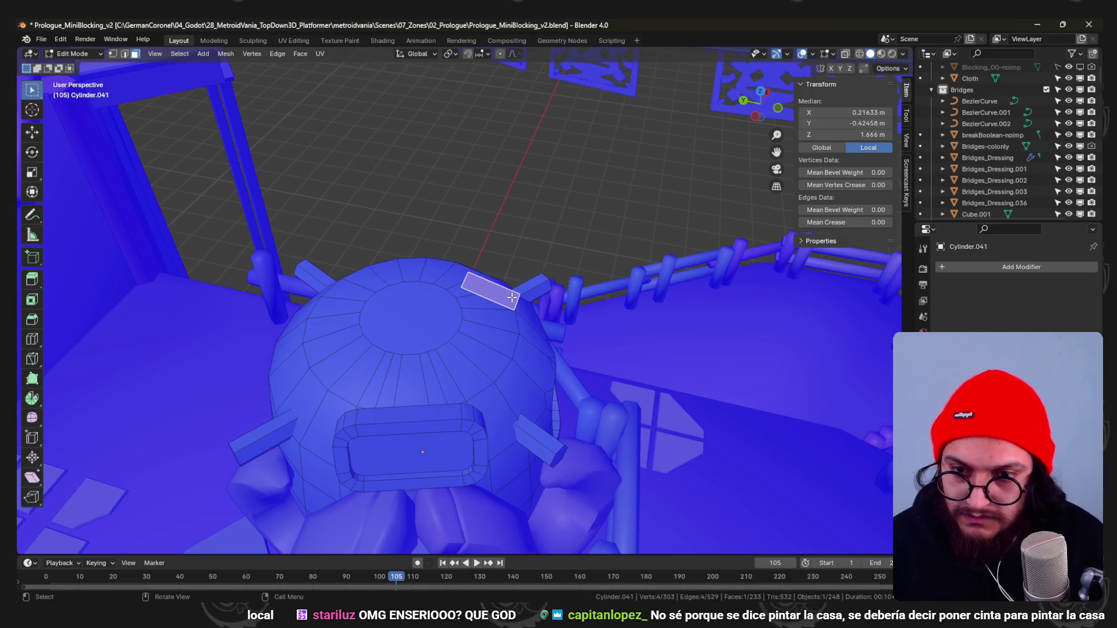
{"action": "key", "text": "Return"}
{"action": "key", "text": "KP_7"}
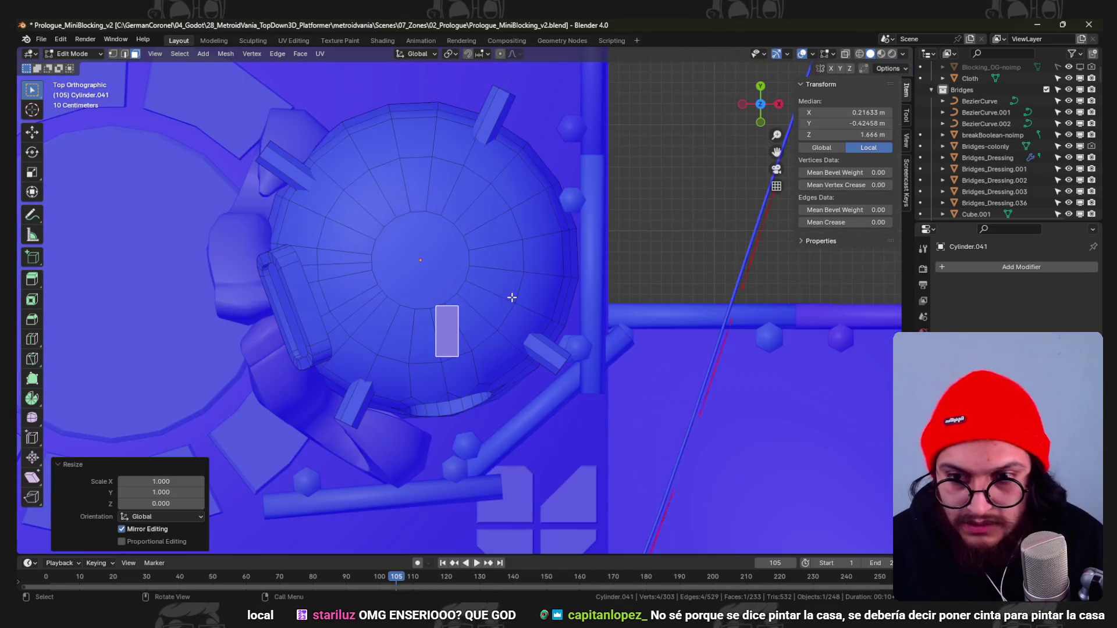
{"action": "scroll", "coordinate": [511, 297], "scroll_direction": "up", "scroll_amount": 3}
{"action": "key", "text": "2"}
{"action": "left_click", "coordinate": [450, 349]}
{"action": "key", "text": "g"}
{"action": "key", "text": "x"}
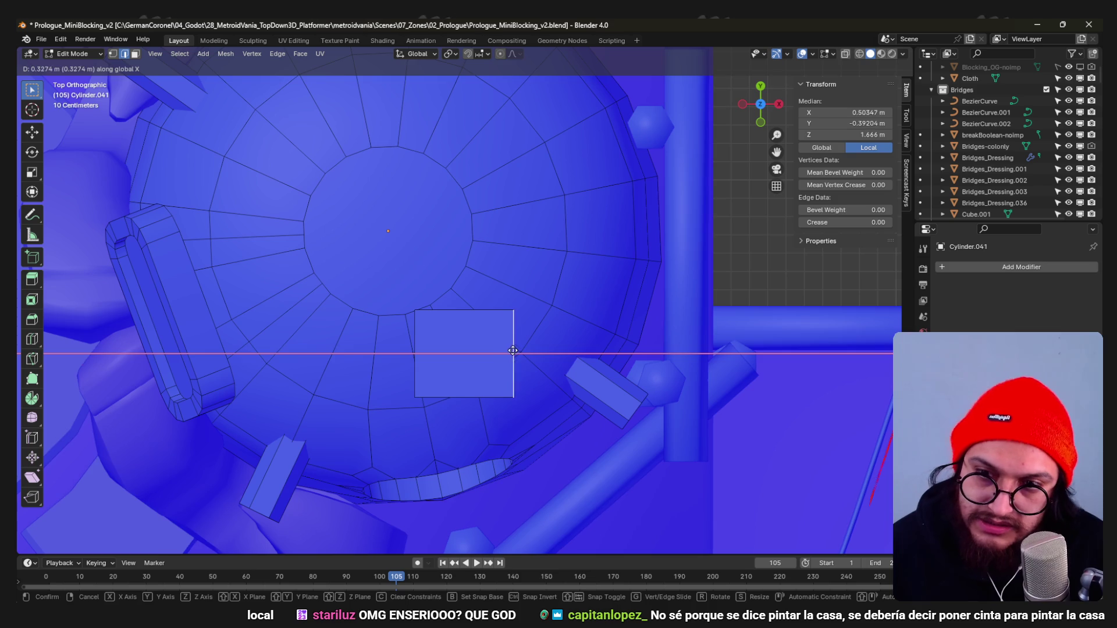
{"action": "left_click", "coordinate": [513, 349]}
{"action": "scroll", "coordinate": [484, 356], "scroll_direction": "down", "scroll_amount": 2}
Lift the widened face and extrude it by -1 into a tall chimney box, adjusting its height.
{"action": "key", "text": "3"}
{"action": "scroll", "coordinate": [463, 370], "scroll_direction": "down", "scroll_amount": 2}
{"action": "mouse_move", "coordinate": [463, 369]}
{"action": "middle_mouse_down"}
{"action": "mouse_move", "coordinate": [504, 276]}
{"action": "mouse_move", "coordinate": [537, 315]}
{"action": "mouse_move", "coordinate": [562, 322]}
{"action": "mouse_move", "coordinate": [519, 328]}
{"action": "mouse_move", "coordinate": [485, 245]}
{"action": "mouse_move", "coordinate": [532, 268]}
{"action": "middle_mouse_up"}
{"action": "key", "text": "g"}
{"action": "key", "text": "z"}
{"action": "left_click", "coordinate": [532, 277]}
{"action": "type", "text": "e-1"}
{"action": "key", "text": "Return"}
{"action": "scroll", "coordinate": [518, 327], "scroll_direction": "up", "scroll_amount": 3}
{"action": "key", "text": "g"}
{"action": "key", "text": "z"}
{"action": "left_click", "coordinate": [485, 244]}
Loop-cut the chimney box and extrude its upper faces along normals into a wider cap.
{"action": "key", "text": "ctrl+r"}
{"action": "left_click", "coordinate": [497, 244]}
{"action": "left_click", "coordinate": [499, 223]}
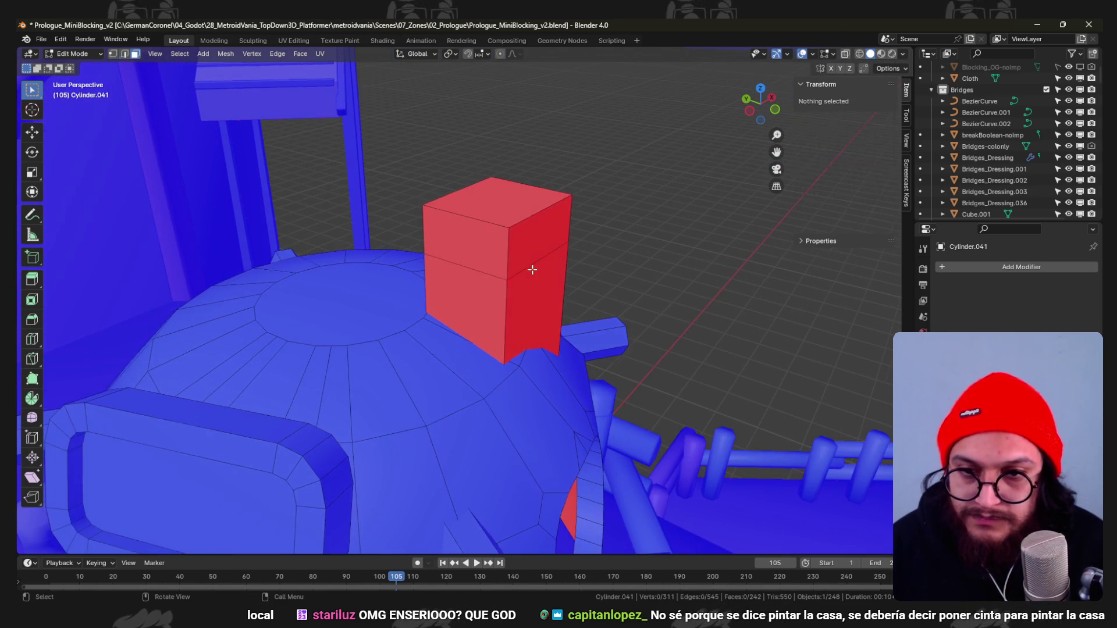
{"action": "key", "text": "3"}
{"action": "left_click", "coordinate": [509, 250]}
{"action": "key", "text": "alt+e"}
{"action": "left_click", "coordinate": [579, 292]}
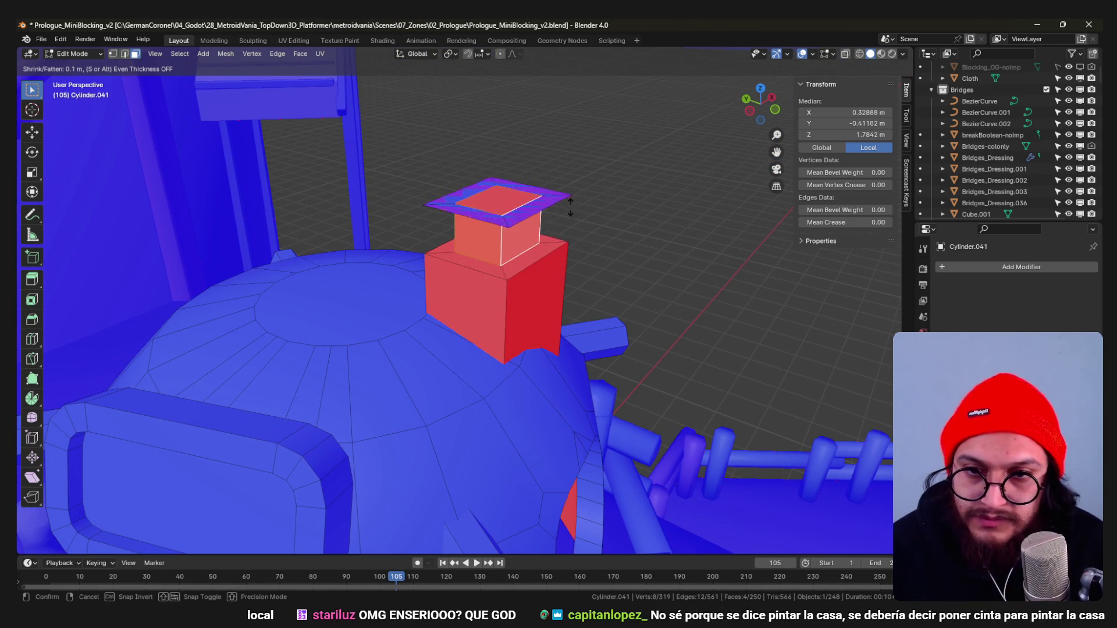
{"action": "left_click", "coordinate": [602, 389]}
{"action": "scroll", "coordinate": [585, 389], "scroll_direction": "down", "scroll_amount": 4}
{"action": "scroll", "coordinate": [567, 389], "scroll_direction": "down", "scroll_amount": 3}
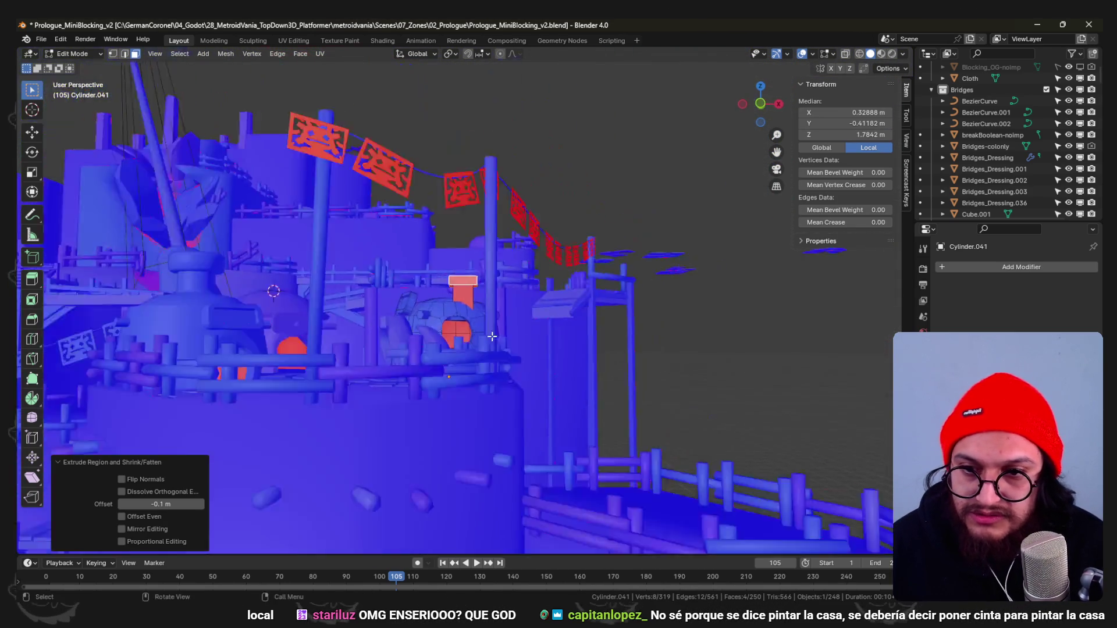
{"action": "scroll", "coordinate": [551, 387], "scroll_direction": "down", "scroll_amount": 2}
{"action": "scroll", "coordinate": [472, 349], "scroll_direction": "up", "scroll_amount": 2}
{"action": "scroll", "coordinate": [411, 318], "scroll_direction": "up", "scroll_amount": 3}
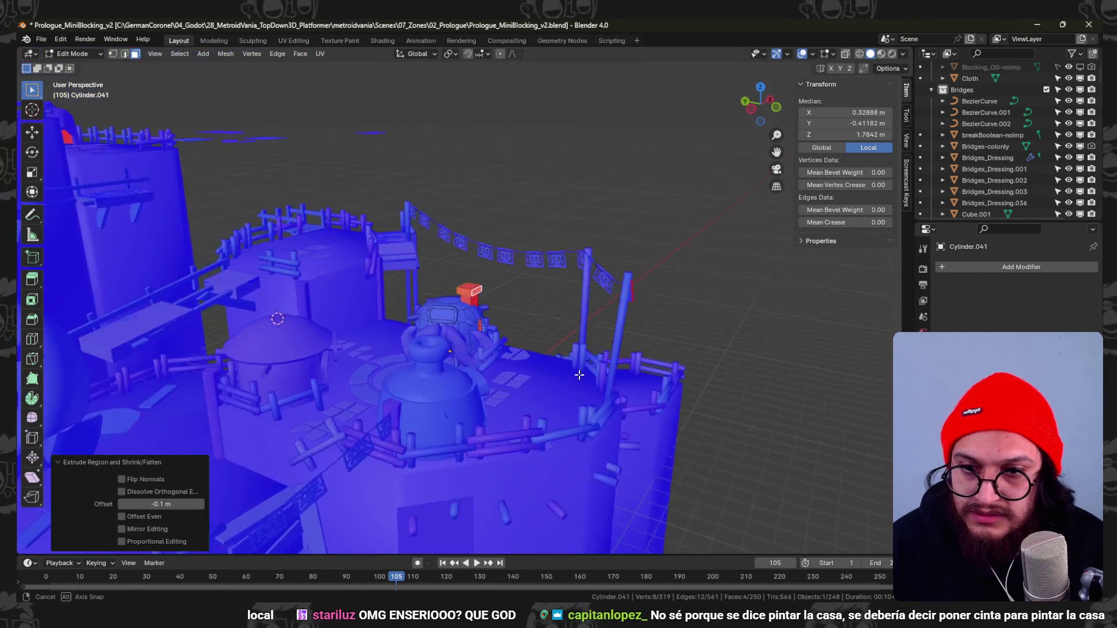
{"action": "scroll", "coordinate": [397, 310], "scroll_direction": "up", "scroll_amount": 3}
{"action": "scroll", "coordinate": [410, 314], "scroll_direction": "up", "scroll_amount": 3}
{"action": "scroll", "coordinate": [446, 306], "scroll_direction": "up", "scroll_amount": 3}
{"action": "scroll", "coordinate": [464, 305], "scroll_direction": "up", "scroll_amount": 2}
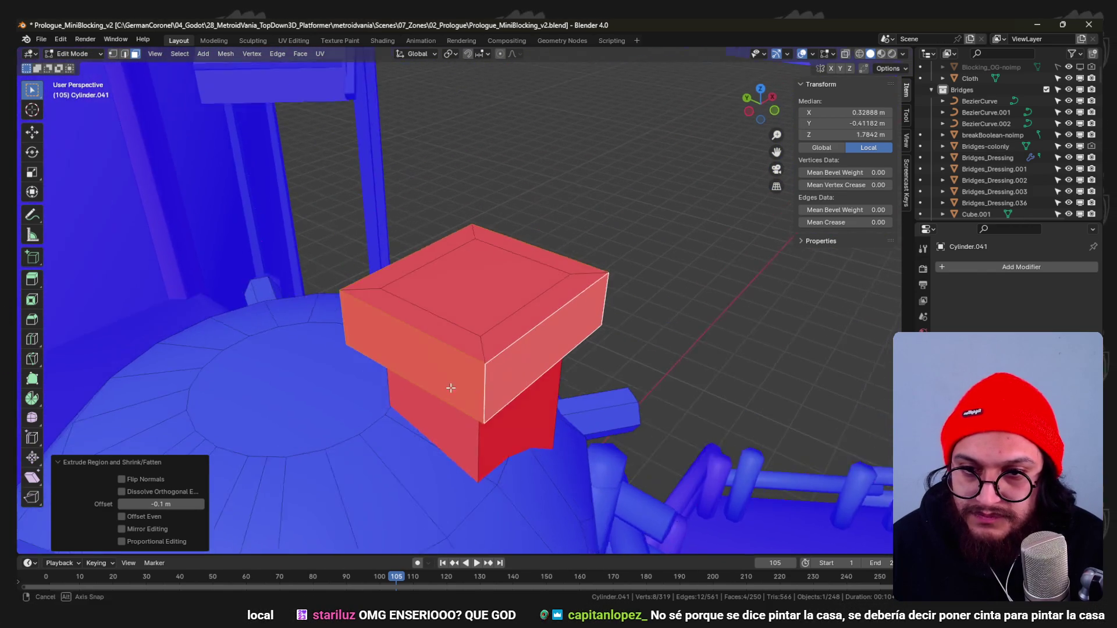
{"action": "scroll", "coordinate": [471, 307], "scroll_direction": "up", "scroll_amount": 1}
Scale the chimney's top face to 0.9 and extrude it down into a hollow opening.
{"action": "left_click", "coordinate": [471, 307]}
{"action": "middle_click_drag", "start_coordinate": [471, 308], "coordinate": [508, 321]}
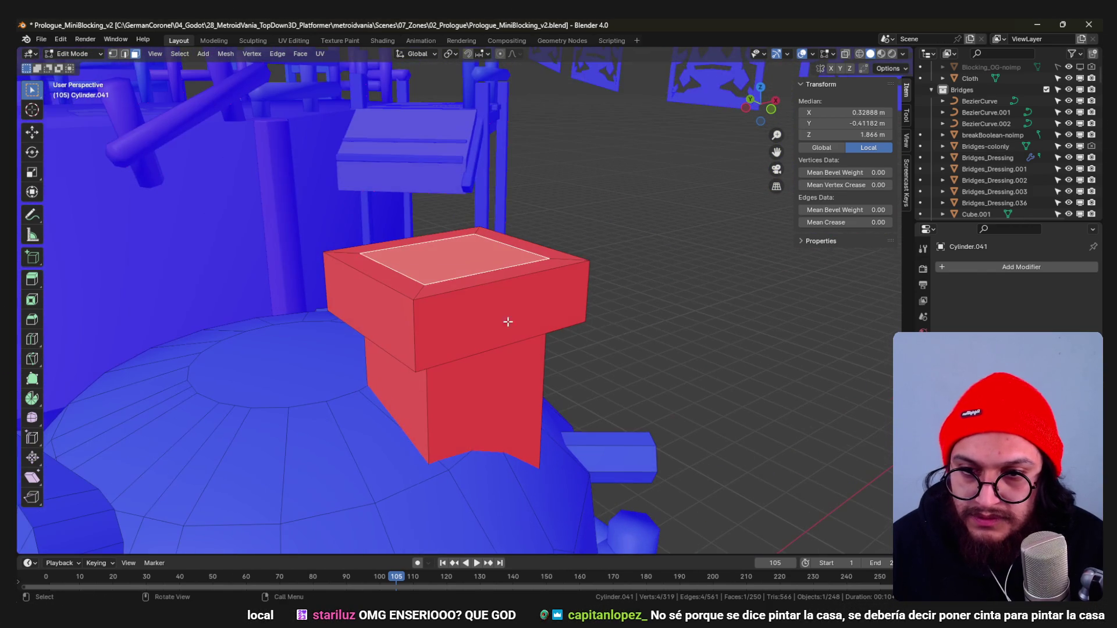
{"action": "left_click", "coordinate": [597, 318]}
{"action": "key", "text": "e"}
{"action": "left_click", "coordinate": [608, 376]}
{"action": "middle_click_drag", "start_coordinate": [609, 375], "coordinate": [530, 362]}
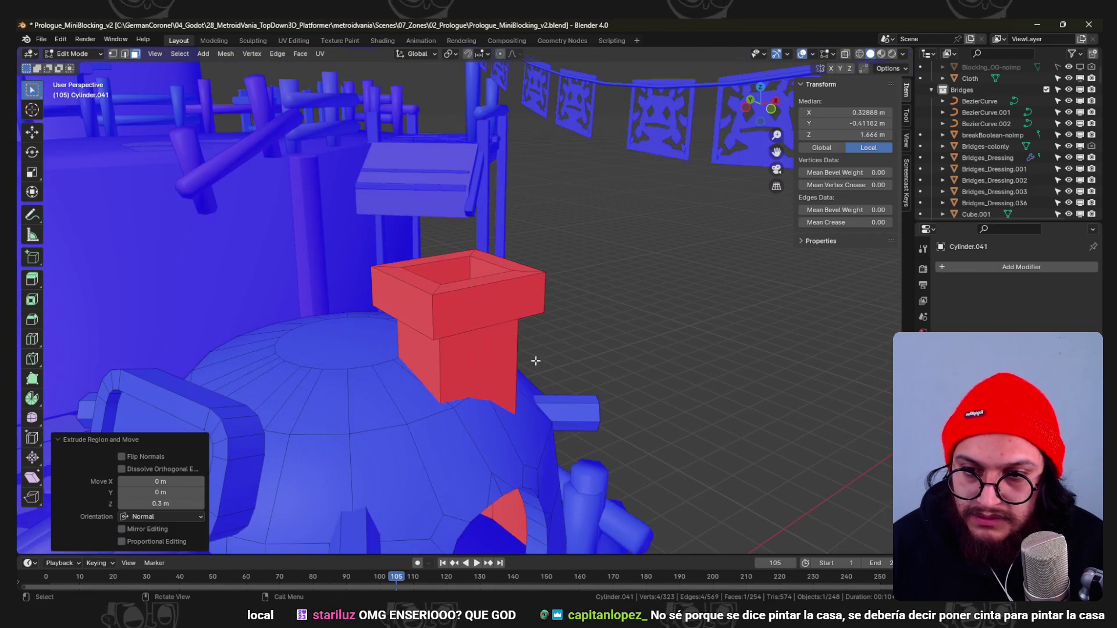
{"action": "scroll", "coordinate": [507, 349], "scroll_direction": "down", "scroll_amount": 2}
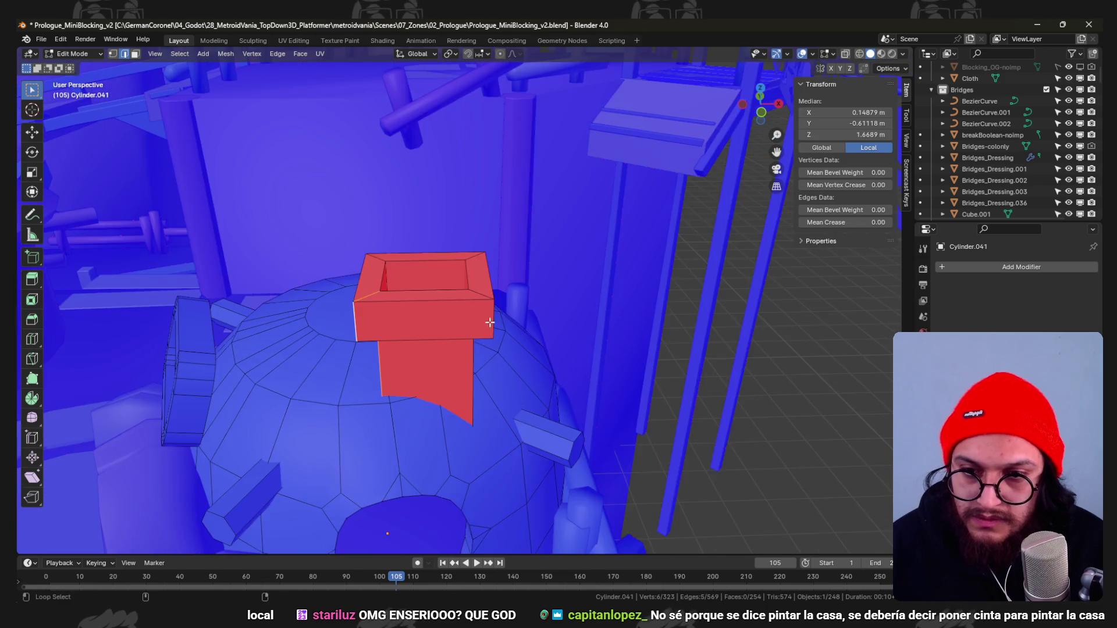
{"action": "middle_click_drag", "start_coordinate": [483, 330], "coordinate": [481, 261]}
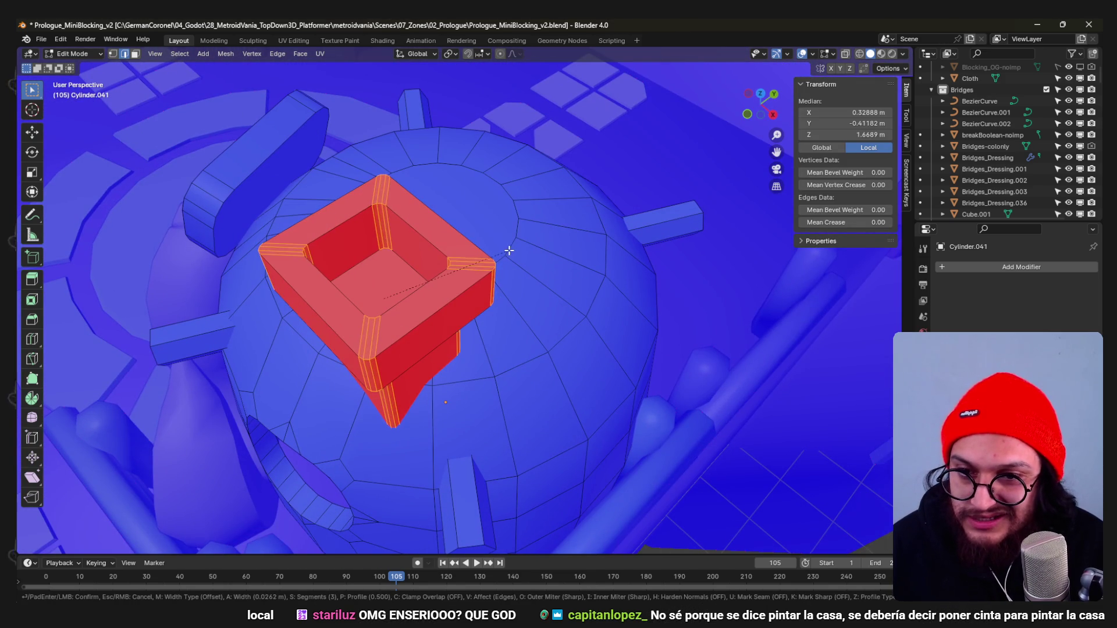
{"action": "scroll", "coordinate": [523, 251], "scroll_direction": "down", "scroll_amount": 1}
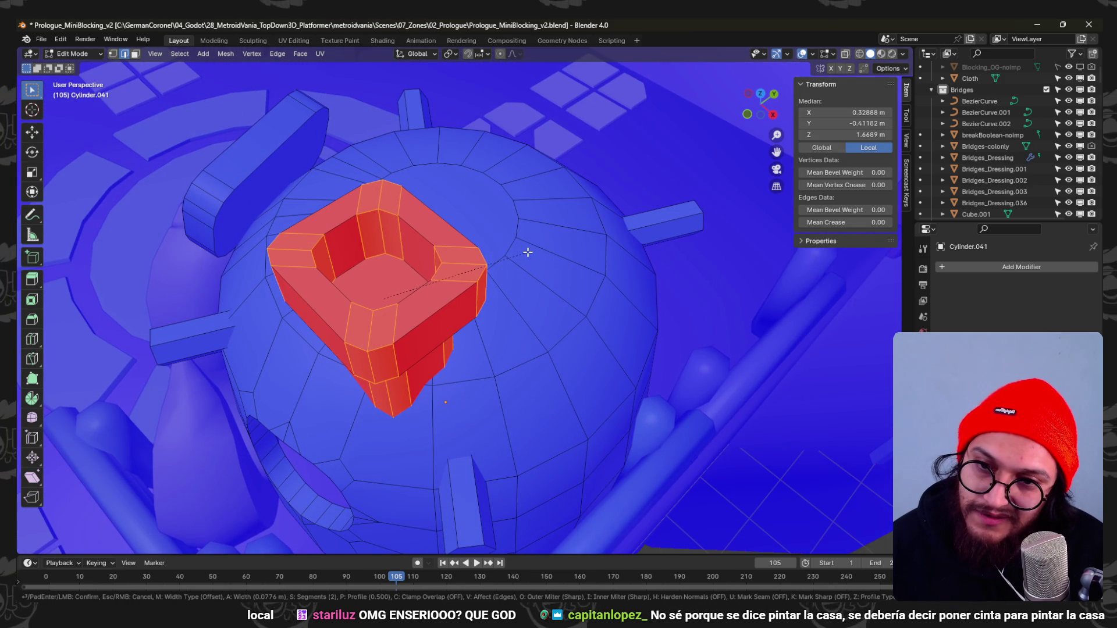
Bevel the chimney's vertical corners and recalculate all normals outward with Shift+N.
{"action": "left_click", "coordinate": [531, 250]}
{"action": "mouse_move", "coordinate": [531, 250]}
{"action": "middle_mouse_down"}
{"action": "mouse_move", "coordinate": [565, 271]}
{"action": "mouse_move", "coordinate": [482, 317]}
{"action": "mouse_move", "coordinate": [524, 307]}
{"action": "middle_mouse_up"}
{"action": "key", "text": "alt+a"}
{"action": "key", "text": "a"}
{"action": "key", "text": "shift+n"}
{"action": "scroll", "coordinate": [498, 319], "scroll_direction": "up", "scroll_amount": 2}
Bevel the chimney's top rim edge loop with Ctrl+B.
{"action": "left_click", "coordinate": [546, 318], "text": "alt"}
{"action": "key", "text": "2"}
{"action": "left_click", "coordinate": [538, 334], "text": "alt"}
{"action": "key", "text": "ctrl+b"}
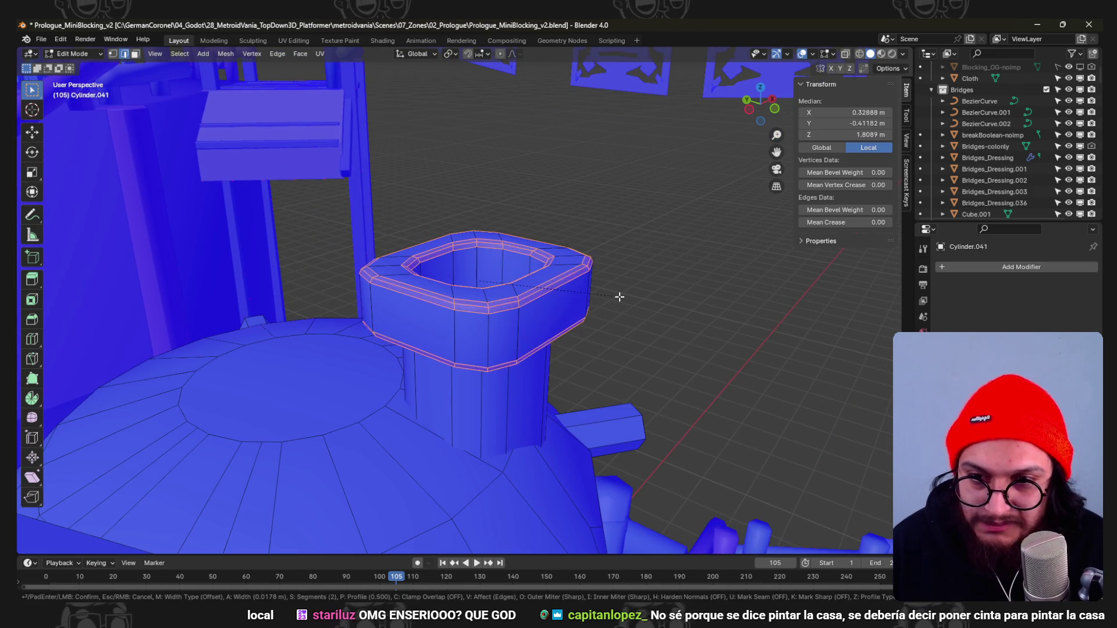
{"action": "left_click", "coordinate": [617, 297]}
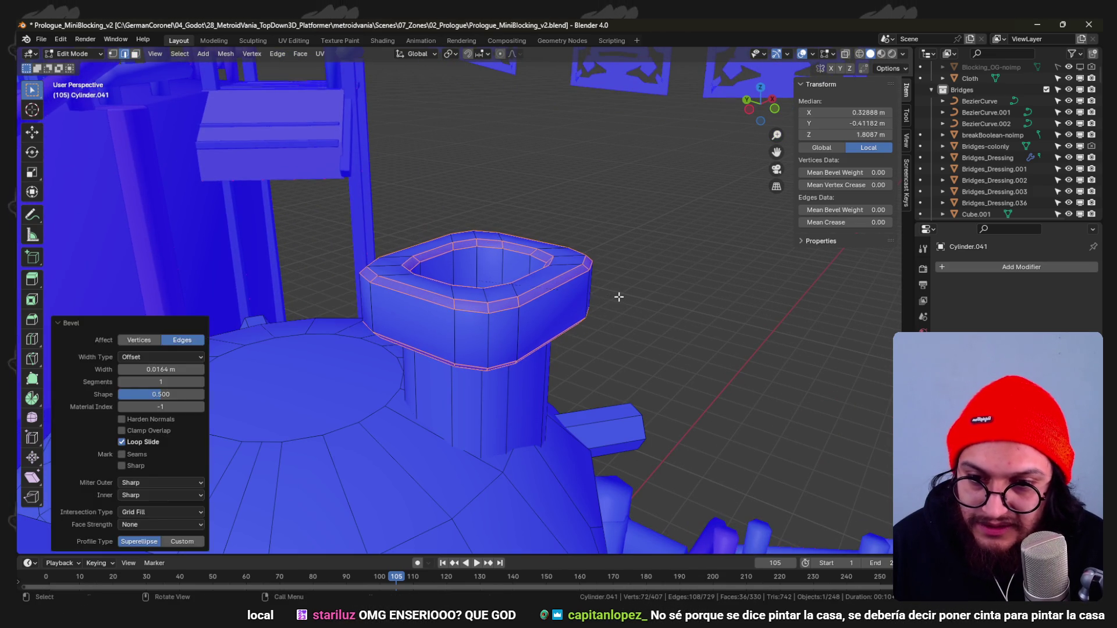
{"action": "key", "text": "Tab"}
{"action": "scroll", "coordinate": [617, 297], "scroll_direction": "down", "scroll_amount": 5}
{"action": "mouse_move", "coordinate": [617, 297]}
{"action": "middle_mouse_down"}
{"action": "mouse_move", "coordinate": [475, 319]}
{"action": "mouse_move", "coordinate": [533, 328]}
{"action": "mouse_move", "coordinate": [500, 381]}
{"action": "mouse_move", "coordinate": [470, 368]}
{"action": "mouse_move", "coordinate": [497, 375]}
{"action": "middle_mouse_up"}
{"action": "scroll", "coordinate": [497, 374], "scroll_direction": "up", "scroll_amount": 5}
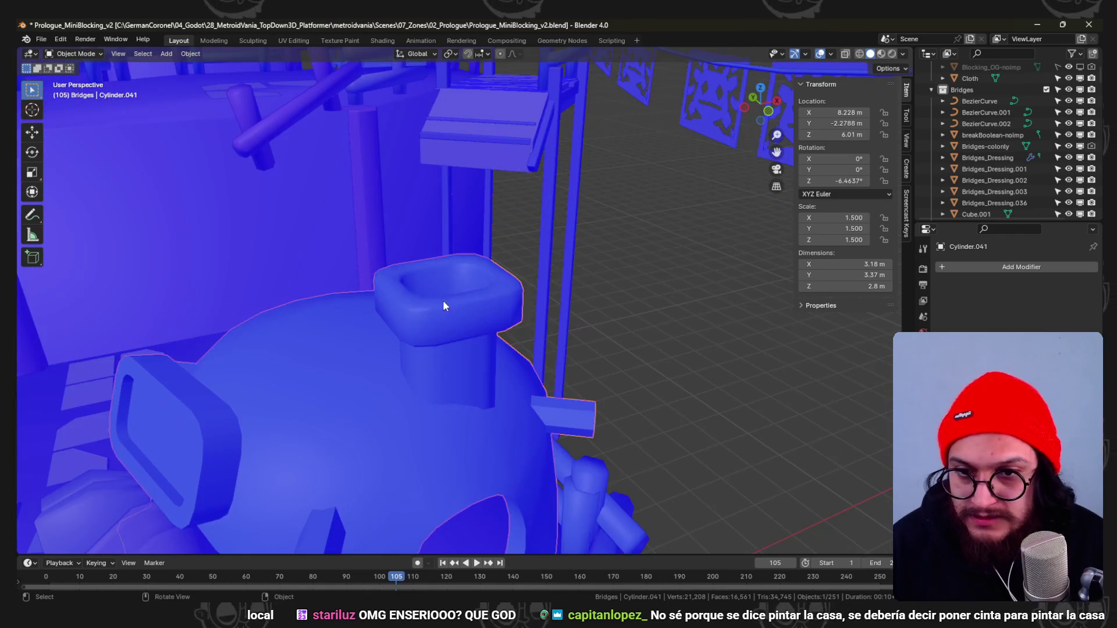
Thicken the chimney opening's inner walls with Alt+S, shrink the opening to 0.7 and extrude it inward.
{"action": "key", "text": "Tab"}
{"action": "middle_click_drag", "start_coordinate": [443, 301], "coordinate": [414, 305]}
{"action": "scroll", "coordinate": [415, 304], "scroll_direction": "up", "scroll_amount": 3}
{"action": "key", "text": "3"}
{"action": "key", "text": "alt+s"}
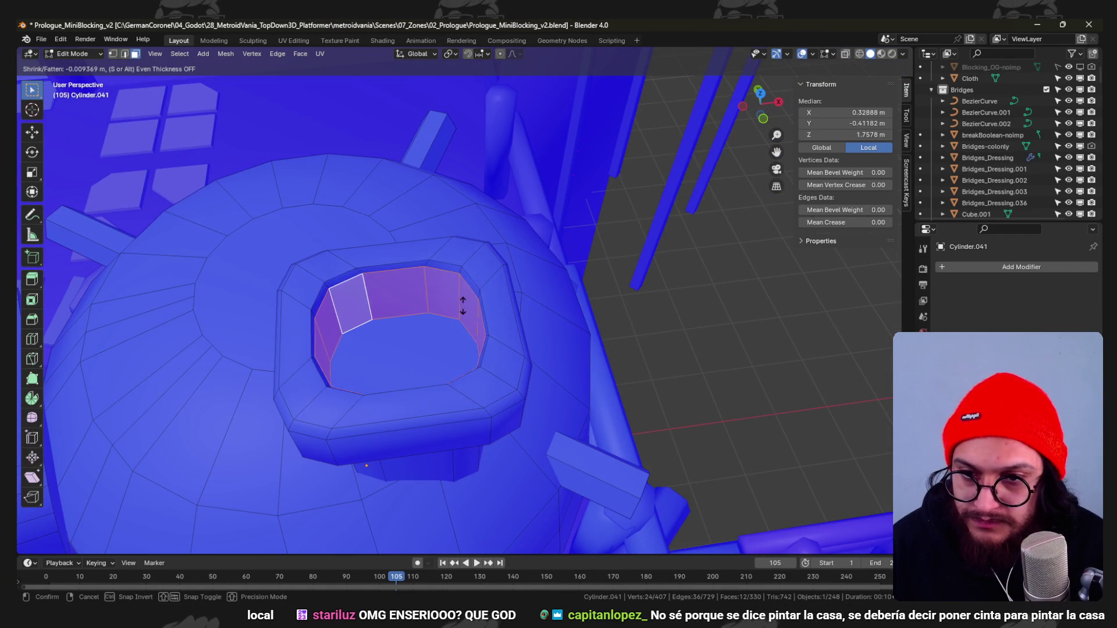
{"action": "left_click", "coordinate": [437, 224]}
{"action": "middle_click_drag", "start_coordinate": [437, 223], "coordinate": [496, 258]}
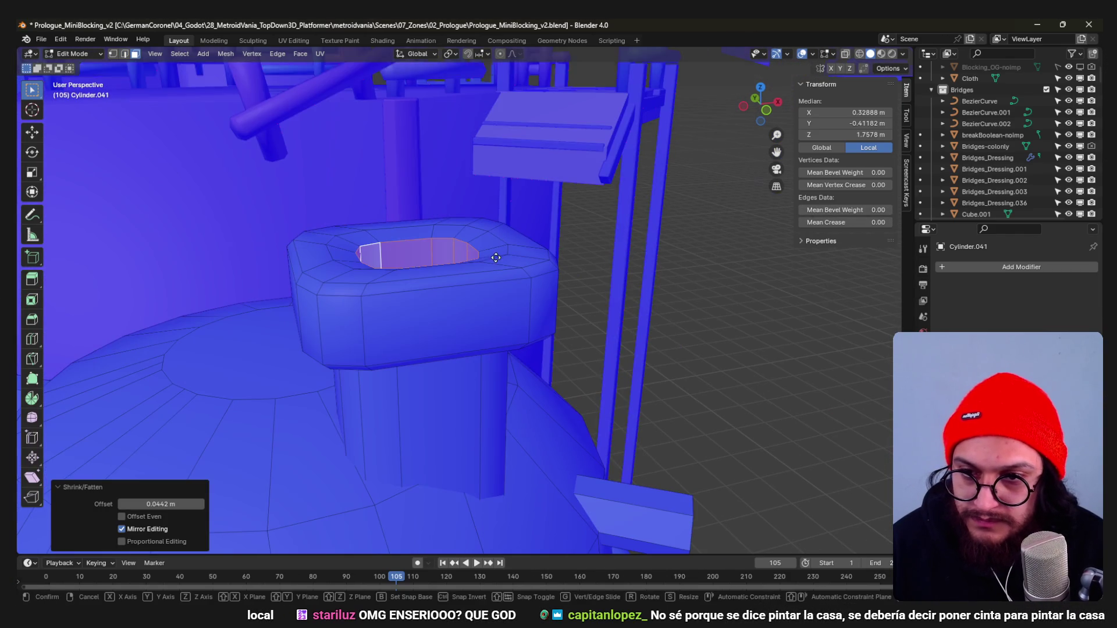
{"action": "right_click", "coordinate": [492, 230]}
{"action": "right_click", "coordinate": [492, 249]}
{"action": "mouse_move", "coordinate": [491, 249]}
{"action": "middle_mouse_down"}
{"action": "mouse_move", "coordinate": [524, 314]}
{"action": "mouse_move", "coordinate": [568, 254]}
{"action": "middle_mouse_up"}
{"action": "key", "text": "s"}
{"action": "left_click", "coordinate": [537, 326]}
{"action": "key", "text": "e"}
{"action": "right_click", "coordinate": [543, 118]}
Save the blend file and start editing the hut Cylinder.015.
{"action": "mouse_move", "coordinate": [543, 117]}
{"action": "middle_mouse_down"}
{"action": "mouse_move", "coordinate": [463, 337]}
{"action": "mouse_move", "coordinate": [401, 361]}
{"action": "mouse_move", "coordinate": [456, 280]}
{"action": "mouse_move", "coordinate": [430, 341]}
{"action": "mouse_move", "coordinate": [407, 332]}
{"action": "mouse_move", "coordinate": [378, 270]}
{"action": "mouse_move", "coordinate": [471, 305]}
{"action": "mouse_move", "coordinate": [525, 290]}
{"action": "mouse_move", "coordinate": [498, 237]}
{"action": "mouse_move", "coordinate": [462, 354]}
{"action": "mouse_move", "coordinate": [554, 324]}
{"action": "mouse_move", "coordinate": [515, 367]}
{"action": "mouse_move", "coordinate": [424, 302]}
{"action": "mouse_move", "coordinate": [452, 333]}
{"action": "middle_mouse_up"}
{"action": "key", "text": "Tab"}
{"action": "key", "text": "ctrl+s"}
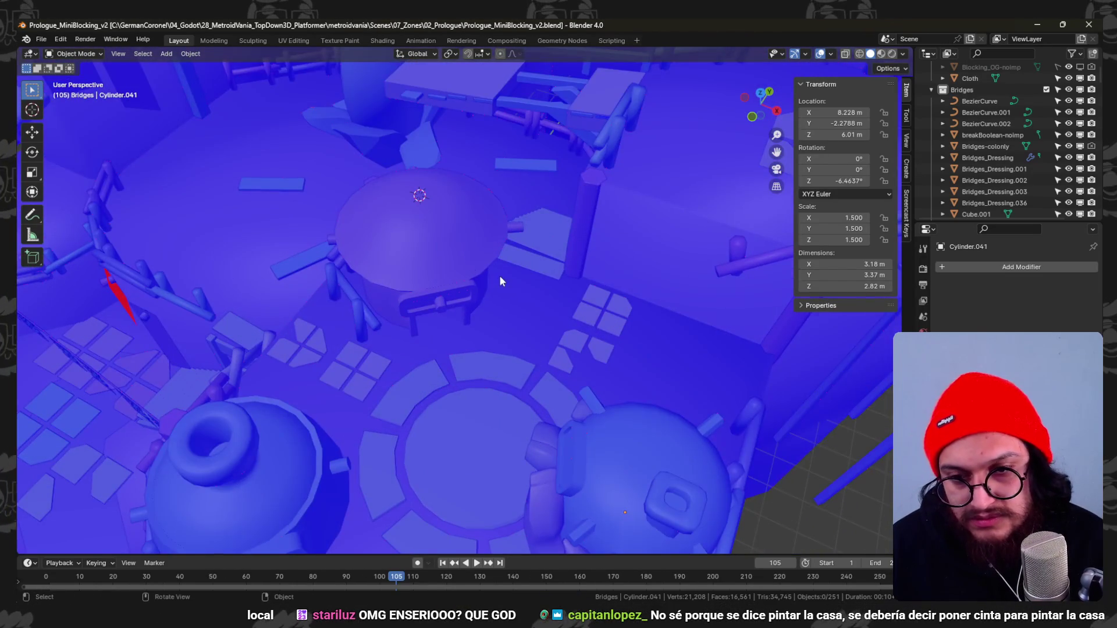
{"action": "left_click", "coordinate": [500, 281]}
{"action": "key", "text": "Tab"}
Move the hut's roof-rim edges and extrude them outward in top view into a flap.
{"action": "key", "text": "KP_Decimal"}
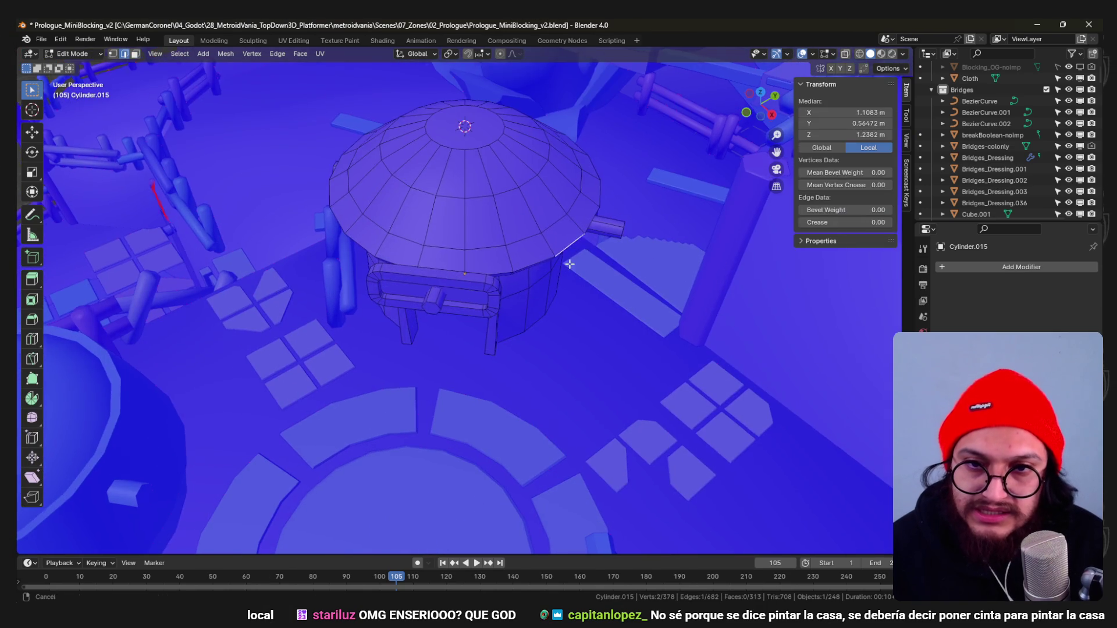
{"action": "middle_click_drag", "start_coordinate": [570, 264], "coordinate": [478, 271]}
{"action": "middle_click_drag", "start_coordinate": [565, 308], "coordinate": [579, 319]}
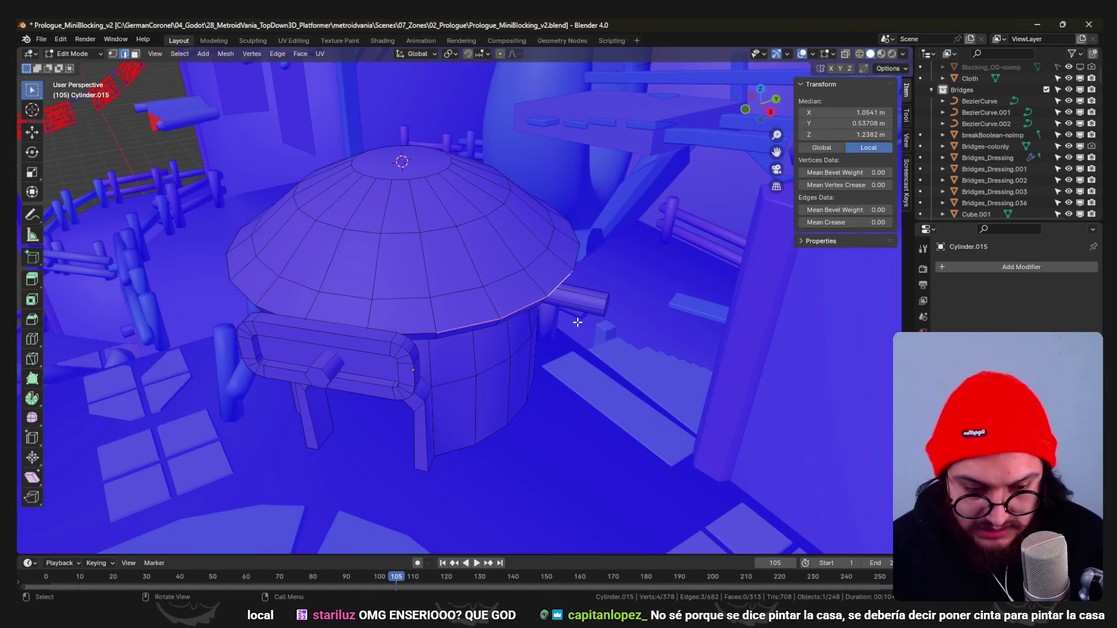
{"action": "key", "text": "KP_7"}
{"action": "scroll", "coordinate": [579, 320], "scroll_direction": "up", "scroll_amount": 2}
{"action": "key", "text": "g"}
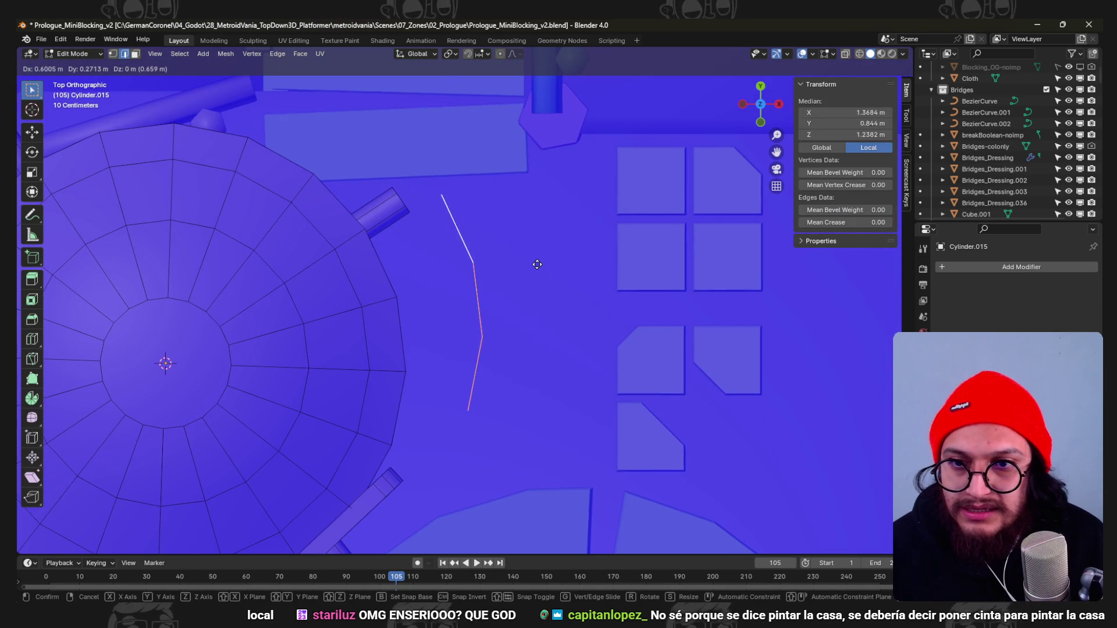
{"action": "left_click", "coordinate": [536, 264]}
{"action": "middle_click_drag", "start_coordinate": [561, 291], "coordinate": [527, 241]}
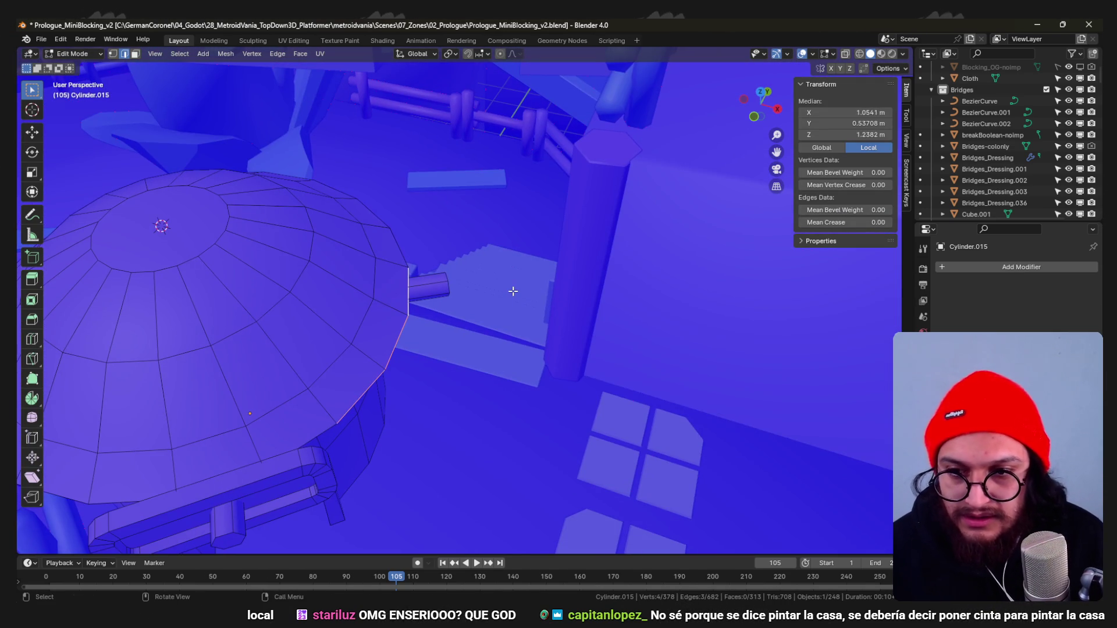
{"action": "key", "text": "KP_7"}
{"action": "key", "text": "e"}
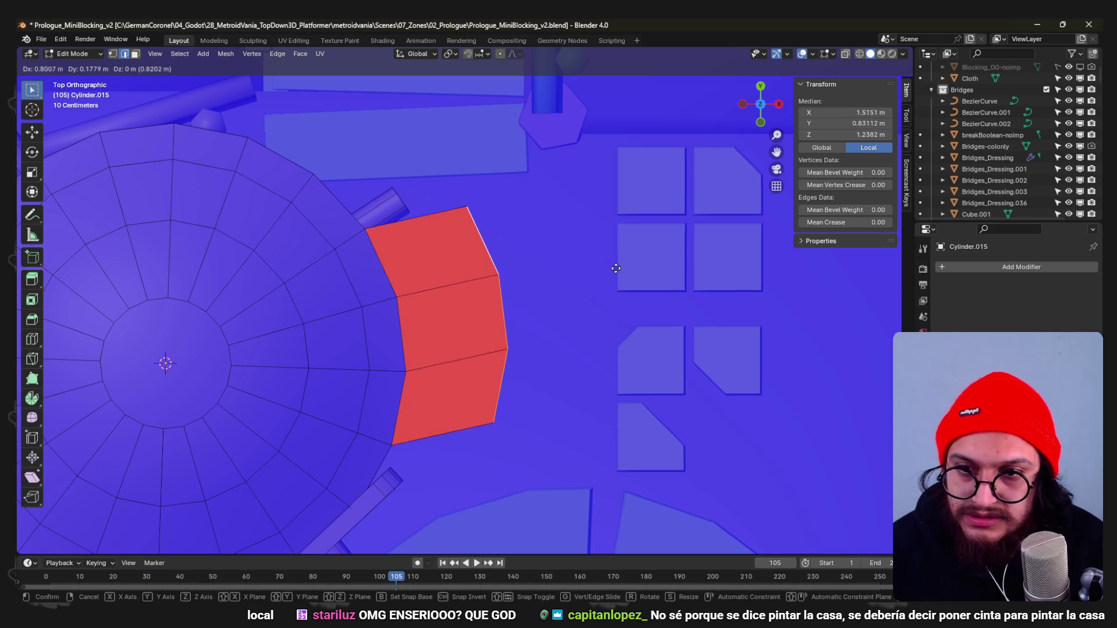
{"action": "left_click", "coordinate": [616, 268]}
{"action": "scroll", "coordinate": [617, 268], "scroll_direction": "down", "scroll_amount": 3}
Extrude the flap's outer edge further out in top view.
{"action": "mouse_move", "coordinate": [589, 302]}
{"action": "middle_mouse_down"}
{"action": "mouse_move", "coordinate": [499, 255]}
{"action": "mouse_move", "coordinate": [317, 394]}
{"action": "middle_mouse_up"}
{"action": "key", "text": "3"}
{"action": "left_click", "coordinate": [394, 382], "text": "alt"}
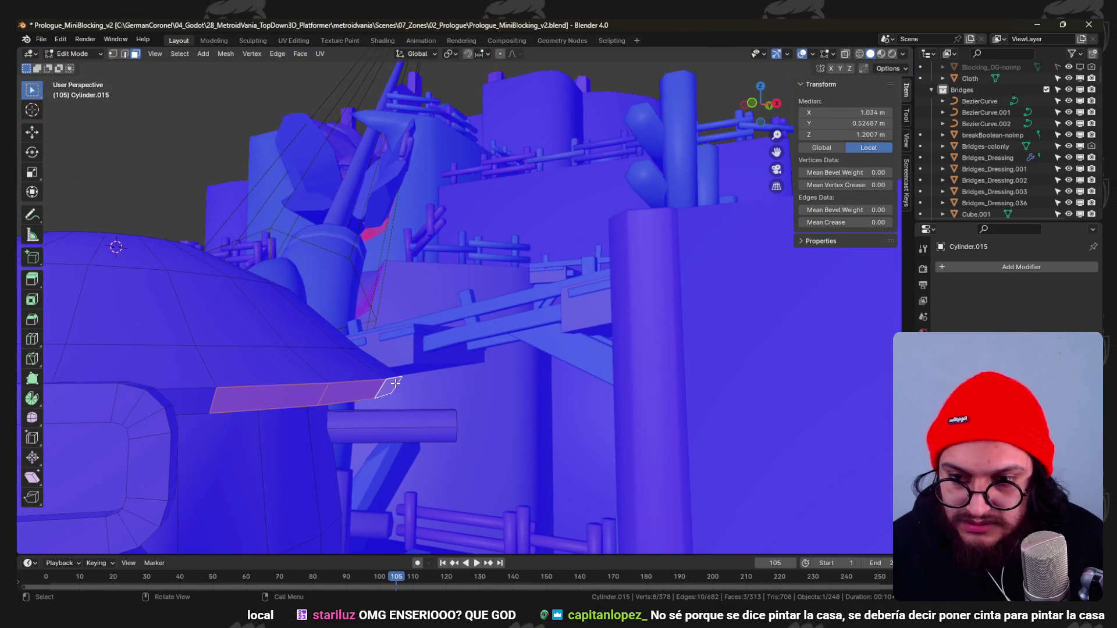
{"action": "middle_click_drag", "start_coordinate": [395, 382], "coordinate": [379, 392]}
{"action": "key", "text": "KP_7"}
{"action": "key", "text": "2"}
{"action": "left_click", "coordinate": [379, 392], "text": "alt"}
{"action": "key", "text": "e"}
{"action": "left_click", "coordinate": [509, 340]}
Raise, slightly enlarge and reposition the flap's outer edge to flare it.
{"action": "key", "text": "g"}
{"action": "left_click", "coordinate": [537, 319]}
{"action": "key", "text": "r"}
{"action": "key", "text": "s"}
{"action": "left_click", "coordinate": [568, 330]}
{"action": "key", "text": "g"}
{"action": "left_click", "coordinate": [587, 340]}
{"action": "scroll", "coordinate": [586, 340], "scroll_direction": "down", "scroll_amount": 5}
Slide a rim vertex, push a rim edge out along its normal and add a loop cut on the roof rim.
{"action": "mouse_move", "coordinate": [587, 339]}
{"action": "middle_mouse_down"}
{"action": "mouse_move", "coordinate": [488, 319]}
{"action": "mouse_move", "coordinate": [512, 287]}
{"action": "mouse_move", "coordinate": [429, 272]}
{"action": "mouse_move", "coordinate": [470, 411]}
{"action": "middle_mouse_up"}
{"action": "key", "text": "g"}
{"action": "key", "text": "g"}
{"action": "left_click", "coordinate": [512, 288]}
{"action": "left_click", "coordinate": [446, 344], "text": "shift"}
{"action": "key", "text": "g"}
{"action": "key", "text": "z"}
{"action": "key", "text": "z"}
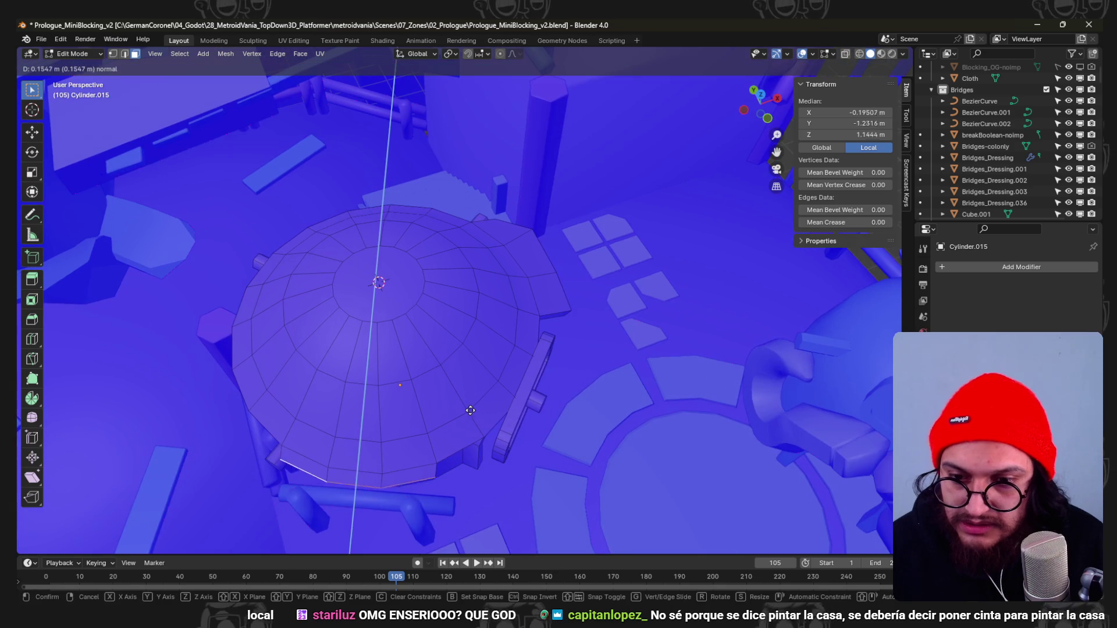
{"action": "left_click", "coordinate": [466, 463]}
{"action": "mouse_move", "coordinate": [466, 463]}
{"action": "middle_mouse_down"}
{"action": "mouse_move", "coordinate": [475, 355]}
{"action": "mouse_move", "coordinate": [541, 277]}
{"action": "mouse_move", "coordinate": [447, 319]}
{"action": "mouse_move", "coordinate": [516, 319]}
{"action": "middle_mouse_up"}
{"action": "key", "text": "ctrl+r"}
{"action": "left_click", "coordinate": [542, 278]}
{"action": "left_click", "coordinate": [565, 291]}
{"action": "left_click", "coordinate": [441, 322]}
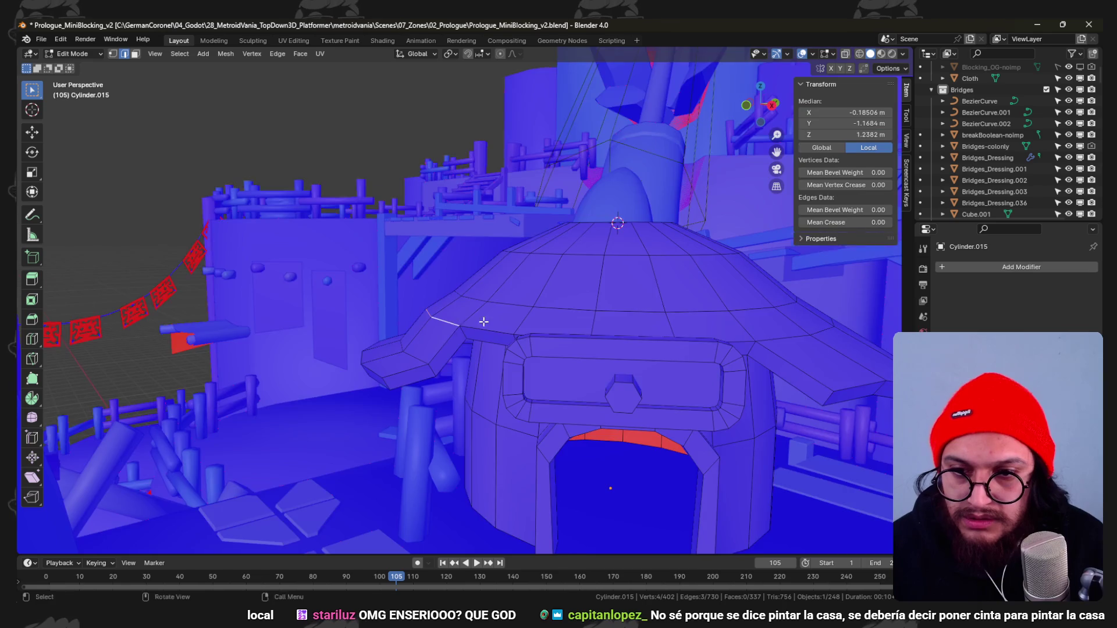
Move a rim edge, loop-cut across the flap and reshape it with a smooth falloff move.
{"action": "middle_click_drag", "start_coordinate": [442, 323], "coordinate": [472, 301]}
{"action": "key", "text": "g"}
{"action": "left_click", "coordinate": [502, 344]}
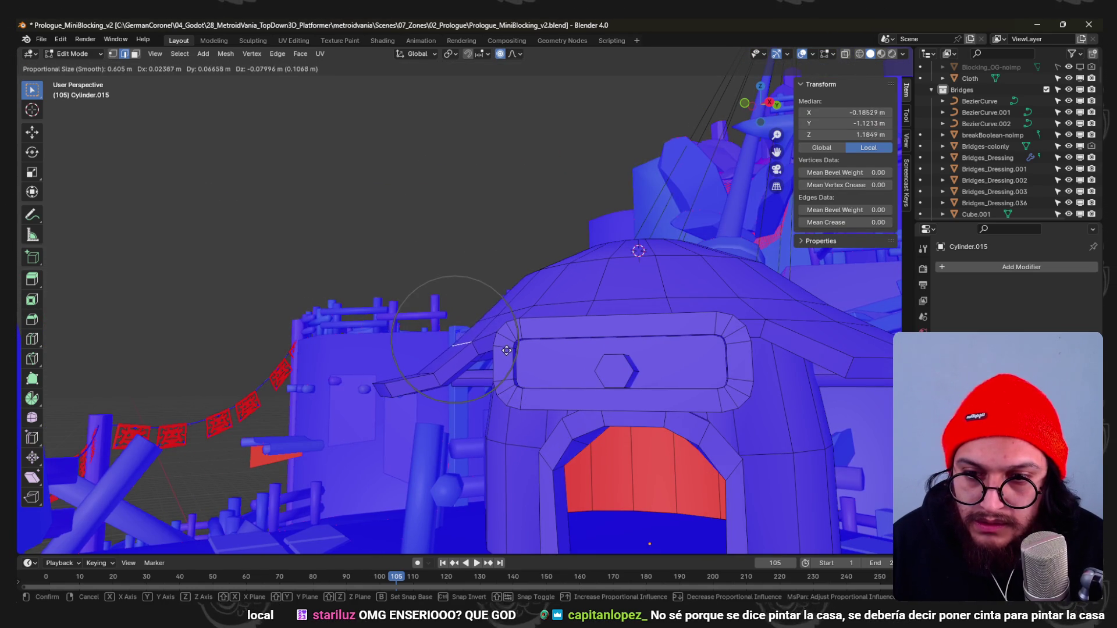
{"action": "left_click", "coordinate": [510, 353]}
{"action": "mouse_move", "coordinate": [509, 353]}
{"action": "middle_mouse_down"}
{"action": "mouse_move", "coordinate": [539, 350]}
{"action": "mouse_move", "coordinate": [470, 333]}
{"action": "mouse_move", "coordinate": [529, 323]}
{"action": "middle_mouse_up"}
{"action": "key", "text": "ctrl+r"}
{"action": "left_click", "coordinate": [579, 357]}
{"action": "key", "text": "g"}
{"action": "left_click", "coordinate": [582, 361]}
Bend flap edges and roof-rim vertices with falloff moves so the overhang flares smoothly.
{"action": "left_click", "coordinate": [459, 320]}
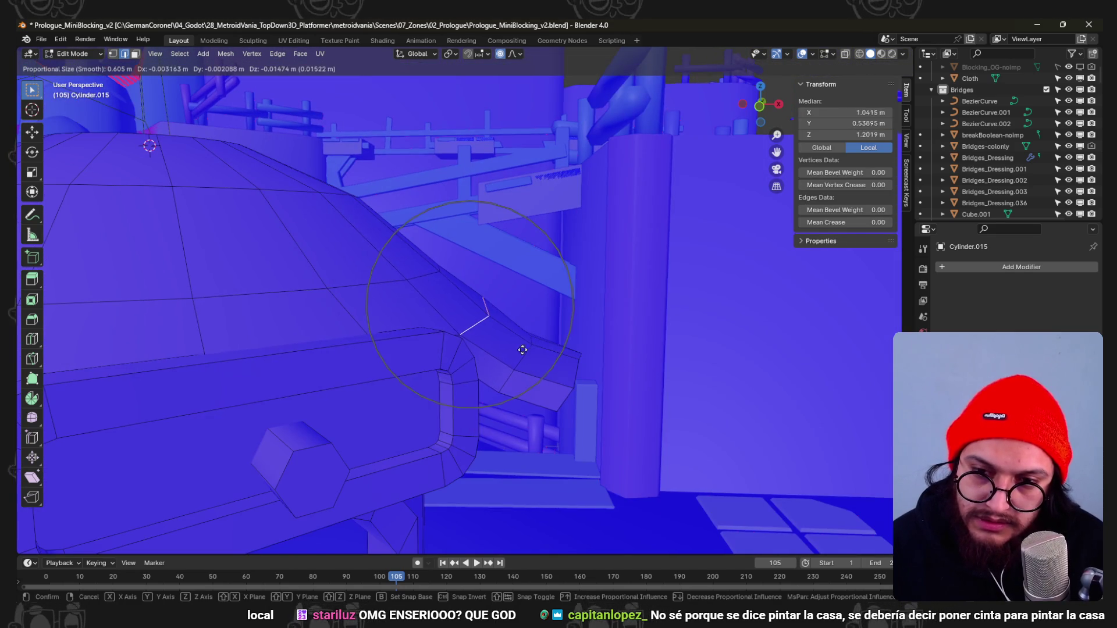
{"action": "left_click", "coordinate": [503, 372]}
{"action": "mouse_move", "coordinate": [502, 373]}
{"action": "middle_mouse_down"}
{"action": "mouse_move", "coordinate": [411, 337]}
{"action": "mouse_move", "coordinate": [678, 319]}
{"action": "mouse_move", "coordinate": [664, 337]}
{"action": "mouse_move", "coordinate": [483, 345]}
{"action": "middle_mouse_up"}
{"action": "left_click", "coordinate": [411, 337]}
{"action": "key", "text": "g"}
{"action": "left_click", "coordinate": [660, 346]}
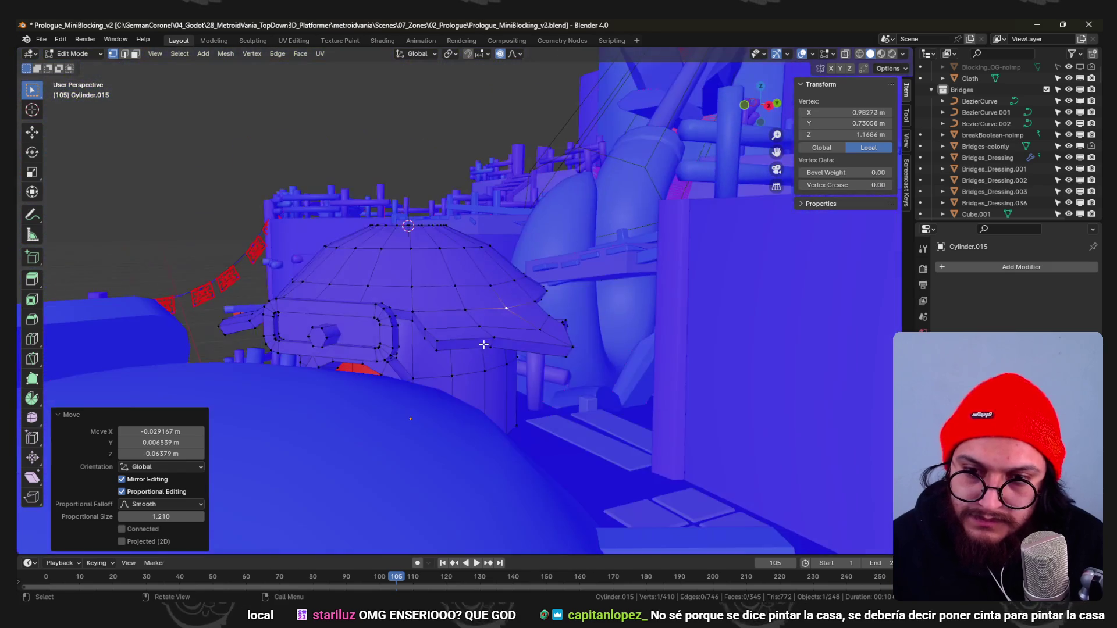
{"action": "left_click", "coordinate": [484, 344]}
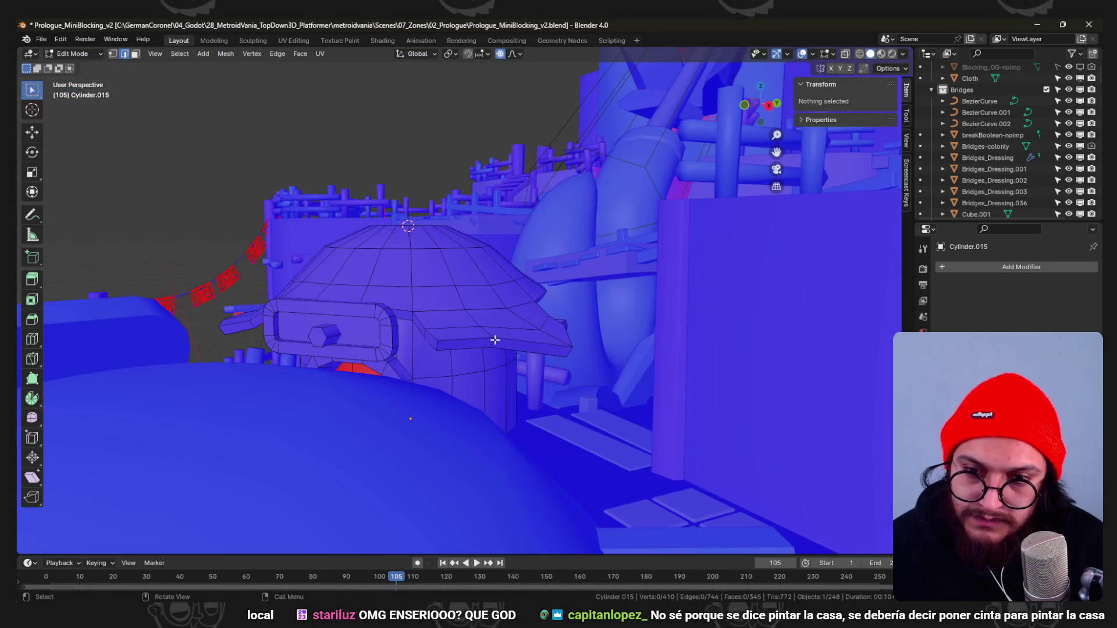
{"action": "mouse_move", "coordinate": [450, 399]}
{"action": "middle_mouse_down"}
{"action": "mouse_move", "coordinate": [479, 331]}
{"action": "mouse_move", "coordinate": [477, 367]}
{"action": "middle_mouse_up"}
{"action": "key", "text": "g"}
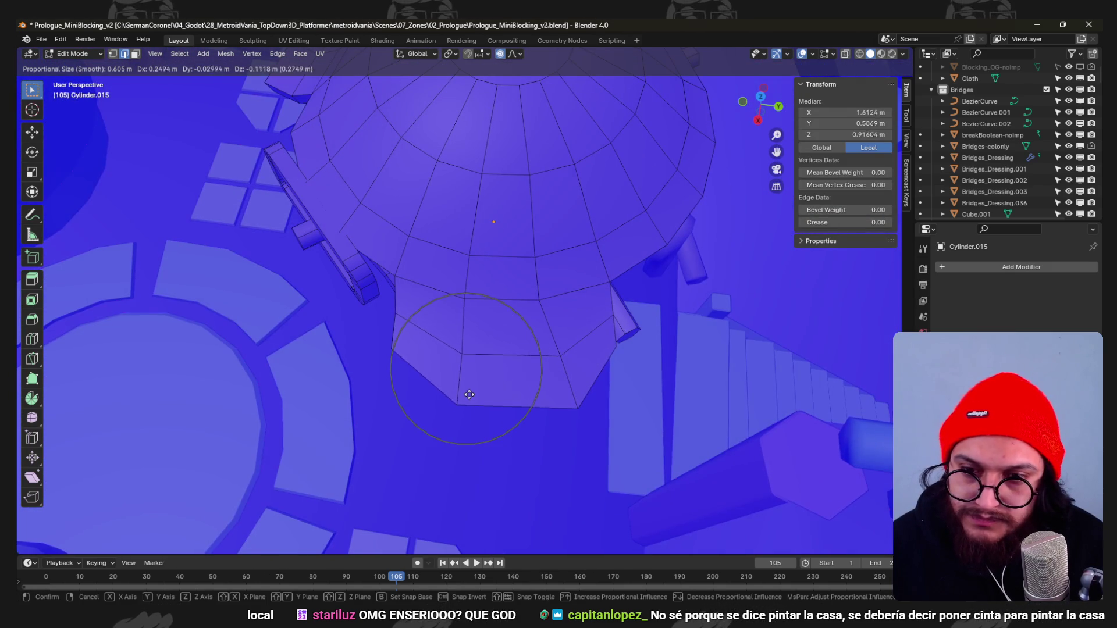
{"action": "left_click", "coordinate": [470, 404]}
Finish the roof edge moves, then start sliding the wall edge loop below the roof.
{"action": "mouse_move", "coordinate": [470, 404]}
{"action": "middle_mouse_down"}
{"action": "mouse_move", "coordinate": [499, 343]}
{"action": "mouse_move", "coordinate": [451, 365]}
{"action": "mouse_move", "coordinate": [454, 351]}
{"action": "mouse_move", "coordinate": [454, 403]}
{"action": "mouse_move", "coordinate": [606, 319]}
{"action": "mouse_move", "coordinate": [591, 326]}
{"action": "mouse_move", "coordinate": [553, 305]}
{"action": "mouse_move", "coordinate": [453, 355]}
{"action": "mouse_move", "coordinate": [478, 318]}
{"action": "middle_mouse_up"}
{"action": "left_click", "coordinate": [468, 403]}
{"action": "key", "text": "g"}
{"action": "left_click", "coordinate": [425, 407]}
{"action": "scroll", "coordinate": [478, 318], "scroll_direction": "up", "scroll_amount": 3}
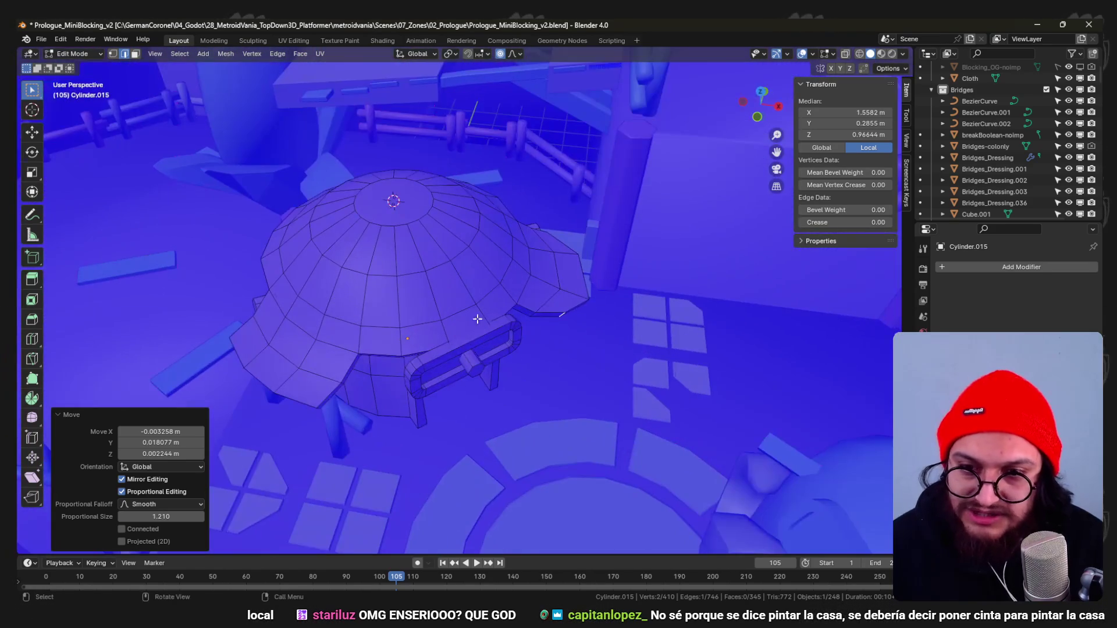
{"action": "middle_click_drag", "start_coordinate": [348, 350], "coordinate": [523, 308]}
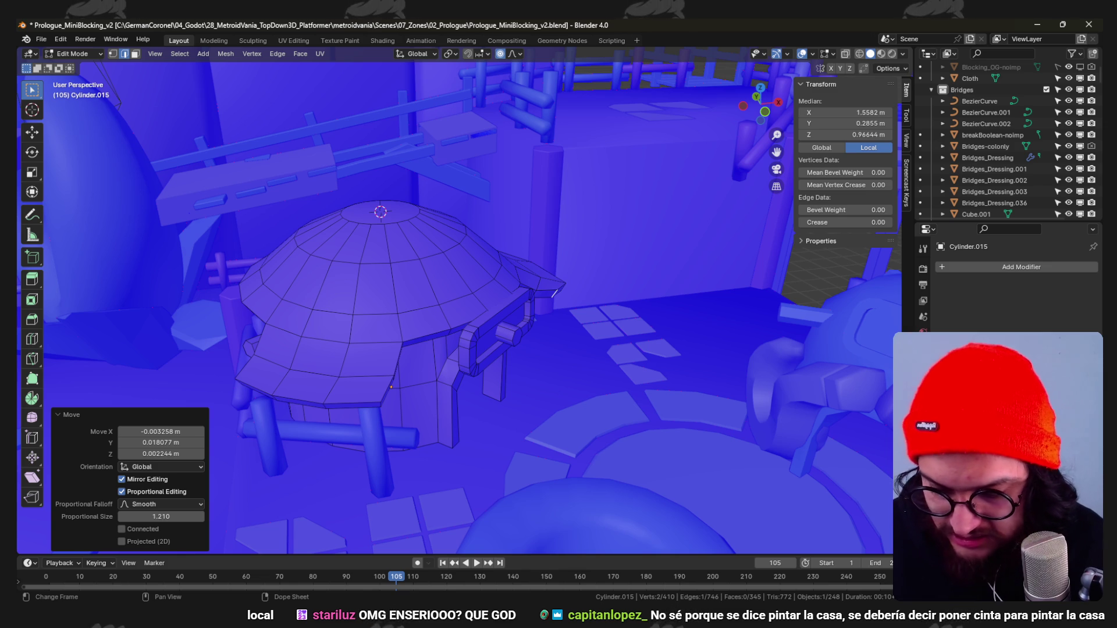
{"action": "mouse_move", "coordinate": [563, 323]}
{"action": "middle_mouse_down"}
{"action": "mouse_move", "coordinate": [397, 332]}
{"action": "mouse_move", "coordinate": [571, 392]}
{"action": "mouse_move", "coordinate": [564, 318]}
{"action": "mouse_move", "coordinate": [611, 349]}
{"action": "middle_mouse_up"}
{"action": "scroll", "coordinate": [664, 398], "scroll_direction": "up", "scroll_amount": 3}
{"action": "key", "text": "alt+a"}
{"action": "left_click", "coordinate": [708, 400], "text": "alt"}
{"action": "key", "text": "g"}
{"action": "key", "text": "g"}
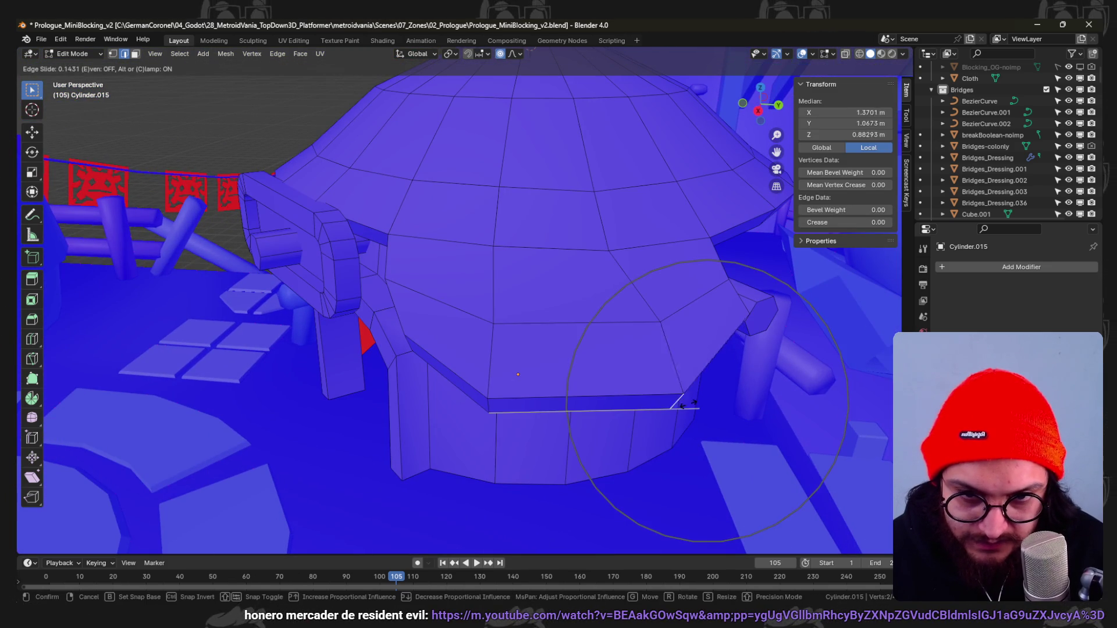
Edge-slide the roof rim loop along the hut wall and confirm its new position.
{"action": "left_click", "coordinate": [677, 408]}
{"action": "scroll", "coordinate": [677, 408], "scroll_direction": "down", "scroll_amount": 3}
{"action": "mouse_move", "coordinate": [677, 408]}
{"action": "middle_mouse_down"}
{"action": "mouse_move", "coordinate": [672, 374]}
{"action": "mouse_move", "coordinate": [656, 394]}
{"action": "mouse_move", "coordinate": [724, 265]}
{"action": "middle_mouse_up"}
{"action": "scroll", "coordinate": [656, 393], "scroll_direction": "down", "scroll_amount": 5}
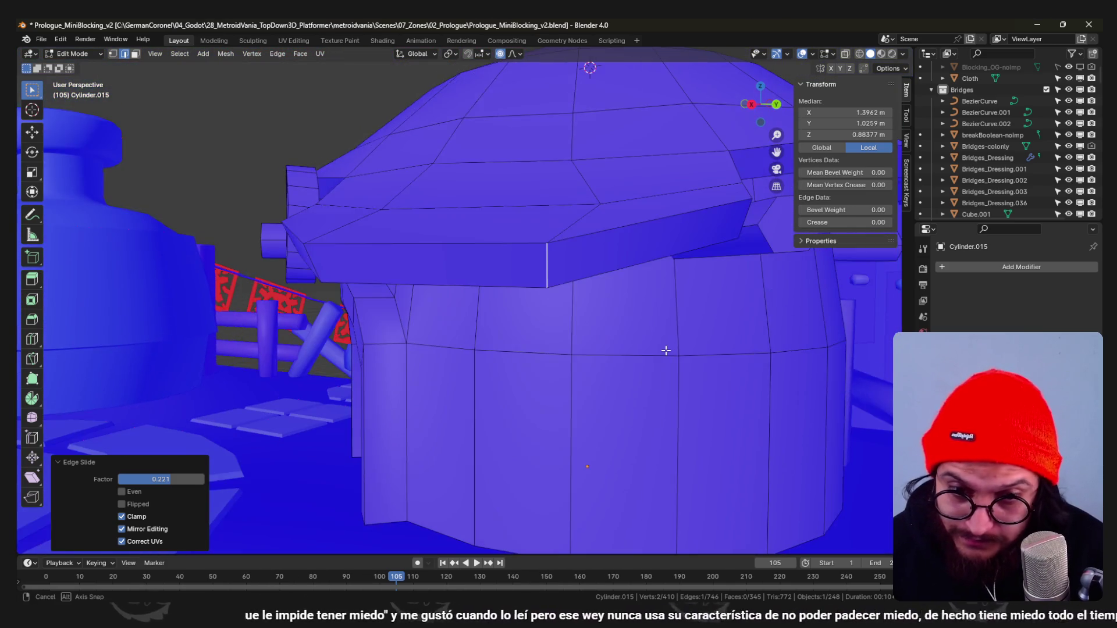
{"action": "left_click", "coordinate": [724, 264], "text": "alt"}
{"action": "key", "text": "g"}
{"action": "key", "text": "g"}
{"action": "left_click", "coordinate": [576, 274]}
{"action": "scroll", "coordinate": [577, 274], "scroll_direction": "up", "scroll_amount": 3}
{"action": "scroll", "coordinate": [576, 274], "scroll_direction": "down", "scroll_amount": 5}
{"action": "mouse_move", "coordinate": [577, 274]}
{"action": "middle_mouse_down"}
{"action": "mouse_move", "coordinate": [650, 325]}
{"action": "mouse_move", "coordinate": [512, 267]}
{"action": "middle_mouse_up"}
In face mode, nudge a single hut face with a proportional move.
{"action": "key", "text": "3"}
{"action": "left_click", "coordinate": [437, 317]}
{"action": "mouse_move", "coordinate": [437, 317]}
{"action": "middle_mouse_down"}
{"action": "mouse_move", "coordinate": [478, 355]}
{"action": "mouse_move", "coordinate": [525, 360]}
{"action": "middle_mouse_up"}
{"action": "left_click", "coordinate": [479, 388]}
In edge mode, slide the wall edge loop inward by factor -0.271 and confirm.
{"action": "key", "text": "2"}
{"action": "left_click", "coordinate": [507, 309]}
{"action": "mouse_move", "coordinate": [508, 309]}
{"action": "middle_mouse_down"}
{"action": "mouse_move", "coordinate": [510, 331]}
{"action": "mouse_move", "coordinate": [574, 333]}
{"action": "mouse_move", "coordinate": [446, 274]}
{"action": "mouse_move", "coordinate": [395, 292]}
{"action": "middle_mouse_up"}
{"action": "left_click", "coordinate": [522, 331]}
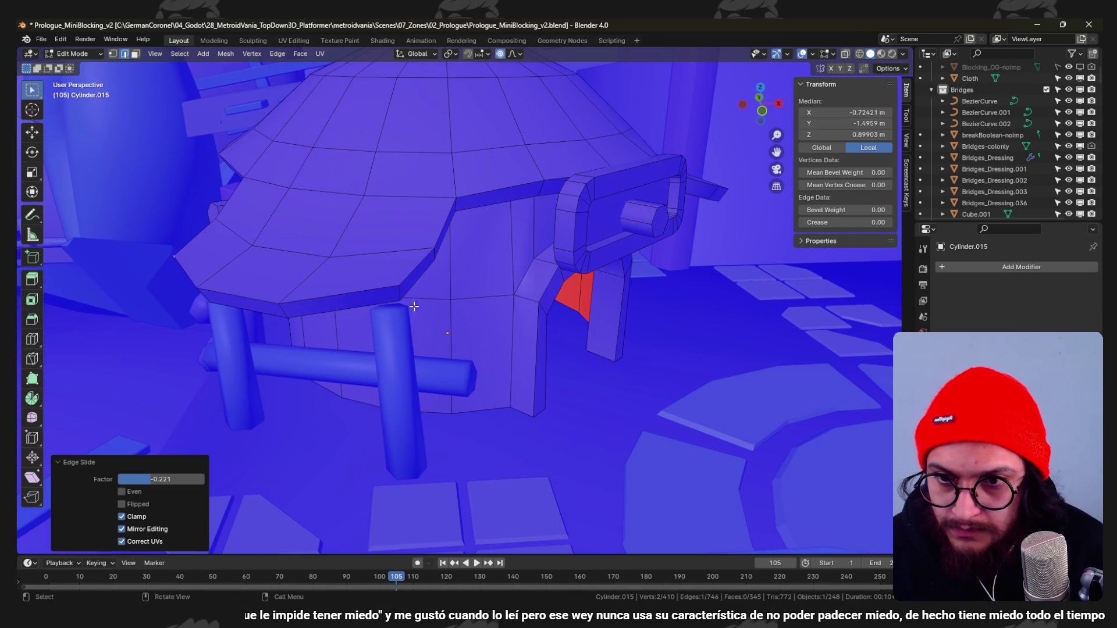
{"action": "left_click", "coordinate": [396, 293]}
{"action": "scroll", "coordinate": [396, 293], "scroll_direction": "down", "scroll_amount": 2}
{"action": "key", "text": "g"}
{"action": "key", "text": "g"}
{"action": "left_click", "coordinate": [474, 374]}
{"action": "scroll", "coordinate": [474, 375], "scroll_direction": "down", "scroll_amount": 3}
{"action": "mouse_move", "coordinate": [474, 374]}
{"action": "middle_mouse_down"}
{"action": "mouse_move", "coordinate": [420, 353]}
{"action": "mouse_move", "coordinate": [491, 376]}
{"action": "mouse_move", "coordinate": [475, 373]}
{"action": "mouse_move", "coordinate": [497, 318]}
{"action": "mouse_move", "coordinate": [563, 288]}
{"action": "mouse_move", "coordinate": [697, 306]}
{"action": "middle_mouse_up"}
{"action": "scroll", "coordinate": [420, 353], "scroll_direction": "down", "scroll_amount": 2}
{"action": "scroll", "coordinate": [421, 353], "scroll_direction": "down", "scroll_amount": 3}
{"action": "scroll", "coordinate": [492, 376], "scroll_direction": "up", "scroll_amount": 2}
{"action": "scroll", "coordinate": [470, 371], "scroll_direction": "up", "scroll_amount": 3}
{"action": "scroll", "coordinate": [606, 258], "scroll_direction": "up", "scroll_amount": 2}
{"action": "scroll", "coordinate": [566, 278], "scroll_direction": "up", "scroll_amount": 2}
{"action": "key", "text": "3"}
Shrink the left roof flap to 0.833 and move it closer to the dome.
{"action": "left_click", "coordinate": [557, 299], "text": "alt"}
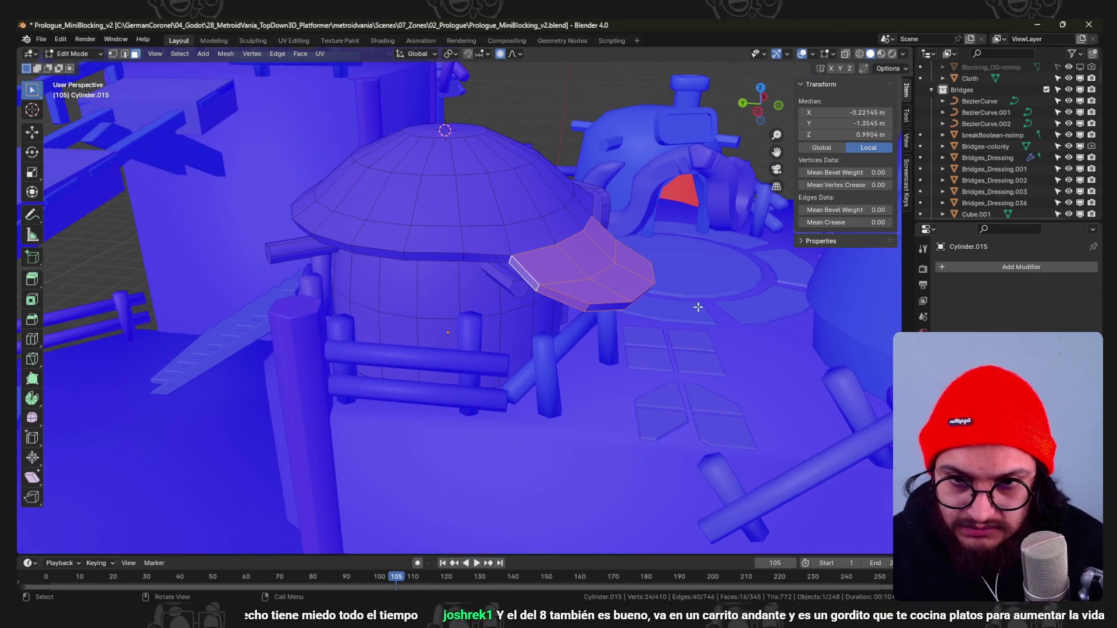
{"action": "left_click", "coordinate": [675, 301]}
{"action": "key", "text": "g"}
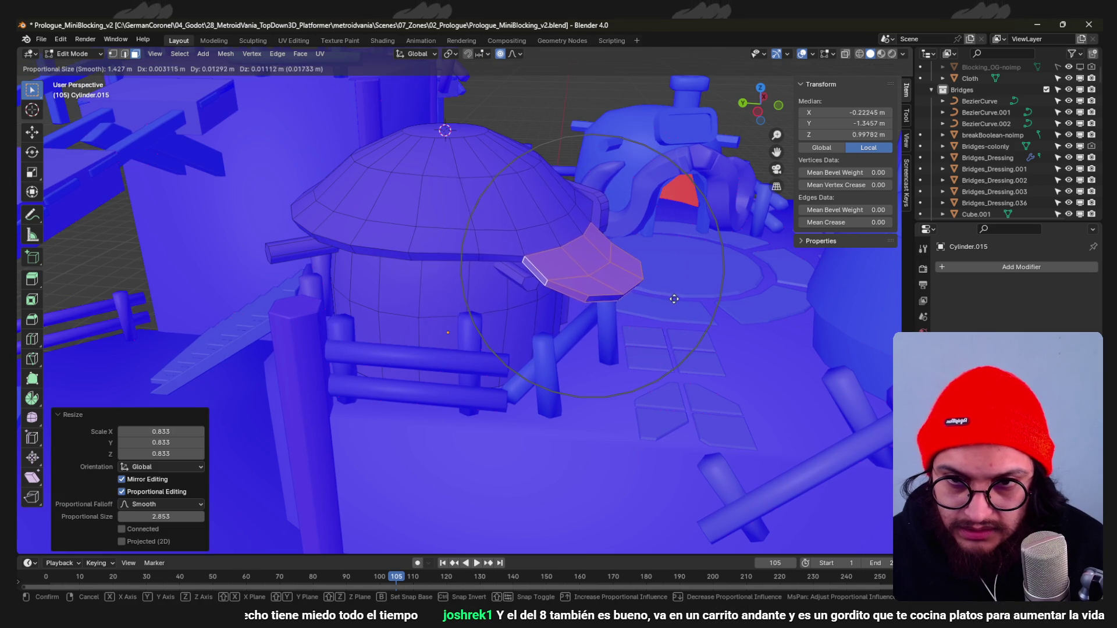
{"action": "left_click", "coordinate": [660, 292]}
{"action": "middle_click_drag", "start_coordinate": [661, 292], "coordinate": [524, 294]}
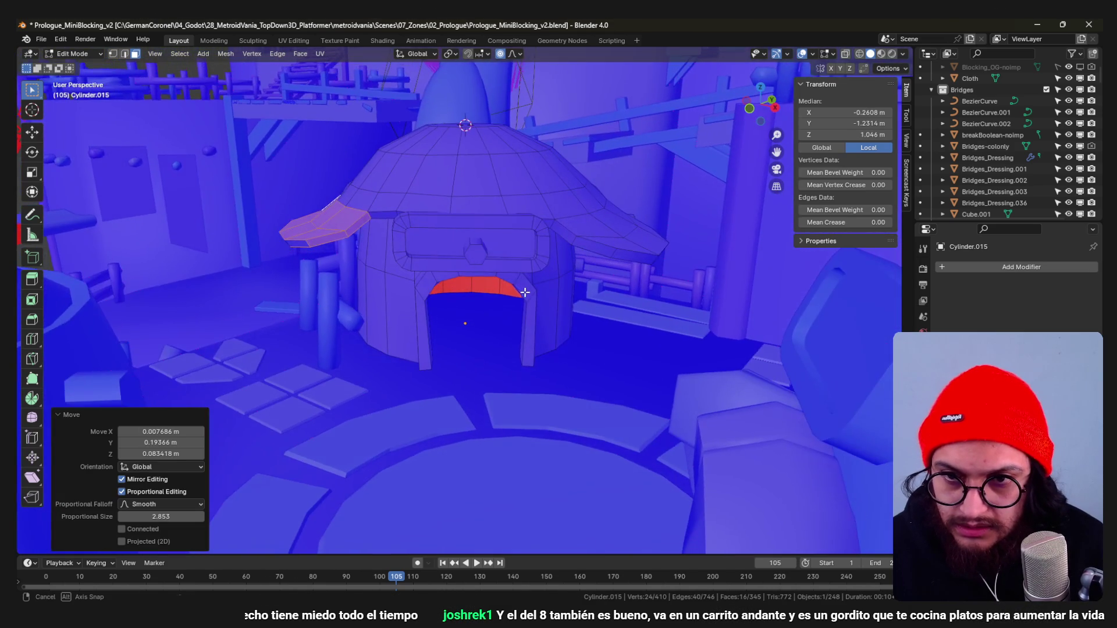
Shrink the right roof flap to 0.862 and tuck it in with soft-falloff moves.
{"action": "left_click", "coordinate": [597, 271], "text": "alt"}
{"action": "middle_click_drag", "start_coordinate": [590, 284], "coordinate": [617, 264]}
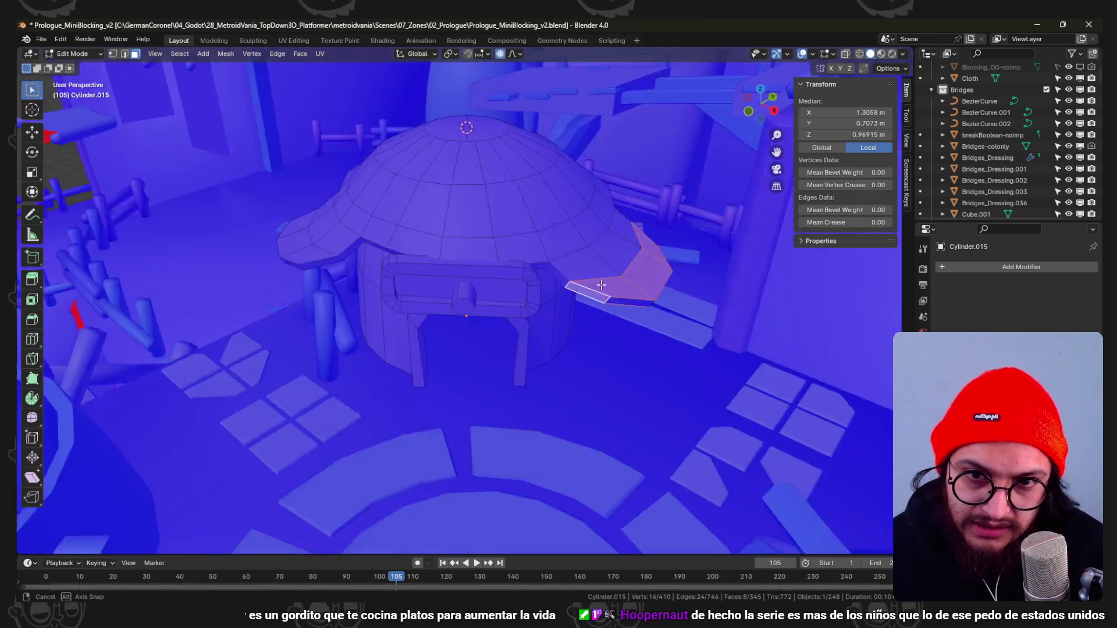
{"action": "left_click", "coordinate": [703, 255]}
{"action": "key", "text": "g"}
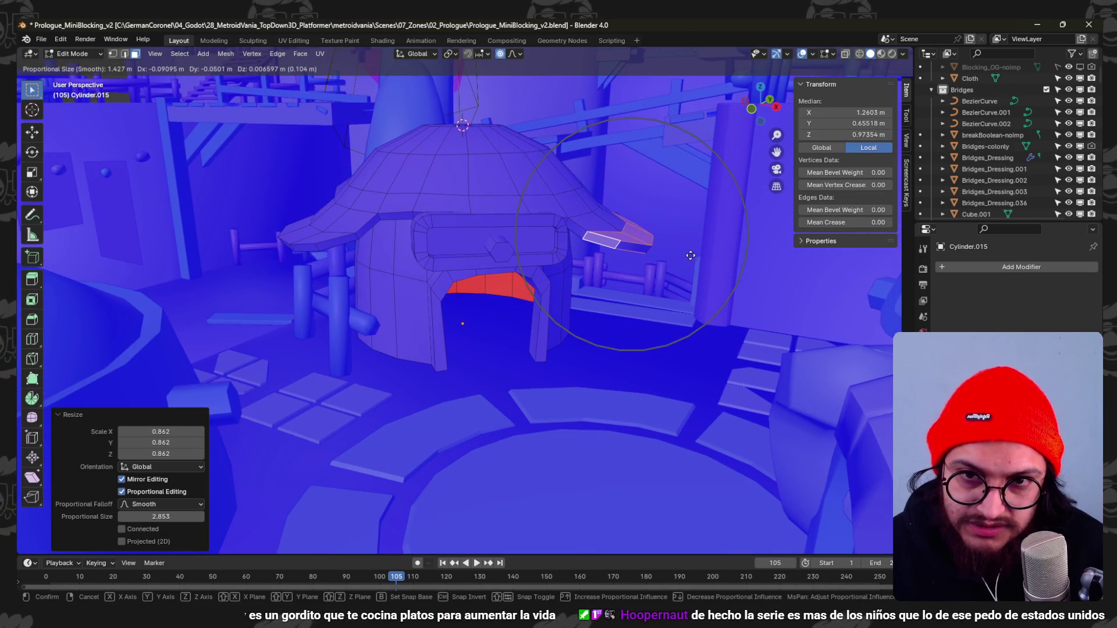
{"action": "scroll", "coordinate": [685, 254], "scroll_direction": "up", "scroll_amount": 2}
{"action": "key", "text": "g"}
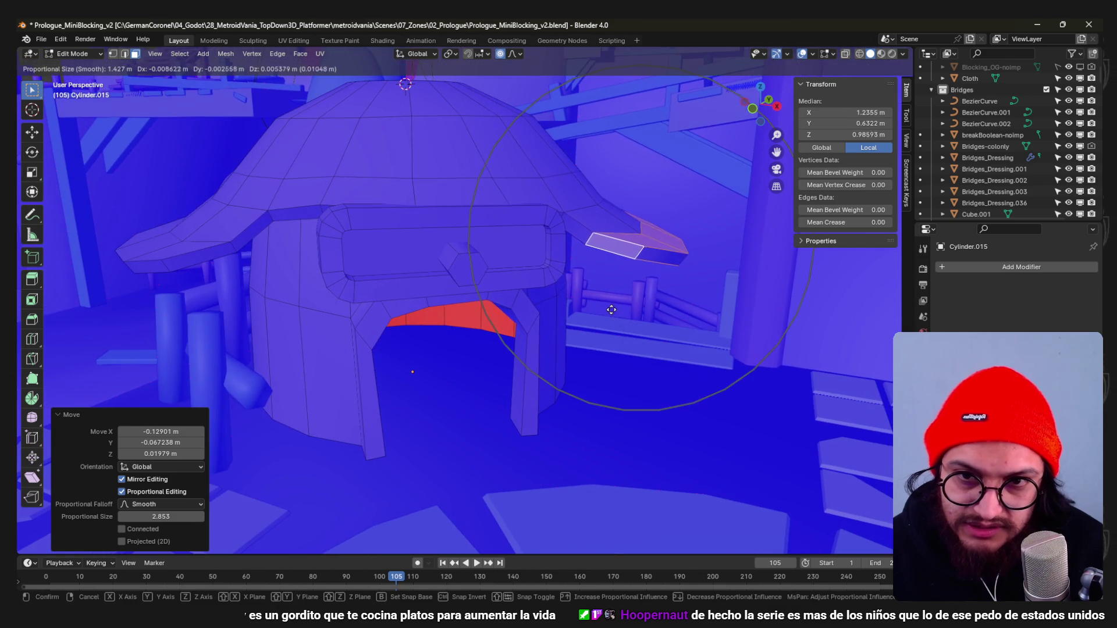
{"action": "scroll", "coordinate": [646, 316], "scroll_direction": "down", "scroll_amount": 3}
{"action": "mouse_move", "coordinate": [601, 294]}
{"action": "middle_mouse_down"}
{"action": "mouse_move", "coordinate": [646, 316]}
{"action": "mouse_move", "coordinate": [576, 348]}
{"action": "mouse_move", "coordinate": [445, 304]}
{"action": "middle_mouse_up"}
{"action": "scroll", "coordinate": [646, 317], "scroll_direction": "up", "scroll_amount": 1}
{"action": "key", "text": "g"}
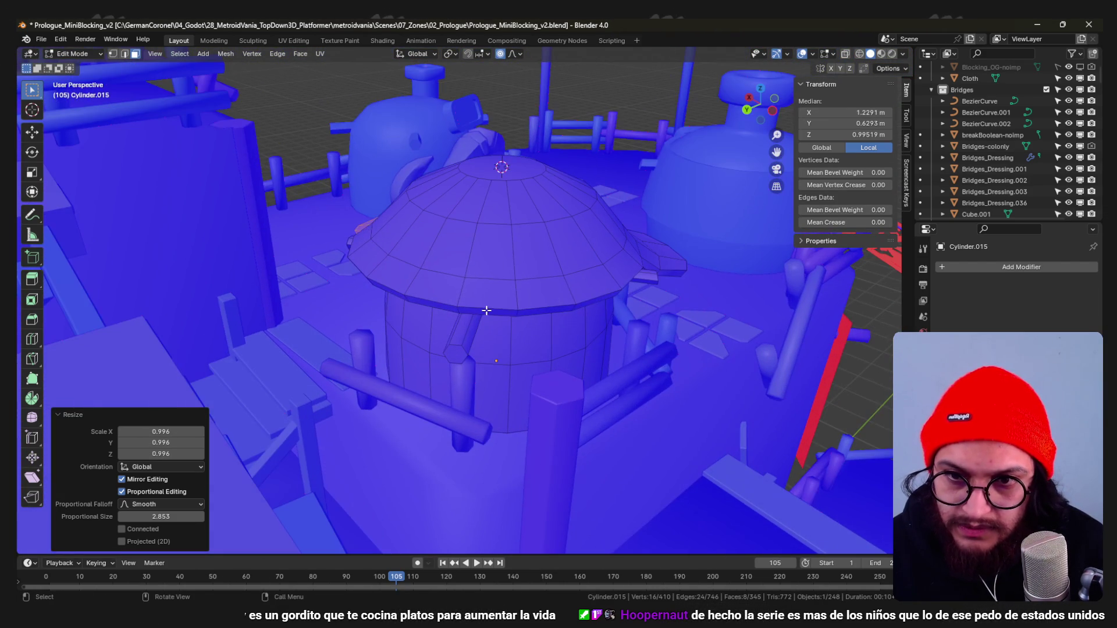
Select the entire connected roof mesh from a brim edge.
{"action": "left_click", "coordinate": [445, 304]}
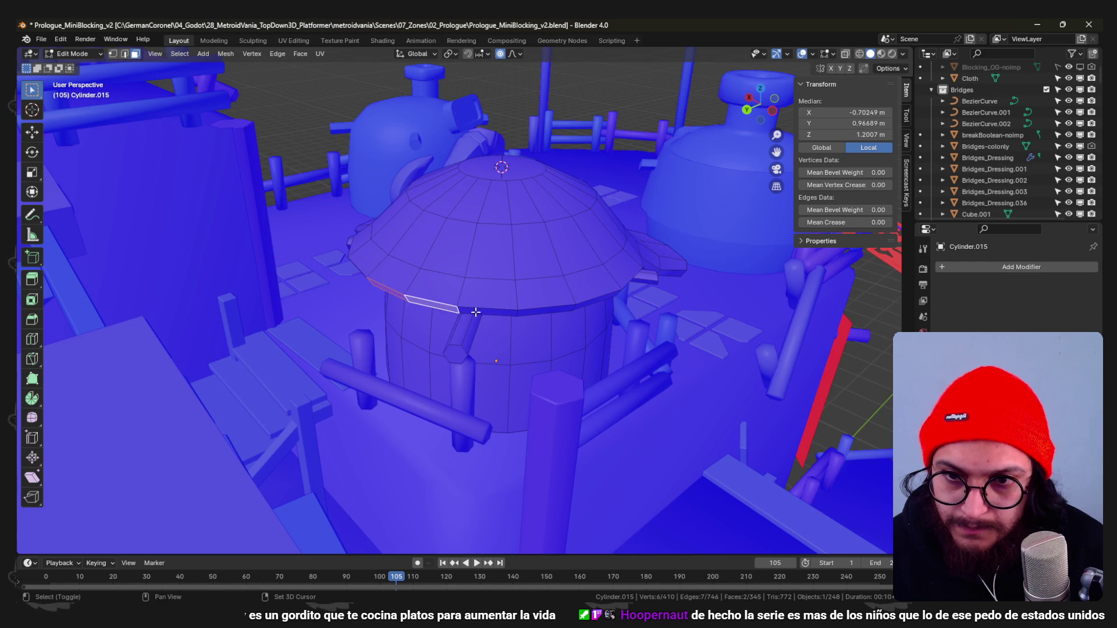
{"action": "scroll", "coordinate": [475, 312], "scroll_direction": "down", "scroll_amount": 2}
{"action": "mouse_move", "coordinate": [443, 332]}
{"action": "middle_mouse_down"}
{"action": "mouse_move", "coordinate": [489, 287]}
{"action": "mouse_move", "coordinate": [318, 352]}
{"action": "middle_mouse_up"}
{"action": "scroll", "coordinate": [463, 263], "scroll_direction": "up", "scroll_amount": 3}
{"action": "scroll", "coordinate": [463, 263], "scroll_direction": "down", "scroll_amount": 3}
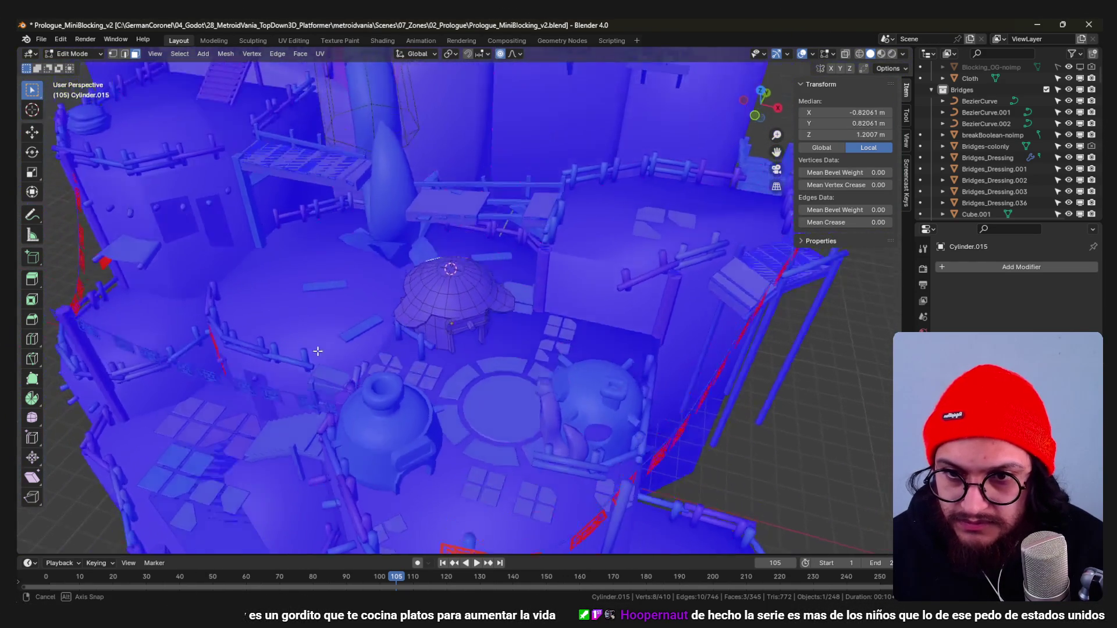
{"action": "scroll", "coordinate": [318, 351], "scroll_direction": "up", "scroll_amount": 2}
{"action": "key", "text": "l"}
{"action": "scroll", "coordinate": [598, 331], "scroll_direction": "up", "scroll_amount": 2}
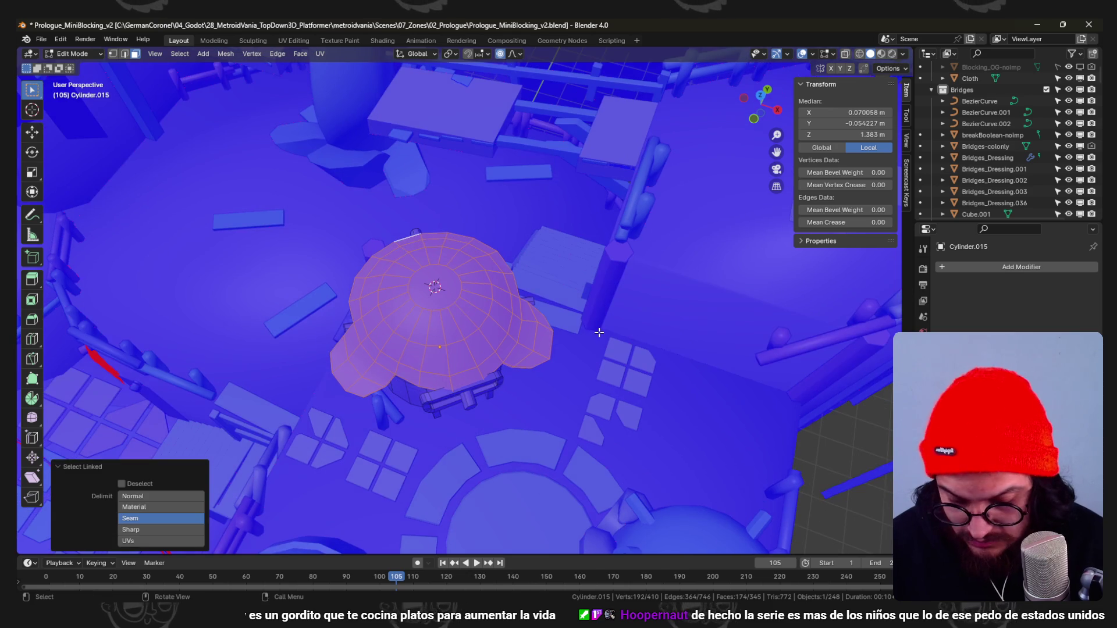
Rotate the whole roof slightly, confirm, and clear the selection.
{"action": "key", "text": "s"}
{"action": "left_click", "coordinate": [661, 318]}
{"action": "mouse_move", "coordinate": [657, 312]}
{"action": "middle_mouse_down"}
{"action": "mouse_move", "coordinate": [527, 285]}
{"action": "mouse_move", "coordinate": [506, 332]}
{"action": "mouse_move", "coordinate": [579, 320]}
{"action": "mouse_move", "coordinate": [548, 336]}
{"action": "mouse_move", "coordinate": [607, 338]}
{"action": "middle_mouse_up"}
{"action": "key", "text": "alt+a"}
Select the connected front handle mesh and raise it vertically along Z, redoing once.
{"action": "key", "text": "l"}
{"action": "key", "text": "g"}
{"action": "key", "text": "z"}
{"action": "left_click", "coordinate": [559, 306]}
{"action": "key", "text": "g"}
{"action": "key", "text": "z"}
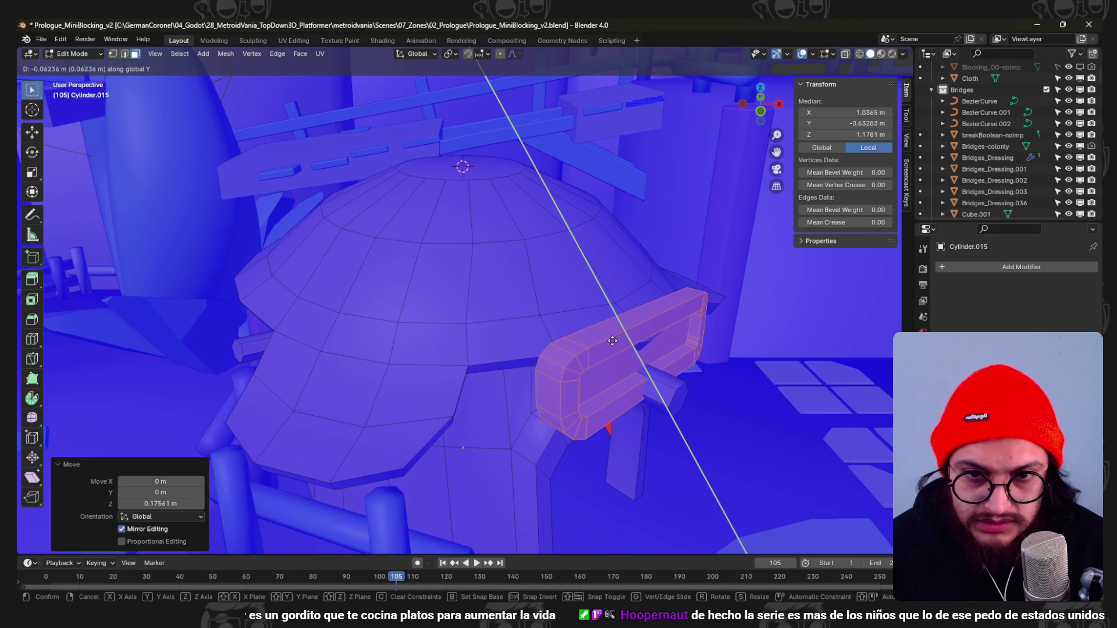
{"action": "key", "text": "Escape"}
{"action": "key", "text": "ctrl+z"}
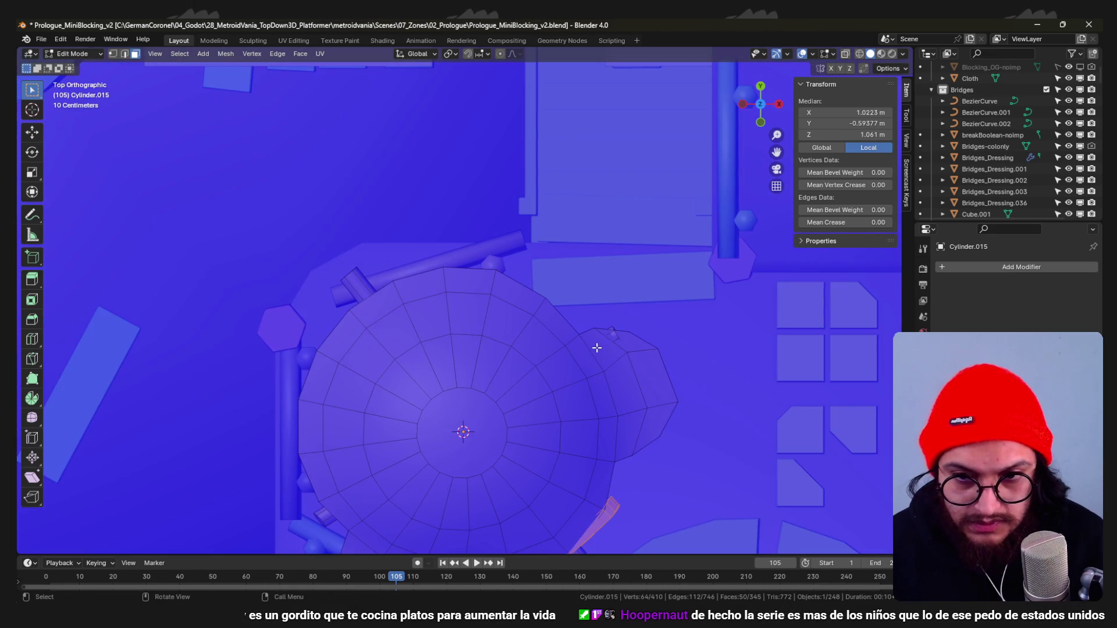
{"action": "middle_click_drag", "start_coordinate": [596, 347], "coordinate": [577, 329]}
{"action": "key", "text": "g"}
{"action": "key", "text": "z"}
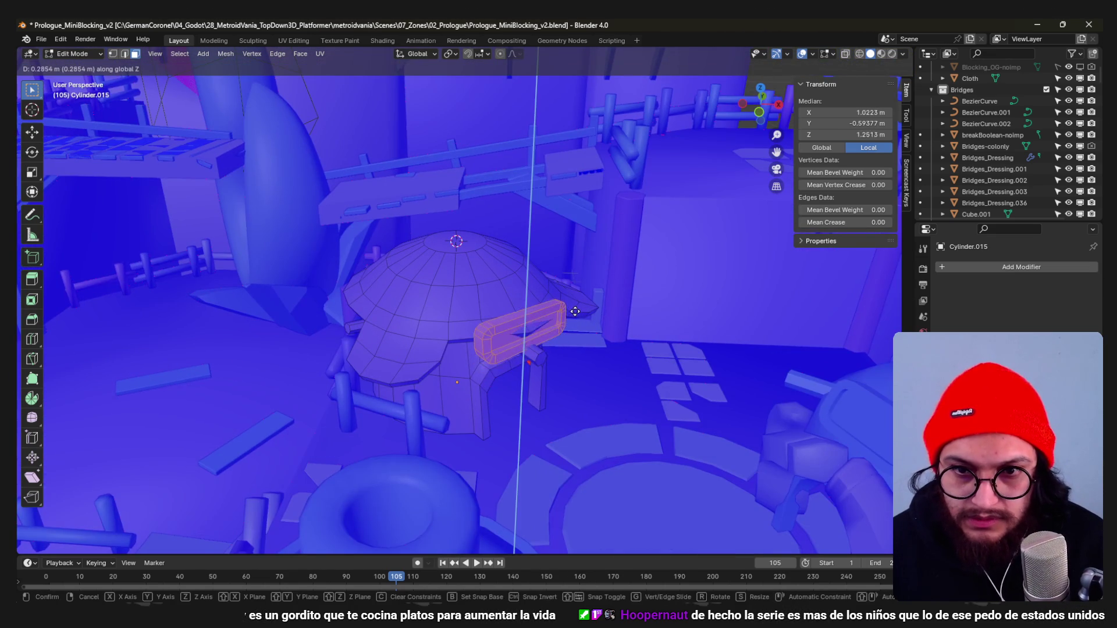
{"action": "left_click", "coordinate": [573, 307]}
From top view, rotate the handle so it lines up with the hut wall.
{"action": "key", "text": "KP_7"}
{"action": "key", "text": "g"}
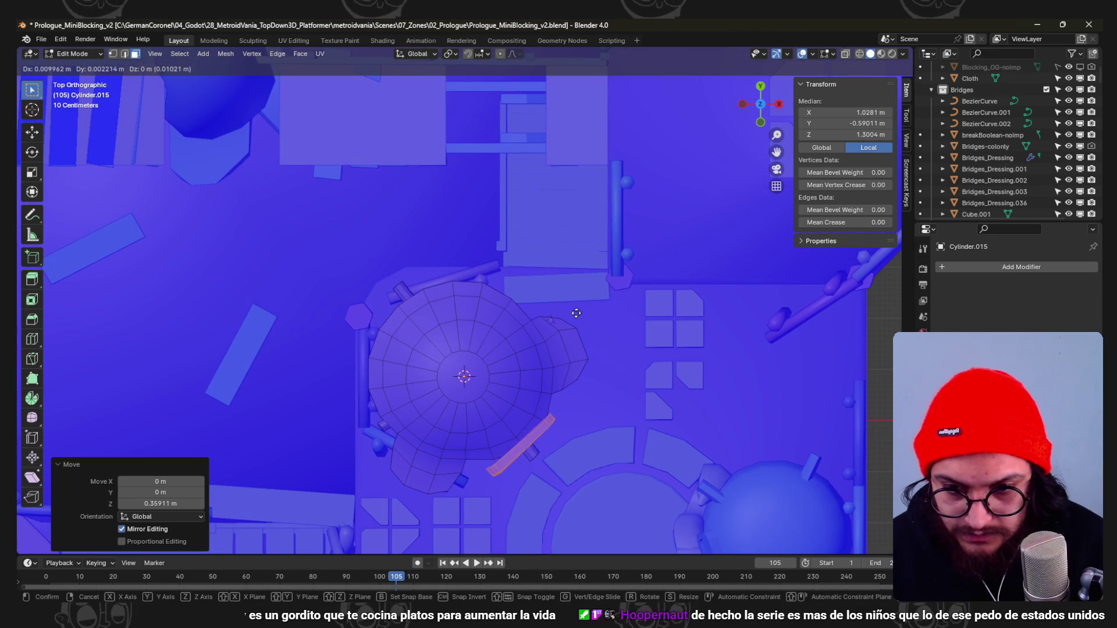
{"action": "key", "text": "Escape"}
{"action": "key", "text": "r"}
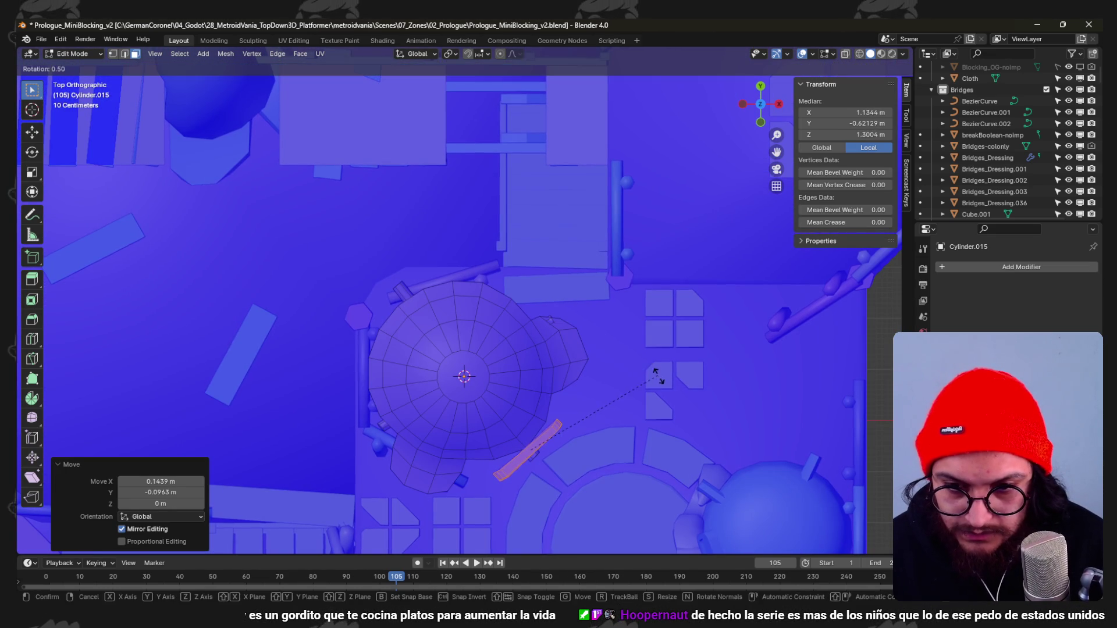
{"action": "left_click", "coordinate": [568, 407]}
{"action": "scroll", "coordinate": [558, 449], "scroll_direction": "up", "scroll_amount": 1}
Using see-through display, shift a handle-strip edge along the wall into place.
{"action": "left_click", "coordinate": [557, 449]}
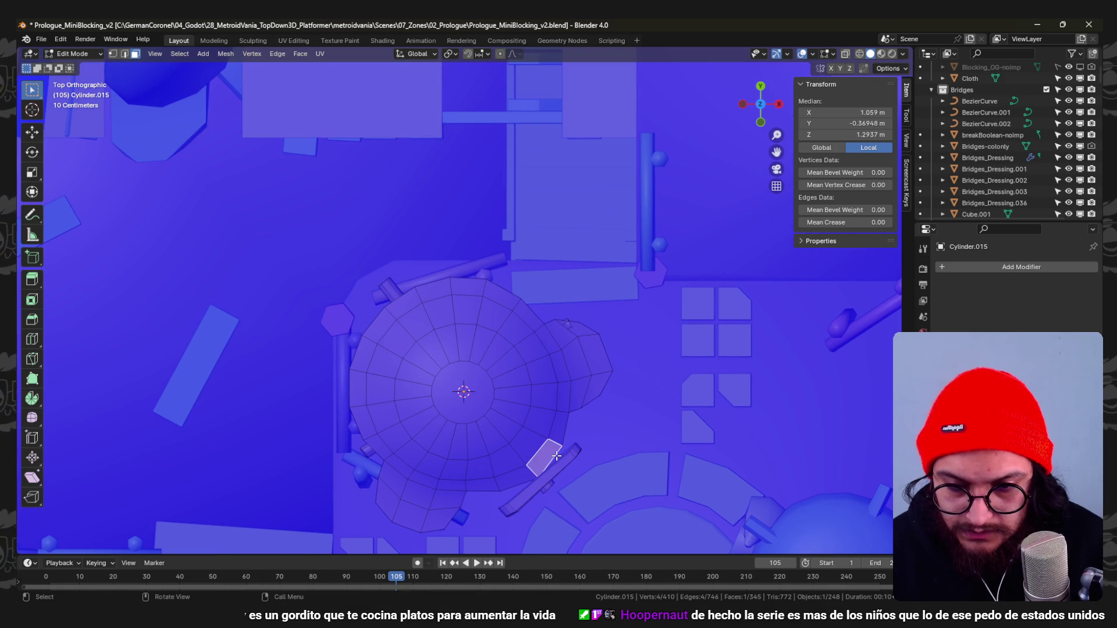
{"action": "key", "text": "alt+a"}
{"action": "key", "text": "alt+z"}
{"action": "left_click", "coordinate": [560, 459]}
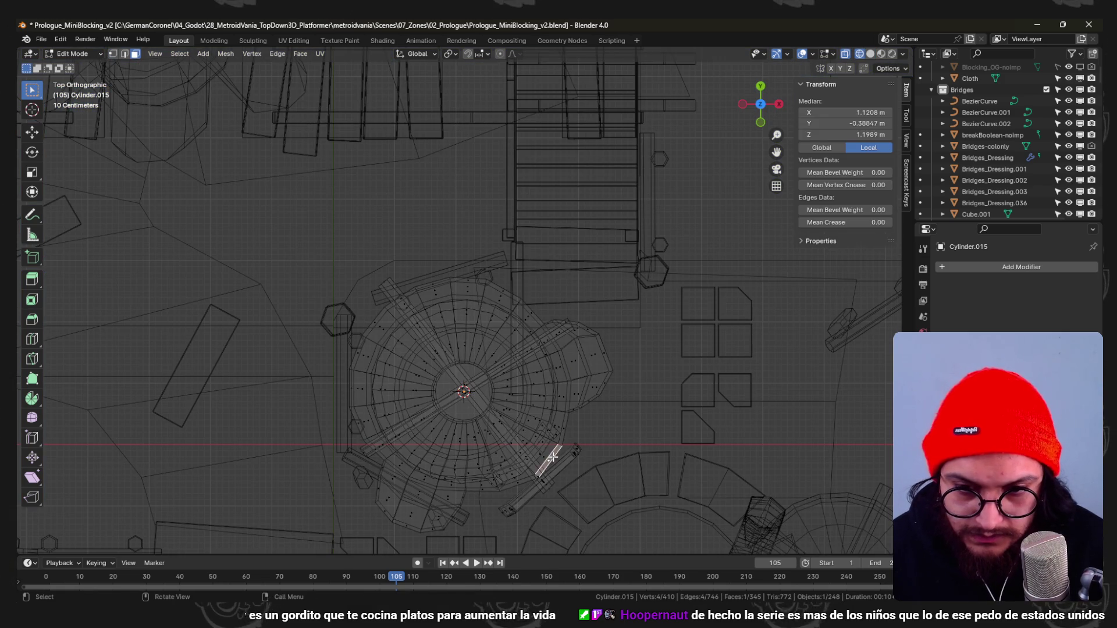
{"action": "key", "text": "alt+z"}
{"action": "key", "text": "g"}
{"action": "left_click", "coordinate": [572, 459]}
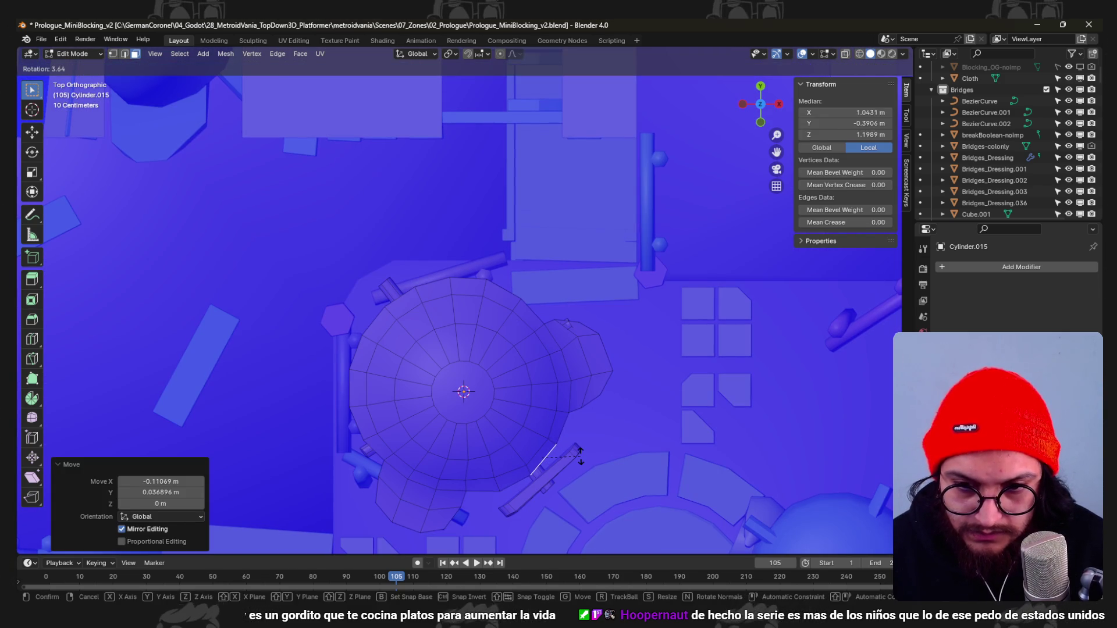
{"action": "key", "text": "alt+a"}
{"action": "key", "text": "g"}
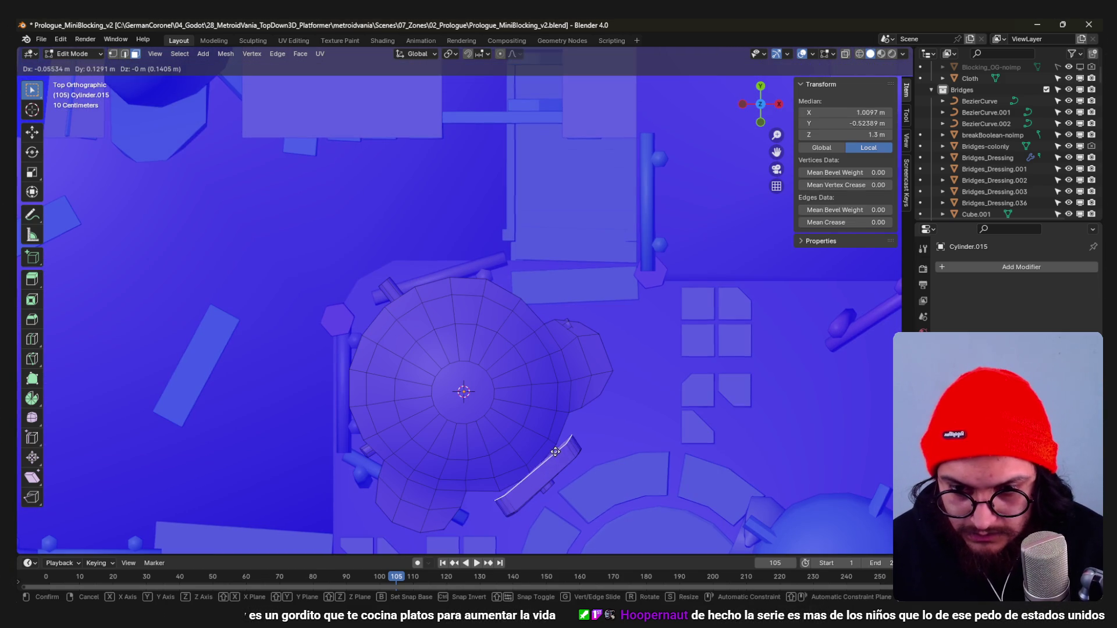
{"action": "left_click", "coordinate": [550, 451]}
Leave edit mode and orbit to a close street-level view of the hut.
{"action": "mouse_move", "coordinate": [550, 451]}
{"action": "middle_mouse_down"}
{"action": "mouse_move", "coordinate": [548, 333]}
{"action": "mouse_move", "coordinate": [524, 376]}
{"action": "mouse_move", "coordinate": [502, 352]}
{"action": "middle_mouse_up"}
{"action": "scroll", "coordinate": [524, 375], "scroll_direction": "down", "scroll_amount": 5}
{"action": "key", "text": "Tab"}
{"action": "scroll", "coordinate": [501, 352], "scroll_direction": "up", "scroll_amount": 5}
{"action": "mouse_move", "coordinate": [486, 388]}
{"action": "middle_mouse_down"}
{"action": "mouse_move", "coordinate": [467, 359]}
{"action": "mouse_move", "coordinate": [419, 505]}
{"action": "middle_mouse_up"}
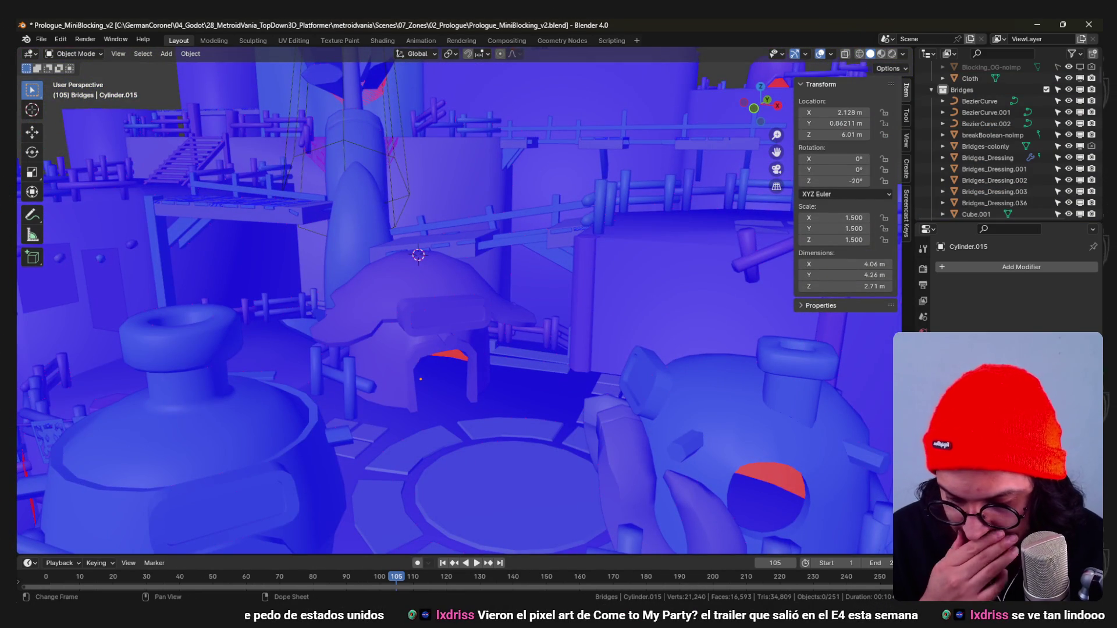
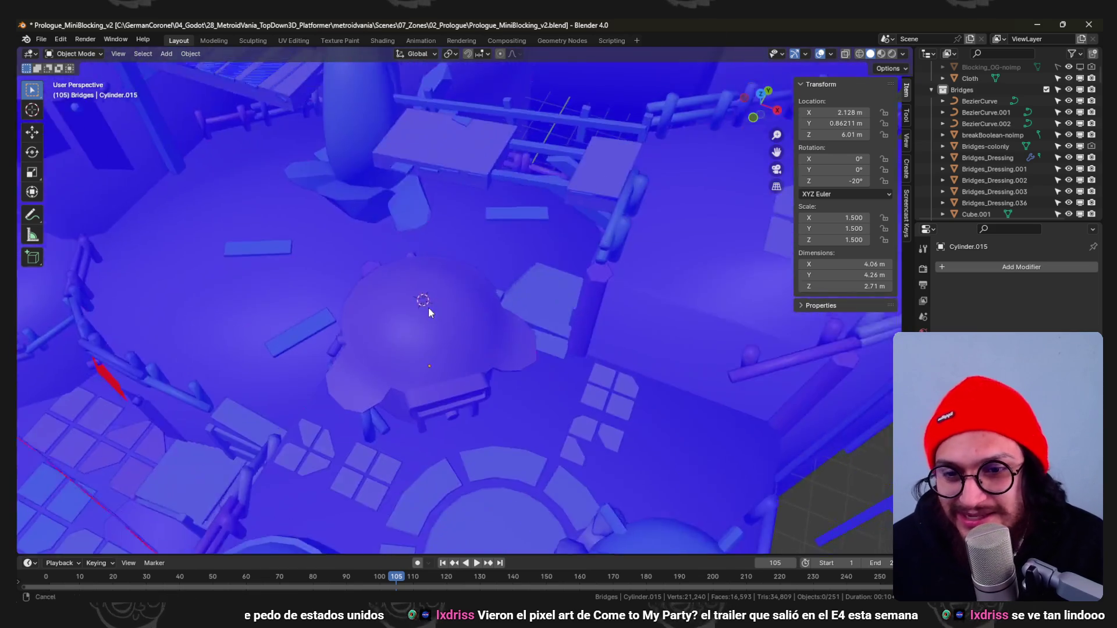
Zoom to the dome hut, enter Edit Mode on its mesh and begin moving the selected geometry.
{"action": "mouse_move", "coordinate": [429, 308]}
{"action": "middle_mouse_down"}
{"action": "mouse_move", "coordinate": [539, 254]}
{"action": "mouse_move", "coordinate": [572, 275]}
{"action": "mouse_move", "coordinate": [436, 419]}
{"action": "mouse_move", "coordinate": [486, 374]}
{"action": "mouse_move", "coordinate": [502, 256]}
{"action": "mouse_move", "coordinate": [539, 292]}
{"action": "mouse_move", "coordinate": [574, 253]}
{"action": "mouse_move", "coordinate": [455, 265]}
{"action": "mouse_move", "coordinate": [536, 276]}
{"action": "mouse_move", "coordinate": [574, 263]}
{"action": "mouse_move", "coordinate": [497, 277]}
{"action": "mouse_move", "coordinate": [433, 322]}
{"action": "mouse_move", "coordinate": [438, 351]}
{"action": "mouse_move", "coordinate": [427, 343]}
{"action": "middle_mouse_up"}
{"action": "scroll", "coordinate": [573, 276], "scroll_direction": "down", "scroll_amount": 5}
{"action": "scroll", "coordinate": [574, 263], "scroll_direction": "up", "scroll_amount": 2}
{"action": "key", "text": "Tab"}
{"action": "key", "text": "g"}
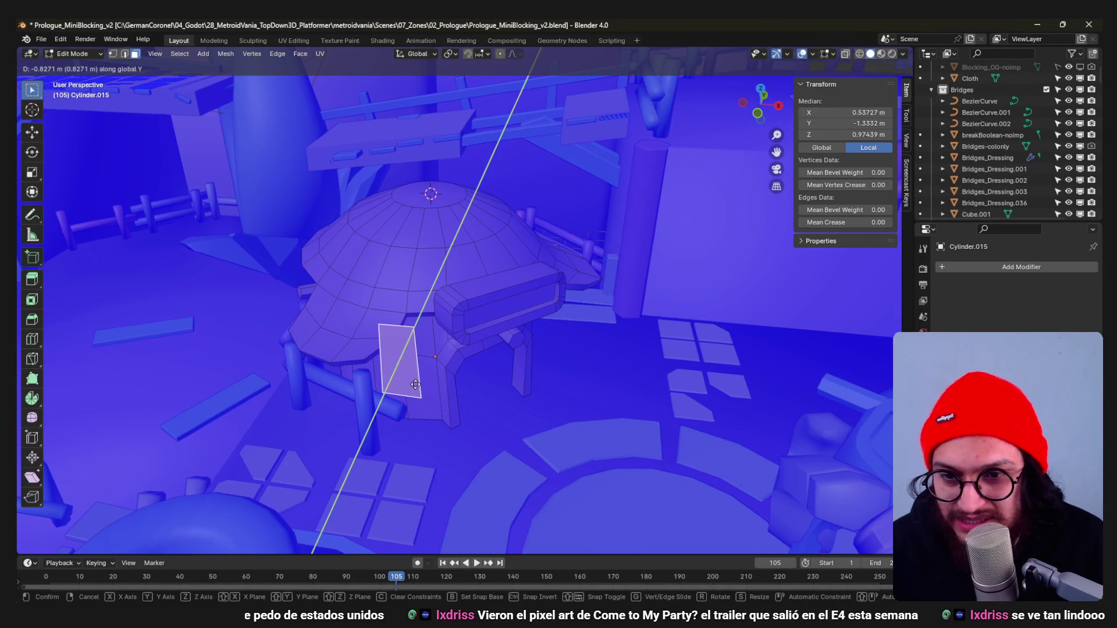
Duplicate a wall face along Z and position the copy outside the hut from top view.
{"action": "left_click", "coordinate": [415, 385]}
{"action": "key", "text": "shift+d"}
{"action": "key", "text": "z"}
{"action": "mouse_move", "coordinate": [416, 385]}
{"action": "middle_mouse_down"}
{"action": "mouse_move", "coordinate": [420, 342]}
{"action": "mouse_move", "coordinate": [461, 342]}
{"action": "middle_mouse_up"}
{"action": "left_click", "coordinate": [409, 304]}
{"action": "key", "text": "g"}
{"action": "right_click", "coordinate": [418, 314]}
{"action": "key", "text": "3"}
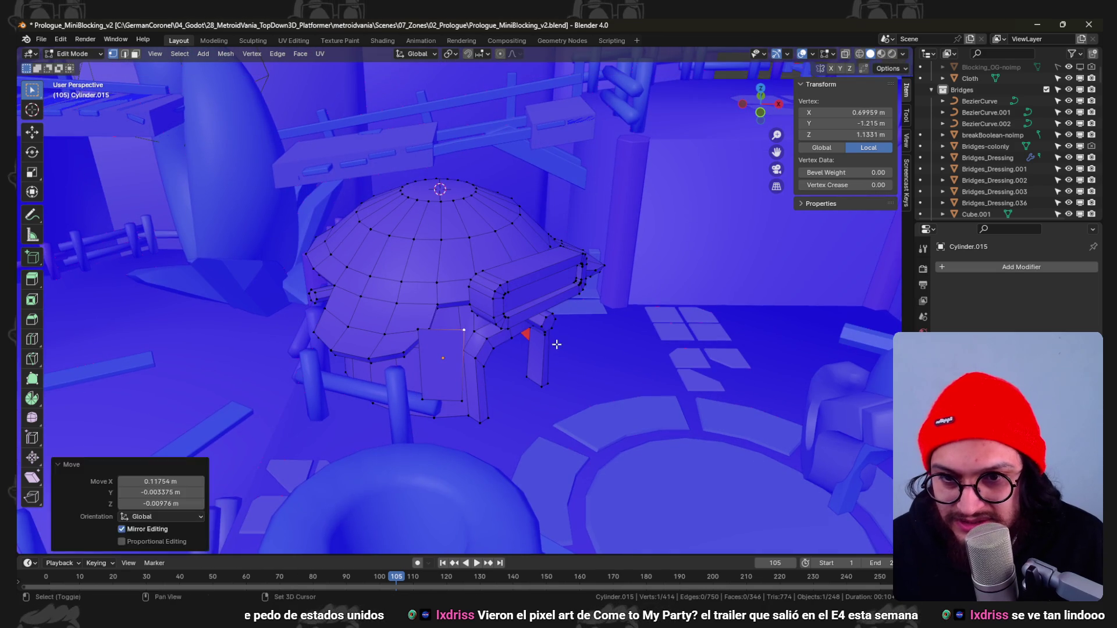
{"action": "left_click", "coordinate": [462, 343]}
{"action": "key", "text": "KP_7"}
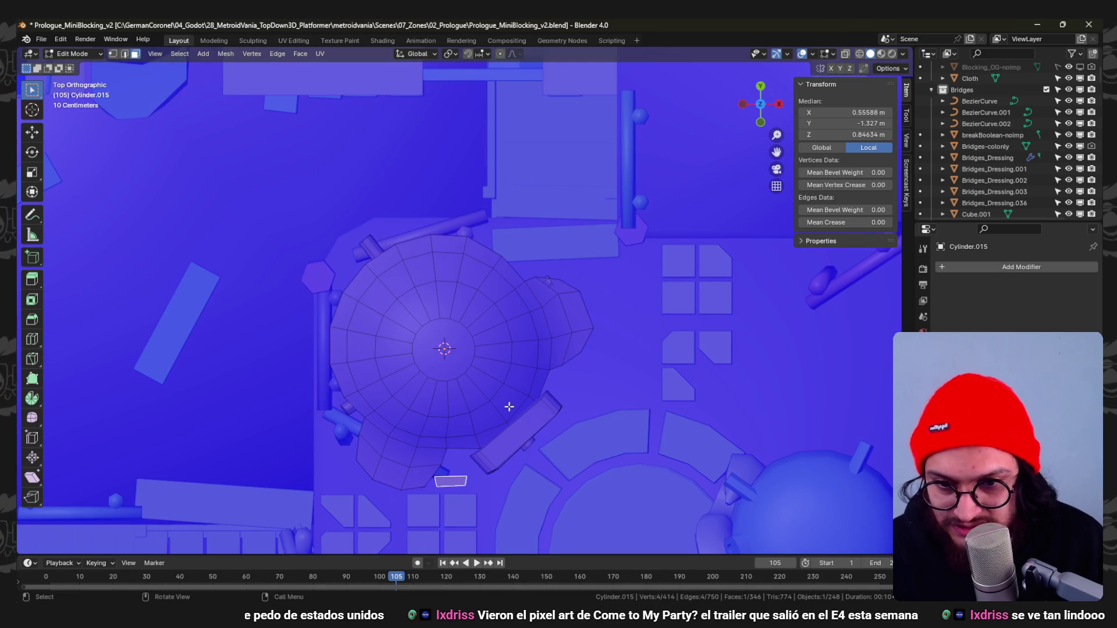
{"action": "key", "text": "g"}
{"action": "left_click", "coordinate": [514, 391]}
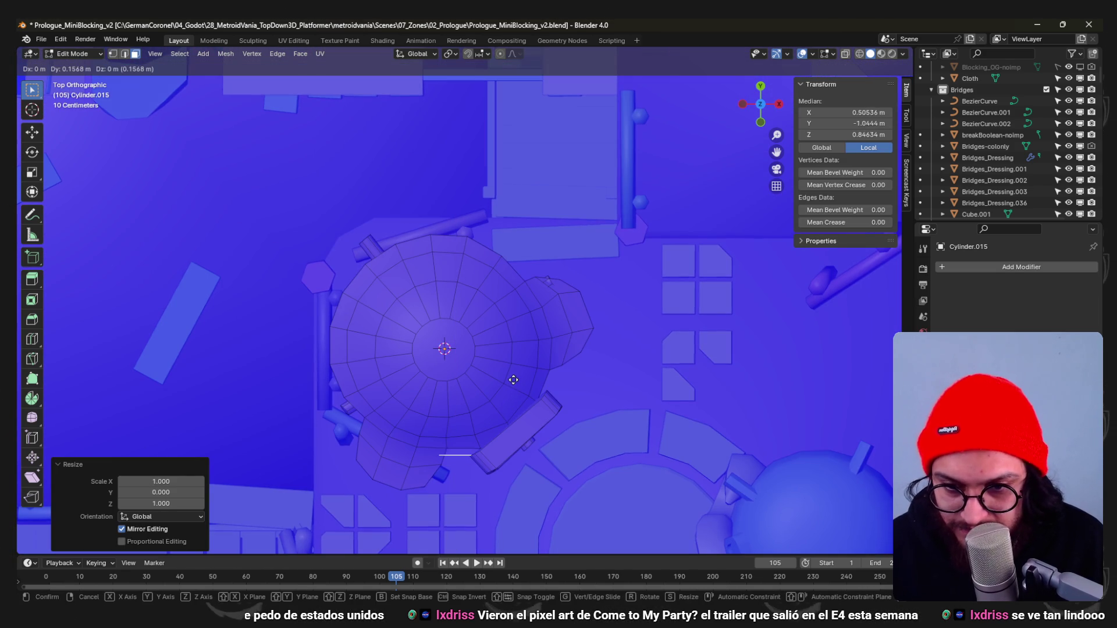
{"action": "left_click", "coordinate": [515, 375]}
{"action": "middle_click_drag", "start_coordinate": [514, 374], "coordinate": [495, 291]}
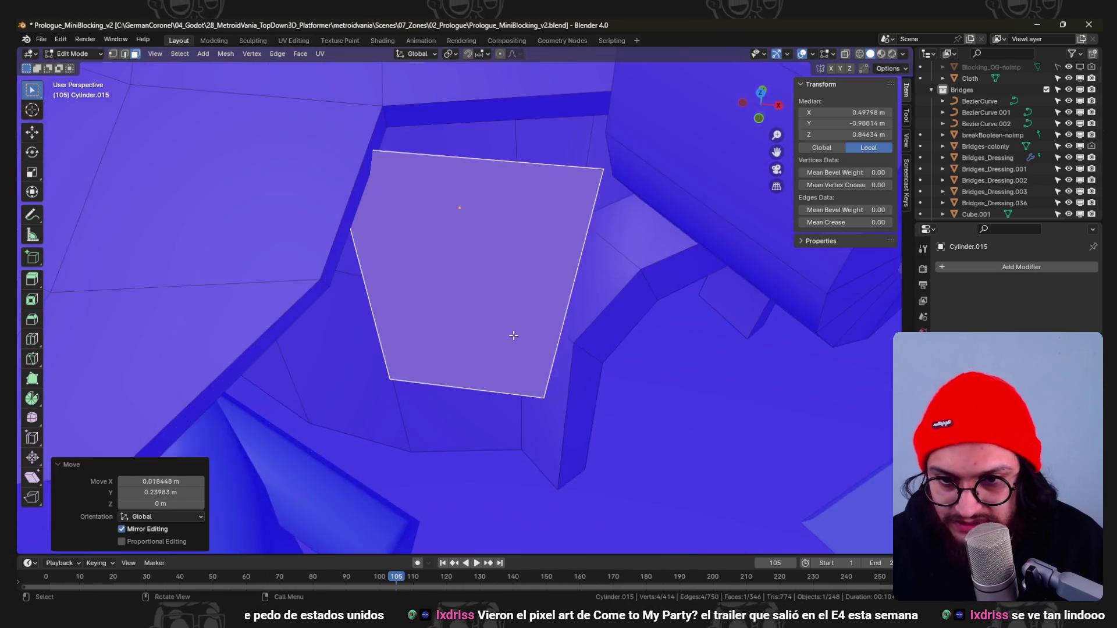
{"action": "scroll", "coordinate": [495, 291], "scroll_direction": "up", "scroll_amount": 5}
{"action": "scroll", "coordinate": [495, 291], "scroll_direction": "down", "scroll_amount": 3}
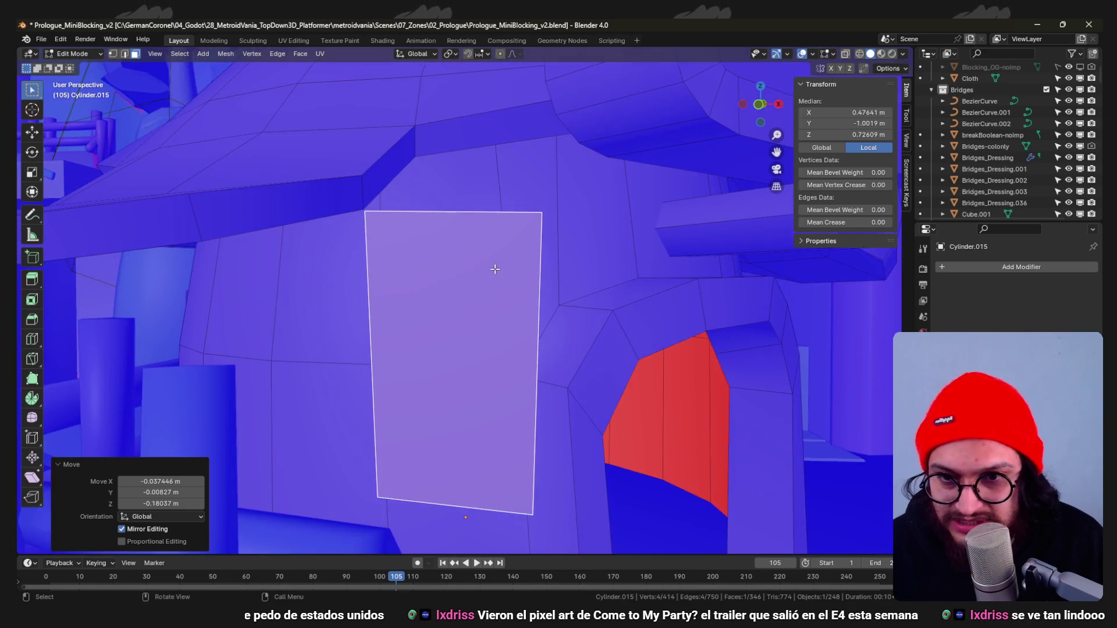
Rotate the door face around Z and nudge it flush with the wall using top wireframe view.
{"action": "key", "text": "g"}
{"action": "left_click", "coordinate": [496, 290]}
{"action": "middle_click_drag", "start_coordinate": [496, 291], "coordinate": [524, 297]}
{"action": "key", "text": "alt+a"}
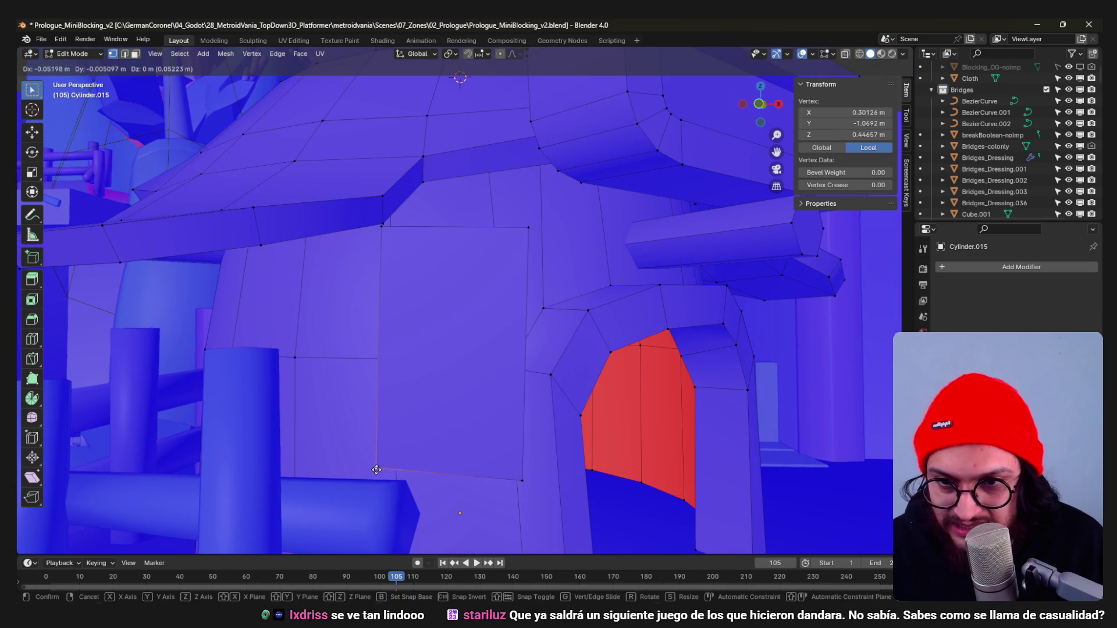
{"action": "left_click", "coordinate": [435, 348]}
{"action": "middle_click_drag", "start_coordinate": [435, 348], "coordinate": [565, 367]}
{"action": "key", "text": "r"}
{"action": "key", "text": "z"}
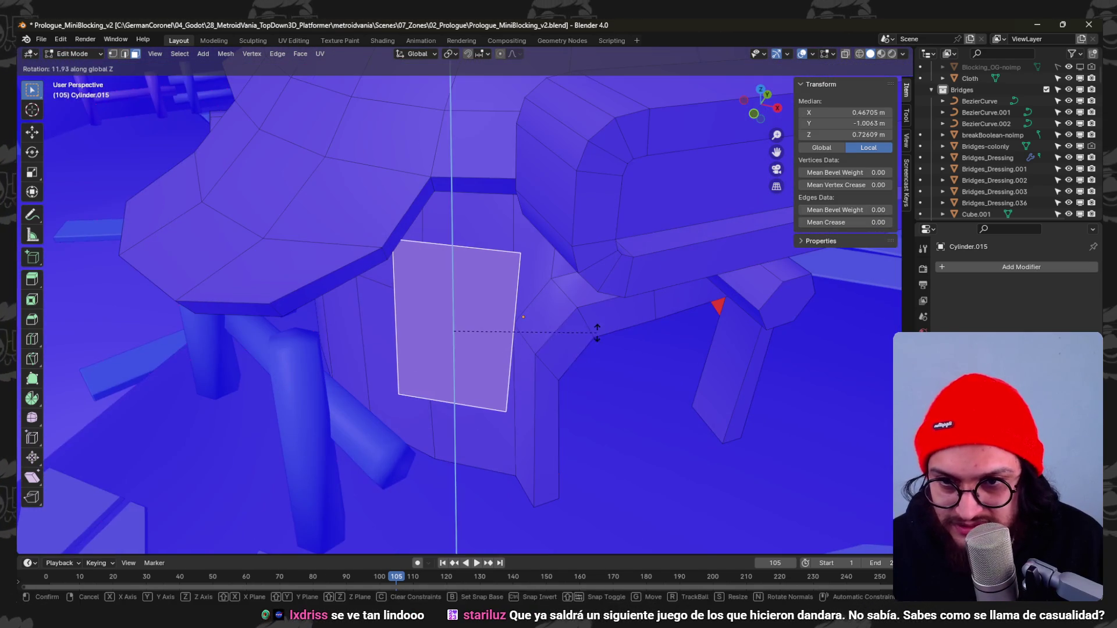
{"action": "left_click", "coordinate": [595, 329]}
{"action": "middle_click_drag", "start_coordinate": [593, 329], "coordinate": [561, 358]}
{"action": "key", "text": "KP_7"}
{"action": "key", "text": "g"}
{"action": "key", "text": "y"}
{"action": "left_click", "coordinate": [548, 349]}
{"action": "key", "text": "z"}
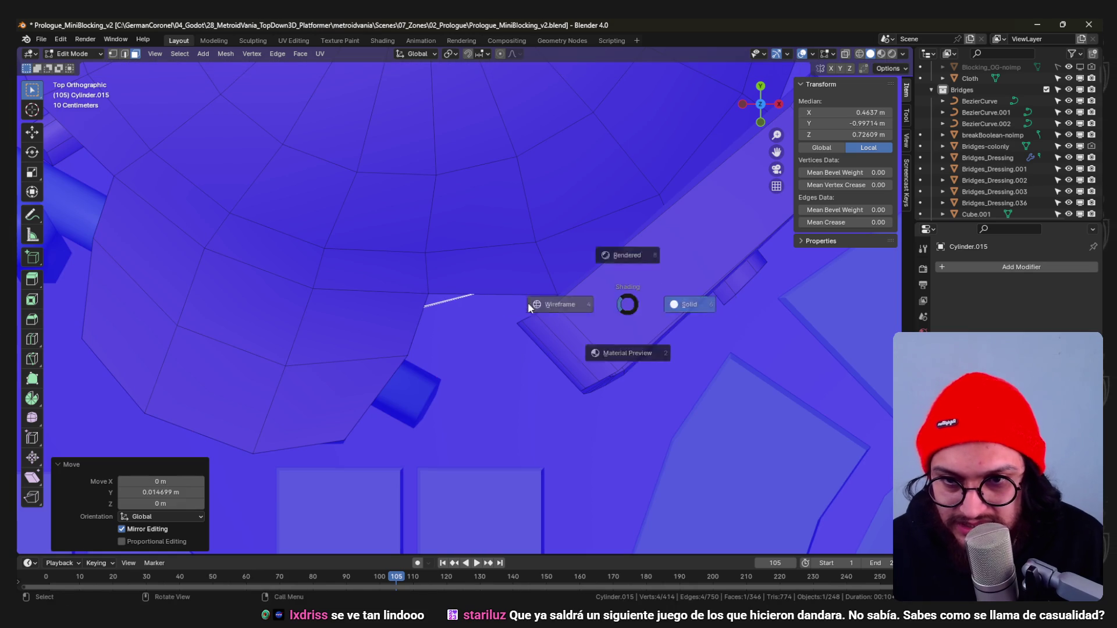
{"action": "left_click", "coordinate": [562, 304]}
{"action": "key", "text": "r"}
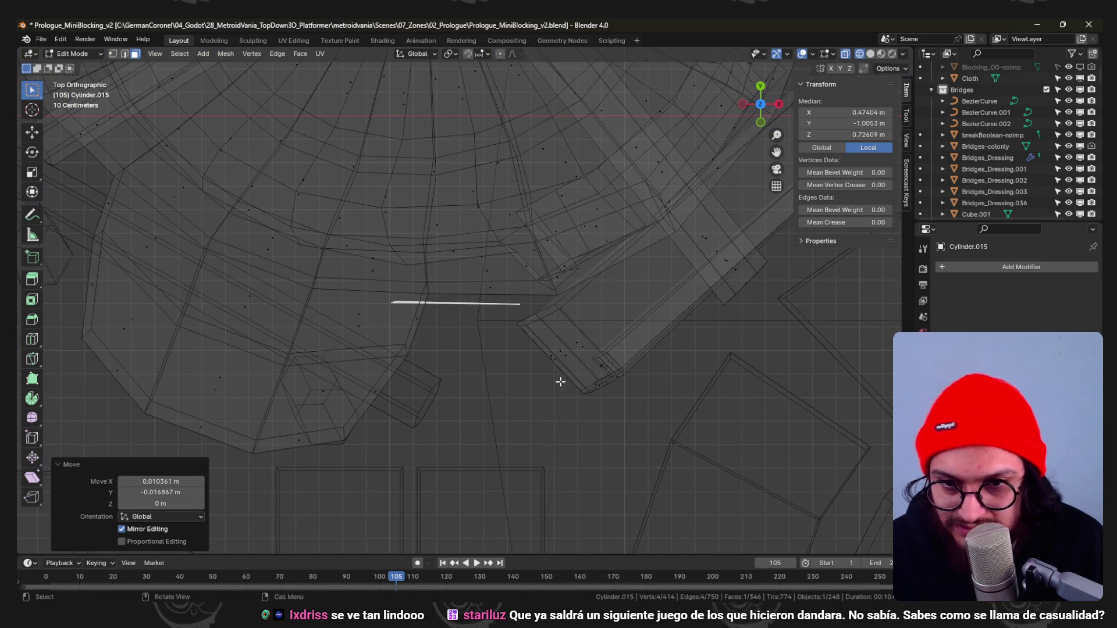
{"action": "key", "text": "r"}
{"action": "left_click", "coordinate": [561, 381]}
{"action": "key", "text": "shift+z"}
{"action": "middle_click_drag", "start_coordinate": [561, 381], "coordinate": [586, 277]}
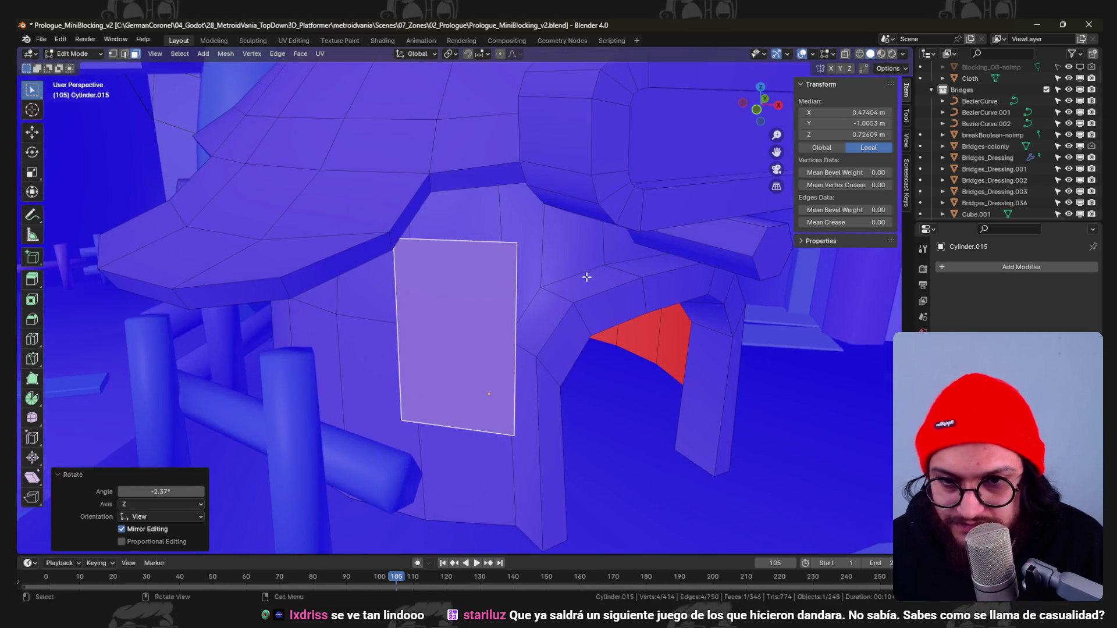
Extrude the door face into a thick slab and recalculate its normals outward.
{"action": "key", "text": "e"}
{"action": "left_click", "coordinate": [529, 292]}
{"action": "key", "text": "alt+a"}
{"action": "key", "text": "l"}
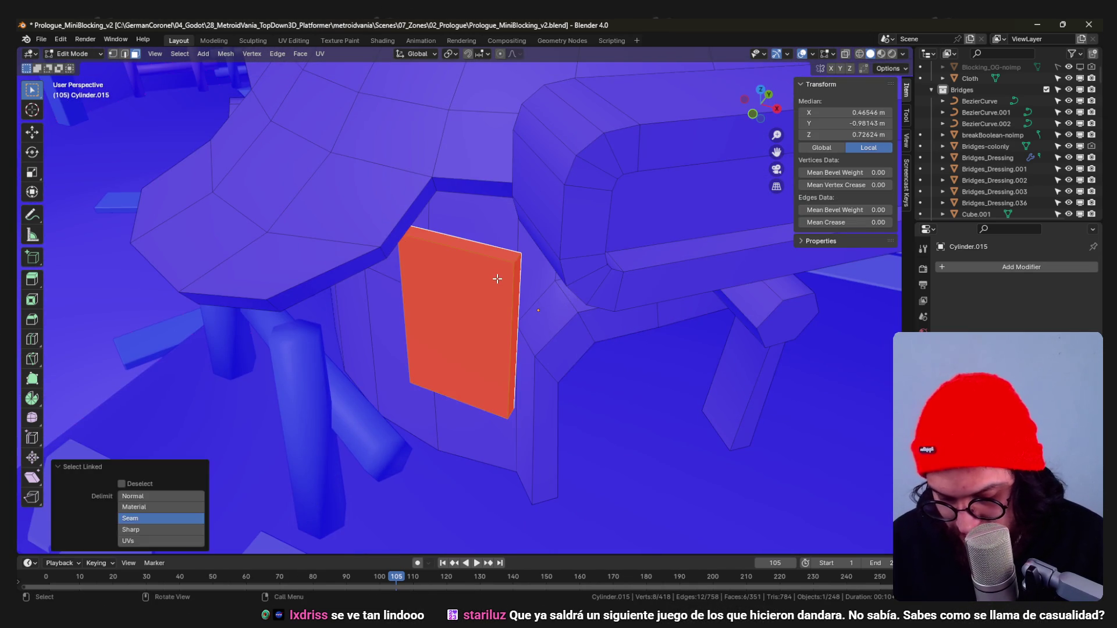
{"action": "key", "text": "shift+n"}
{"action": "mouse_move", "coordinate": [497, 279]}
{"action": "middle_mouse_down"}
{"action": "mouse_move", "coordinate": [480, 288]}
{"action": "mouse_move", "coordinate": [553, 315]}
{"action": "mouse_move", "coordinate": [509, 268]}
{"action": "mouse_move", "coordinate": [616, 223]}
{"action": "middle_mouse_up"}
{"action": "key", "text": "g"}
{"action": "right_click", "coordinate": [533, 321]}
Bevel the door slab's edges to round off its corners.
{"action": "left_click", "coordinate": [505, 244]}
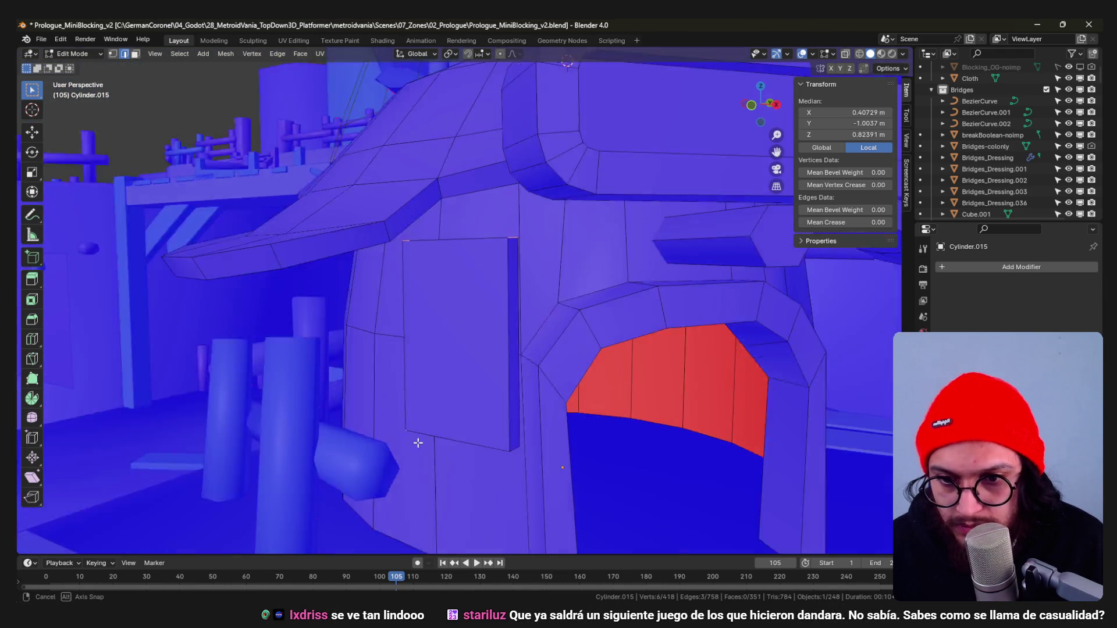
{"action": "middle_click_drag", "start_coordinate": [439, 454], "coordinate": [636, 444]}
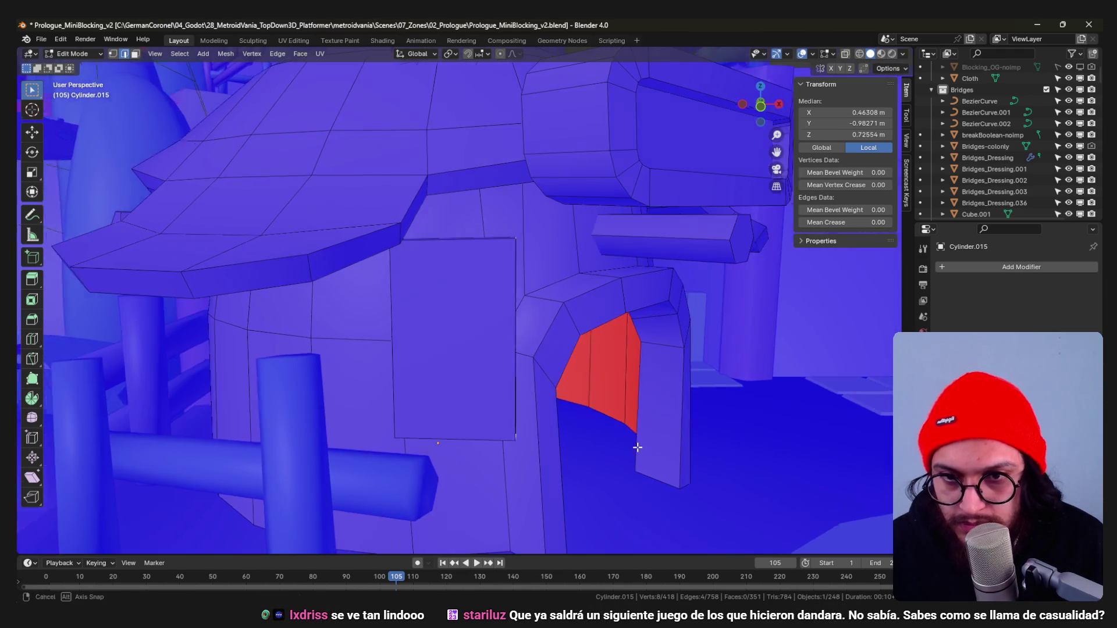
{"action": "key", "text": "ctrl+b"}
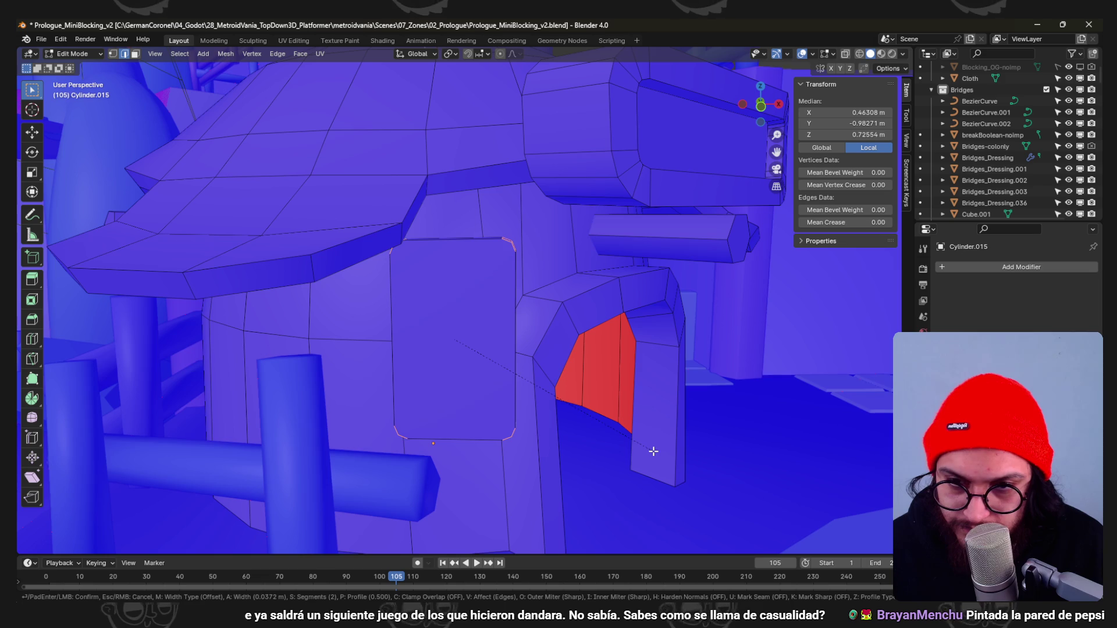
{"action": "left_click", "coordinate": [657, 452]}
Select the whole bevelled slab and settle its position and rotation against the wall from top view.
{"action": "middle_click_drag", "start_coordinate": [499, 367], "coordinate": [469, 320]}
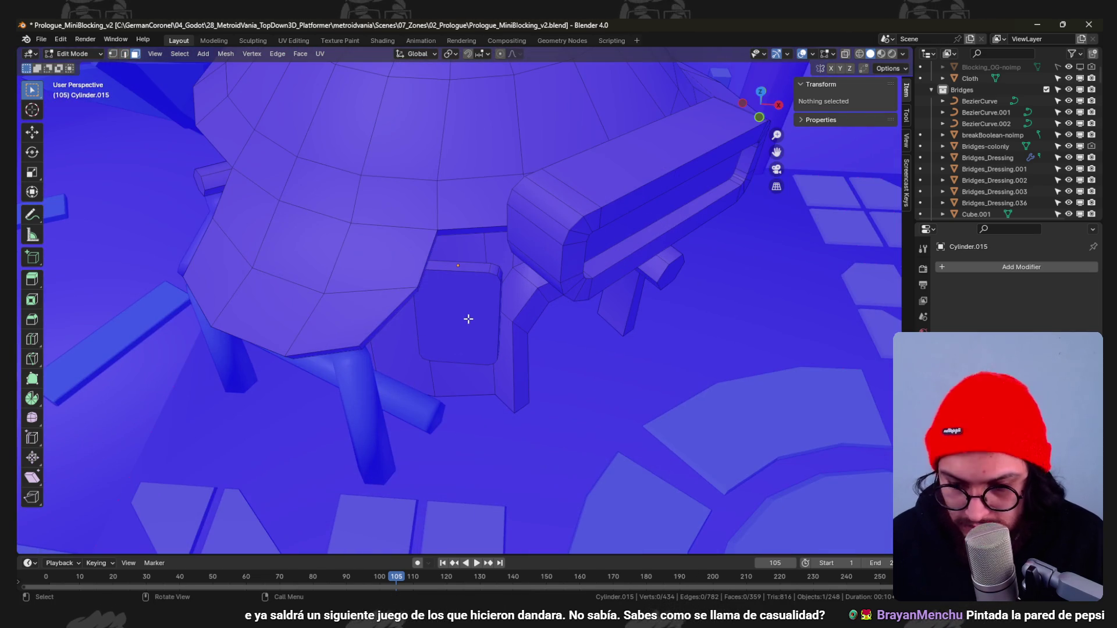
{"action": "key", "text": "l"}
{"action": "key", "text": "KP_7"}
{"action": "left_click", "coordinate": [466, 314]}
{"action": "key", "text": "shift+z"}
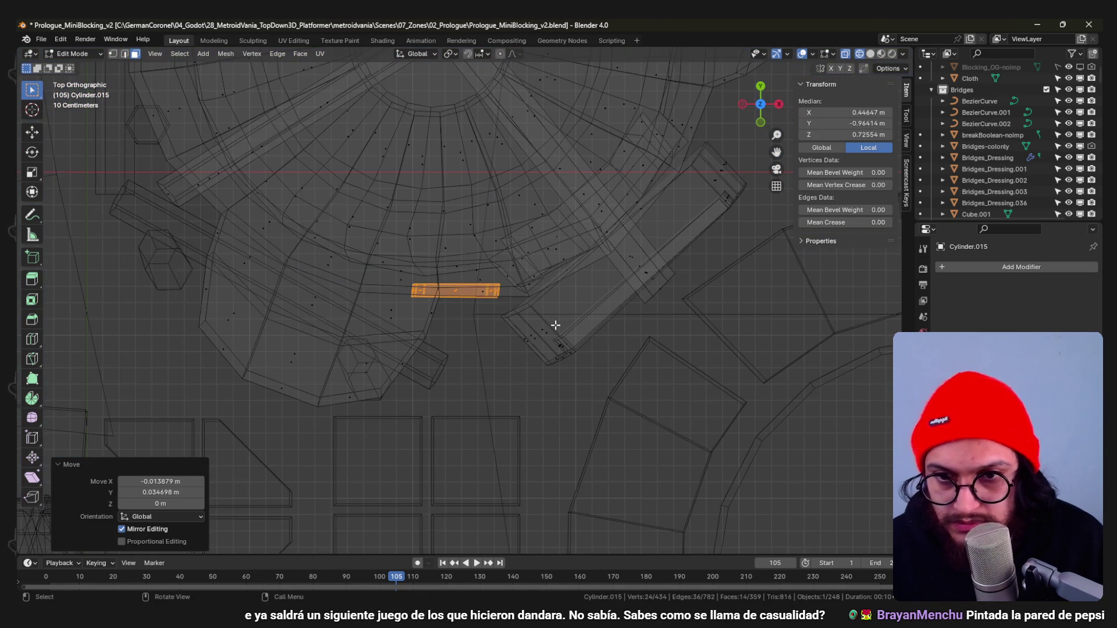
{"action": "left_click", "coordinate": [525, 326]}
{"action": "key", "text": "shift+z"}
{"action": "mouse_move", "coordinate": [518, 330]}
{"action": "middle_mouse_down"}
{"action": "mouse_move", "coordinate": [571, 297]}
{"action": "mouse_move", "coordinate": [551, 229]}
{"action": "mouse_move", "coordinate": [533, 297]}
{"action": "mouse_move", "coordinate": [438, 319]}
{"action": "mouse_move", "coordinate": [477, 333]}
{"action": "mouse_move", "coordinate": [532, 312]}
{"action": "middle_mouse_up"}
Duplicate the rounded slab and place the copy to the left of the hut's door.
{"action": "key", "text": "shift+d"}
{"action": "left_click", "coordinate": [368, 325]}
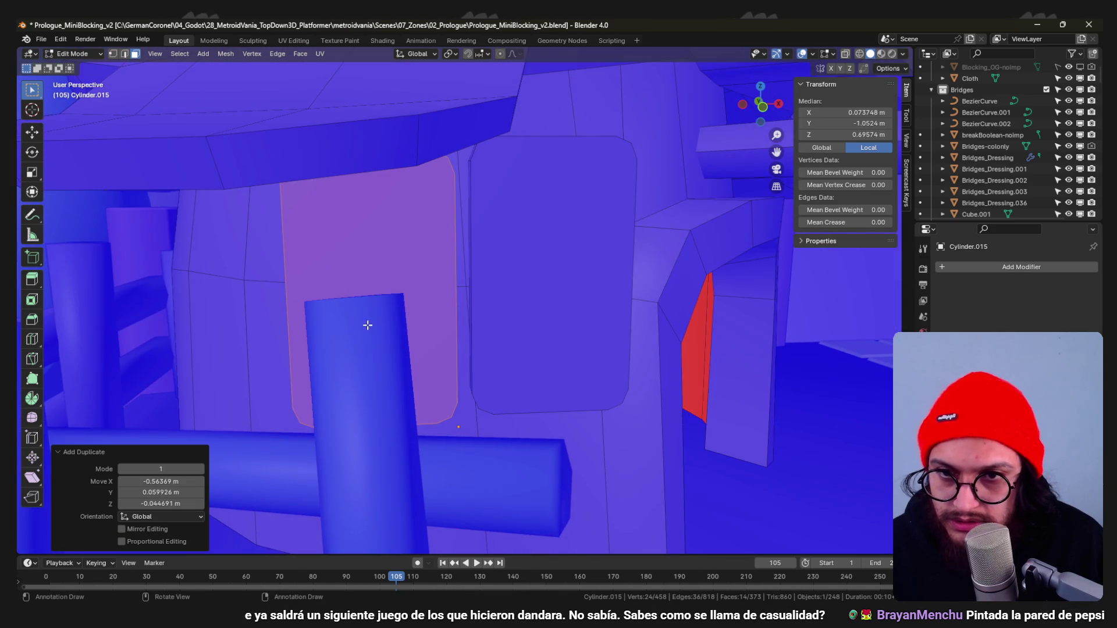
{"action": "middle_click_drag", "start_coordinate": [398, 396], "coordinate": [456, 400]}
{"action": "key", "text": "shift+z"}
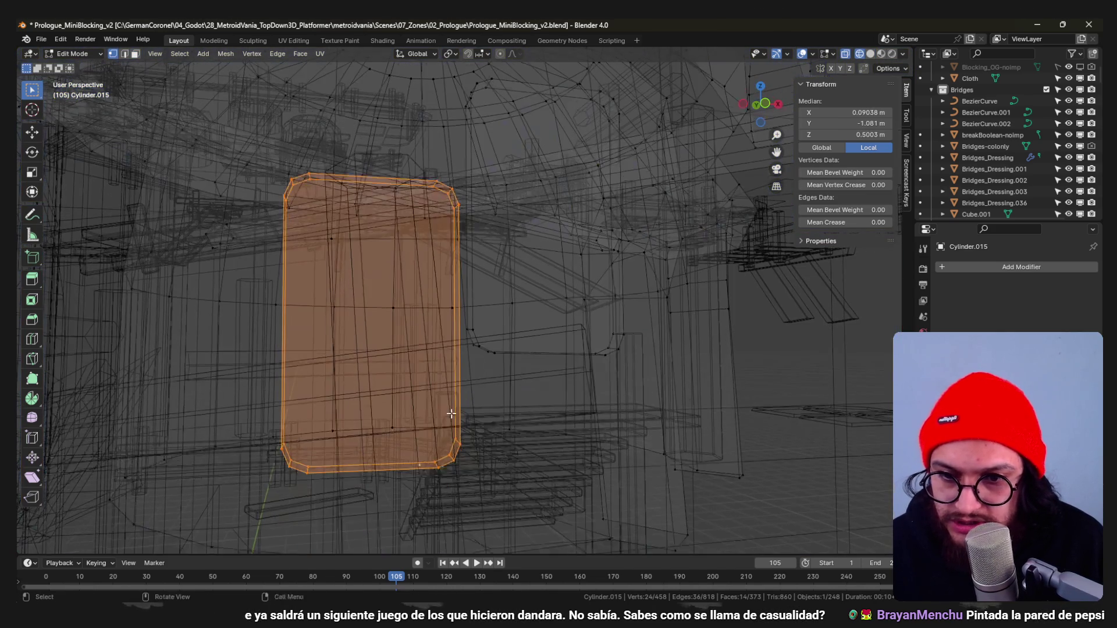
{"action": "left_click_drag", "start_coordinate": [497, 489], "coordinate": [223, 418]}
{"action": "key", "text": "shift+z"}
{"action": "key", "text": "KP_Decimal"}
{"action": "key", "text": "shift+z"}
{"action": "middle_click_drag", "start_coordinate": [474, 439], "coordinate": [394, 428]}
{"action": "mouse_move", "coordinate": [545, 337]}
{"action": "middle_mouse_down"}
{"action": "mouse_move", "coordinate": [546, 364]}
{"action": "mouse_move", "coordinate": [497, 408]}
{"action": "middle_mouse_up"}
{"action": "key", "text": "shift+z"}
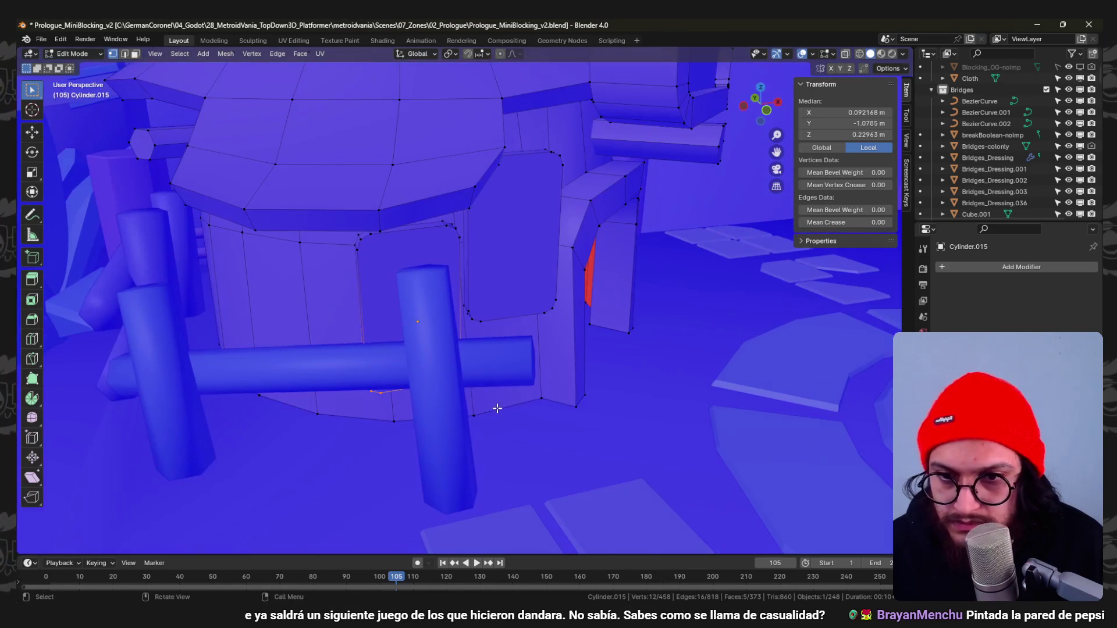
{"action": "left_click", "coordinate": [485, 363]}
Rotate and move the copied slab in top wireframe view so it follows the curved wall.
{"action": "middle_click_drag", "start_coordinate": [449, 354], "coordinate": [398, 275]}
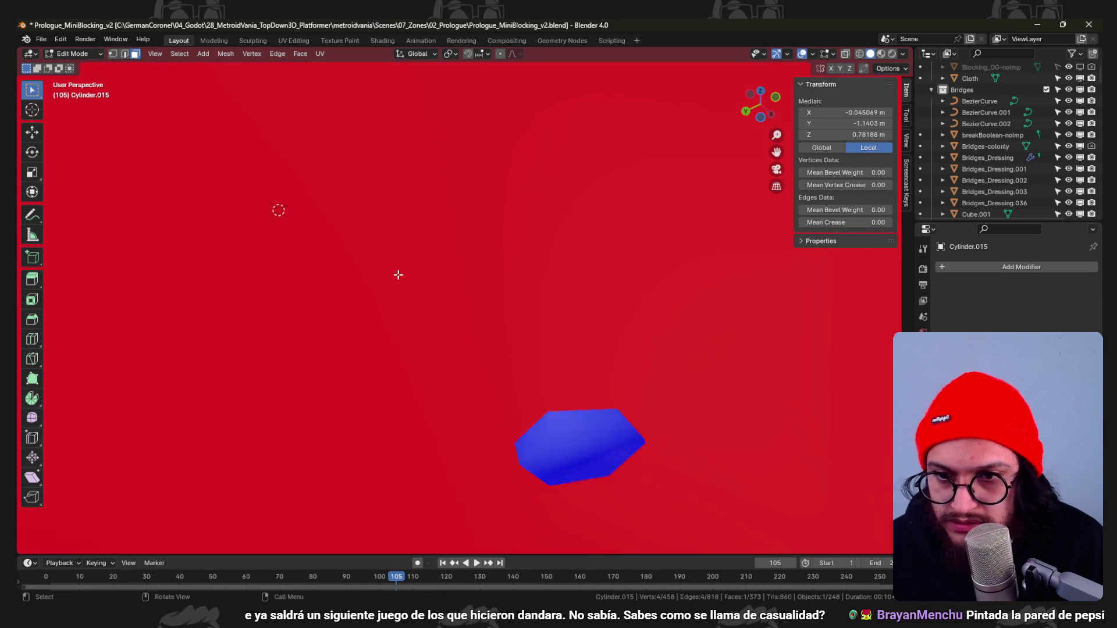
{"action": "mouse_move", "coordinate": [406, 413]}
{"action": "middle_mouse_down"}
{"action": "mouse_move", "coordinate": [419, 442]}
{"action": "mouse_move", "coordinate": [477, 357]}
{"action": "mouse_move", "coordinate": [512, 364]}
{"action": "mouse_move", "coordinate": [494, 360]}
{"action": "mouse_move", "coordinate": [512, 341]}
{"action": "mouse_move", "coordinate": [428, 335]}
{"action": "mouse_move", "coordinate": [361, 357]}
{"action": "mouse_move", "coordinate": [409, 341]}
{"action": "mouse_move", "coordinate": [369, 298]}
{"action": "mouse_move", "coordinate": [399, 304]}
{"action": "middle_mouse_up"}
{"action": "left_click", "coordinate": [382, 347], "text": "ctrl"}
{"action": "key", "text": "g"}
{"action": "left_click", "coordinate": [370, 298]}
{"action": "left_click", "coordinate": [411, 280]}
{"action": "key", "text": "l"}
{"action": "key", "text": "KP_7"}
{"action": "key", "text": "shift+z"}
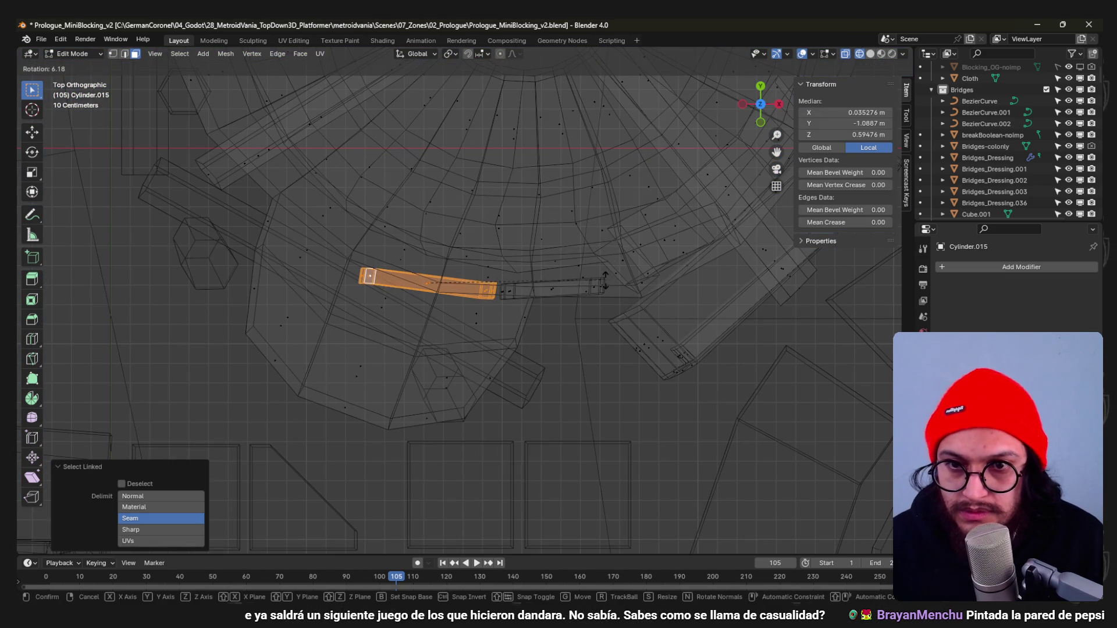
{"action": "left_click", "coordinate": [611, 270]}
{"action": "key", "text": "r"}
{"action": "left_click", "coordinate": [636, 183]}
{"action": "key", "text": "g"}
{"action": "left_click", "coordinate": [631, 136]}
Adjust the other slab into its final place beside the entrance and inspect the finished hut.
{"action": "left_click", "coordinate": [568, 294]}
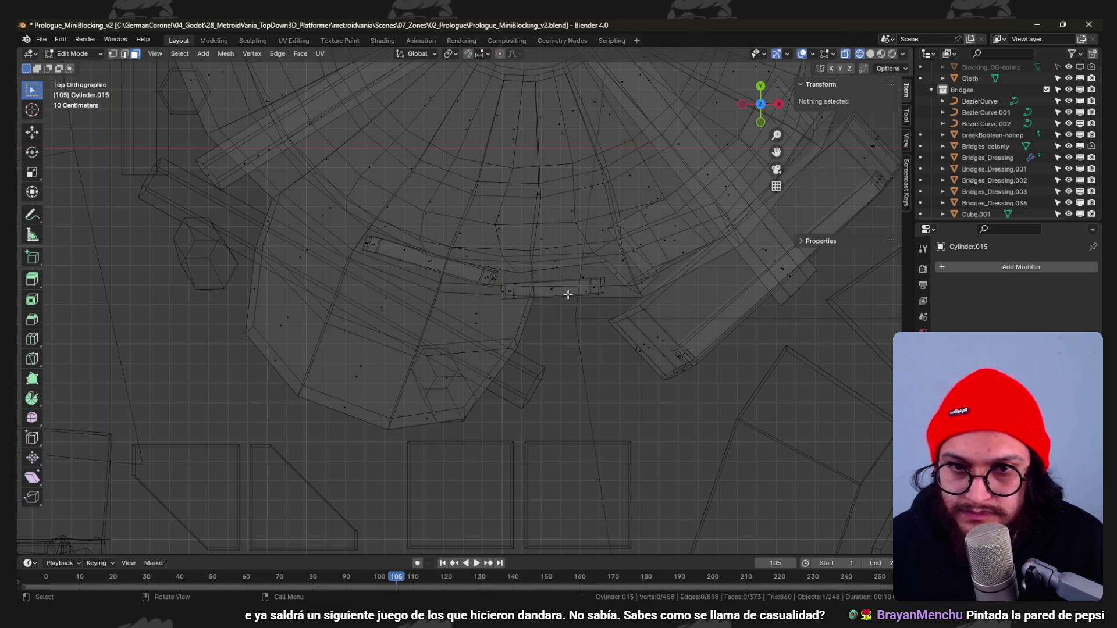
{"action": "key", "text": "l"}
{"action": "key", "text": "Tab"}
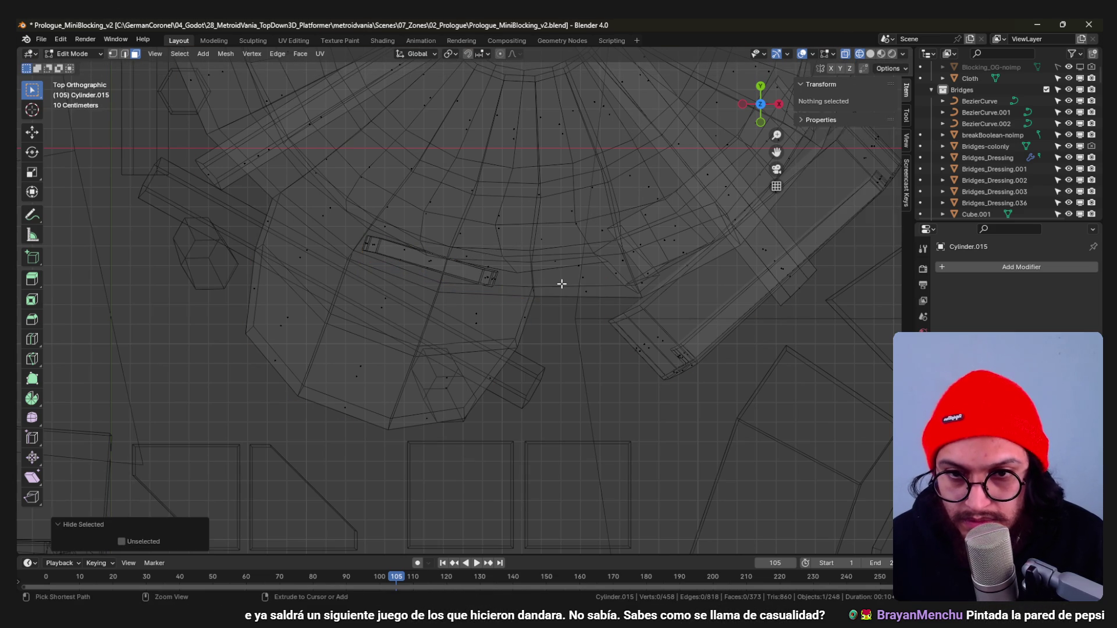
{"action": "key", "text": "Tab"}
{"action": "left_click", "coordinate": [567, 268]}
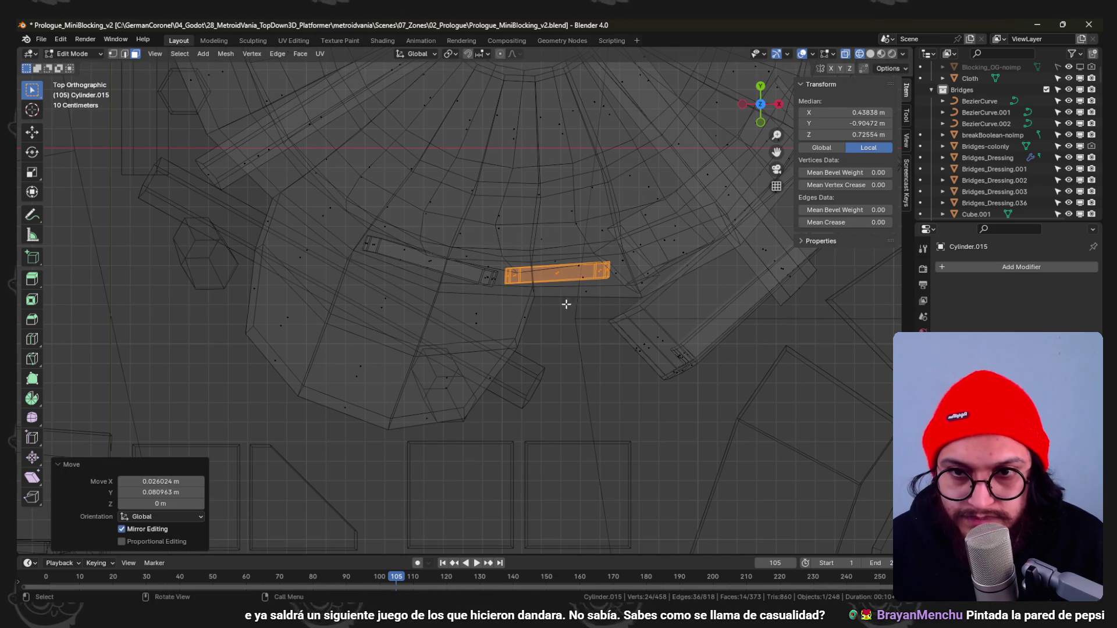
{"action": "middle_click_drag", "start_coordinate": [566, 305], "coordinate": [601, 238]}
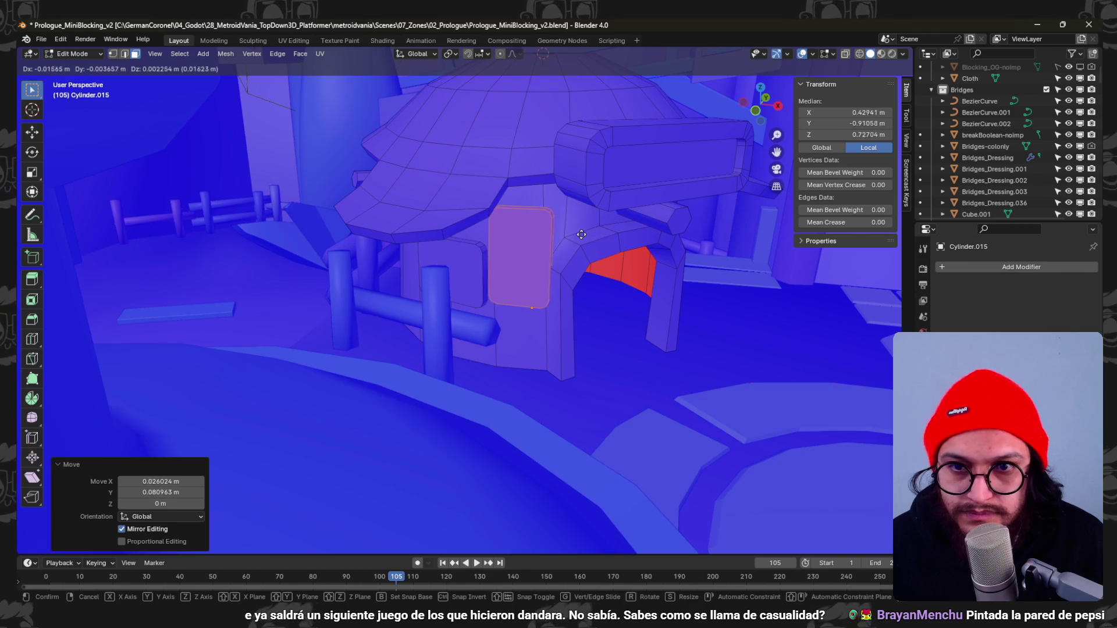
{"action": "left_click", "coordinate": [580, 234]}
{"action": "scroll", "coordinate": [569, 249], "scroll_direction": "down", "scroll_amount": 3}
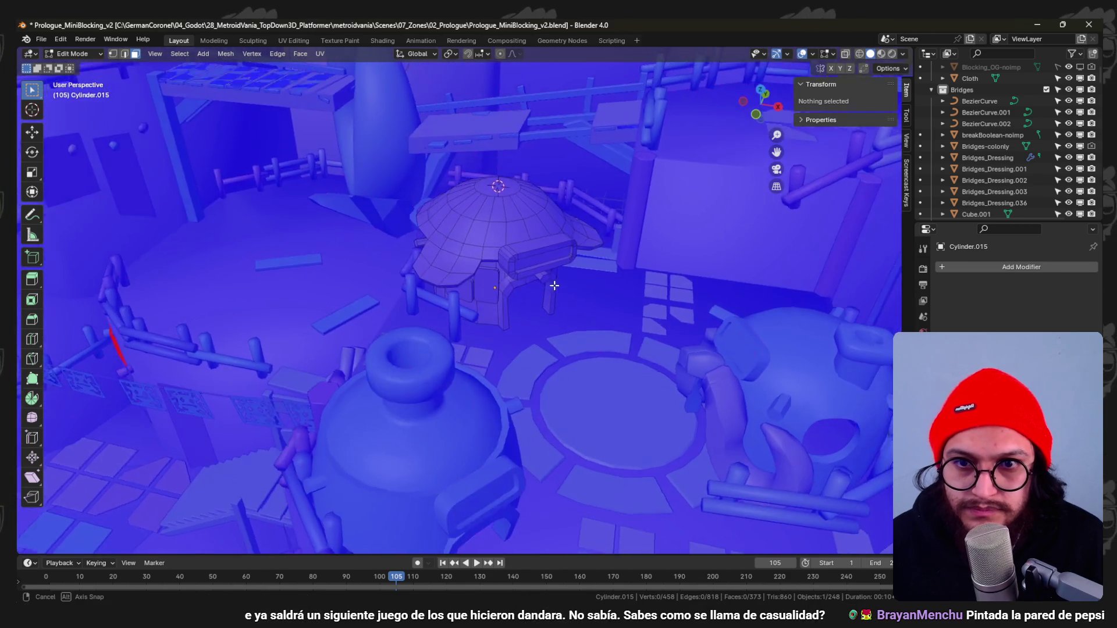
{"action": "mouse_move", "coordinate": [569, 250]}
{"action": "middle_mouse_down"}
{"action": "mouse_move", "coordinate": [540, 276]}
{"action": "mouse_move", "coordinate": [469, 263]}
{"action": "mouse_move", "coordinate": [496, 281]}
{"action": "mouse_move", "coordinate": [399, 262]}
{"action": "mouse_move", "coordinate": [568, 277]}
{"action": "middle_mouse_up"}
{"action": "scroll", "coordinate": [469, 262], "scroll_direction": "up", "scroll_amount": 2}
Duplicate a wall face beside the doorway and flatten it to a zero-width plane along X, rotated upright.
{"action": "left_click", "coordinate": [592, 302]}
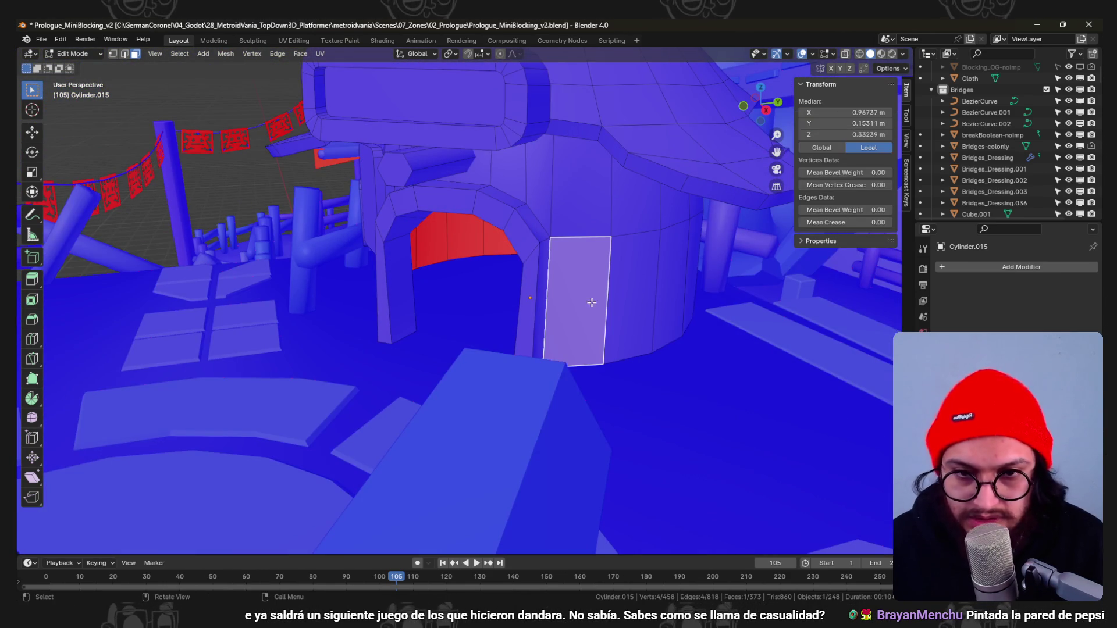
{"action": "key", "text": "KP_7"}
{"action": "key", "text": "shift+d"}
{"action": "left_click", "coordinate": [665, 403]}
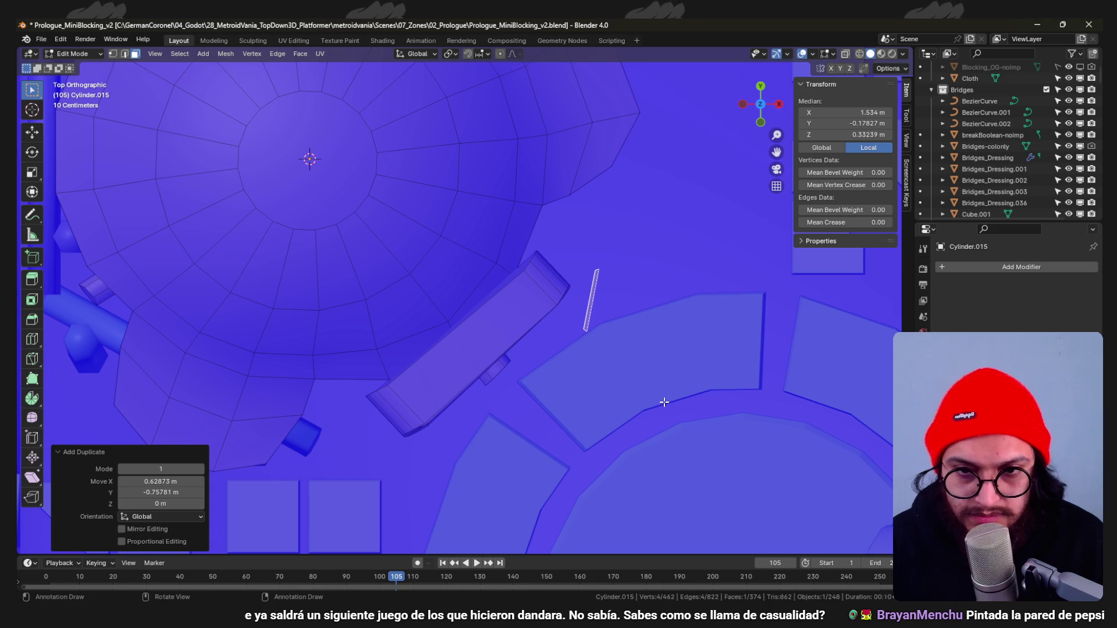
{"action": "key", "text": "s"}
{"action": "key", "text": "x"}
{"action": "key", "text": "0"}
{"action": "key", "text": "Return"}
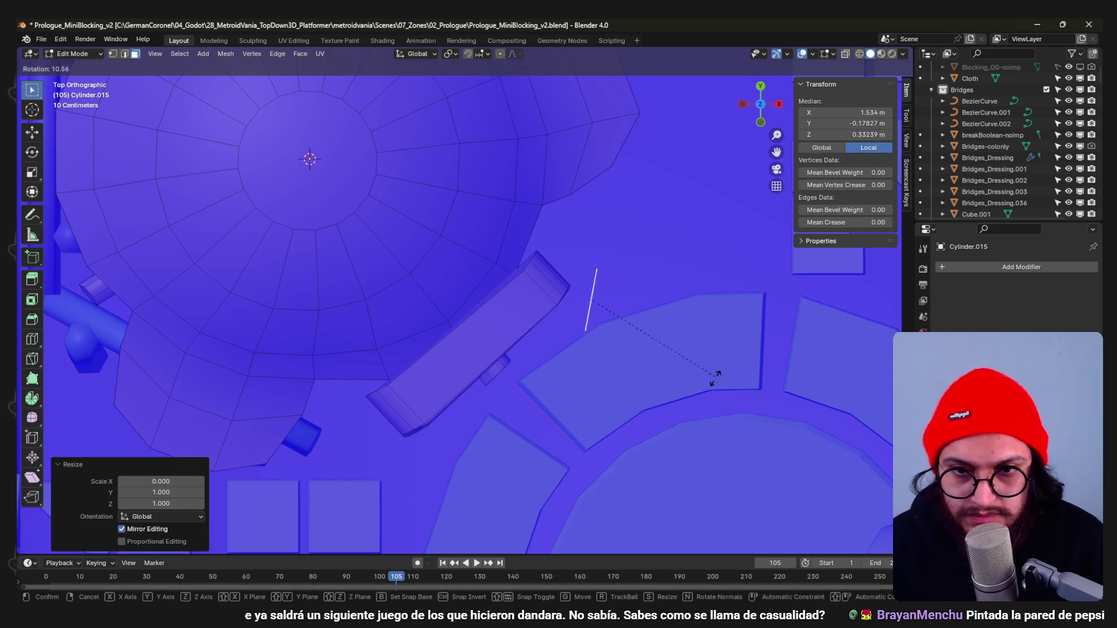
{"action": "left_click", "coordinate": [690, 412]}
Move the flattened plane along X into position in front of the hut's doorway.
{"action": "mouse_move", "coordinate": [686, 444]}
{"action": "middle_mouse_down"}
{"action": "mouse_move", "coordinate": [599, 425]}
{"action": "mouse_move", "coordinate": [559, 355]}
{"action": "mouse_move", "coordinate": [576, 377]}
{"action": "mouse_move", "coordinate": [467, 425]}
{"action": "middle_mouse_up"}
{"action": "key", "text": "g"}
{"action": "key", "text": "x"}
{"action": "left_click", "coordinate": [579, 366]}
{"action": "key", "text": "g"}
{"action": "key", "text": "g"}
{"action": "left_click", "coordinate": [457, 338]}
Extrude the plane into a box and edge-slide one edge along it.
{"action": "middle_click_drag", "start_coordinate": [456, 338], "coordinate": [506, 352]}
{"action": "key", "text": "g"}
{"action": "mouse_move", "coordinate": [465, 319]}
{"action": "middle_mouse_down"}
{"action": "mouse_move", "coordinate": [478, 358]}
{"action": "mouse_move", "coordinate": [447, 382]}
{"action": "mouse_move", "coordinate": [306, 378]}
{"action": "middle_mouse_up"}
{"action": "left_click", "coordinate": [306, 377]}
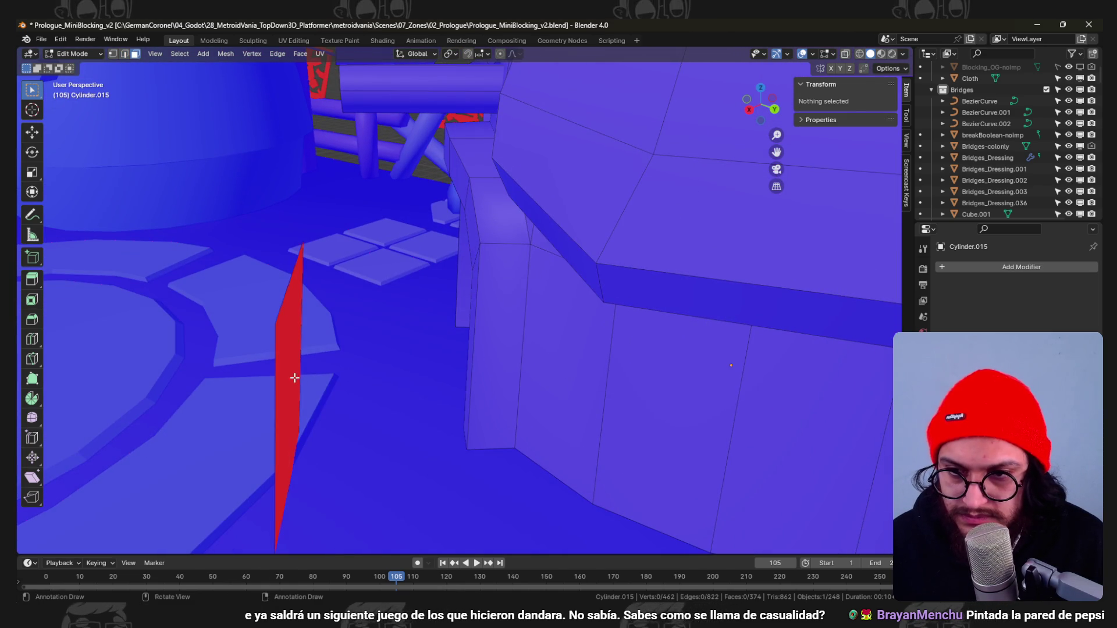
{"action": "left_click", "coordinate": [294, 378]}
{"action": "key", "text": "e"}
{"action": "left_click", "coordinate": [353, 381]}
{"action": "key", "text": "g"}
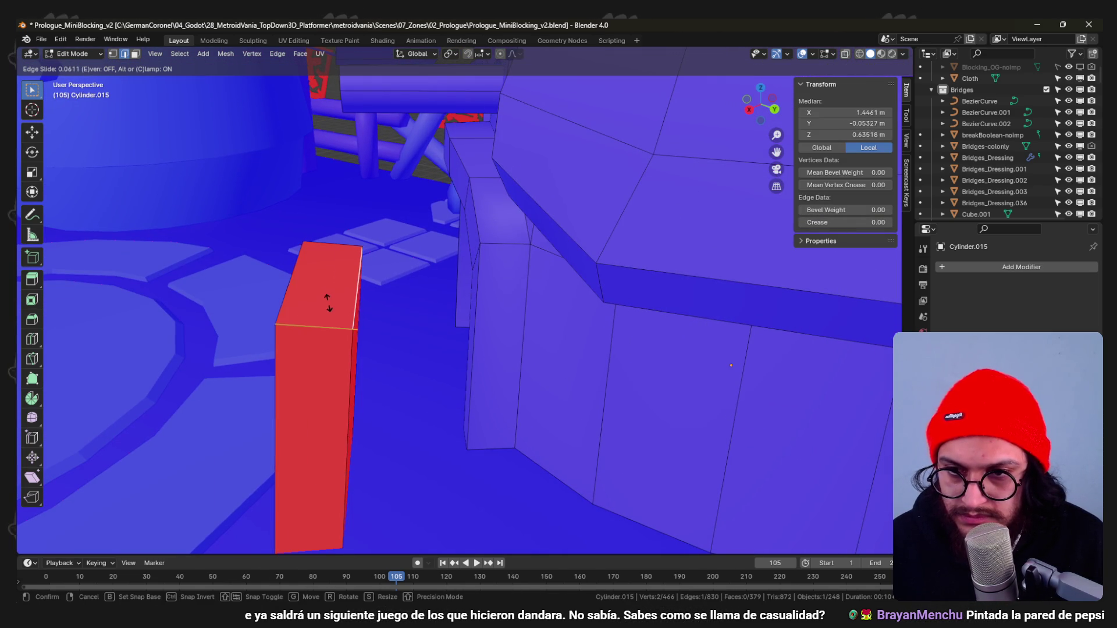
{"action": "left_click", "coordinate": [131, 284]}
In wireframe top view, grab two of the box's edges to square up the board's footprint.
{"action": "middle_click_drag", "start_coordinate": [131, 284], "coordinate": [336, 387]}
{"action": "key", "text": "z"}
{"action": "left_click", "coordinate": [293, 387]}
{"action": "left_click", "coordinate": [330, 400]}
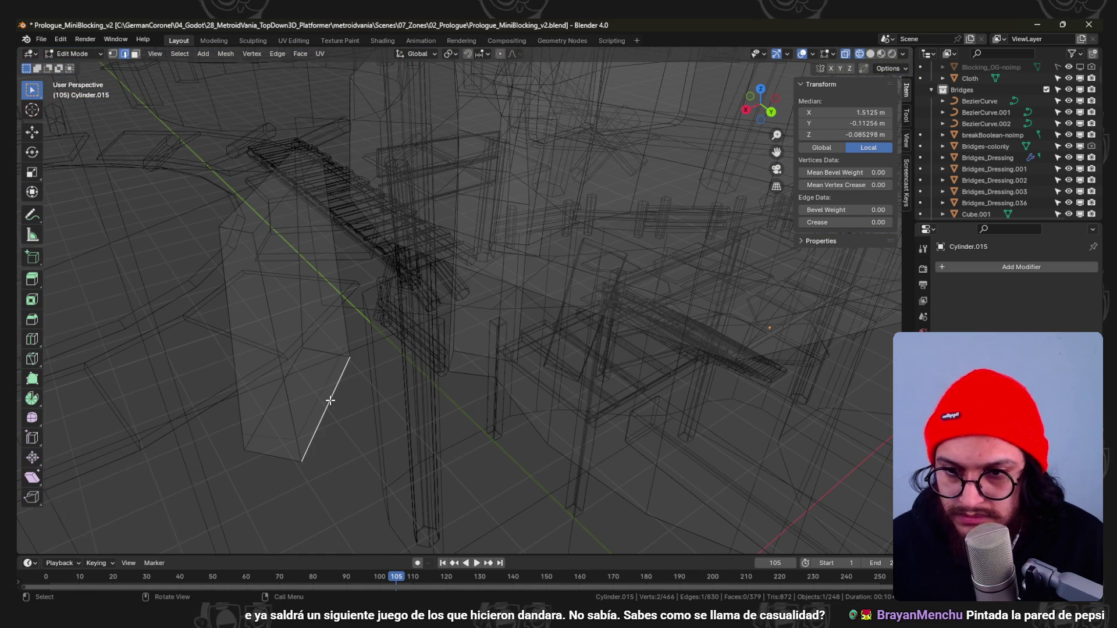
{"action": "key", "text": "KP_7"}
{"action": "key", "text": "g"}
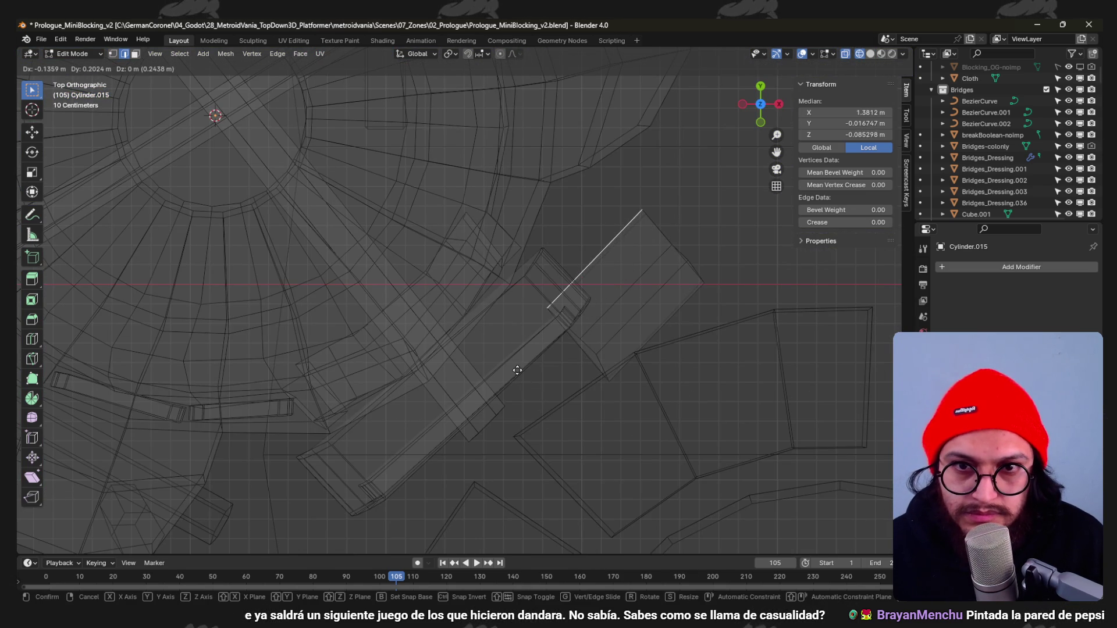
{"action": "left_click", "coordinate": [519, 372]}
{"action": "key", "text": "shift+z"}
{"action": "middle_click_drag", "start_coordinate": [549, 398], "coordinate": [485, 374]}
{"action": "key", "text": "z"}
{"action": "left_click", "coordinate": [485, 374]}
{"action": "key", "text": "KP_7"}
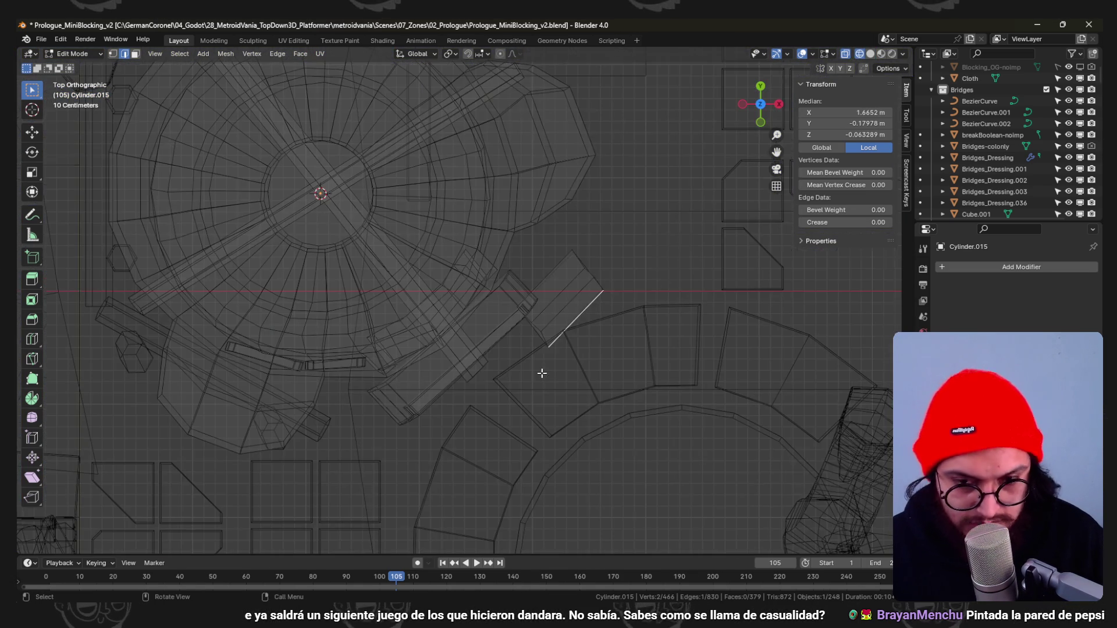
{"action": "key", "text": "g"}
{"action": "left_click", "coordinate": [642, 488]}
{"action": "key", "text": "shift+z"}
{"action": "mouse_move", "coordinate": [624, 440]}
{"action": "middle_mouse_down"}
{"action": "mouse_move", "coordinate": [631, 356]}
{"action": "mouse_move", "coordinate": [519, 327]}
{"action": "mouse_move", "coordinate": [494, 353]}
{"action": "mouse_move", "coordinate": [517, 377]}
{"action": "middle_mouse_up"}
Delete the board's unwanted faces, redoing the first deletion and removing one more face.
{"action": "key", "text": "x"}
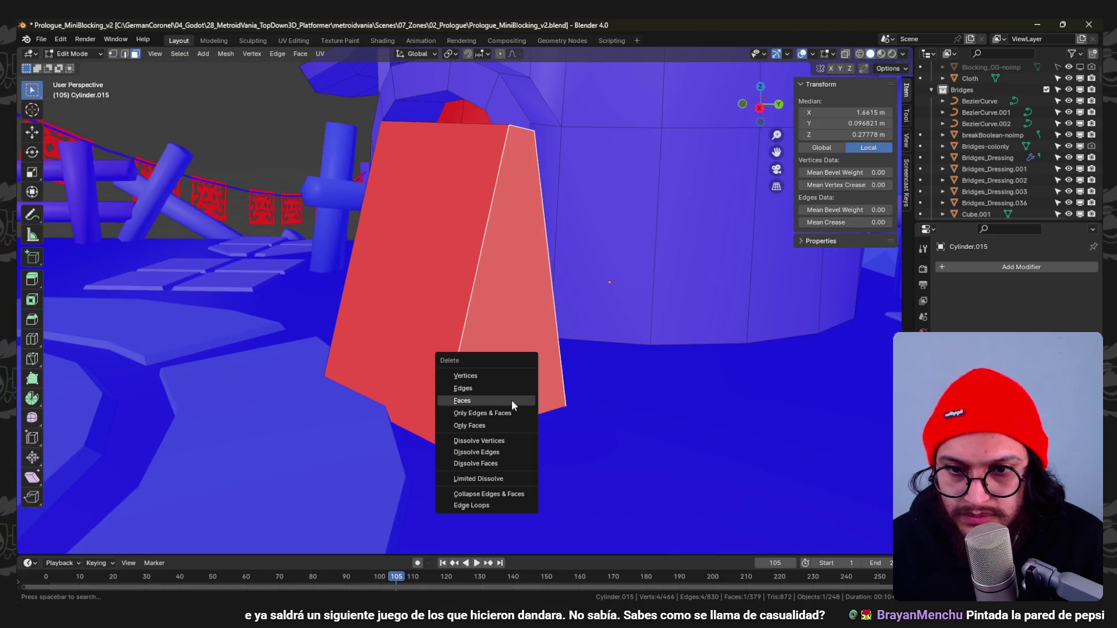
{"action": "left_click", "coordinate": [512, 404]}
{"action": "key", "text": "ctrl+z"}
{"action": "key", "text": "x"}
{"action": "left_click", "coordinate": [396, 338]}
{"action": "key", "text": "shift+z"}
{"action": "left_click", "coordinate": [425, 430]}
{"action": "key", "text": "x"}
{"action": "left_click", "coordinate": [413, 428]}
{"action": "key", "text": "shift+z"}
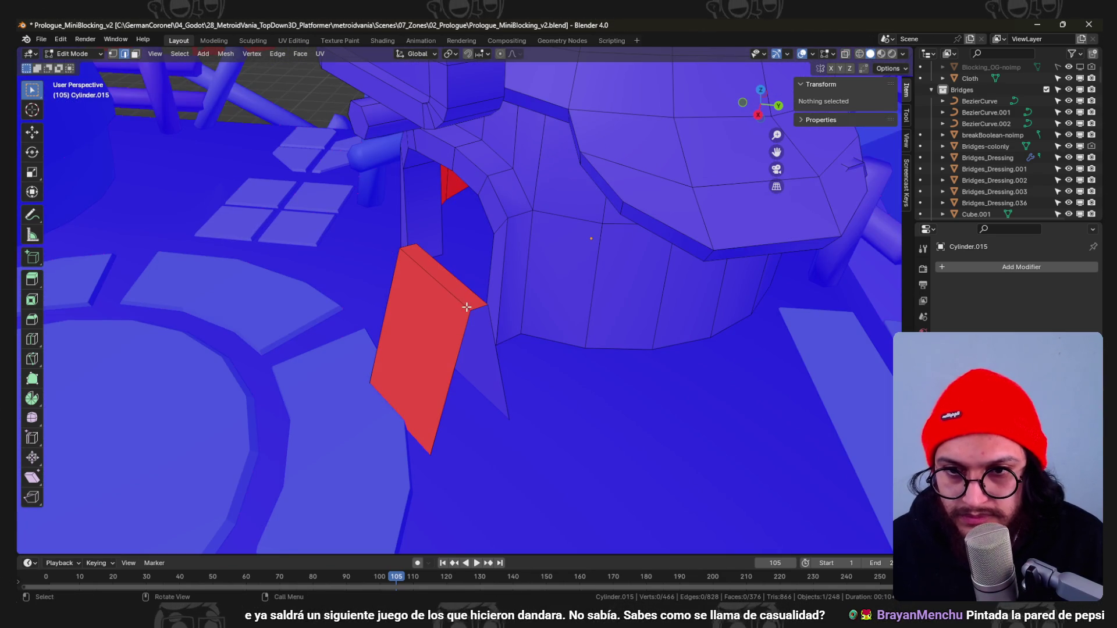
Select the whole mesh and recalculate its normals with Shift+N.
{"action": "key", "text": "a"}
{"action": "mouse_move", "coordinate": [467, 307]}
{"action": "middle_mouse_down"}
{"action": "mouse_move", "coordinate": [486, 341]}
{"action": "mouse_move", "coordinate": [563, 331]}
{"action": "mouse_move", "coordinate": [542, 347]}
{"action": "middle_mouse_up"}
{"action": "key", "text": "shift+n"}
{"action": "scroll", "coordinate": [542, 347], "scroll_direction": "down", "scroll_amount": 3}
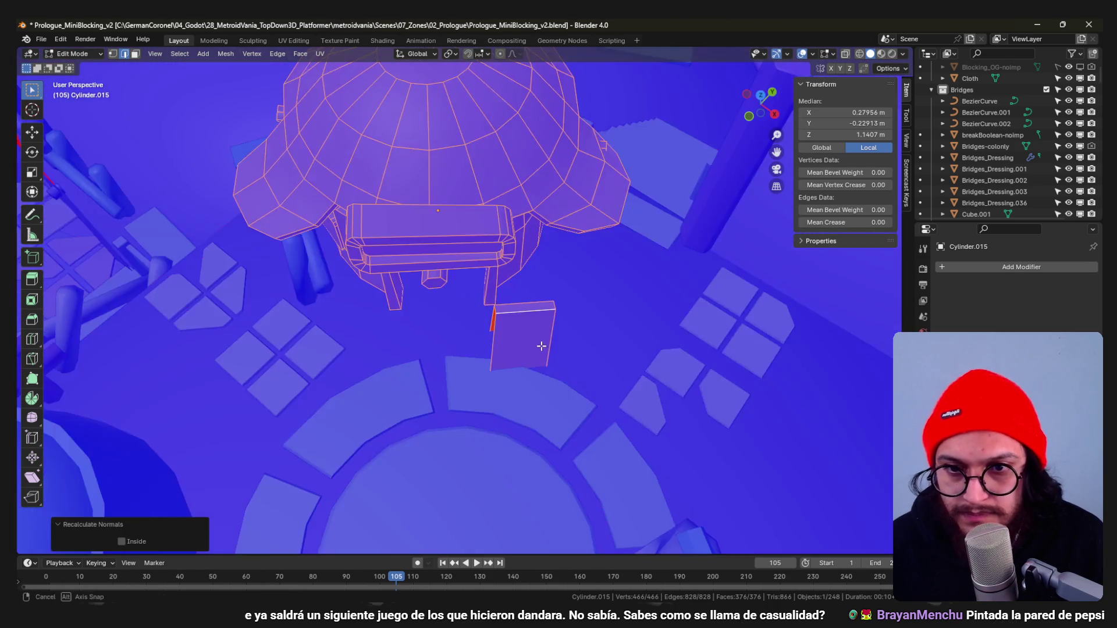
{"action": "scroll", "coordinate": [541, 346], "scroll_direction": "up", "scroll_amount": 2}
Move one edge of the board in wireframe top view to adjust its shape.
{"action": "left_click", "coordinate": [549, 317]}
{"action": "middle_click_drag", "start_coordinate": [549, 317], "coordinate": [471, 366]}
{"action": "key", "text": "shift+z"}
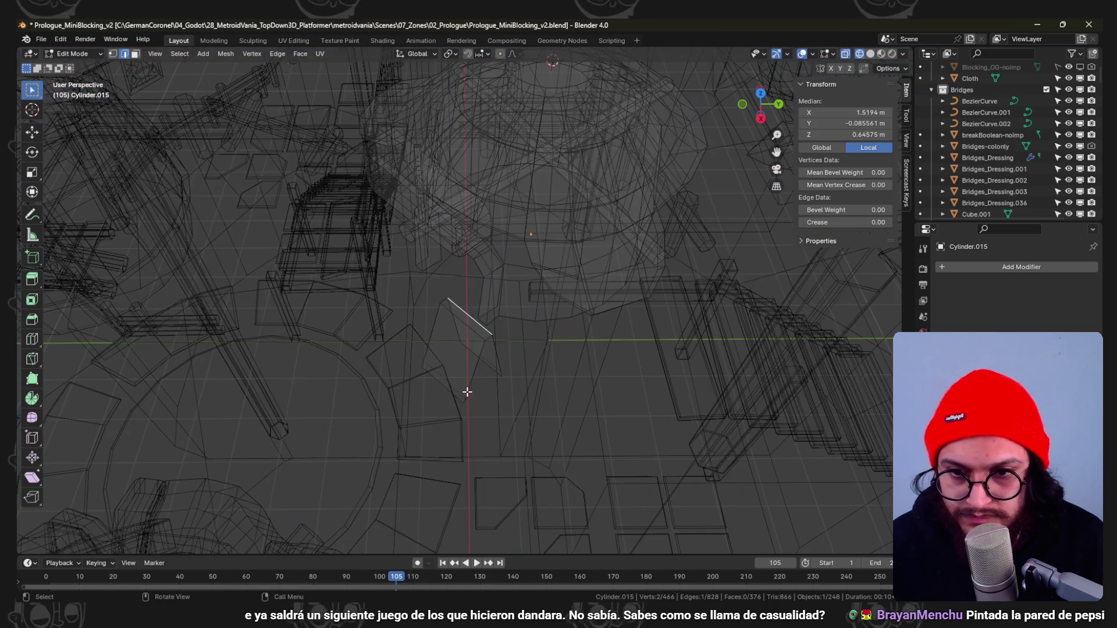
{"action": "left_click", "coordinate": [505, 391]}
{"action": "key", "text": "KP_7"}
{"action": "key", "text": "shift+z"}
{"action": "key", "text": "g"}
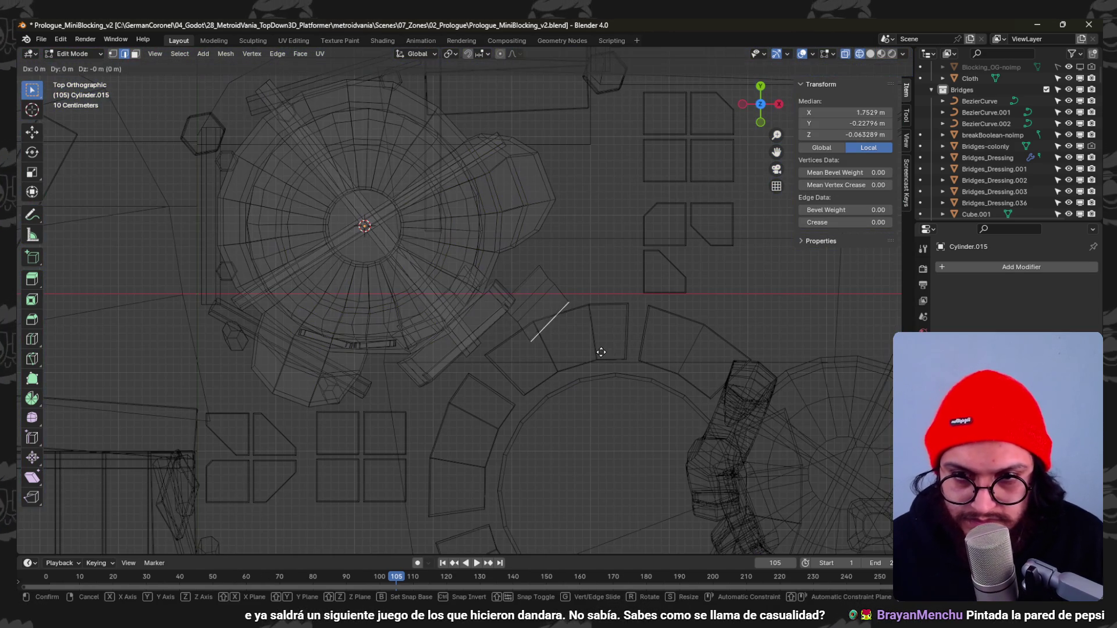
{"action": "left_click", "coordinate": [652, 384]}
{"action": "left_click", "coordinate": [565, 278]}
Select the whole linked board and rotate and move it into place by the entrance.
{"action": "left_click", "coordinate": [514, 322]}
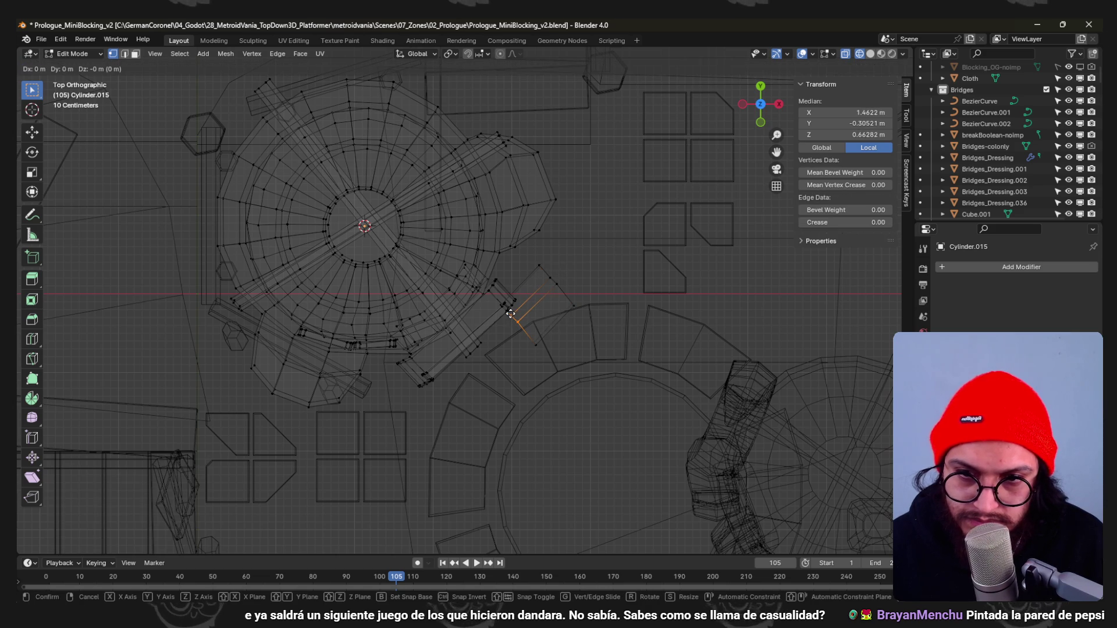
{"action": "right_click", "coordinate": [509, 315]}
{"action": "key", "text": "3"}
{"action": "key", "text": "l"}
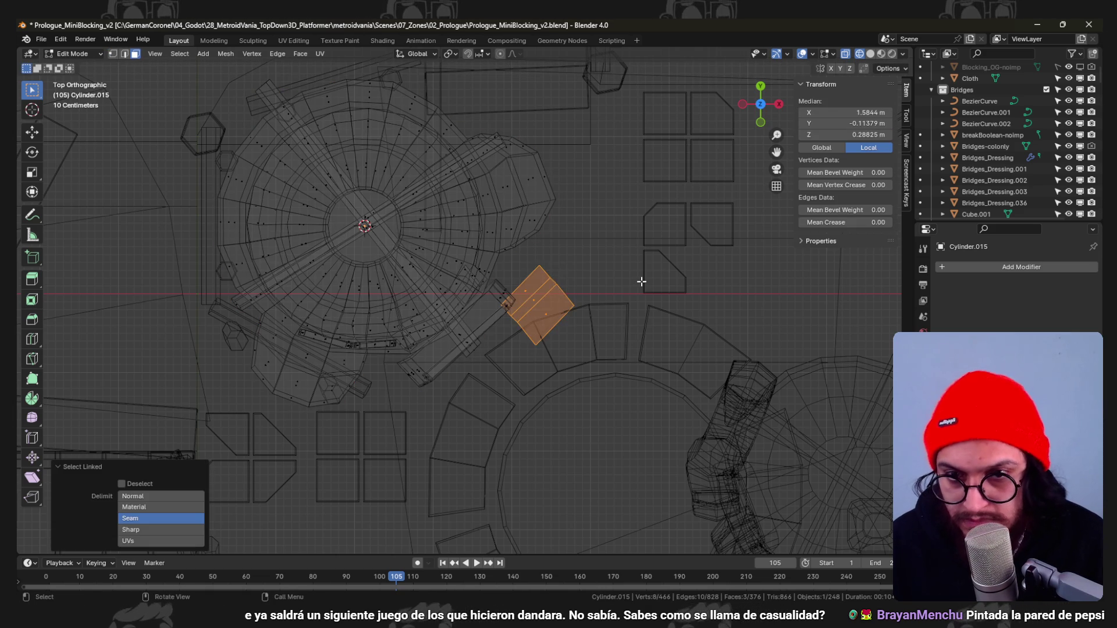
{"action": "left_click", "coordinate": [613, 334]}
{"action": "left_click", "coordinate": [605, 312]}
{"action": "key", "text": "2"}
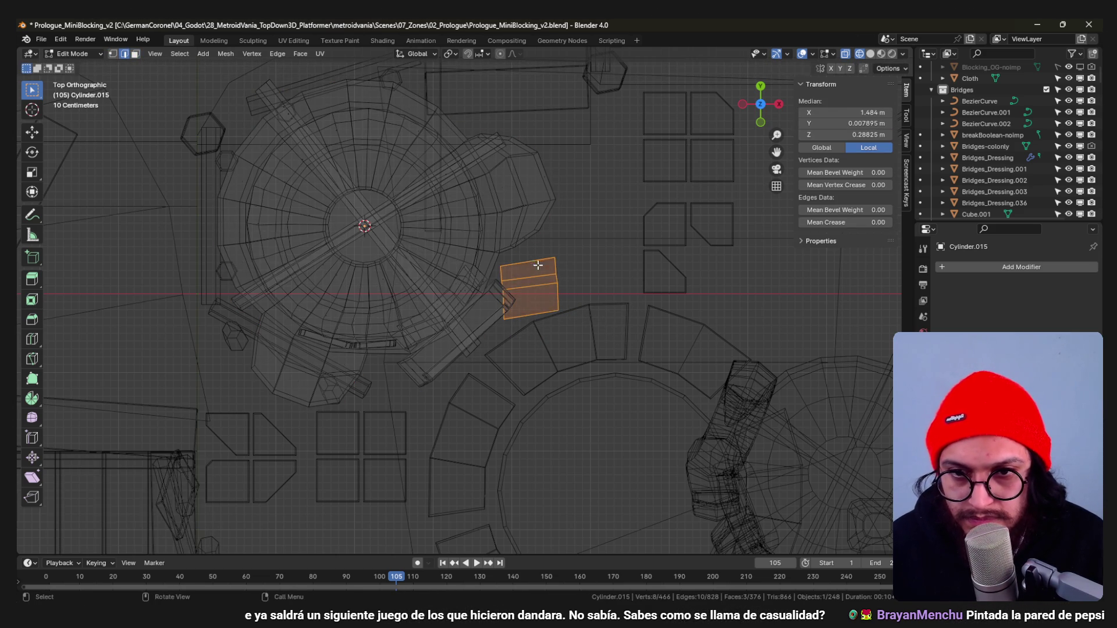
{"action": "left_click", "coordinate": [564, 270]}
{"action": "mouse_move", "coordinate": [564, 269]}
{"action": "middle_mouse_down"}
{"action": "mouse_move", "coordinate": [552, 309]}
{"action": "mouse_move", "coordinate": [568, 280]}
{"action": "mouse_move", "coordinate": [736, 283]}
{"action": "middle_mouse_up"}
{"action": "key", "text": "shift+z"}
Thicken the board along its normals with Alt+S.
{"action": "key", "text": "l"}
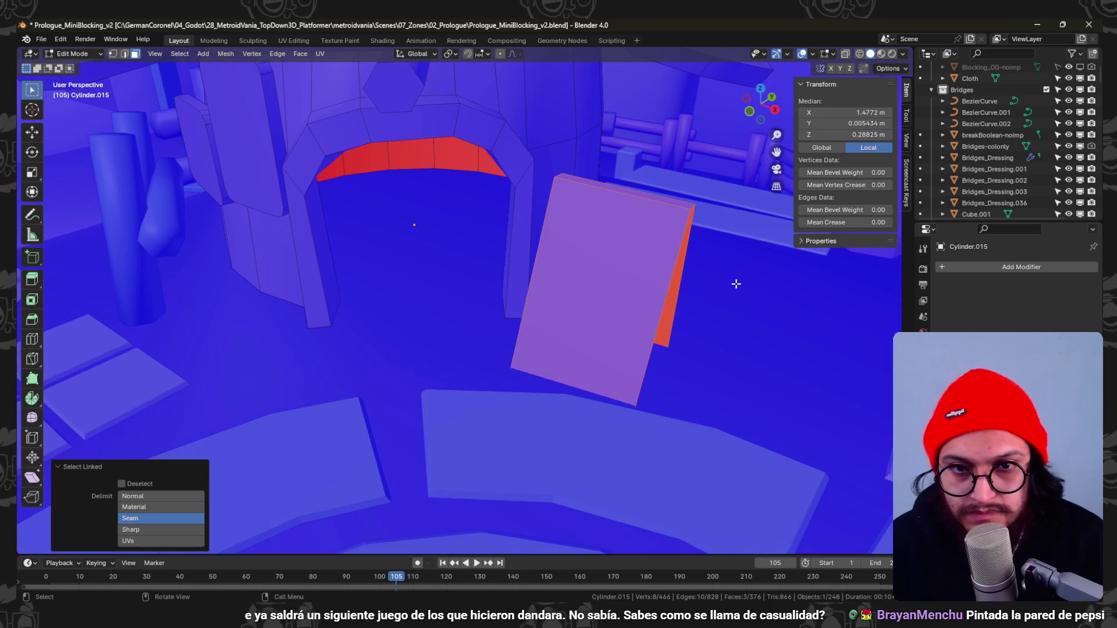
{"action": "key", "text": "alt+s"}
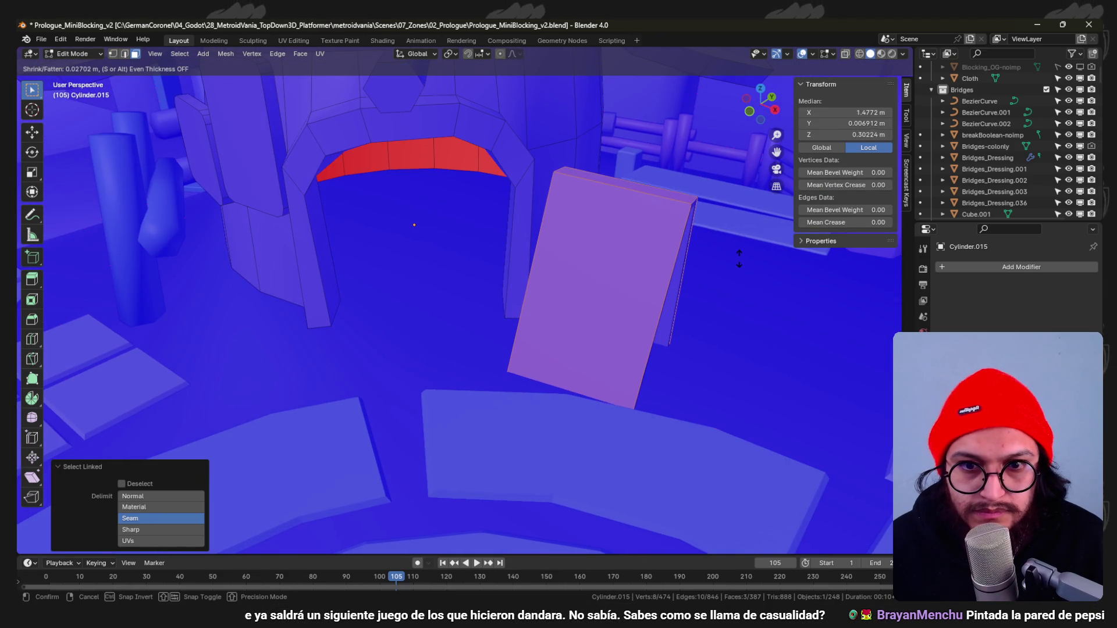
{"action": "key", "text": "alt+a"}
{"action": "key", "text": "1"}
{"action": "mouse_move", "coordinate": [739, 252]}
{"action": "middle_mouse_down"}
{"action": "mouse_move", "coordinate": [587, 270]}
{"action": "mouse_move", "coordinate": [593, 282]}
{"action": "mouse_move", "coordinate": [621, 274]}
{"action": "middle_mouse_up"}
Raise the board vertically along Z and check it from Object Mode.
{"action": "key", "text": "l"}
{"action": "key", "text": "z"}
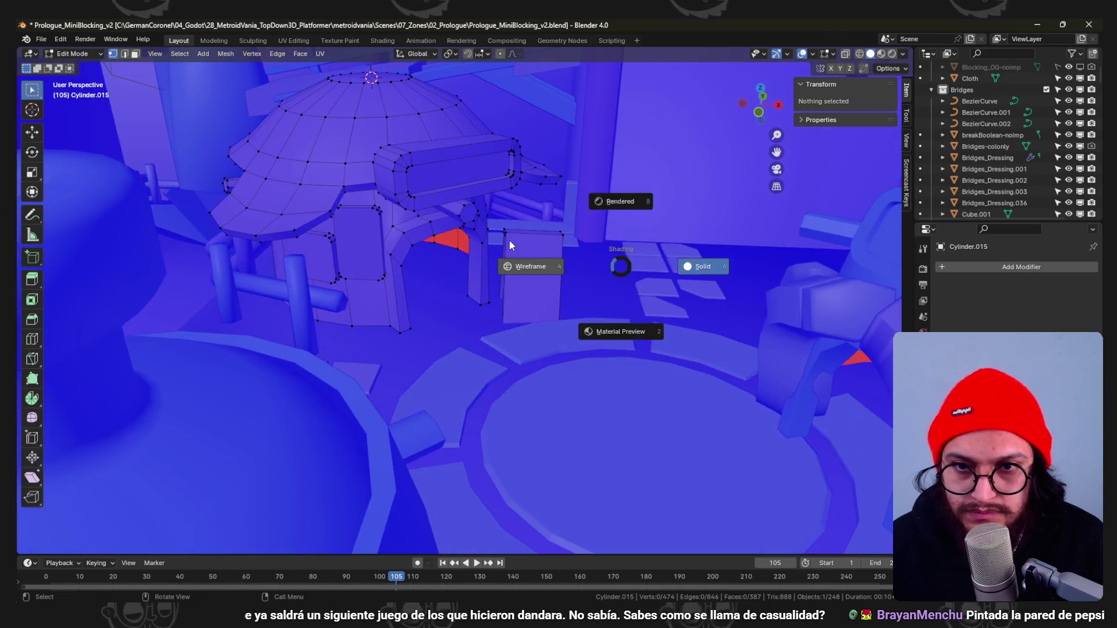
{"action": "left_click", "coordinate": [529, 262]}
{"action": "key", "text": "z"}
{"action": "left_click", "coordinate": [632, 239]}
{"action": "key", "text": "g"}
{"action": "key", "text": "z"}
{"action": "left_click", "coordinate": [620, 267]}
{"action": "middle_click_drag", "start_coordinate": [620, 266], "coordinate": [488, 319]}
{"action": "key", "text": "Tab"}
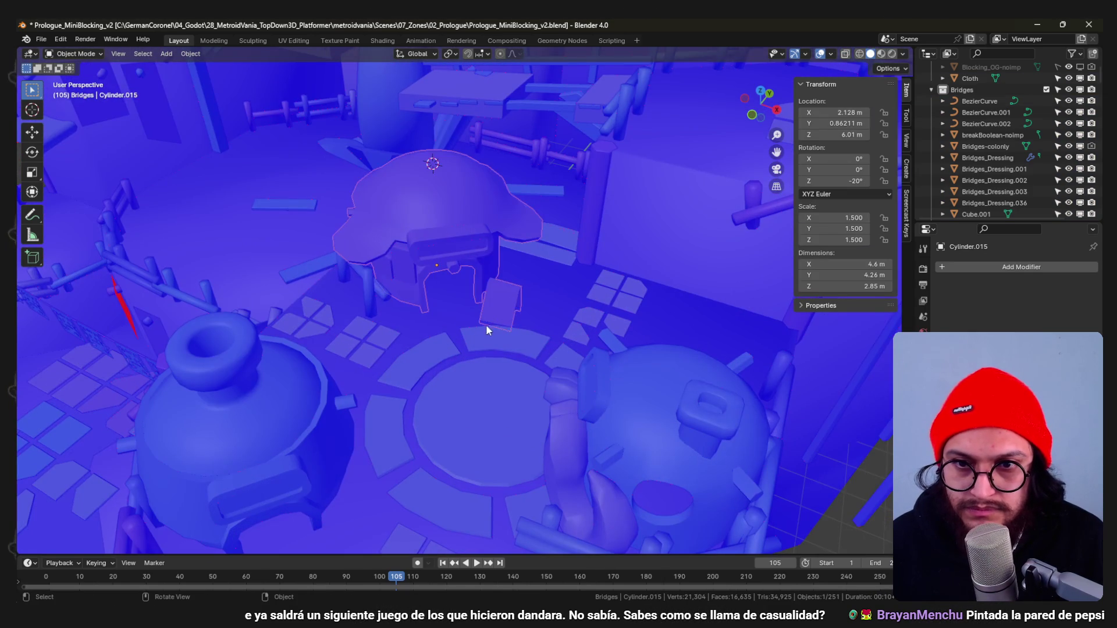
{"action": "key", "text": "Tab"}
Rotate the board slightly in top view, then delete its vertices so the hut stands without it.
{"action": "key", "text": "alt+a"}
{"action": "key", "text": "l"}
{"action": "key", "text": "KP_7"}
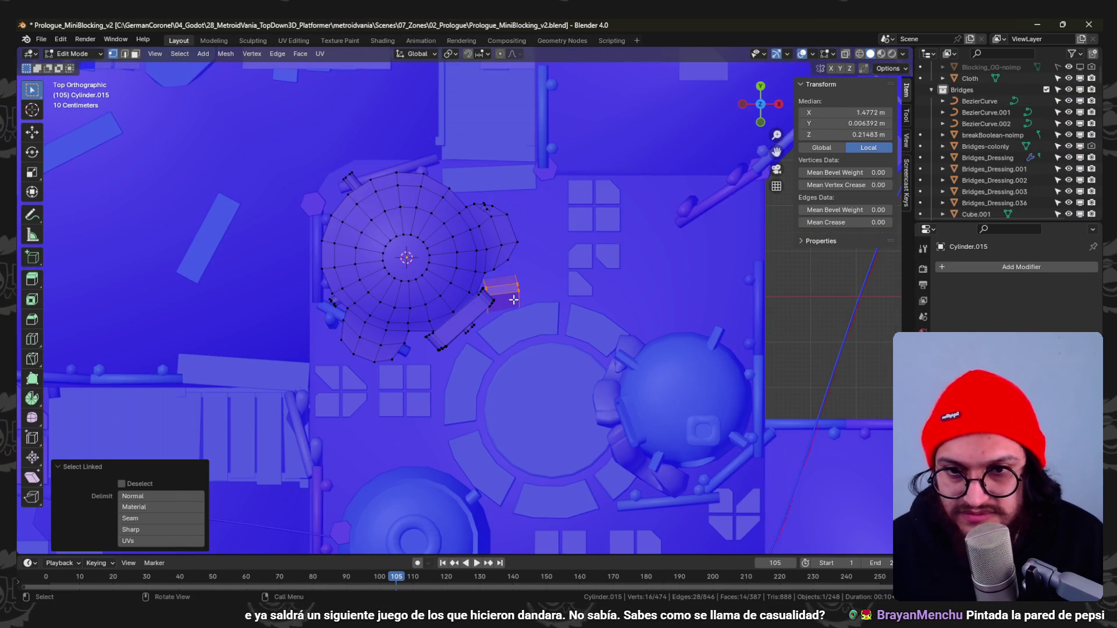
{"action": "key", "text": "r"}
{"action": "left_click", "coordinate": [507, 289]}
{"action": "mouse_move", "coordinate": [553, 262]}
{"action": "middle_mouse_down"}
{"action": "mouse_move", "coordinate": [570, 235]}
{"action": "mouse_move", "coordinate": [545, 313]}
{"action": "middle_mouse_up"}
{"action": "key", "text": "x"}
{"action": "left_click", "coordinate": [570, 234]}
{"action": "scroll", "coordinate": [576, 239], "scroll_direction": "down", "scroll_amount": 5}
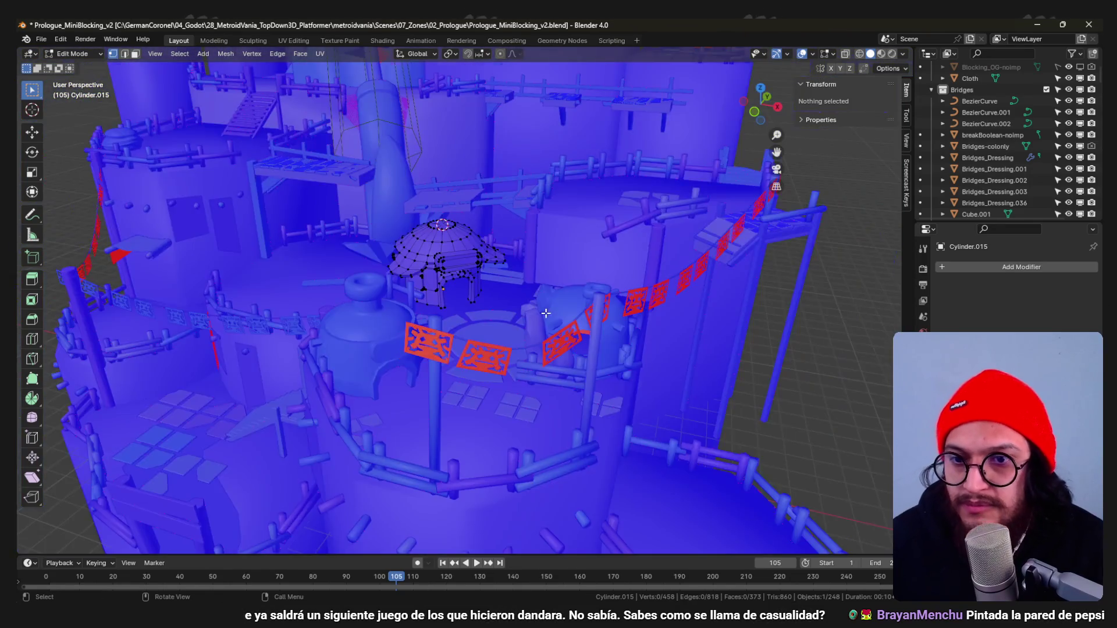
{"action": "scroll", "coordinate": [524, 322], "scroll_direction": "up", "scroll_amount": 3}
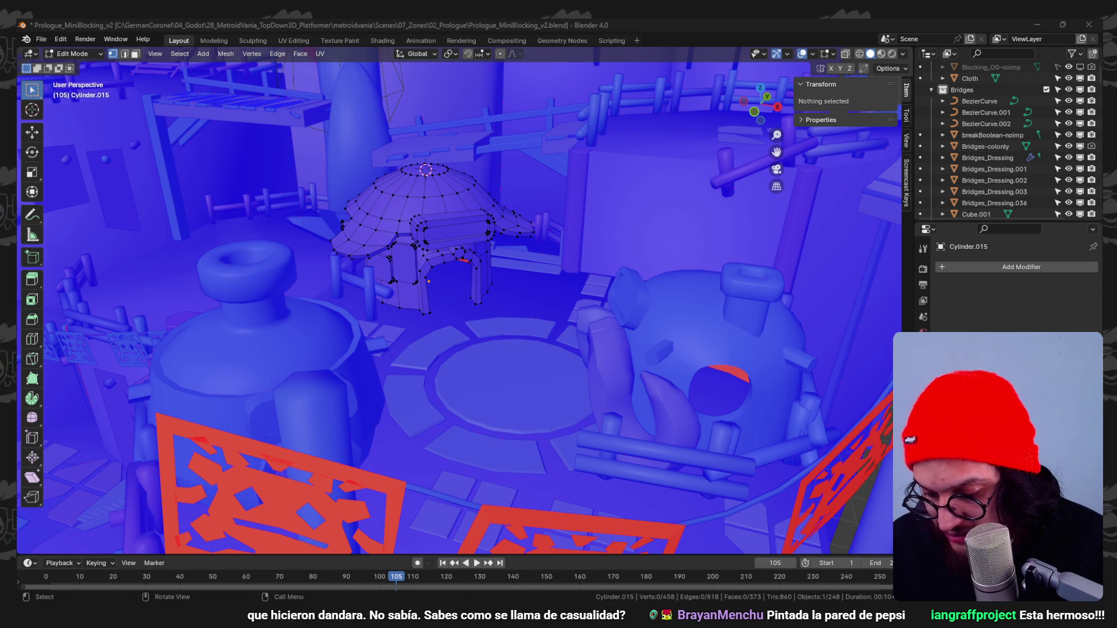
{"action": "scroll", "coordinate": [404, 422], "scroll_direction": "up", "scroll_amount": 5}
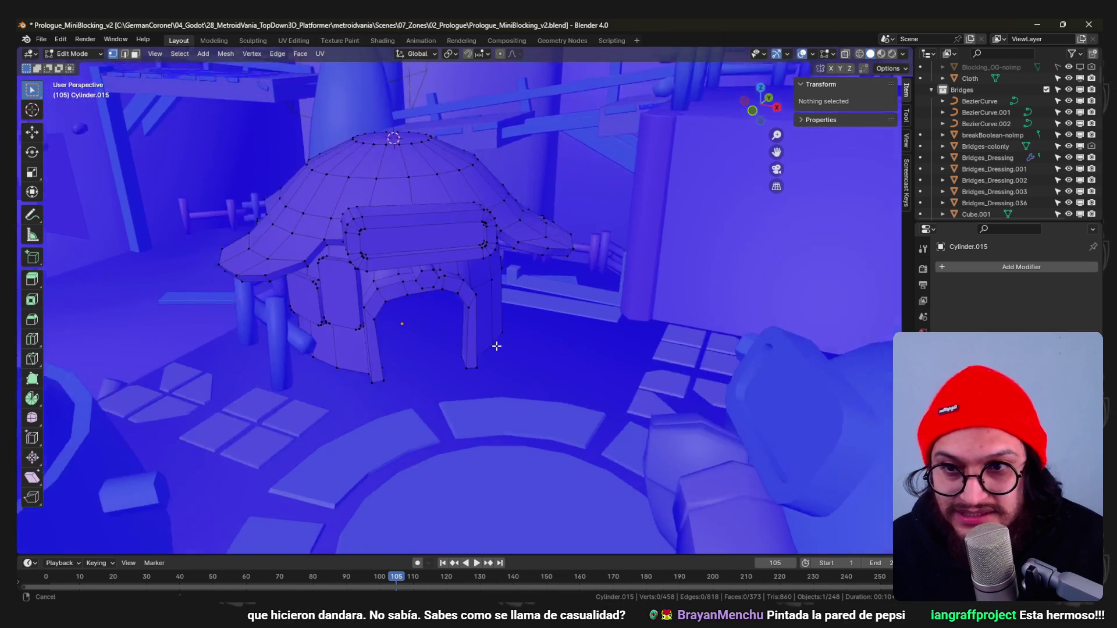
Duplicate a panel face on the hut wall in top view and rotate the copy 40°.
{"action": "mouse_move", "coordinate": [405, 423]}
{"action": "middle_mouse_down"}
{"action": "mouse_move", "coordinate": [319, 279]}
{"action": "mouse_move", "coordinate": [419, 236]}
{"action": "middle_mouse_up"}
{"action": "left_click", "coordinate": [451, 222]}
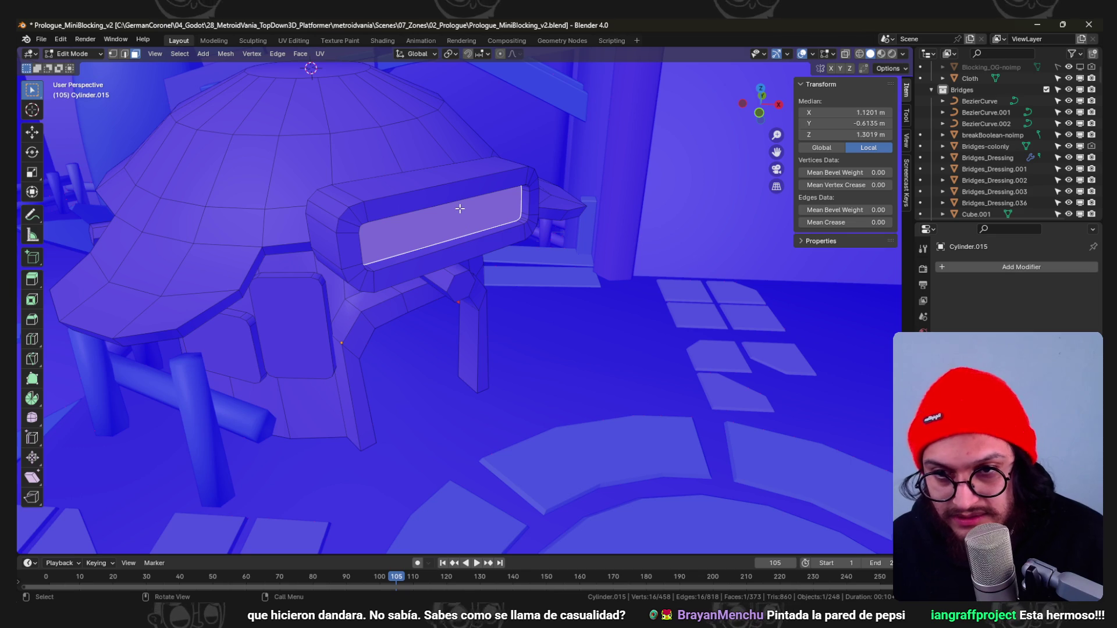
{"action": "key", "text": "KP_7"}
{"action": "key", "text": "shift+d"}
{"action": "left_click", "coordinate": [626, 162]}
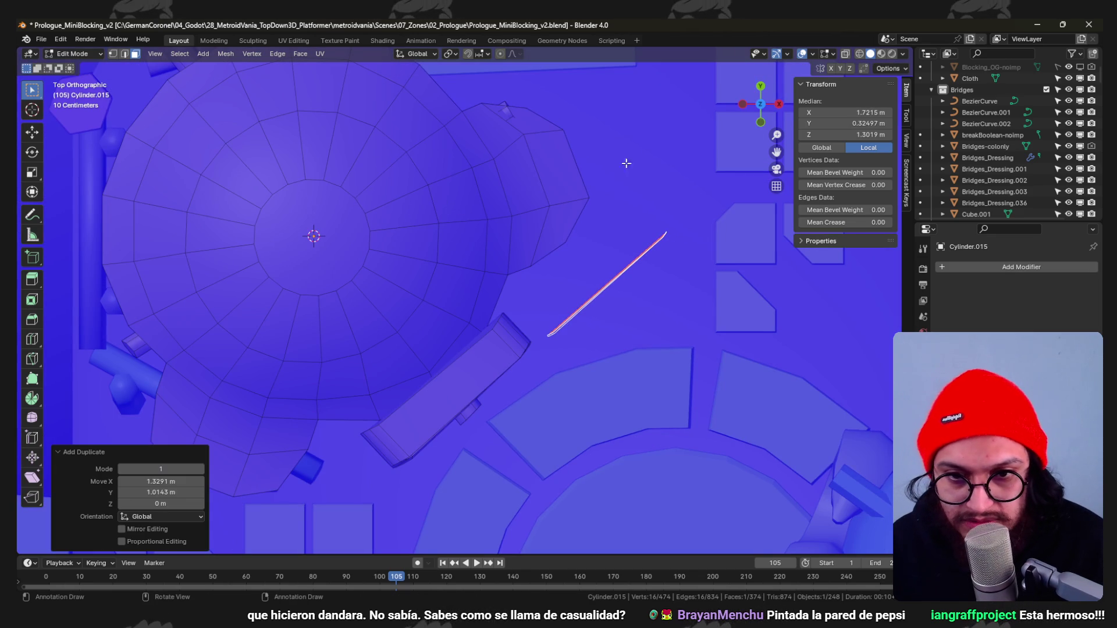
{"action": "left_click", "coordinate": [714, 388]}
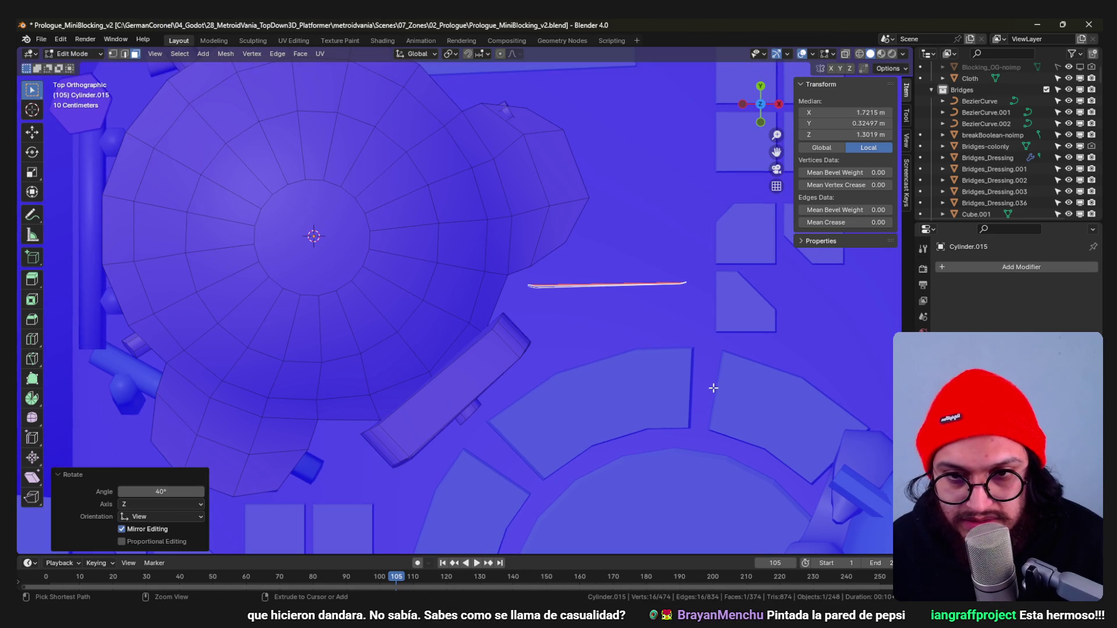
{"action": "right_click", "coordinate": [572, 360]}
Lower the duplicated panel along Z into place on the wall.
{"action": "middle_click_drag", "start_coordinate": [572, 361], "coordinate": [576, 196]}
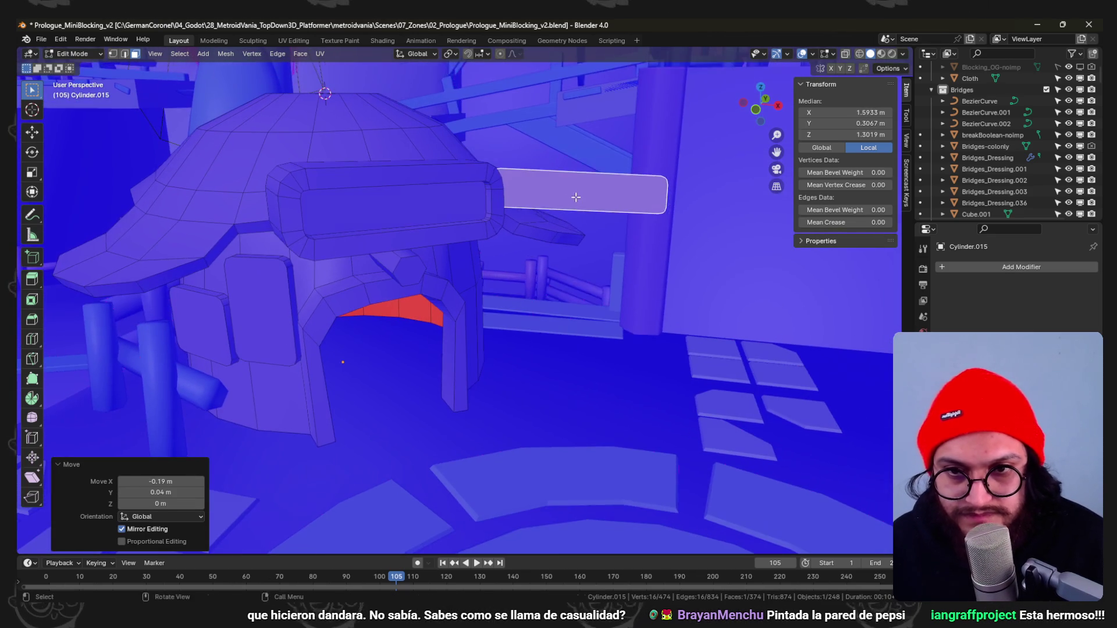
{"action": "key", "text": "g"}
{"action": "key", "text": "z"}
{"action": "left_click", "coordinate": [573, 252]}
{"action": "scroll", "coordinate": [573, 253], "scroll_direction": "up", "scroll_amount": 5}
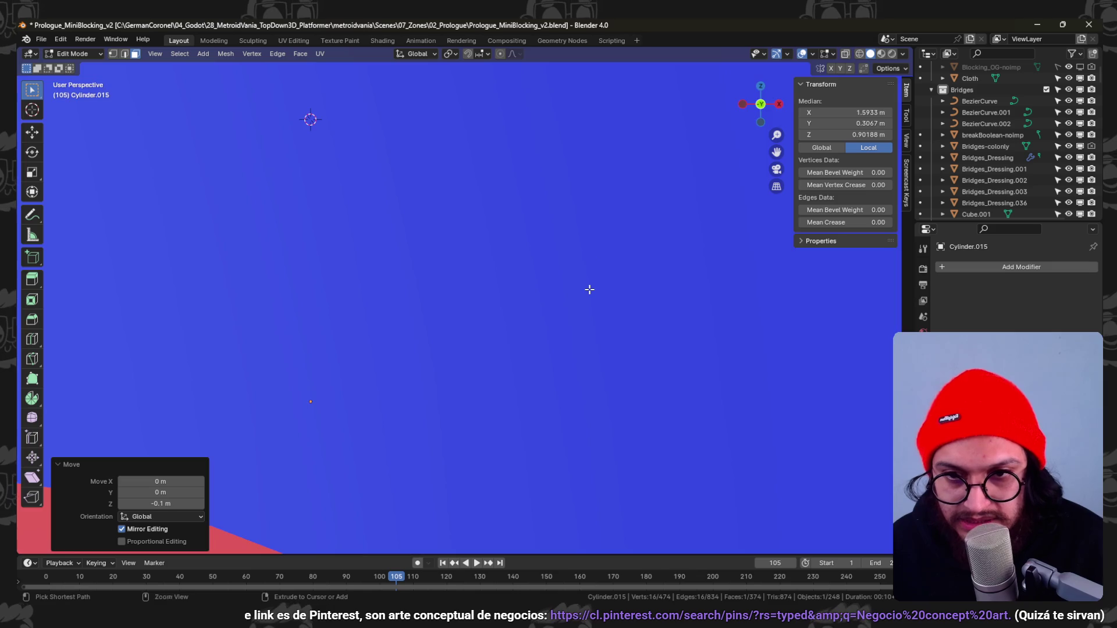
{"action": "scroll", "coordinate": [589, 244], "scroll_direction": "down", "scroll_amount": 3}
Select the panel's right-end vertices in see-through view and slide them to shorten the panel along X.
{"action": "key", "text": "g"}
{"action": "left_click", "coordinate": [523, 306]}
{"action": "key", "text": "1"}
{"action": "key", "text": "z"}
{"action": "left_click", "coordinate": [611, 311]}
{"action": "left_click_drag", "start_coordinate": [643, 219], "coordinate": [711, 272]}
{"action": "key", "text": "shift+z"}
{"action": "key", "text": "g"}
{"action": "key", "text": "g"}
{"action": "left_click", "coordinate": [692, 313]}
{"action": "key", "text": "g"}
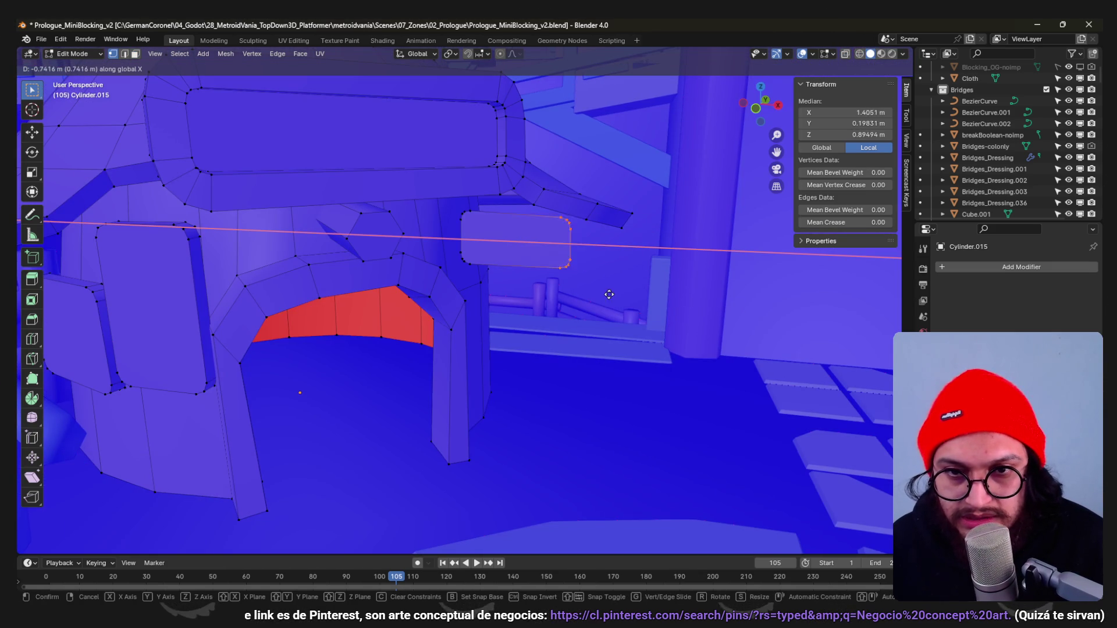
{"action": "left_click", "coordinate": [630, 284]}
Push the panel face along its normal and nudge the whole linked panel into its final spot.
{"action": "middle_click_drag", "start_coordinate": [630, 284], "coordinate": [530, 262]}
{"action": "scroll", "coordinate": [519, 260], "scroll_direction": "up", "scroll_amount": 2}
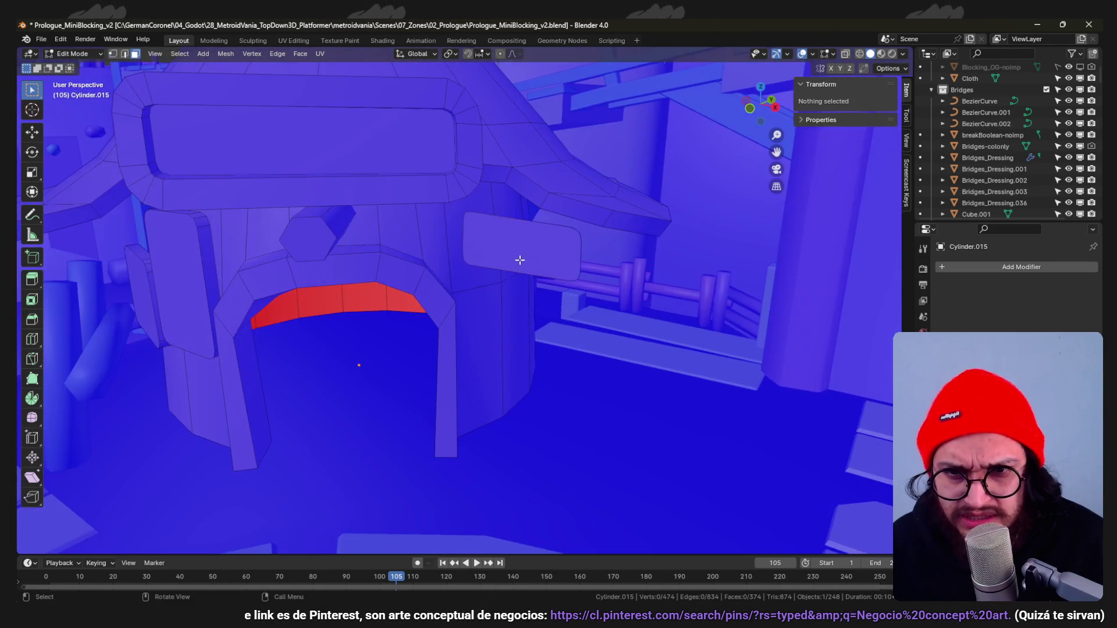
{"action": "key", "text": "3"}
{"action": "key", "text": "g"}
{"action": "key", "text": "z"}
{"action": "key", "text": "z"}
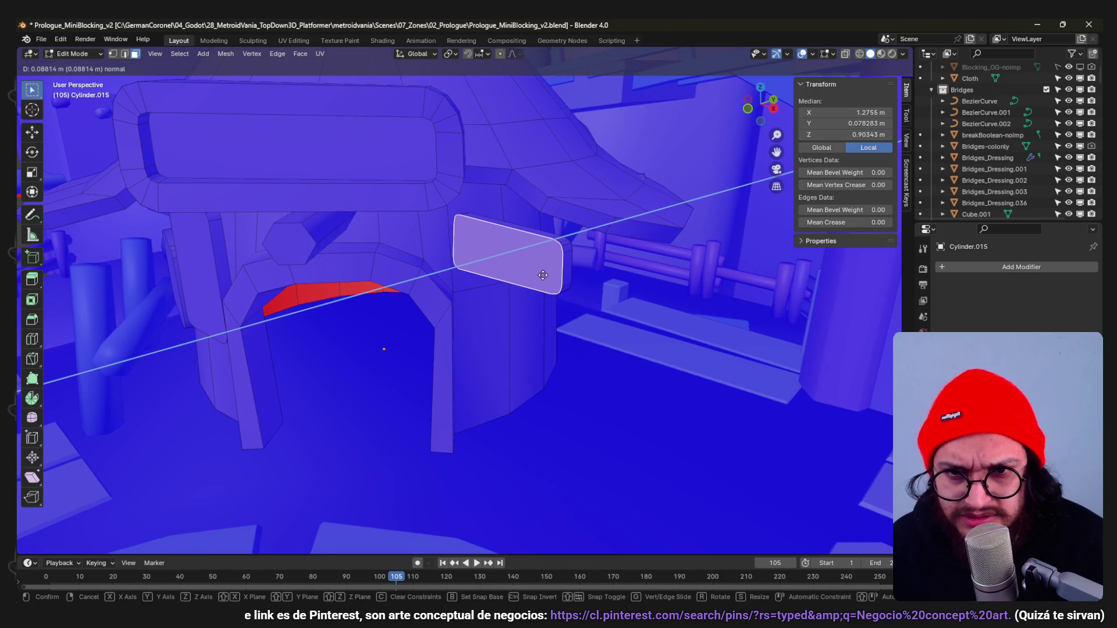
{"action": "left_click", "coordinate": [543, 275]}
{"action": "mouse_move", "coordinate": [543, 274]}
{"action": "middle_mouse_down"}
{"action": "mouse_move", "coordinate": [578, 249]}
{"action": "mouse_move", "coordinate": [594, 313]}
{"action": "middle_mouse_up"}
{"action": "key", "text": "l"}
{"action": "key", "text": "g"}
{"action": "left_click", "coordinate": [590, 256]}
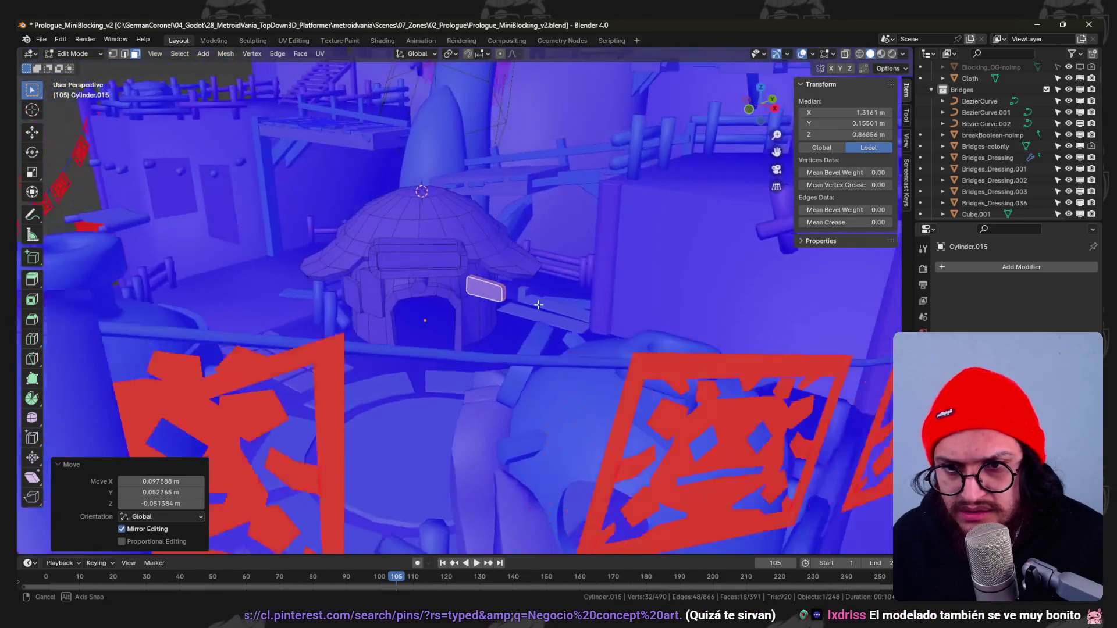
{"action": "scroll", "coordinate": [594, 313], "scroll_direction": "up", "scroll_amount": 2}
{"action": "scroll", "coordinate": [553, 297], "scroll_direction": "up", "scroll_amount": 3}
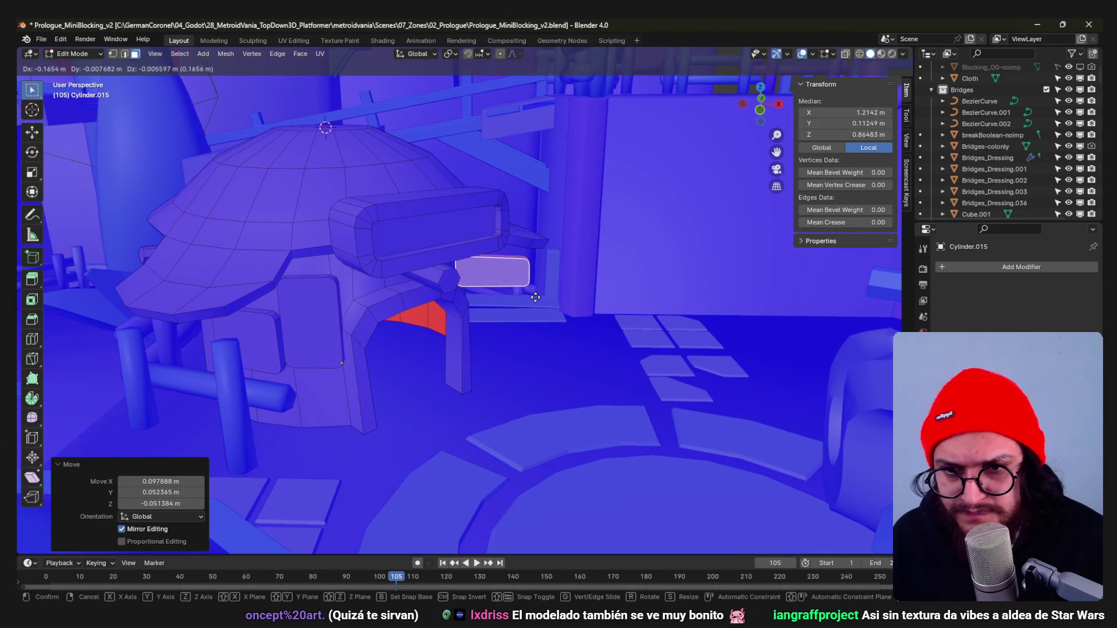
{"action": "scroll", "coordinate": [534, 302], "scroll_direction": "down", "scroll_amount": 5}
Return to Object Mode on a wide view and save the level file with Ctrl+S.
{"action": "mouse_move", "coordinate": [534, 301]}
{"action": "middle_mouse_down"}
{"action": "mouse_move", "coordinate": [487, 318]}
{"action": "mouse_move", "coordinate": [466, 305]}
{"action": "mouse_move", "coordinate": [453, 327]}
{"action": "mouse_move", "coordinate": [472, 301]}
{"action": "mouse_move", "coordinate": [450, 322]}
{"action": "mouse_move", "coordinate": [486, 342]}
{"action": "mouse_move", "coordinate": [420, 279]}
{"action": "mouse_move", "coordinate": [460, 254]}
{"action": "mouse_move", "coordinate": [466, 294]}
{"action": "mouse_move", "coordinate": [520, 282]}
{"action": "middle_mouse_up"}
{"action": "key", "text": "Tab"}
{"action": "key", "text": "ctrl+s"}
{"action": "scroll", "coordinate": [424, 279], "scroll_direction": "up", "scroll_amount": 3}
Re-enter Edit Mode on the hut and pick the top ring of roof faces.
{"action": "key", "text": "Tab"}
{"action": "key", "text": "a"}
{"action": "left_click", "coordinate": [426, 260], "text": "alt"}
Duplicate the roof faces in place, push the copy outward with Alt+S and recalculate normals.
{"action": "key", "text": "shift+d"}
{"action": "right_click", "coordinate": [520, 282]}
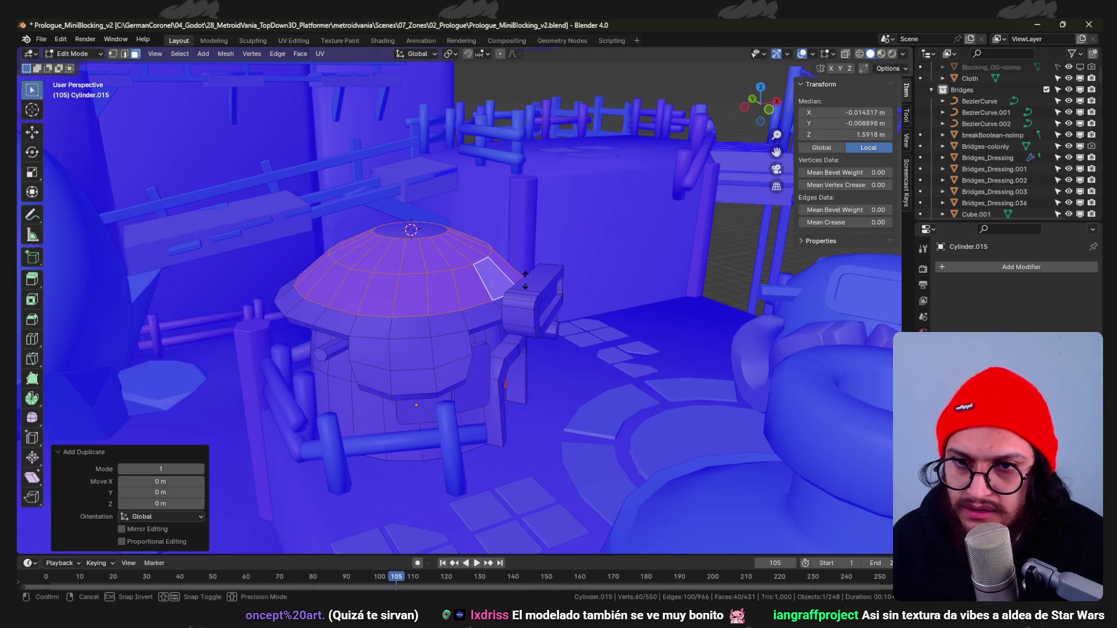
{"action": "key", "text": "alt+s"}
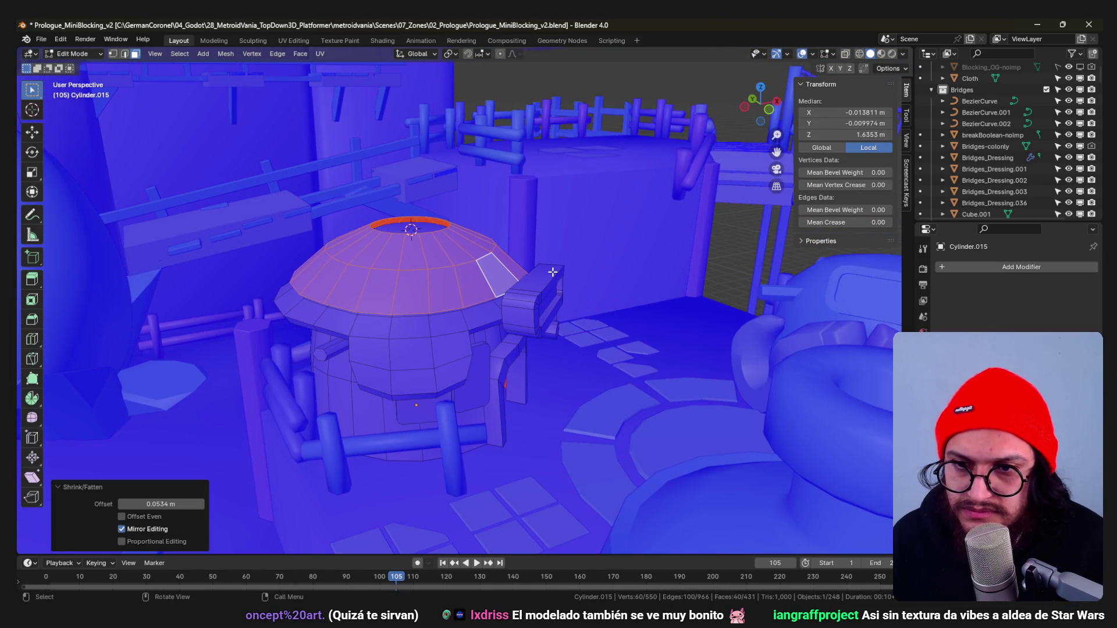
{"action": "left_click", "coordinate": [541, 274]}
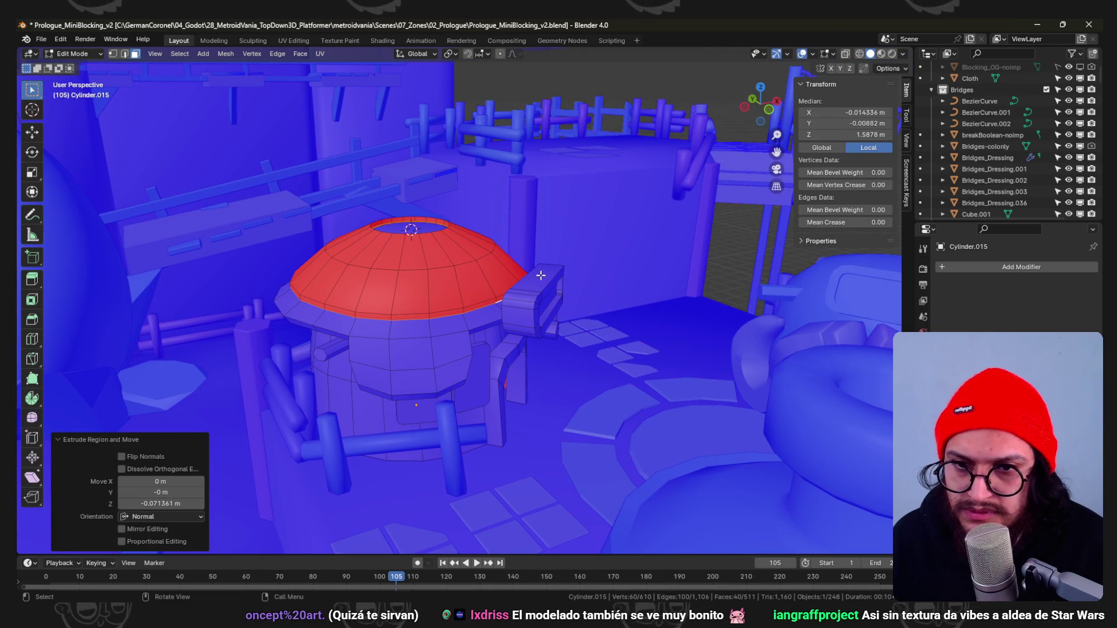
{"action": "key", "text": "shift+n"}
{"action": "mouse_move", "coordinate": [466, 250]}
{"action": "middle_mouse_down"}
{"action": "mouse_move", "coordinate": [455, 256]}
{"action": "mouse_move", "coordinate": [439, 217]}
{"action": "mouse_move", "coordinate": [410, 201]}
{"action": "middle_mouse_up"}
Resize the dome's top edge loop and review the dome and roof selections.
{"action": "key", "text": "alt+a"}
{"action": "left_click", "coordinate": [410, 201], "text": "alt"}
{"action": "key", "text": "s"}
{"action": "left_click", "coordinate": [437, 236]}
{"action": "key", "text": "alt+a"}
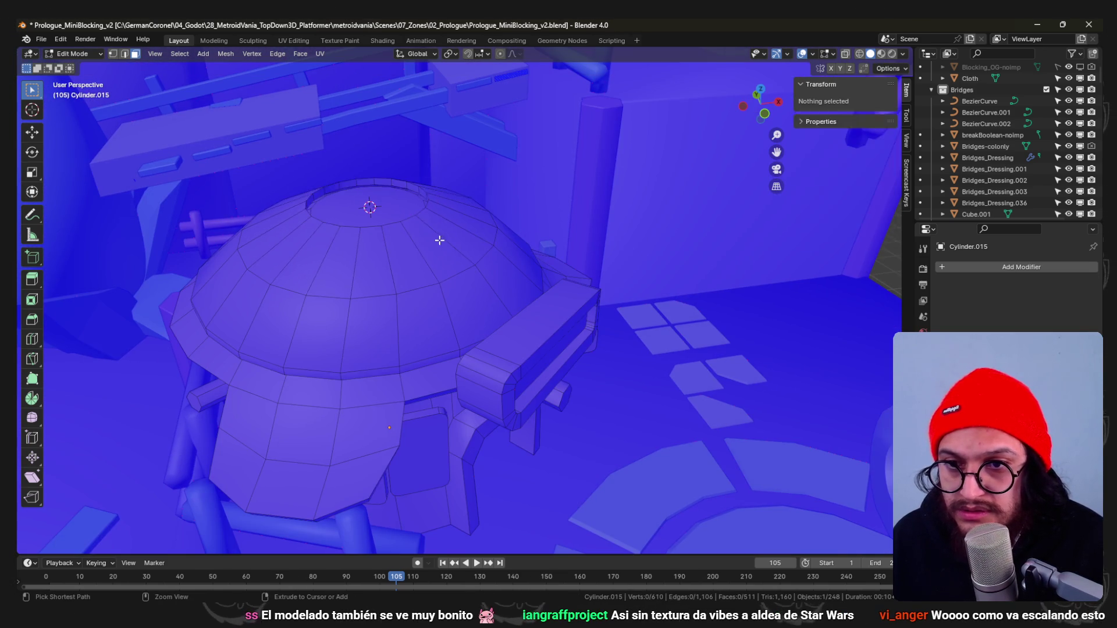
{"action": "key", "text": "l"}
{"action": "middle_click_drag", "start_coordinate": [428, 216], "coordinate": [405, 239]}
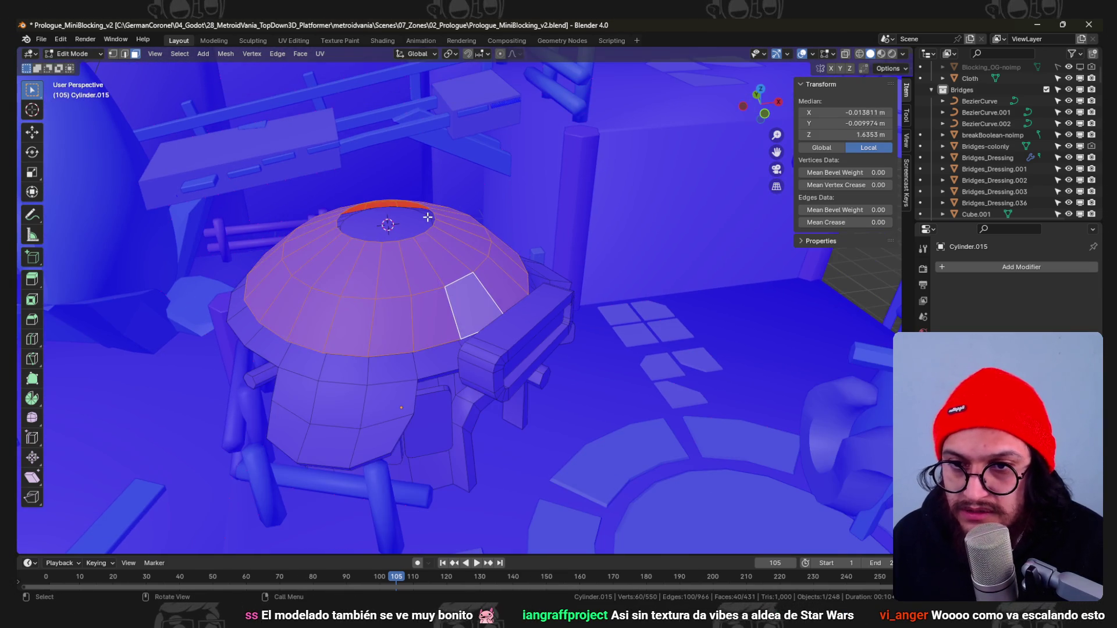
{"action": "key", "text": "alt+a"}
{"action": "key", "text": "l"}
{"action": "key", "text": "alt+a"}
{"action": "left_click", "coordinate": [534, 354]}
Thicken the connected roof faces with Alt+S and delete the leftover selected faces.
{"action": "key", "text": "alt+a"}
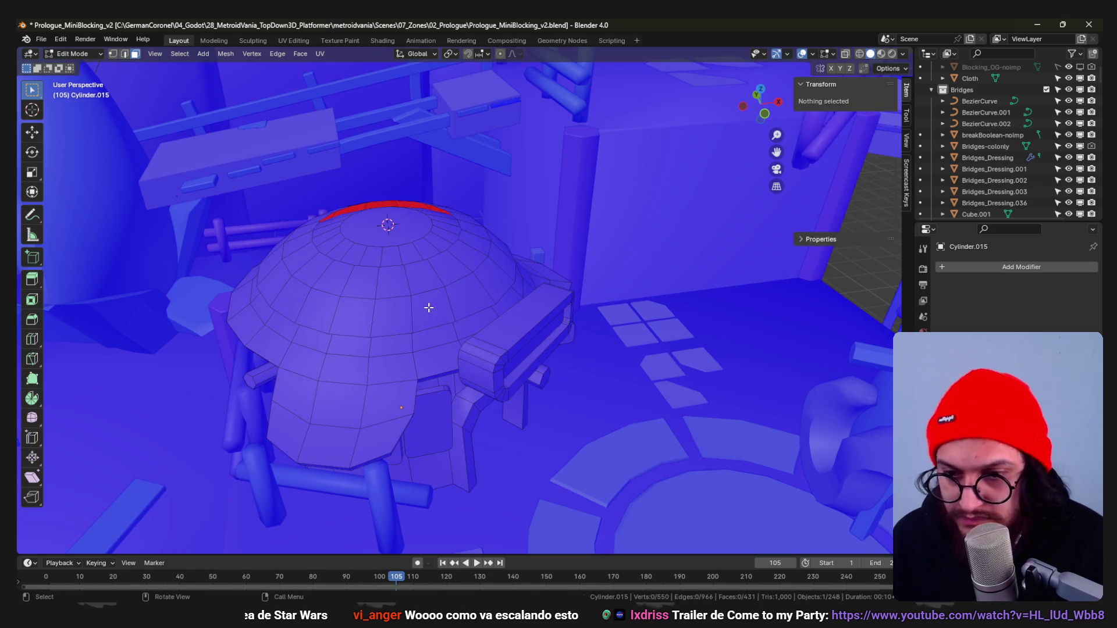
{"action": "key", "text": "l"}
{"action": "mouse_move", "coordinate": [462, 292]}
{"action": "middle_mouse_down"}
{"action": "mouse_move", "coordinate": [537, 260]}
{"action": "mouse_move", "coordinate": [473, 278]}
{"action": "middle_mouse_up"}
{"action": "key", "text": "alt+s"}
{"action": "left_click", "coordinate": [525, 295]}
{"action": "key", "text": "x"}
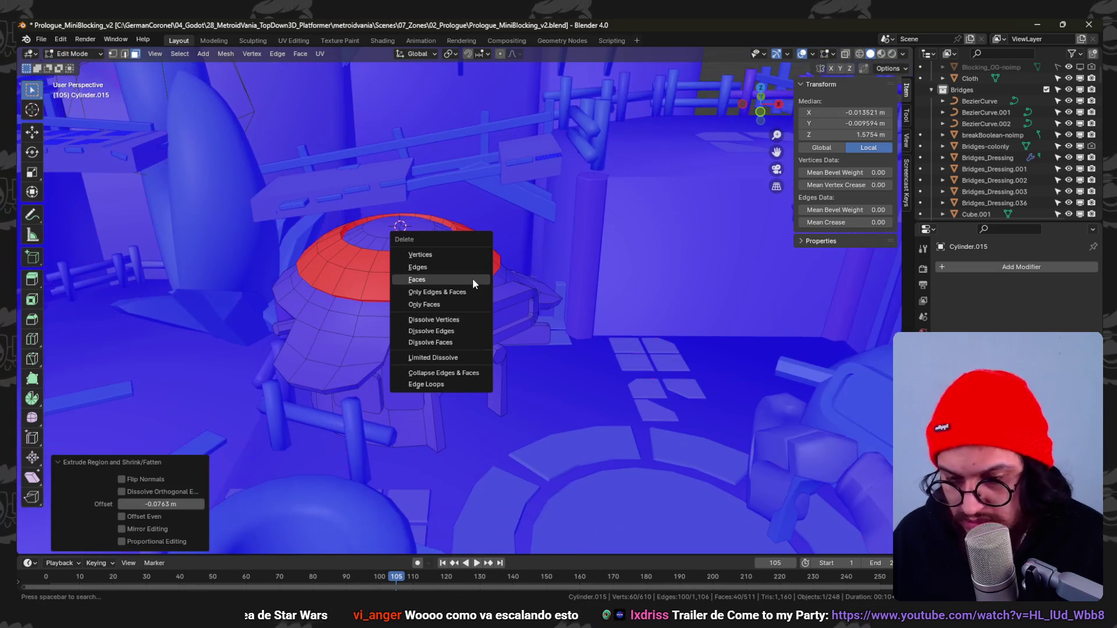
{"action": "left_click", "coordinate": [416, 279]}
Select the whole mesh, return to Object Mode and view the level from further out.
{"action": "key", "text": "a"}
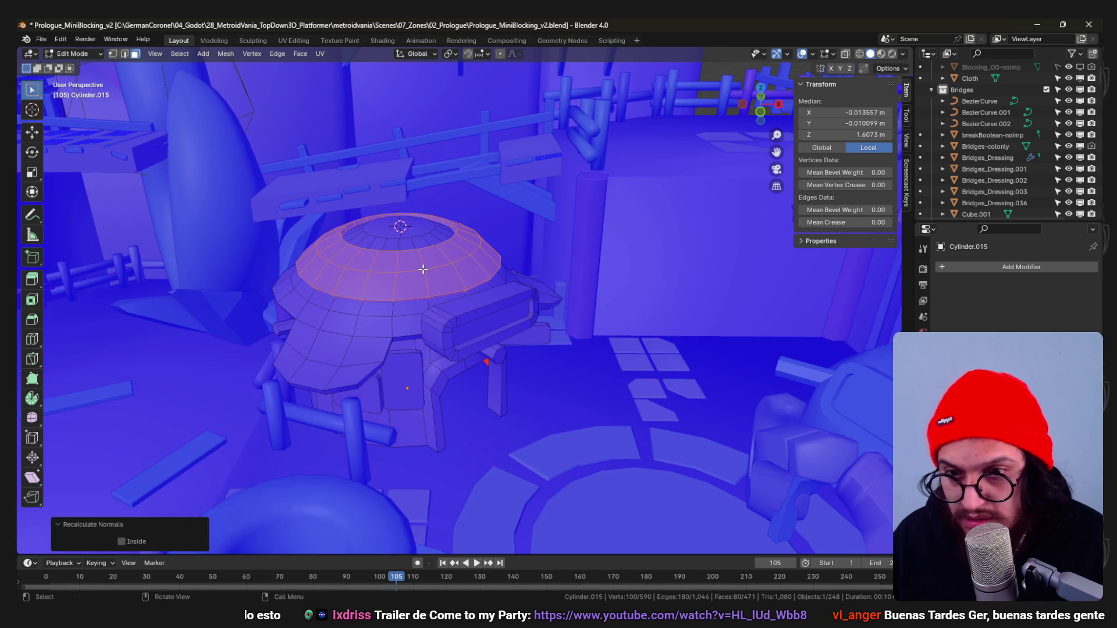
{"action": "scroll", "coordinate": [423, 269], "scroll_direction": "down", "scroll_amount": 3}
{"action": "key", "text": "Tab"}
{"action": "left_click", "coordinate": [436, 306]}
{"action": "mouse_move", "coordinate": [459, 282]}
{"action": "middle_mouse_down"}
{"action": "mouse_move", "coordinate": [481, 348]}
{"action": "mouse_move", "coordinate": [439, 357]}
{"action": "middle_mouse_up"}
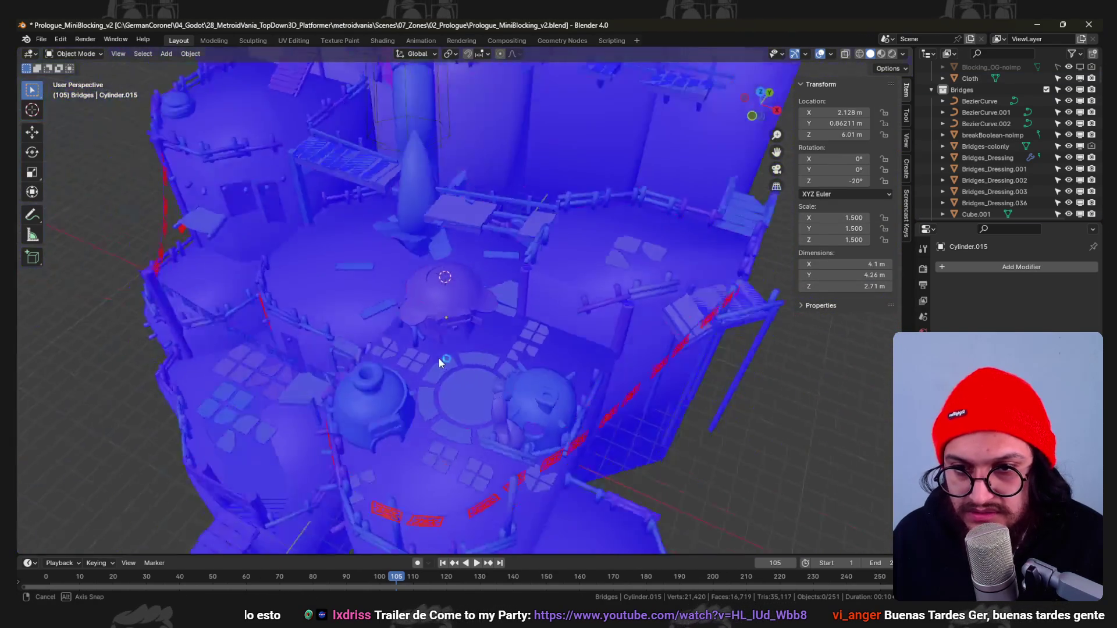
Delete the stray roof geometry on the dome hut in Edit Mode and save the level.
{"action": "mouse_move", "coordinate": [438, 357]}
{"action": "middle_mouse_down"}
{"action": "mouse_move", "coordinate": [487, 321]}
{"action": "mouse_move", "coordinate": [451, 275]}
{"action": "middle_mouse_up"}
{"action": "scroll", "coordinate": [473, 304], "scroll_direction": "up", "scroll_amount": 5}
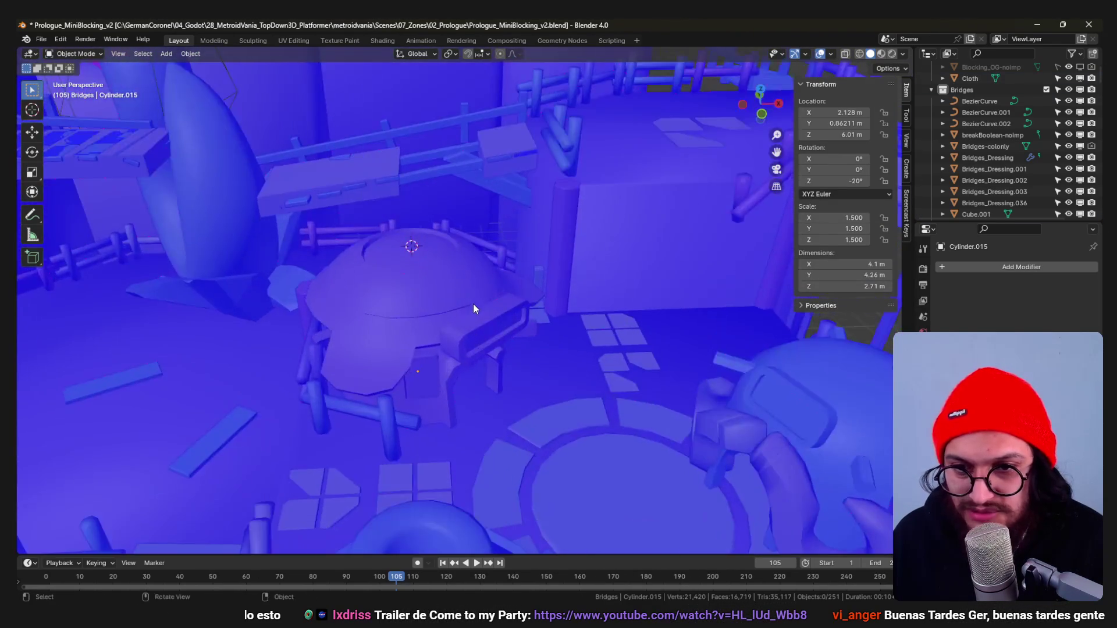
{"action": "scroll", "coordinate": [409, 292], "scroll_direction": "down", "scroll_amount": 2}
{"action": "scroll", "coordinate": [470, 335], "scroll_direction": "down", "scroll_amount": 3}
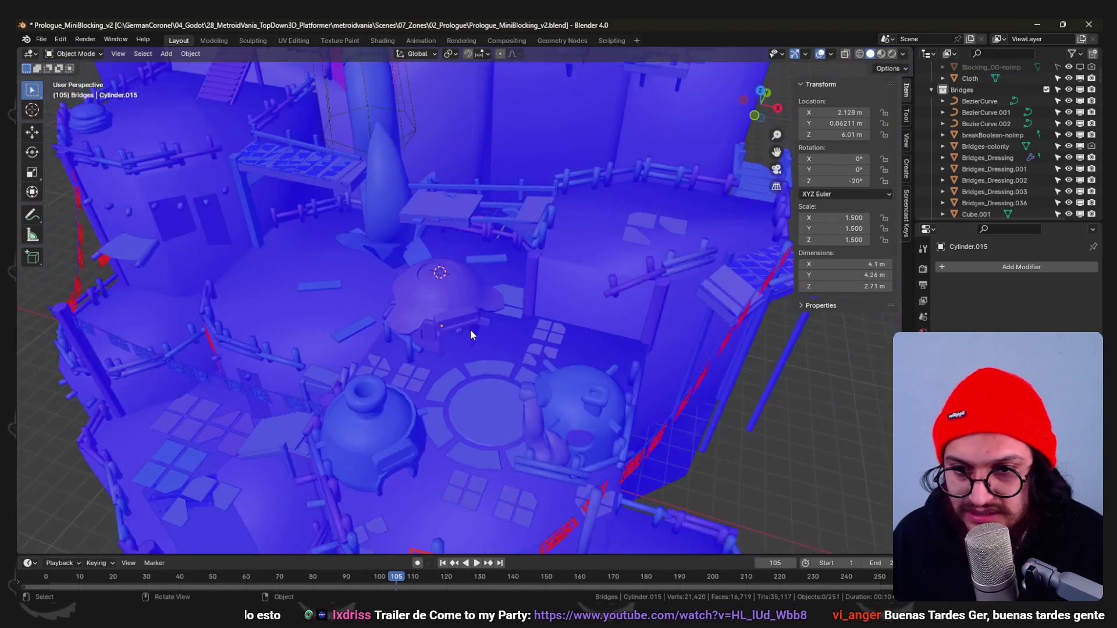
{"action": "scroll", "coordinate": [480, 314], "scroll_direction": "up", "scroll_amount": 2}
{"action": "middle_click_drag", "start_coordinate": [491, 308], "coordinate": [459, 289]}
{"action": "scroll", "coordinate": [458, 290], "scroll_direction": "down", "scroll_amount": 2}
{"action": "scroll", "coordinate": [487, 308], "scroll_direction": "up", "scroll_amount": 3}
{"action": "key", "text": "Tab"}
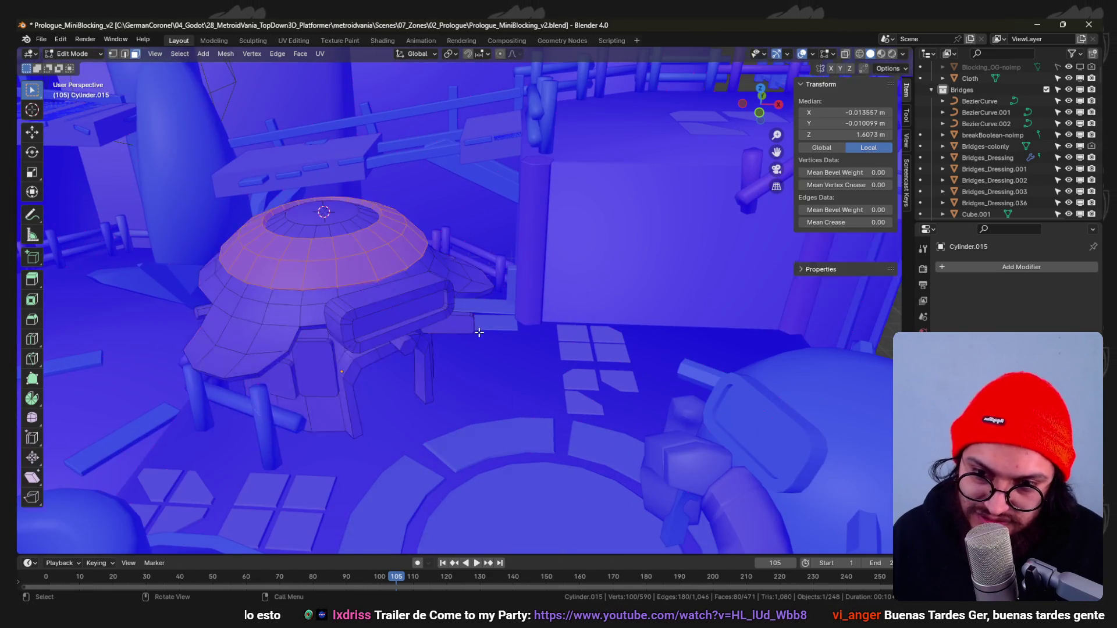
{"action": "key", "text": "x"}
{"action": "left_click", "coordinate": [468, 327]}
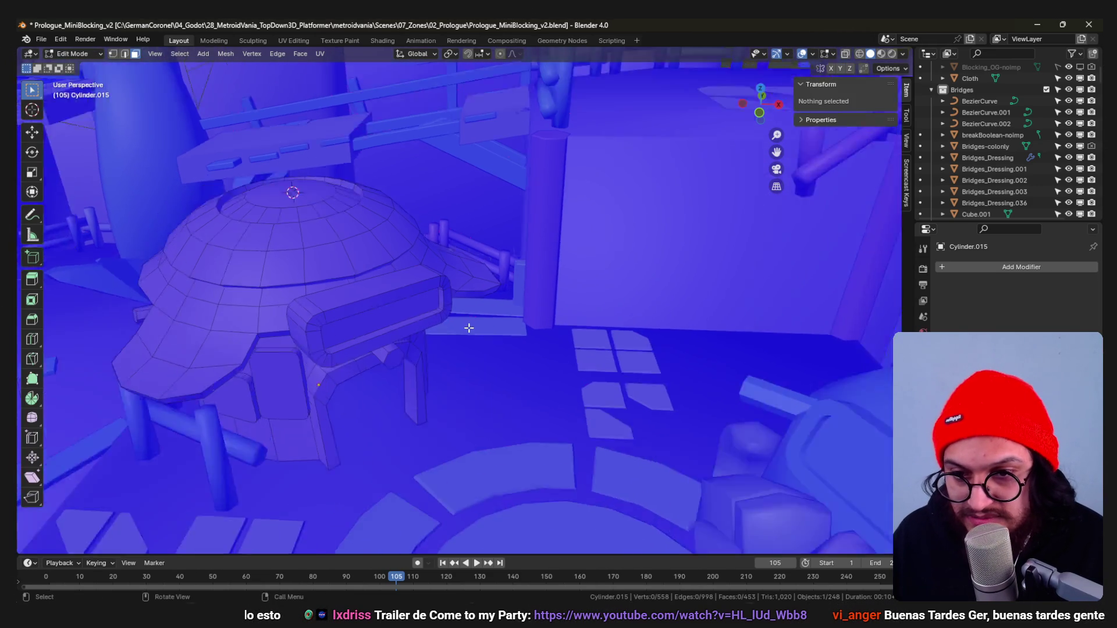
{"action": "scroll", "coordinate": [469, 327], "scroll_direction": "down", "scroll_amount": 4}
{"action": "key", "text": "Tab"}
{"action": "scroll", "coordinate": [436, 350], "scroll_direction": "down", "scroll_amount": 2}
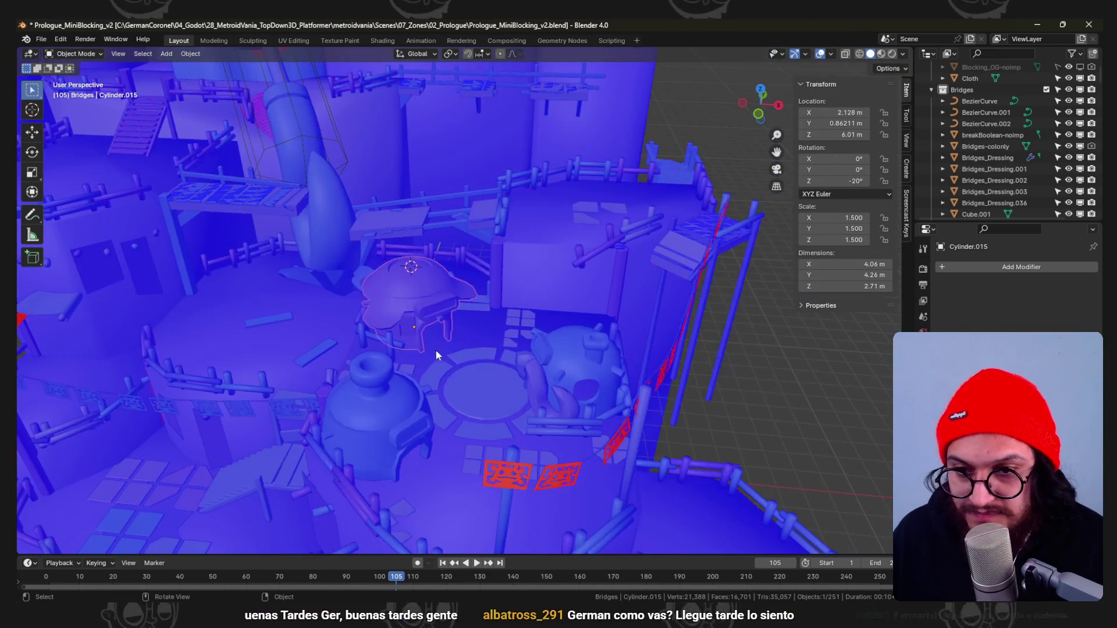
{"action": "key", "text": "ctrl+s"}
{"action": "scroll", "coordinate": [436, 350], "scroll_direction": "up", "scroll_amount": 2}
{"action": "scroll", "coordinate": [442, 354], "scroll_direction": "up", "scroll_amount": 2}
Check the hut in Material Preview shading from several angles and save again.
{"action": "mouse_move", "coordinate": [451, 345]}
{"action": "middle_mouse_down"}
{"action": "mouse_move", "coordinate": [437, 304]}
{"action": "mouse_move", "coordinate": [454, 374]}
{"action": "middle_mouse_up"}
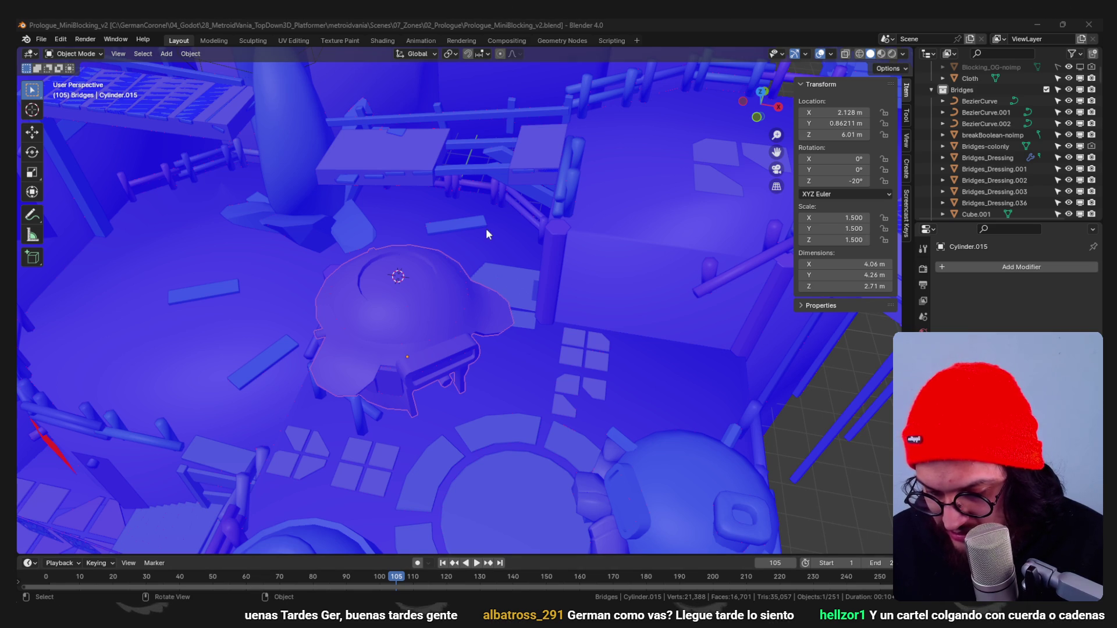
{"action": "middle_click_drag", "start_coordinate": [584, 227], "coordinate": [540, 203]}
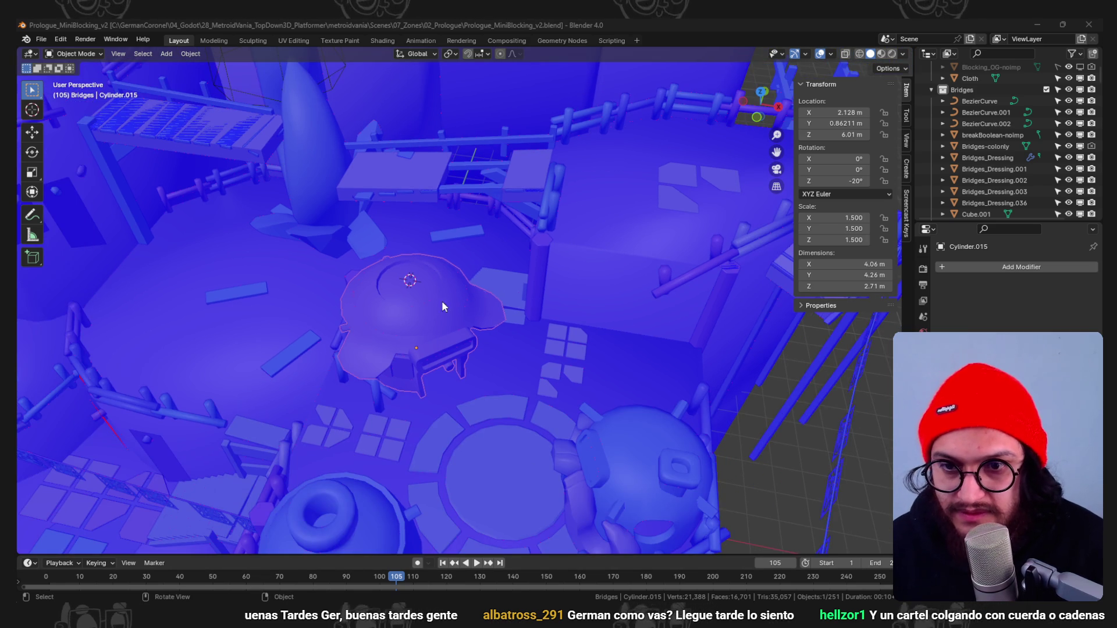
{"action": "left_click", "coordinate": [467, 418]}
{"action": "scroll", "coordinate": [469, 366], "scroll_direction": "up", "scroll_amount": 5}
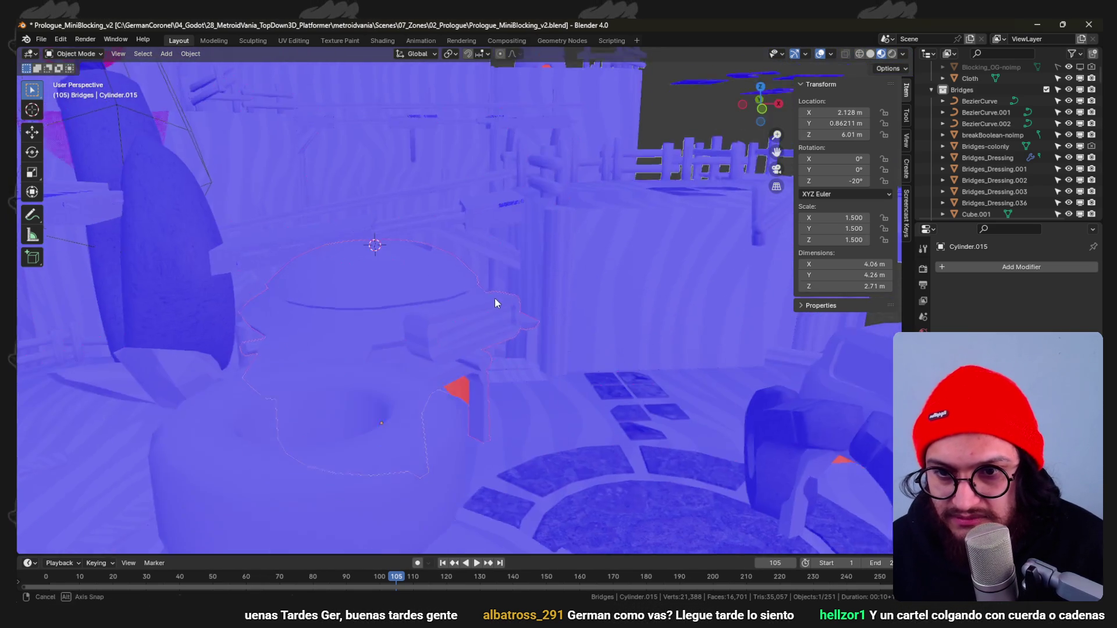
{"action": "mouse_move", "coordinate": [469, 366]}
{"action": "middle_mouse_down"}
{"action": "mouse_move", "coordinate": [488, 268]}
{"action": "mouse_move", "coordinate": [411, 207]}
{"action": "middle_mouse_up"}
{"action": "scroll", "coordinate": [407, 205], "scroll_direction": "down", "scroll_amount": 3}
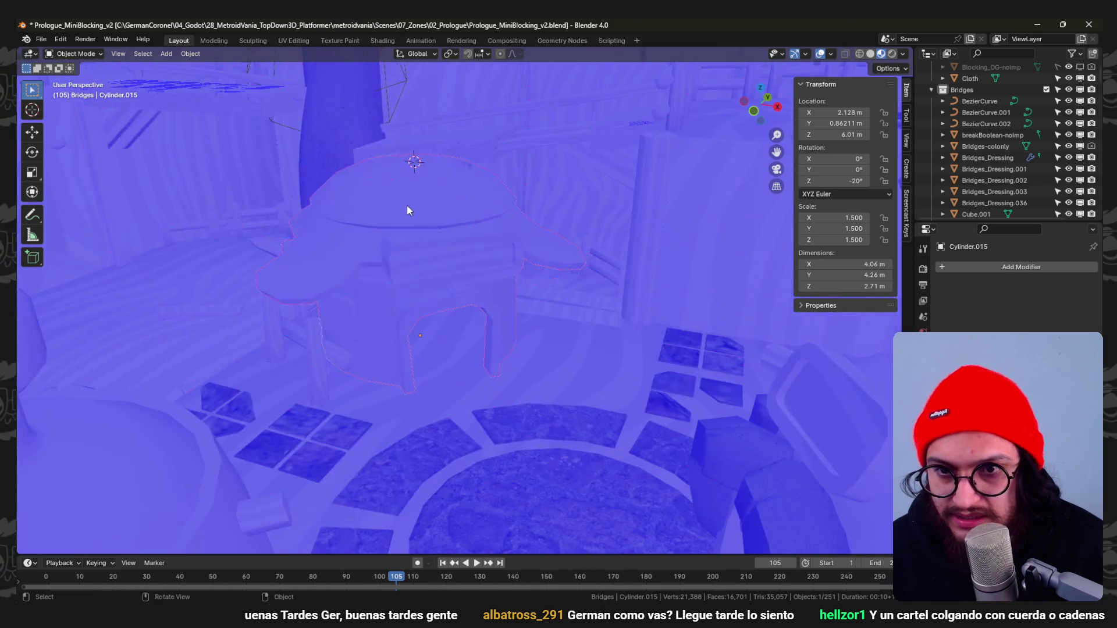
{"action": "key", "text": "Tab"}
{"action": "scroll", "coordinate": [510, 257], "scroll_direction": "up", "scroll_amount": 3}
{"action": "middle_click_drag", "start_coordinate": [511, 256], "coordinate": [463, 267]}
{"action": "key", "text": "Tab"}
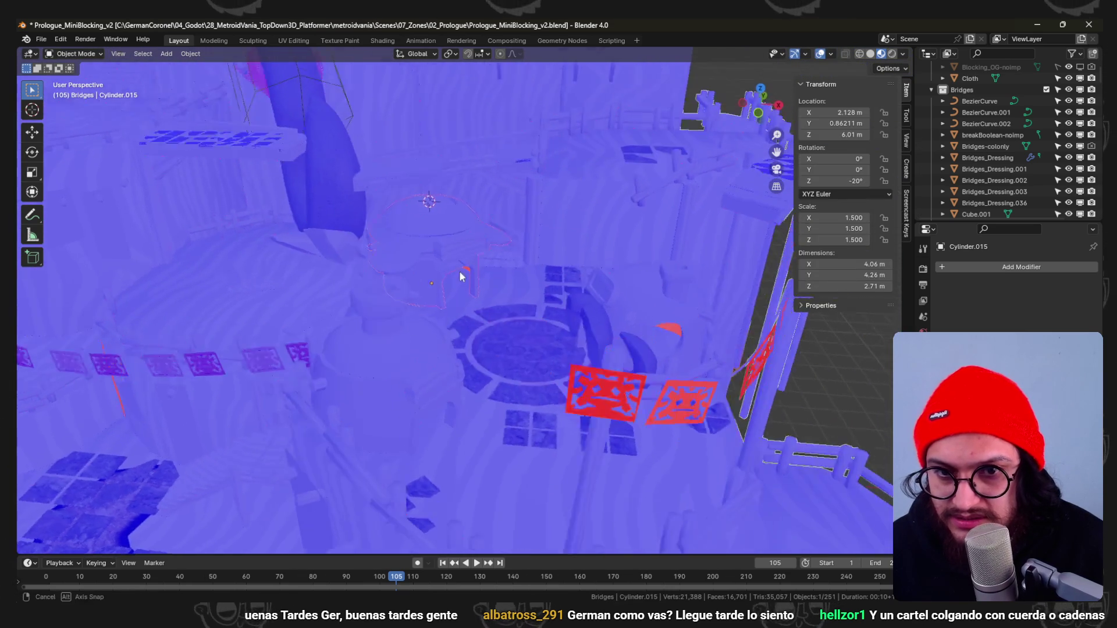
{"action": "key", "text": "ctrl+s"}
Minimise Blender, switch to Godot to start the reimport, then to the browser.
{"action": "mouse_move", "coordinate": [533, 272]}
{"action": "middle_mouse_down"}
{"action": "mouse_move", "coordinate": [531, 248]}
{"action": "mouse_move", "coordinate": [1056, 24]}
{"action": "middle_mouse_up"}
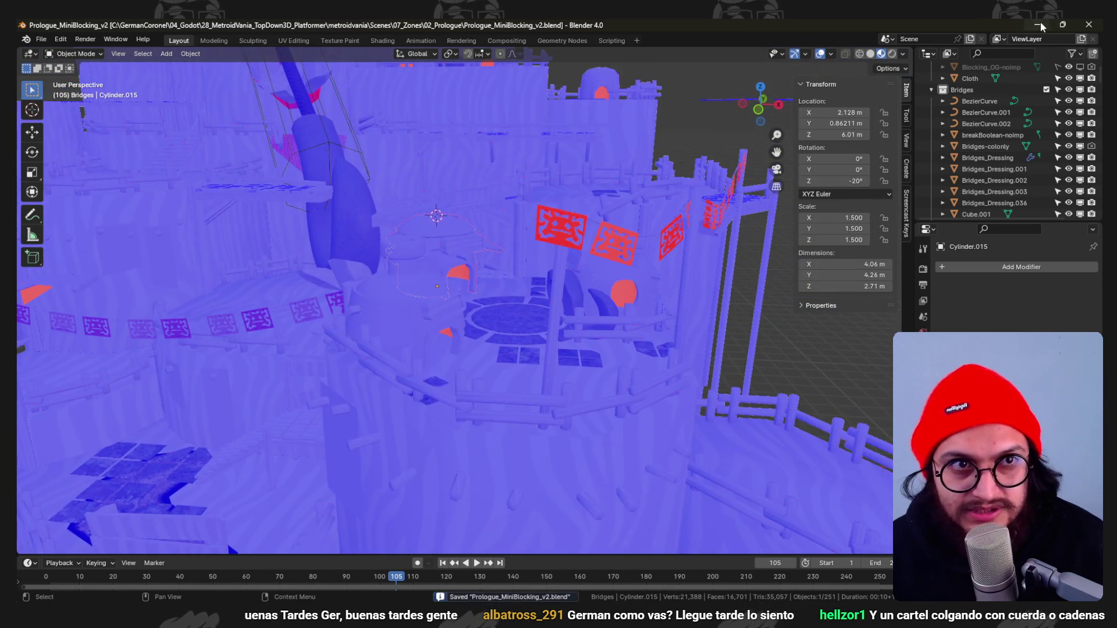
{"action": "left_click", "coordinate": [1039, 25]}
{"action": "key", "text": "alt+Tab"}
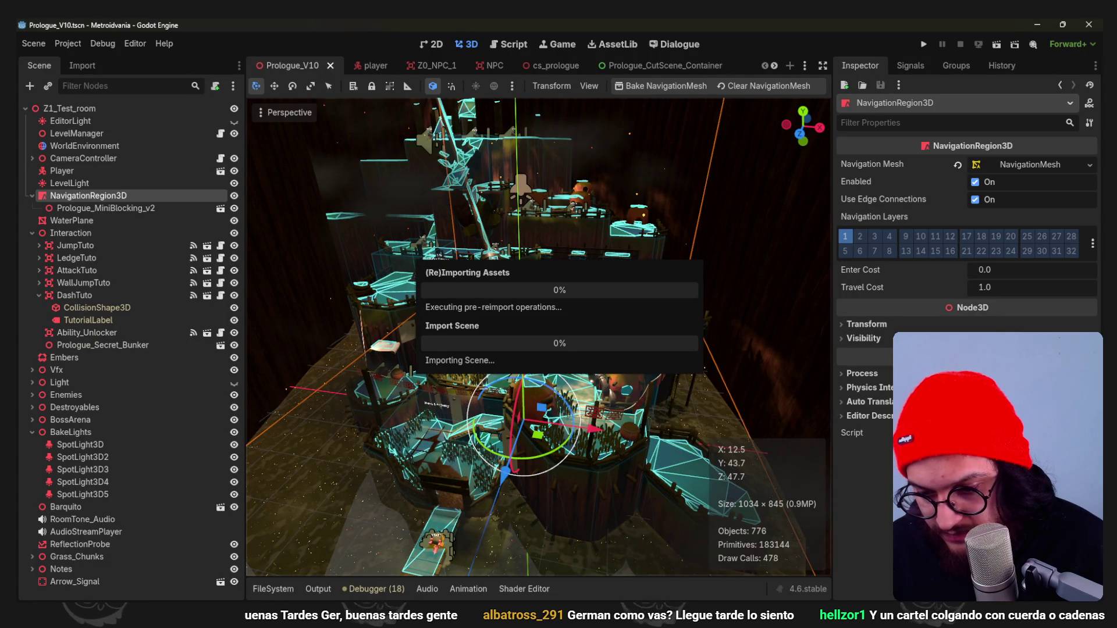
{"action": "key", "text": "alt+Tab"}
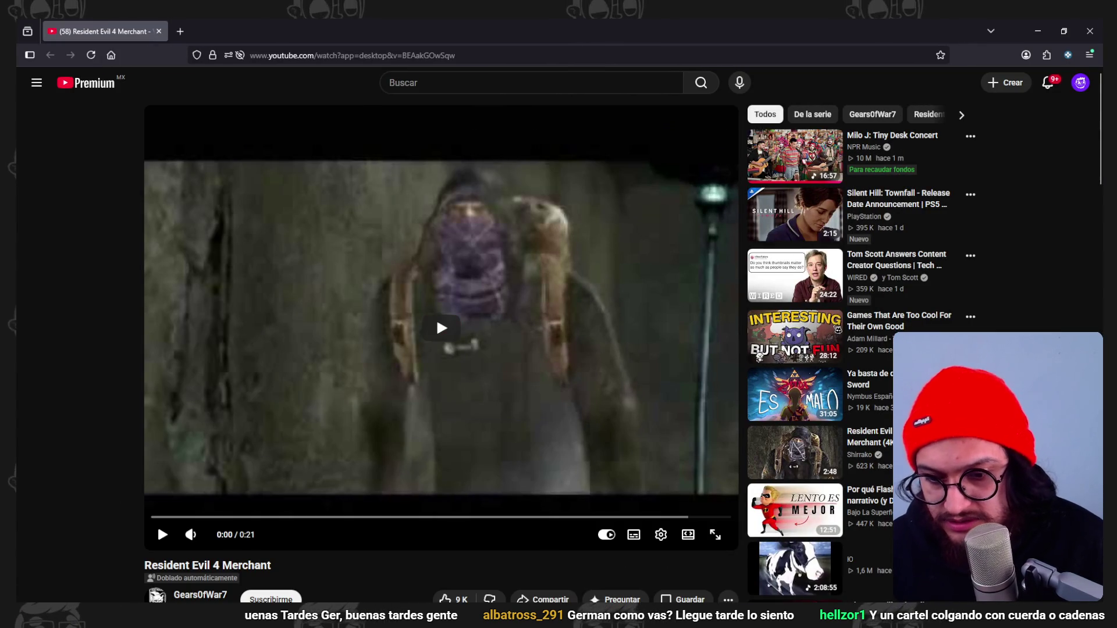
Pull the Come To My Party! trailer into its own tab and visit the YouTube Music home page.
{"action": "left_click_drag", "start_coordinate": [297, 74], "coordinate": [199, 35]}
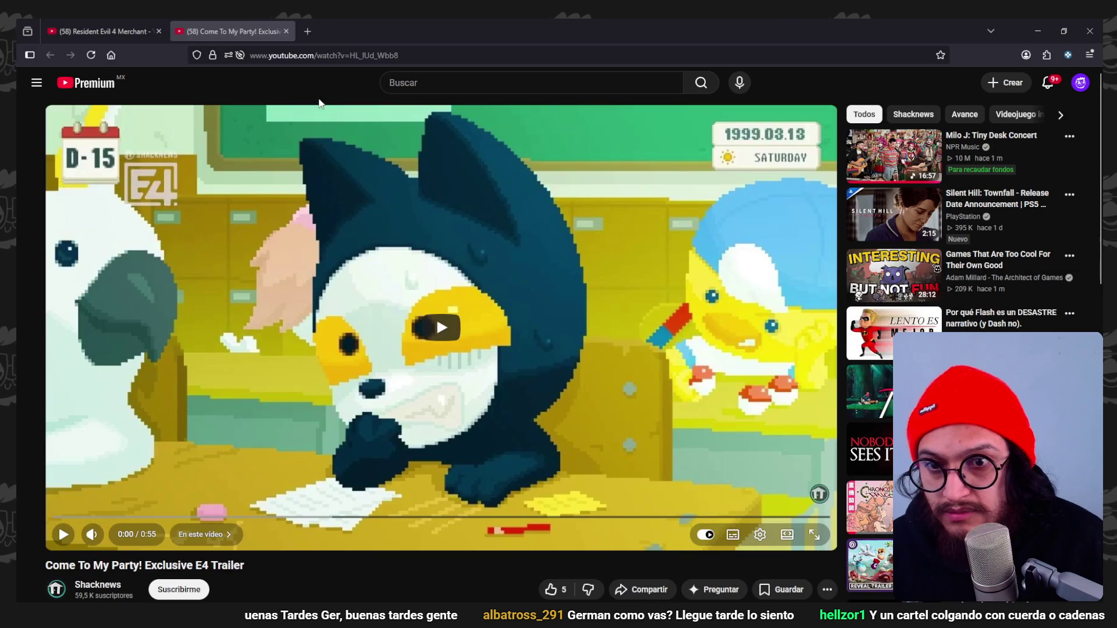
{"action": "left_click", "coordinate": [105, 32]}
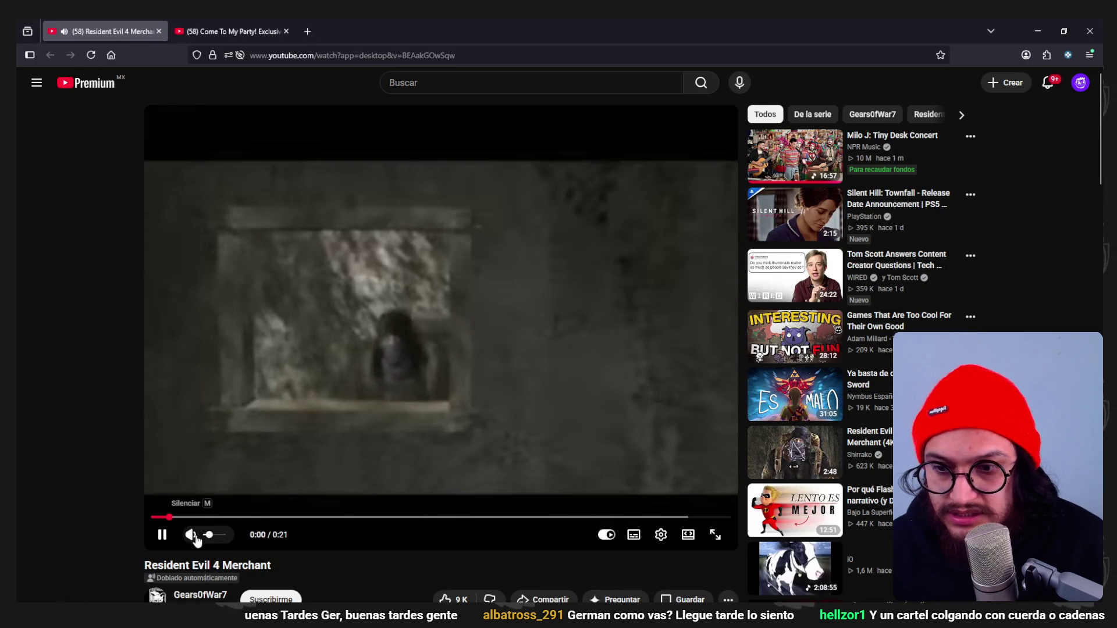
{"action": "key", "text": "alt+Tab"}
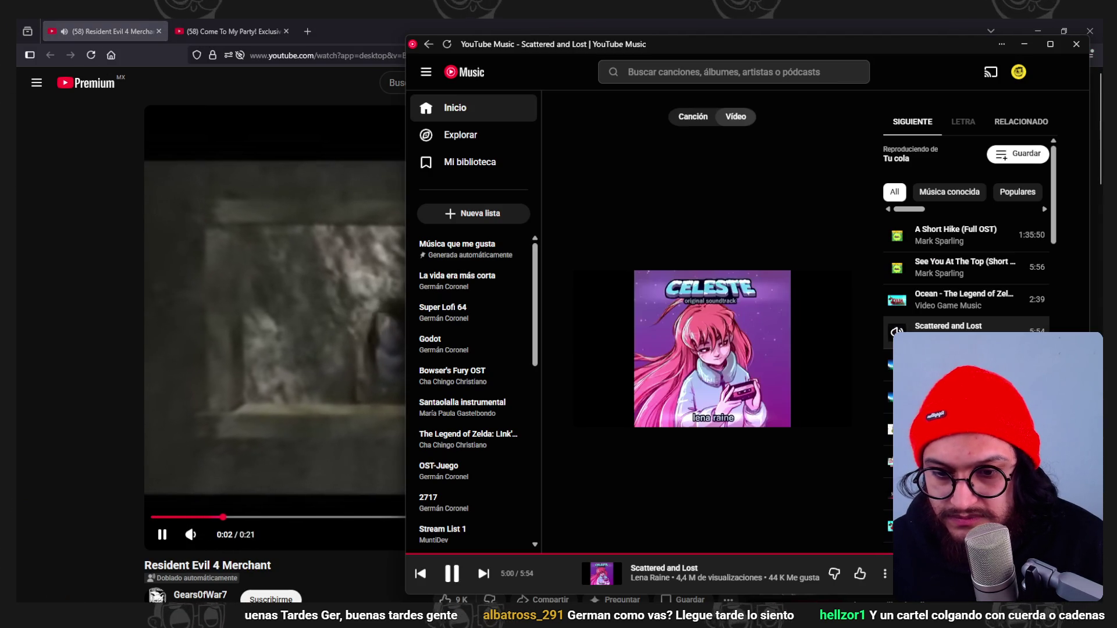
{"action": "left_click", "coordinate": [463, 72]}
{"action": "key", "text": "alt+Tab"}
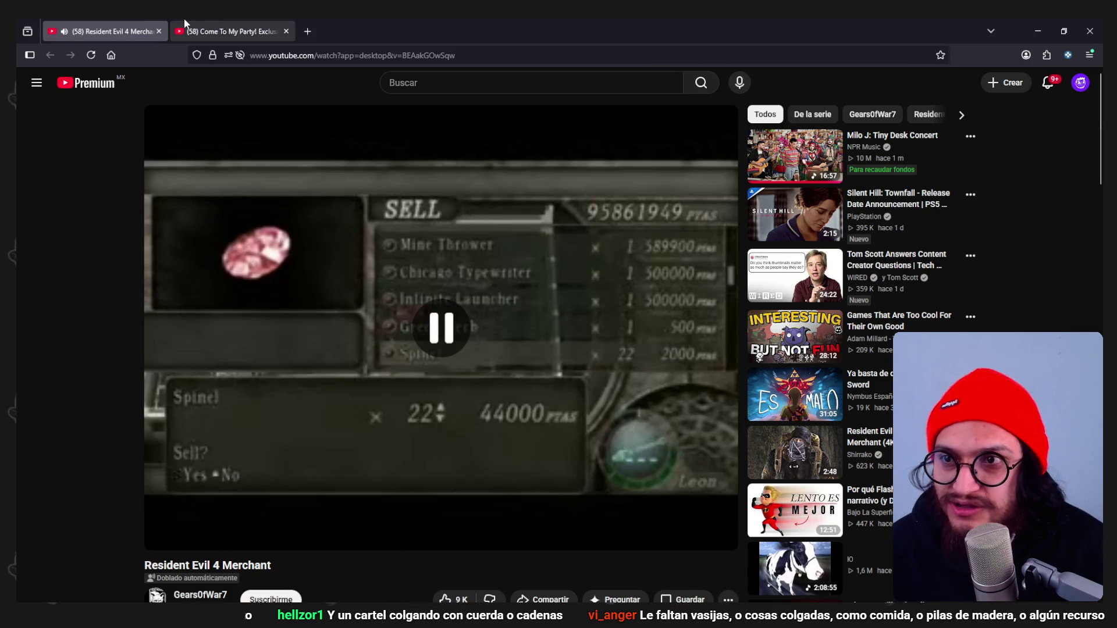
Play the trailer, close the other video tab, then run the Godot project to playtest.
{"action": "left_click", "coordinate": [214, 29]}
{"action": "left_click", "coordinate": [379, 280]}
{"action": "mouse_move", "coordinate": [104, 32]}
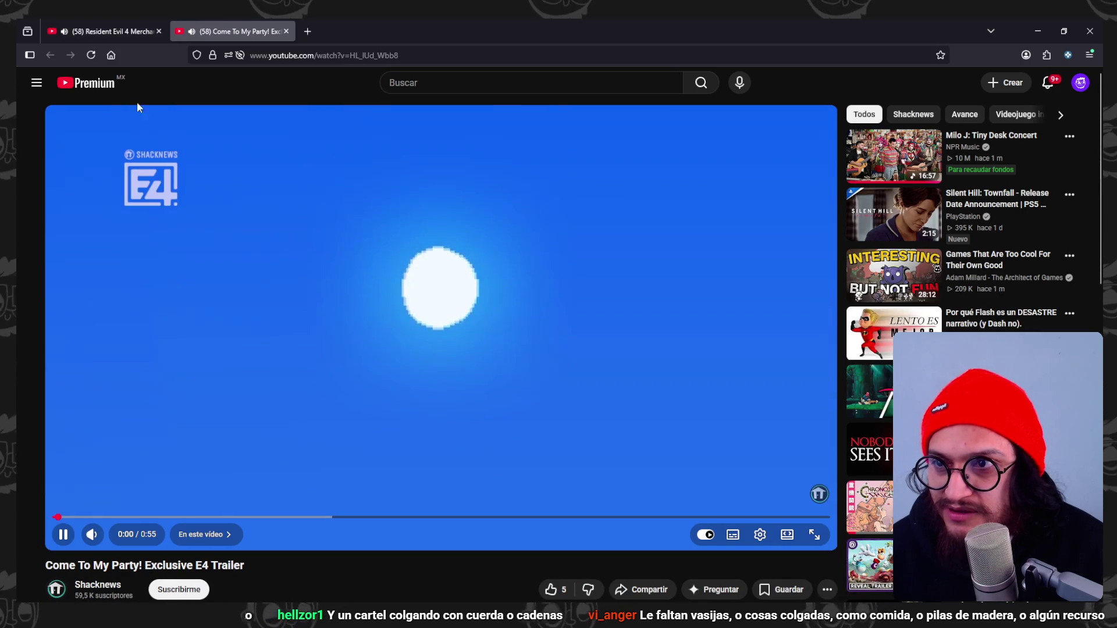
{"action": "left_click", "coordinate": [158, 30]}
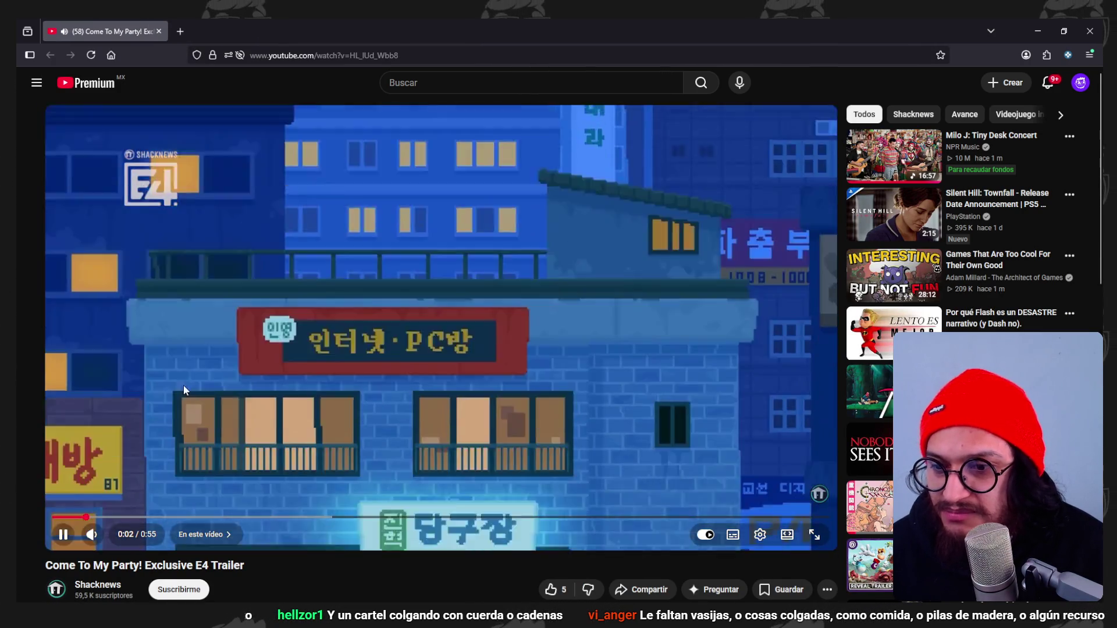
{"action": "scroll", "coordinate": [273, 426], "scroll_direction": "down", "scroll_amount": 2}
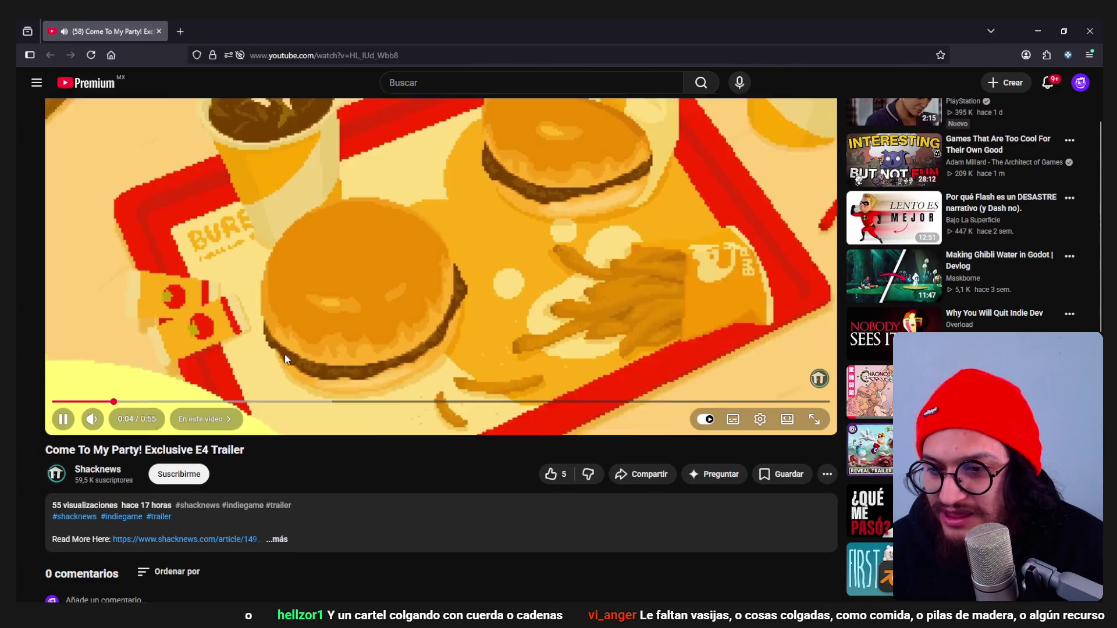
{"action": "scroll", "coordinate": [287, 353], "scroll_direction": "up", "scroll_amount": 2}
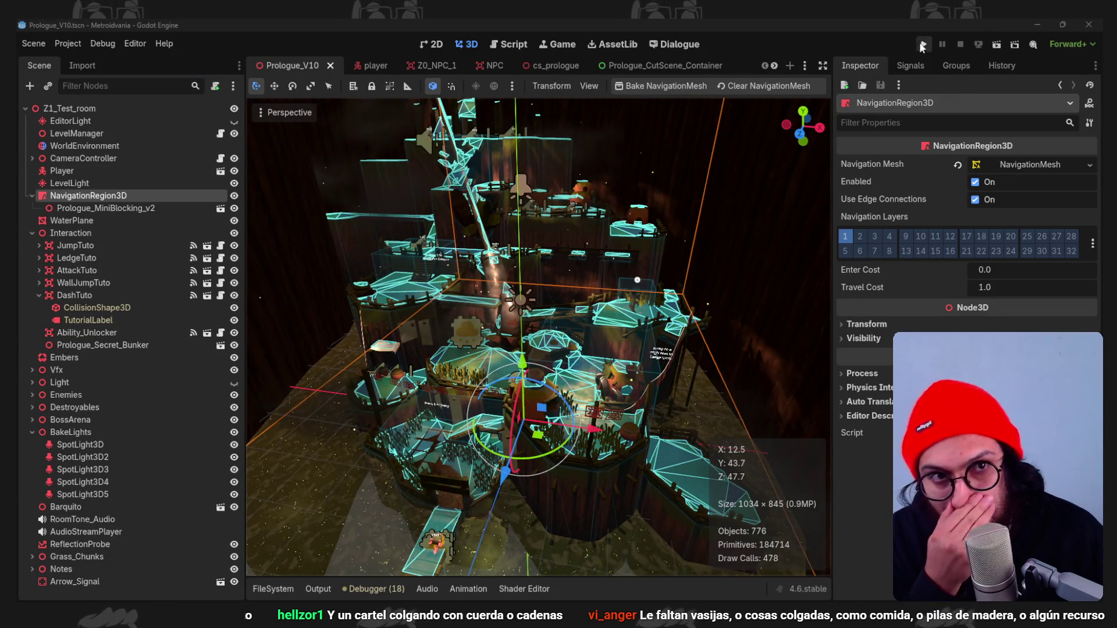
{"action": "left_click", "coordinate": [922, 46]}
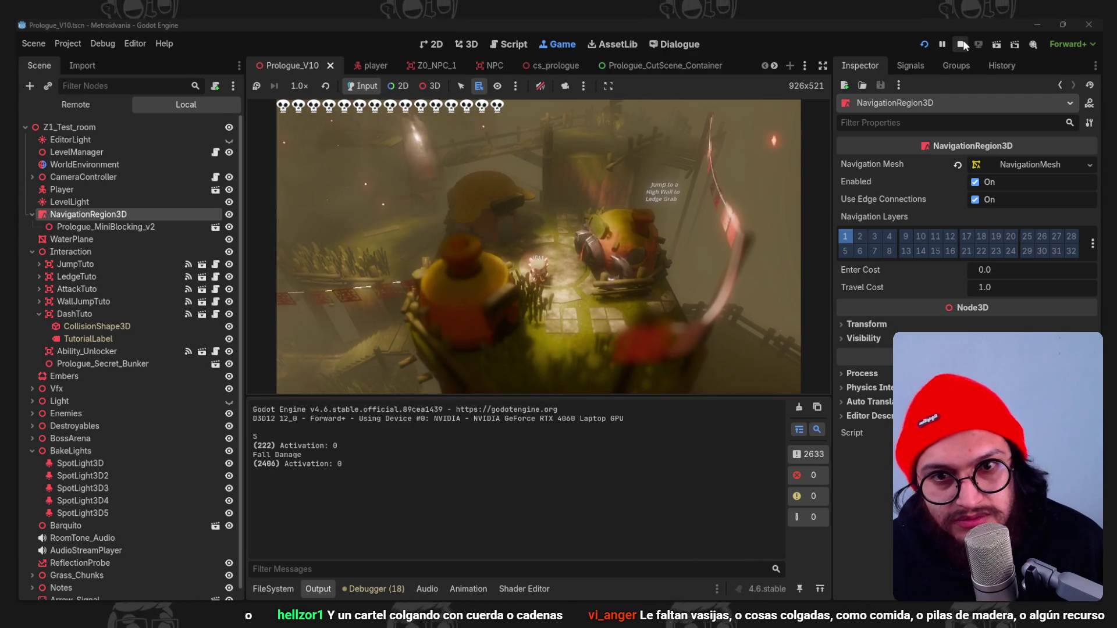
Stop the running game in Godot and bring Blender back to orbit the level.
{"action": "left_click", "coordinate": [961, 43]}
{"action": "key", "text": "alt+Tab"}
{"action": "mouse_move", "coordinate": [649, 398]}
{"action": "middle_mouse_down"}
{"action": "mouse_move", "coordinate": [636, 419]}
{"action": "mouse_move", "coordinate": [542, 312]}
{"action": "mouse_move", "coordinate": [540, 294]}
{"action": "mouse_move", "coordinate": [803, 126]}
{"action": "middle_mouse_up"}
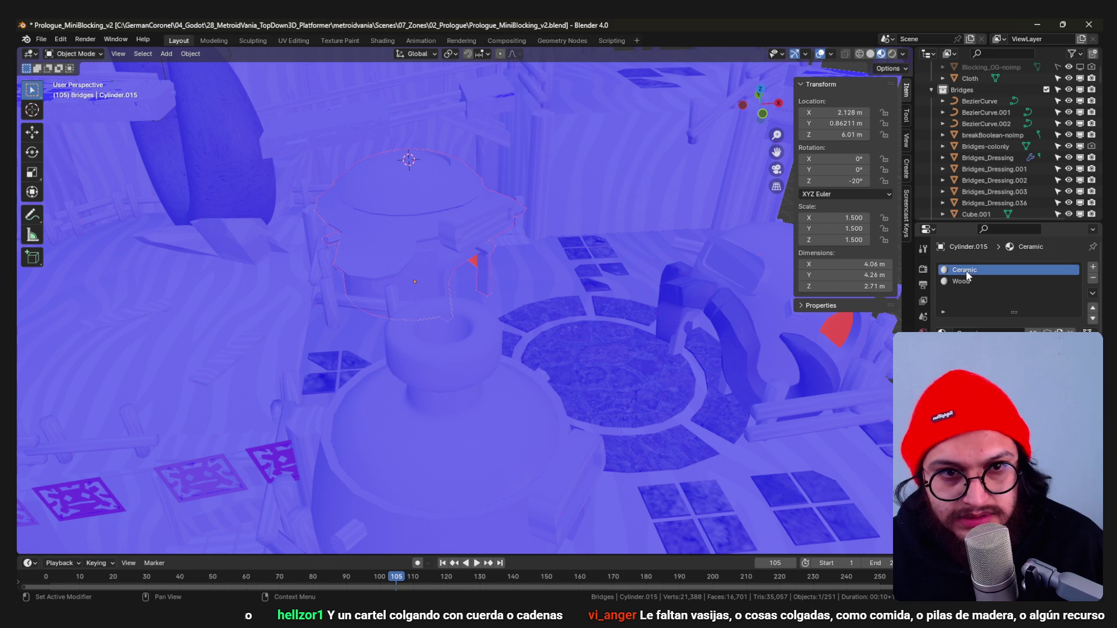
In the Shading workspace, add a Ctrl+T texture setup to the Ceramic material's Principled BSDF.
{"action": "left_click", "coordinate": [383, 40]}
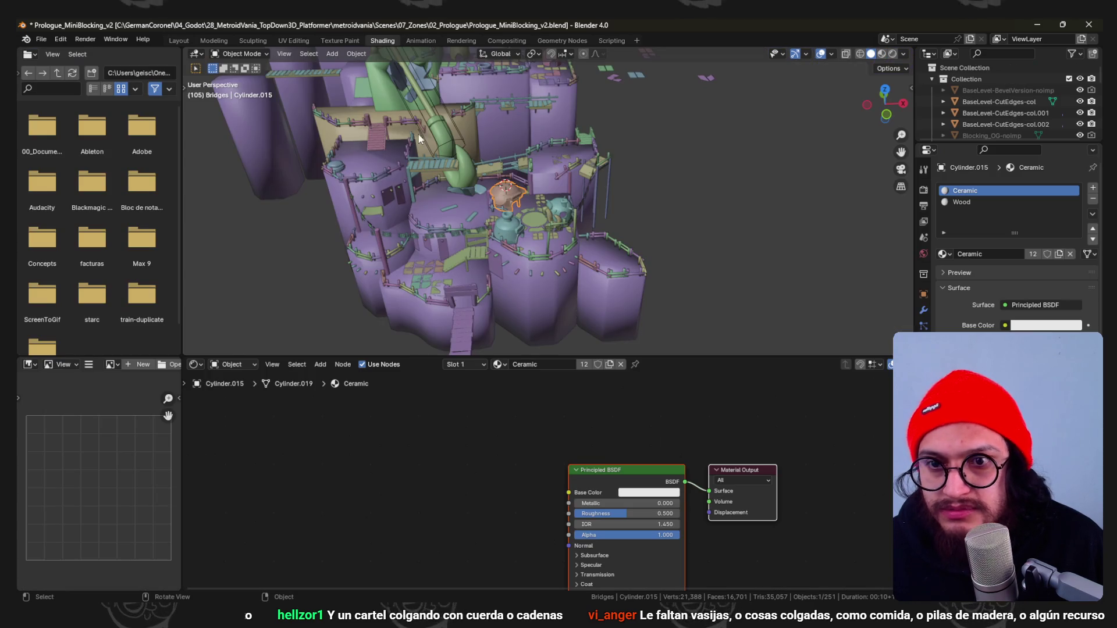
{"action": "left_click", "coordinate": [549, 255]}
{"action": "key", "text": "KP_Decimal"}
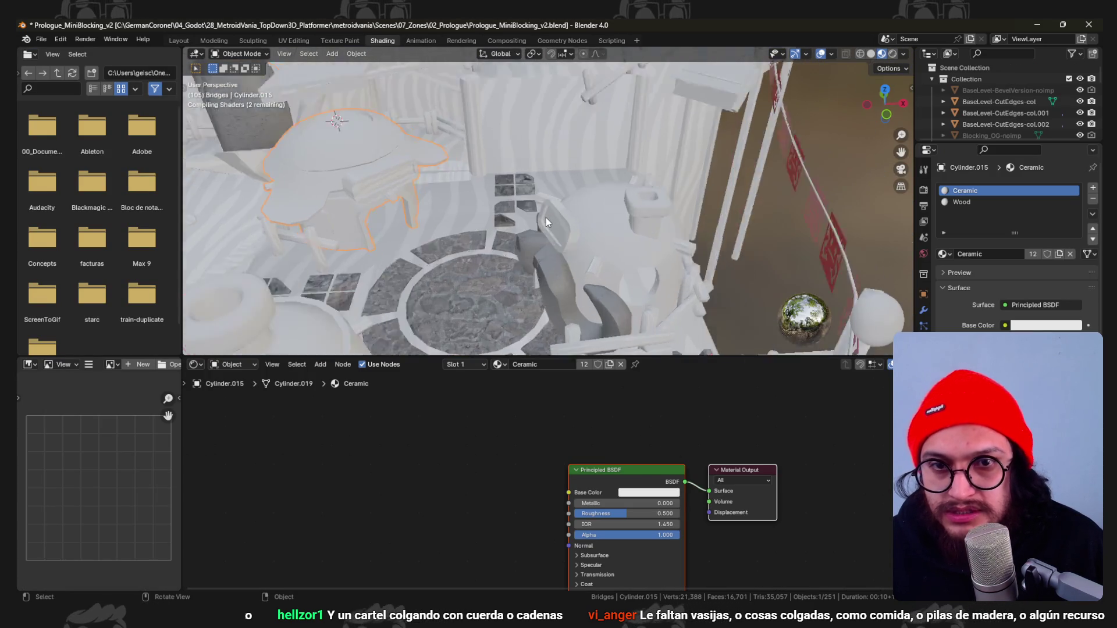
{"action": "scroll", "coordinate": [546, 217], "scroll_direction": "up", "scroll_amount": 2}
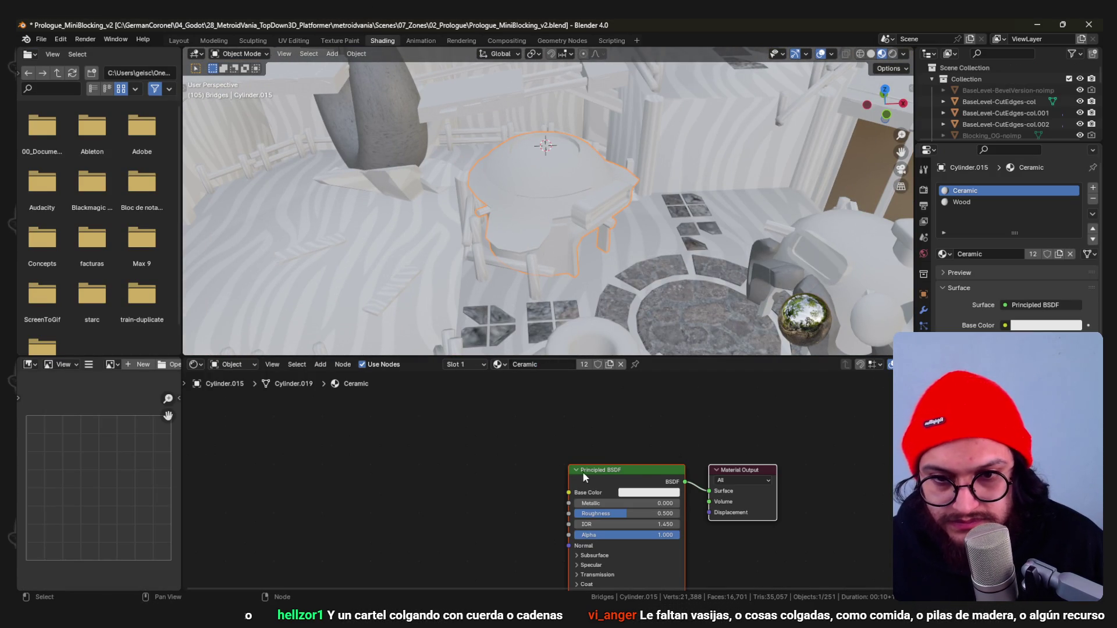
{"action": "left_click", "coordinate": [603, 476]}
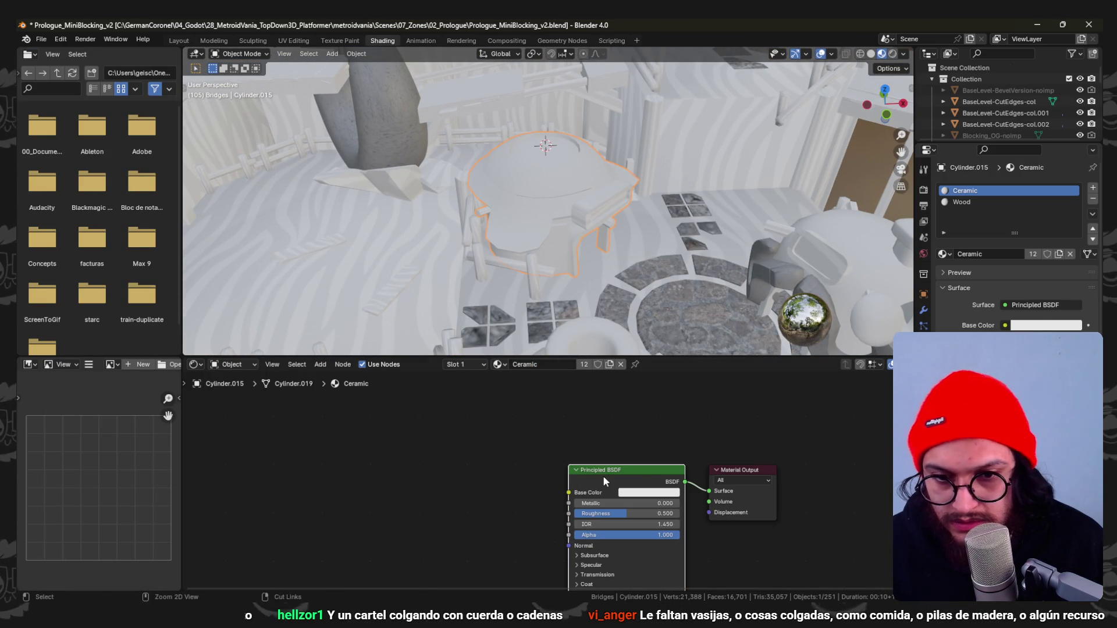
{"action": "key", "text": "ctrl+t"}
{"action": "key", "text": "Home"}
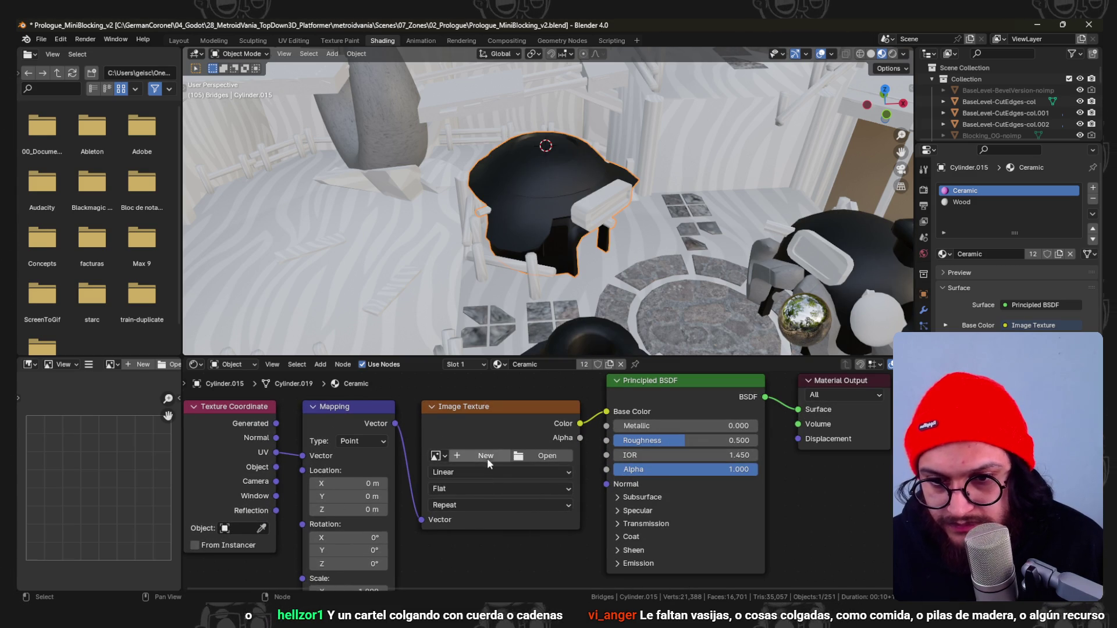
Create a new generated colour-grid test image for the texture and inspect the huts.
{"action": "left_click", "coordinate": [484, 456]}
{"action": "left_click", "coordinate": [516, 536]}
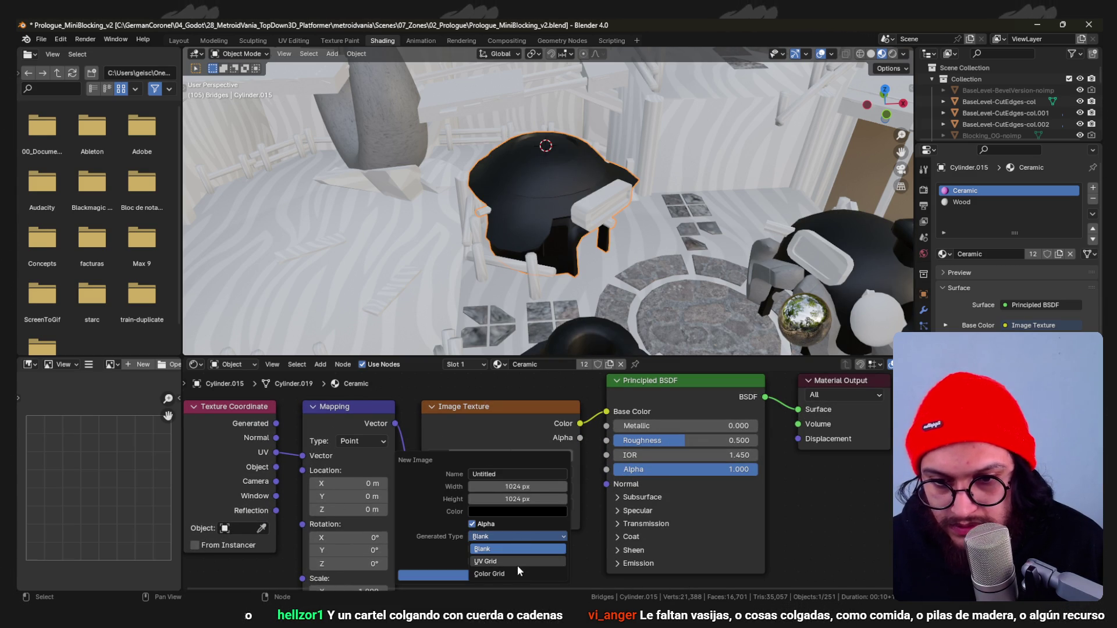
{"action": "left_click", "coordinate": [512, 559]}
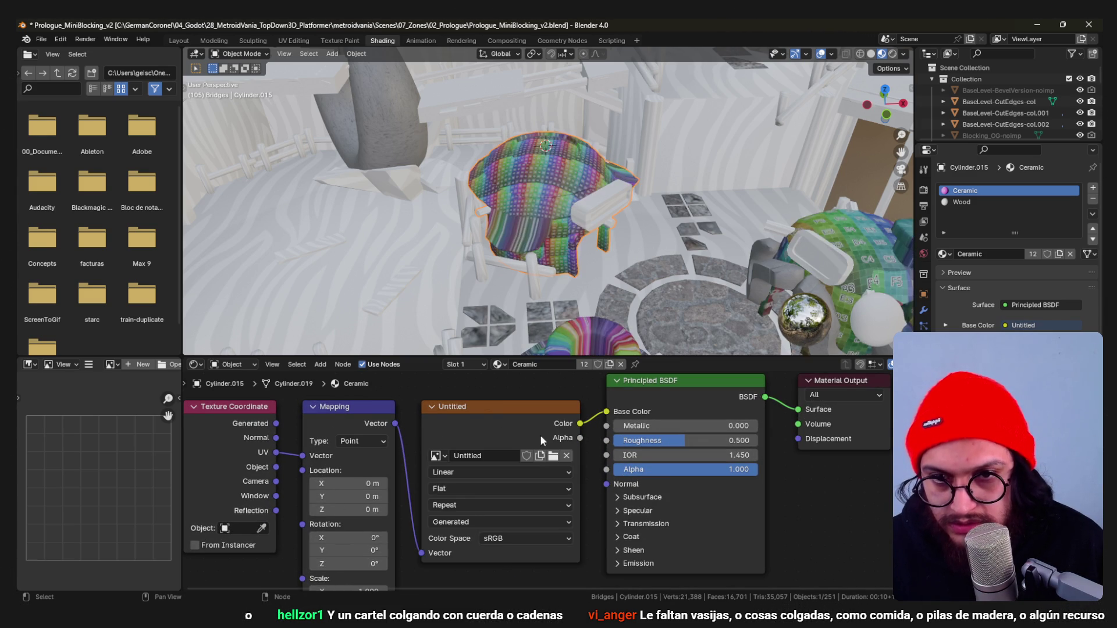
{"action": "scroll", "coordinate": [608, 252], "scroll_direction": "down", "scroll_amount": 5}
{"action": "mouse_move", "coordinate": [608, 252]}
{"action": "middle_mouse_down"}
{"action": "mouse_move", "coordinate": [522, 166]}
{"action": "mouse_move", "coordinate": [514, 193]}
{"action": "middle_mouse_up"}
{"action": "scroll", "coordinate": [576, 218], "scroll_direction": "up", "scroll_amount": 5}
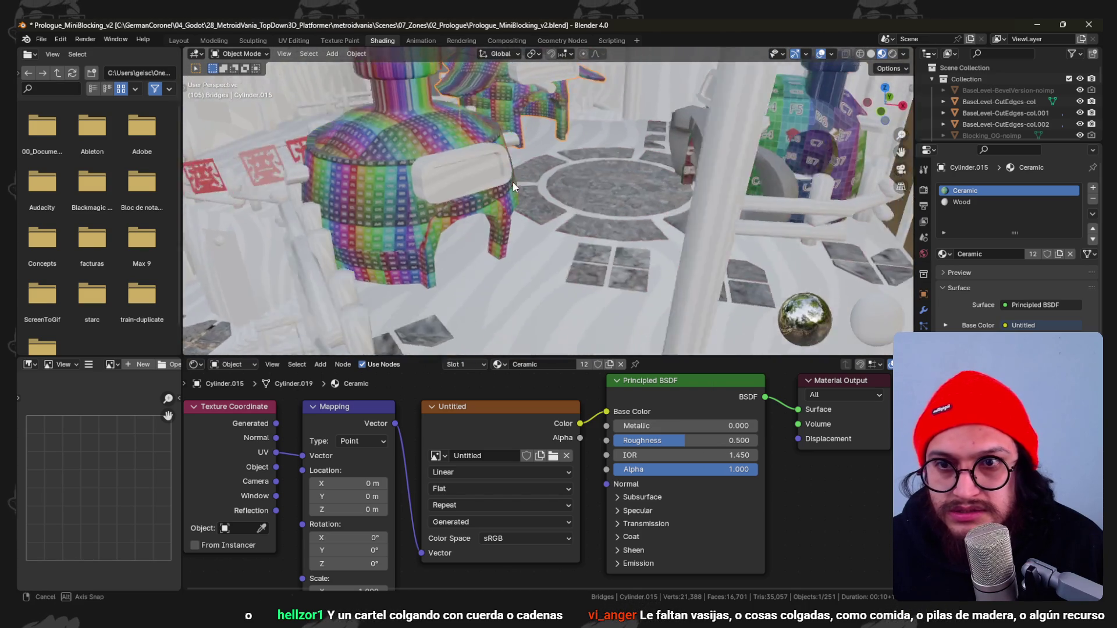
{"action": "middle_click_drag", "start_coordinate": [492, 202], "coordinate": [483, 196]}
Unwrap the vase hut's UVs and move to the UV Editing workspace.
{"action": "left_click", "coordinate": [483, 196]}
{"action": "key", "text": "ctrl+Tab"}
{"action": "key", "text": "Tab"}
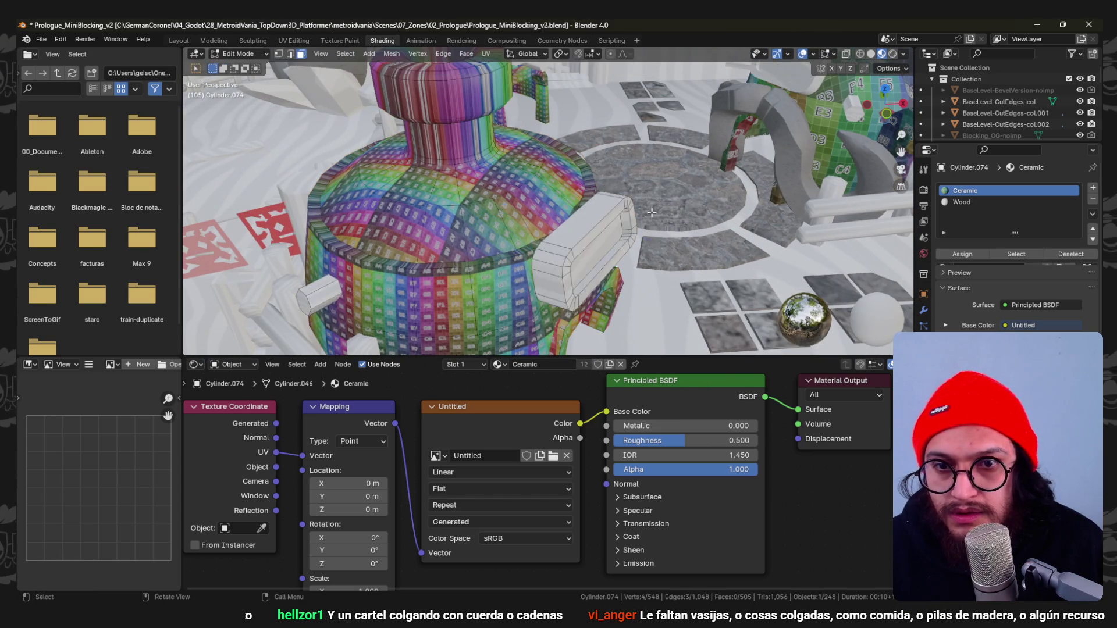
{"action": "scroll", "coordinate": [541, 219], "scroll_direction": "up", "scroll_amount": 3}
{"action": "key", "text": "u"}
{"action": "left_click", "coordinate": [573, 205]}
{"action": "scroll", "coordinate": [573, 208], "scroll_direction": "down", "scroll_amount": 3}
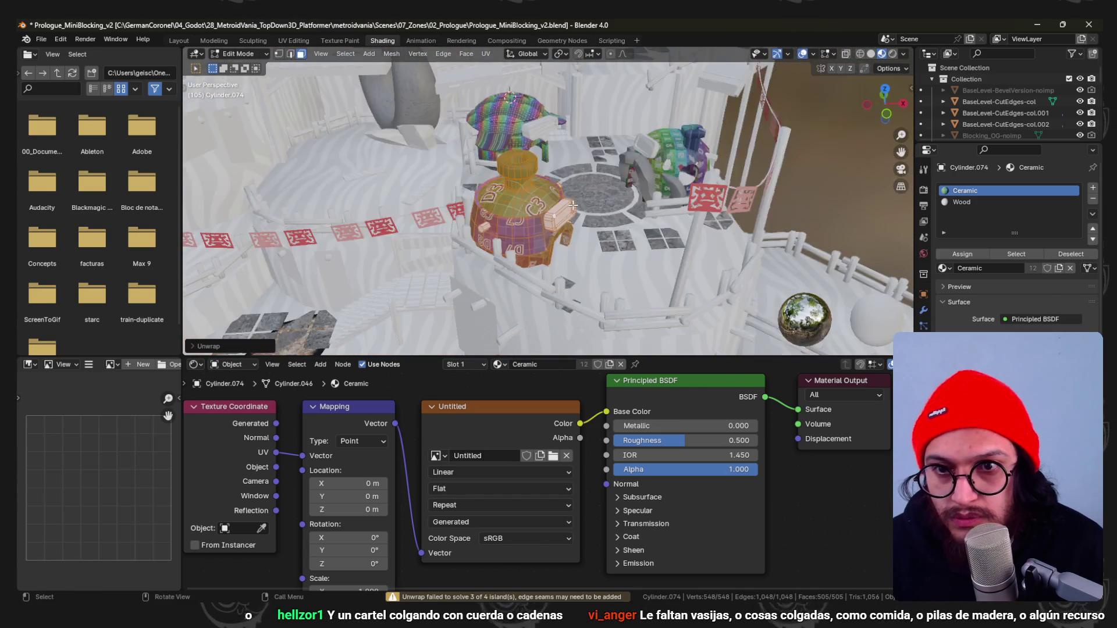
{"action": "scroll", "coordinate": [565, 207], "scroll_direction": "up", "scroll_amount": 2}
{"action": "middle_click_drag", "start_coordinate": [565, 207], "coordinate": [578, 209]}
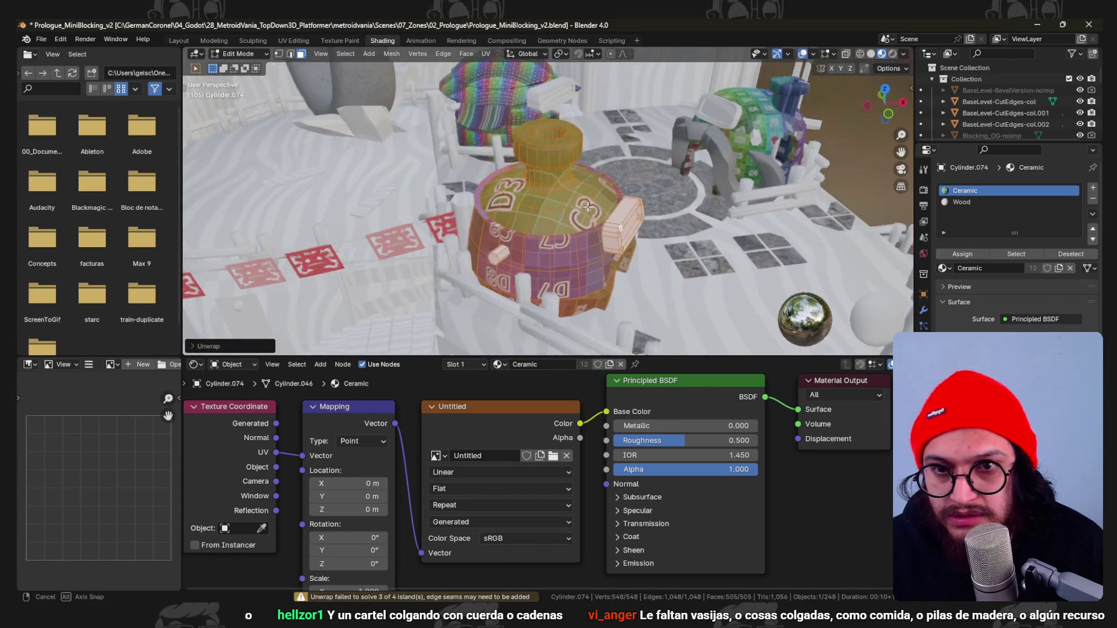
{"action": "left_click", "coordinate": [300, 40]}
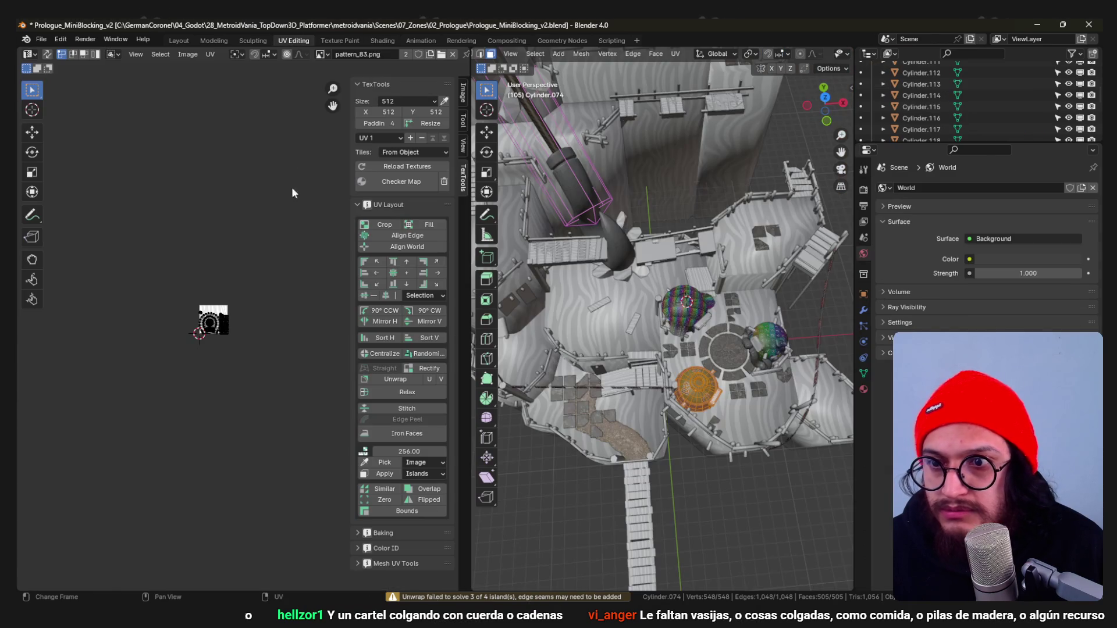
{"action": "scroll", "coordinate": [273, 343], "scroll_direction": "up", "scroll_amount": 4}
{"action": "scroll", "coordinate": [275, 357], "scroll_direction": "up", "scroll_amount": 2}
{"action": "scroll", "coordinate": [687, 356], "scroll_direction": "up", "scroll_amount": 3}
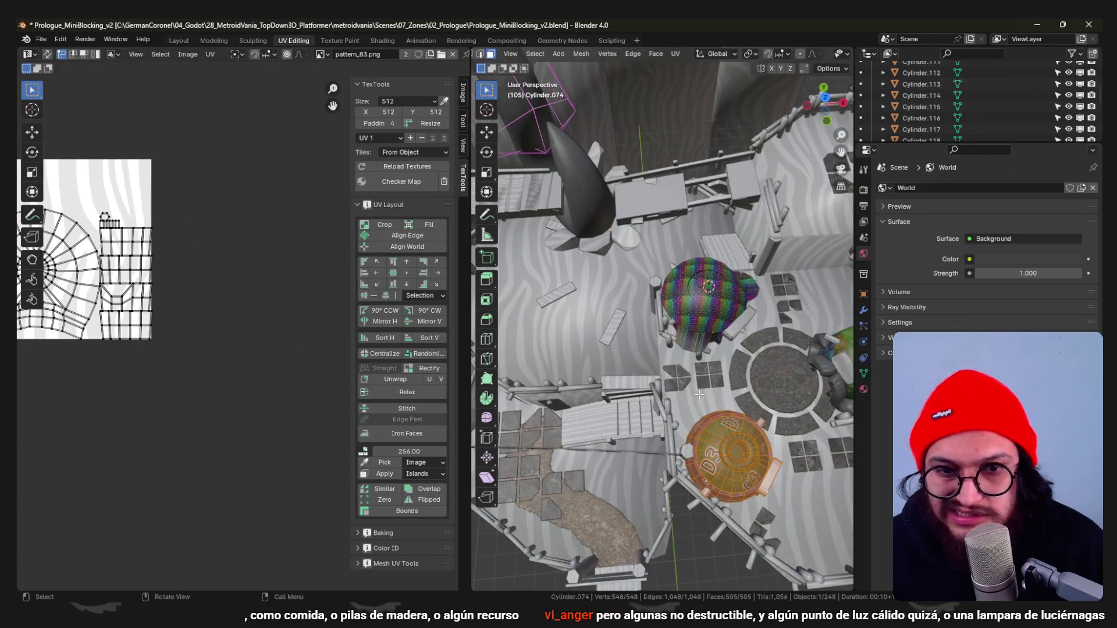
{"action": "scroll", "coordinate": [686, 356], "scroll_direction": "up", "scroll_amount": 2}
{"action": "scroll", "coordinate": [686, 356], "scroll_direction": "up", "scroll_amount": 3}
{"action": "scroll", "coordinate": [686, 356], "scroll_direction": "up", "scroll_amount": 2}
Check the UVs of the rainbow dome hut and the next dome hut in Edit Mode.
{"action": "mouse_move", "coordinate": [686, 356]}
{"action": "middle_mouse_down"}
{"action": "mouse_move", "coordinate": [713, 310]}
{"action": "mouse_move", "coordinate": [593, 250]}
{"action": "middle_mouse_up"}
{"action": "scroll", "coordinate": [713, 311], "scroll_direction": "down", "scroll_amount": 5}
{"action": "key", "text": "Tab"}
{"action": "left_click", "coordinate": [675, 249]}
{"action": "key", "text": "Tab"}
{"action": "key", "text": "Tab"}
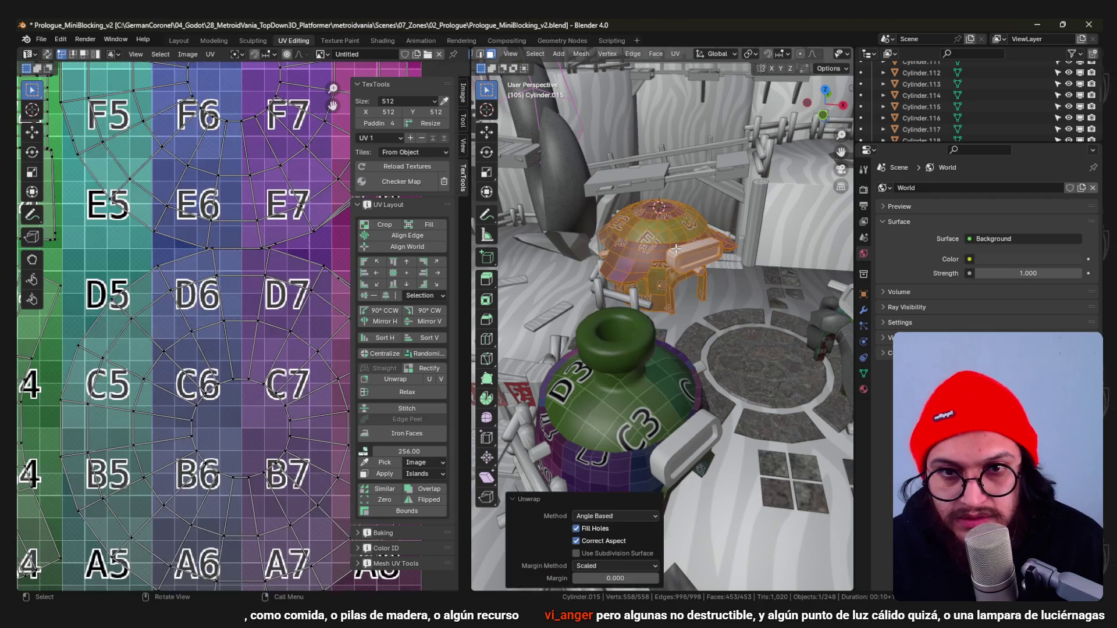
{"action": "scroll", "coordinate": [689, 304], "scroll_direction": "down", "scroll_amount": 2}
{"action": "middle_click_drag", "start_coordinate": [688, 304], "coordinate": [655, 311]}
{"action": "left_click", "coordinate": [718, 307]}
{"action": "key", "text": "Tab"}
{"action": "scroll", "coordinate": [762, 307], "scroll_direction": "up", "scroll_amount": 2}
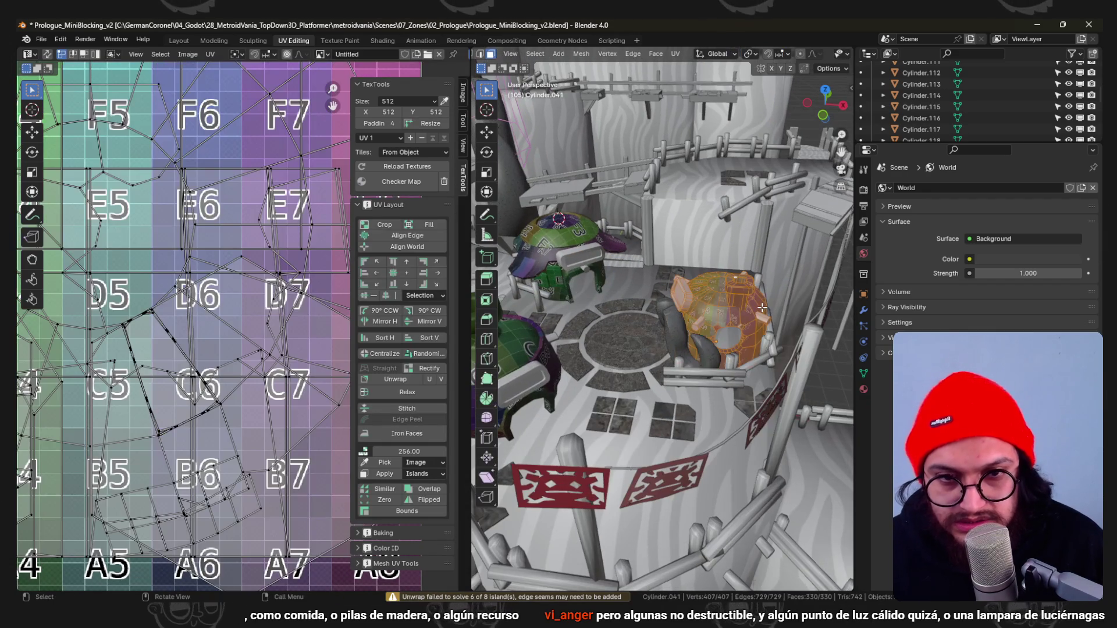
{"action": "key", "text": "Tab"}
{"action": "mouse_move", "coordinate": [762, 307]}
{"action": "middle_mouse_down"}
{"action": "mouse_move", "coordinate": [675, 321]}
{"action": "mouse_move", "coordinate": [635, 356]}
{"action": "mouse_move", "coordinate": [673, 316]}
{"action": "mouse_move", "coordinate": [657, 338]}
{"action": "mouse_move", "coordinate": [617, 301]}
{"action": "middle_mouse_up"}
{"action": "scroll", "coordinate": [675, 321], "scroll_direction": "up", "scroll_amount": 2}
Delete the selected bunting objects and edge-slide an edge on the tower mesh.
{"action": "key", "text": "Delete"}
{"action": "key", "text": "Tab"}
{"action": "key", "text": "shift+z"}
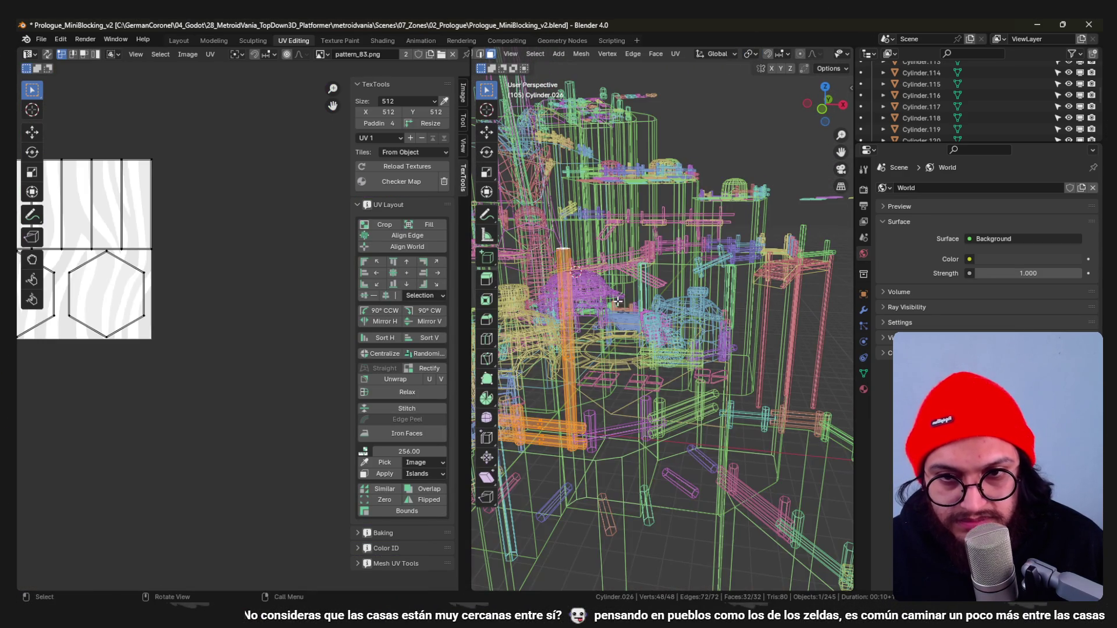
{"action": "key", "text": "shift+z"}
{"action": "key", "text": "g"}
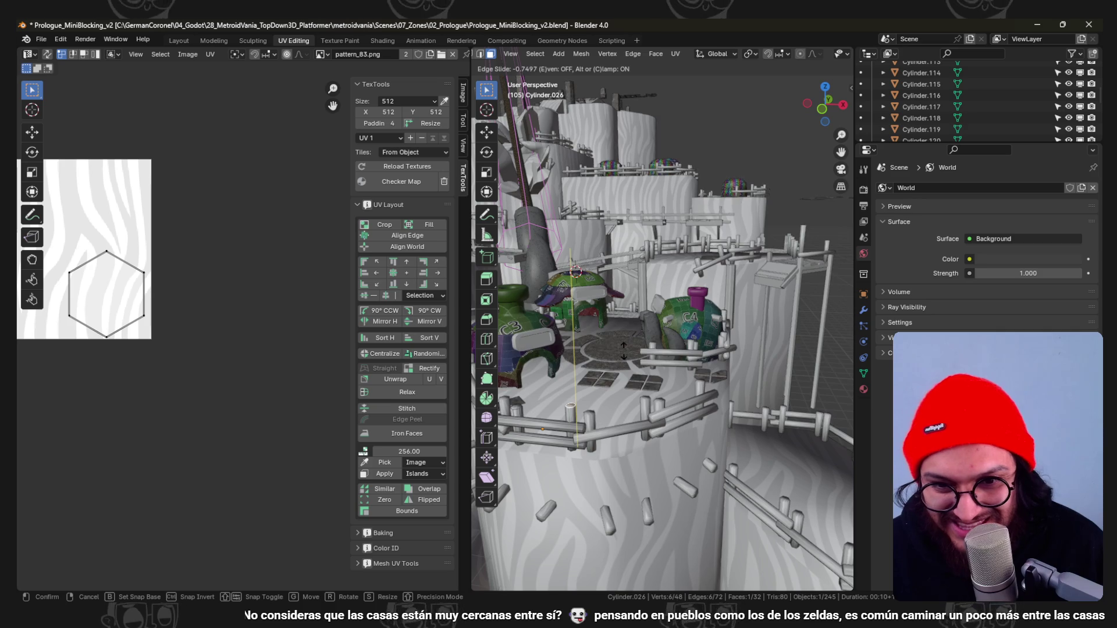
{"action": "left_click", "coordinate": [623, 350]}
{"action": "key", "text": "Tab"}
Save the level file and switch to Godot to reimport it.
{"action": "mouse_move", "coordinate": [616, 348]}
{"action": "middle_mouse_down"}
{"action": "mouse_move", "coordinate": [670, 354]}
{"action": "mouse_move", "coordinate": [666, 366]}
{"action": "mouse_move", "coordinate": [690, 355]}
{"action": "mouse_move", "coordinate": [738, 375]}
{"action": "mouse_move", "coordinate": [727, 345]}
{"action": "mouse_move", "coordinate": [657, 353]}
{"action": "mouse_move", "coordinate": [706, 403]}
{"action": "mouse_move", "coordinate": [703, 313]}
{"action": "mouse_move", "coordinate": [669, 478]}
{"action": "middle_mouse_up"}
{"action": "key", "text": "ctrl+s"}
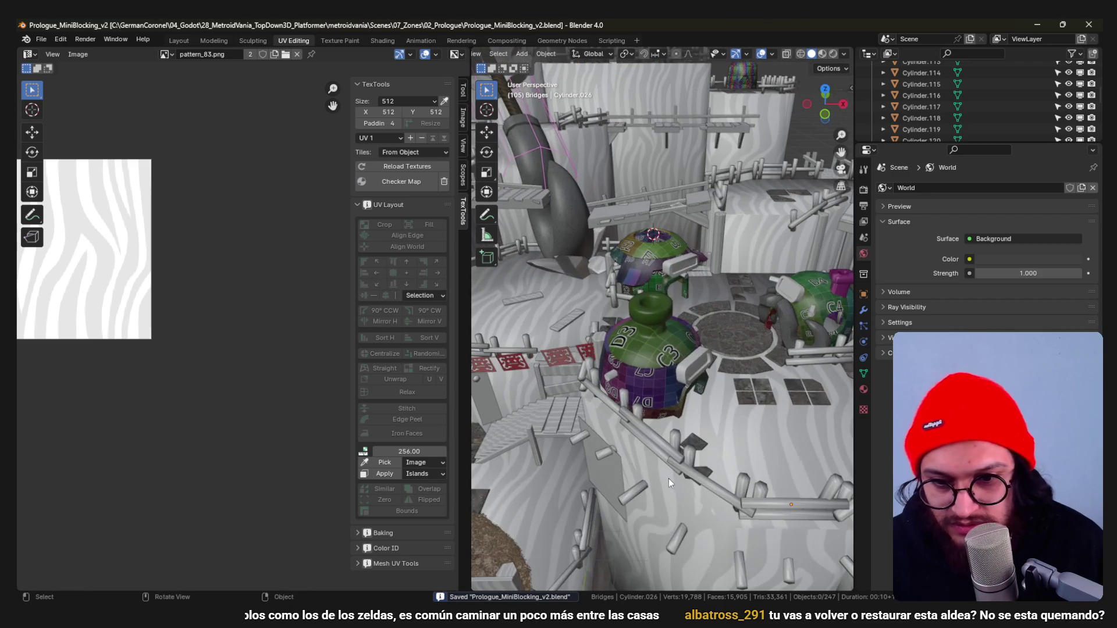
{"action": "key", "text": "alt+Tab"}
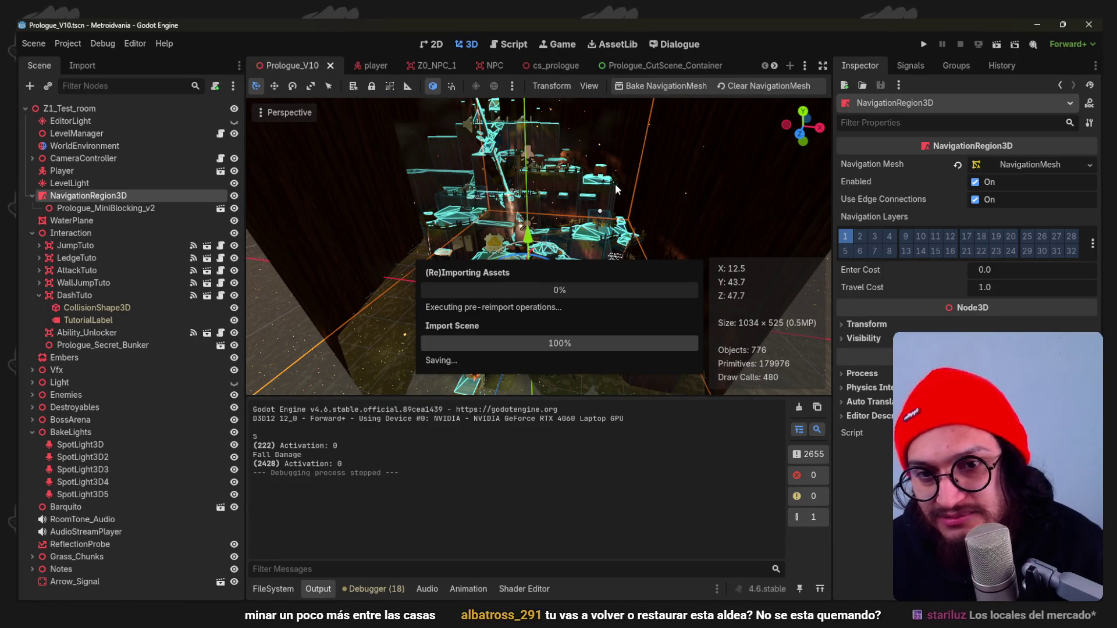
Run the project, walk the character up the bridge and walkway, stop the game and return to Blender.
{"action": "left_click", "coordinate": [926, 43]}
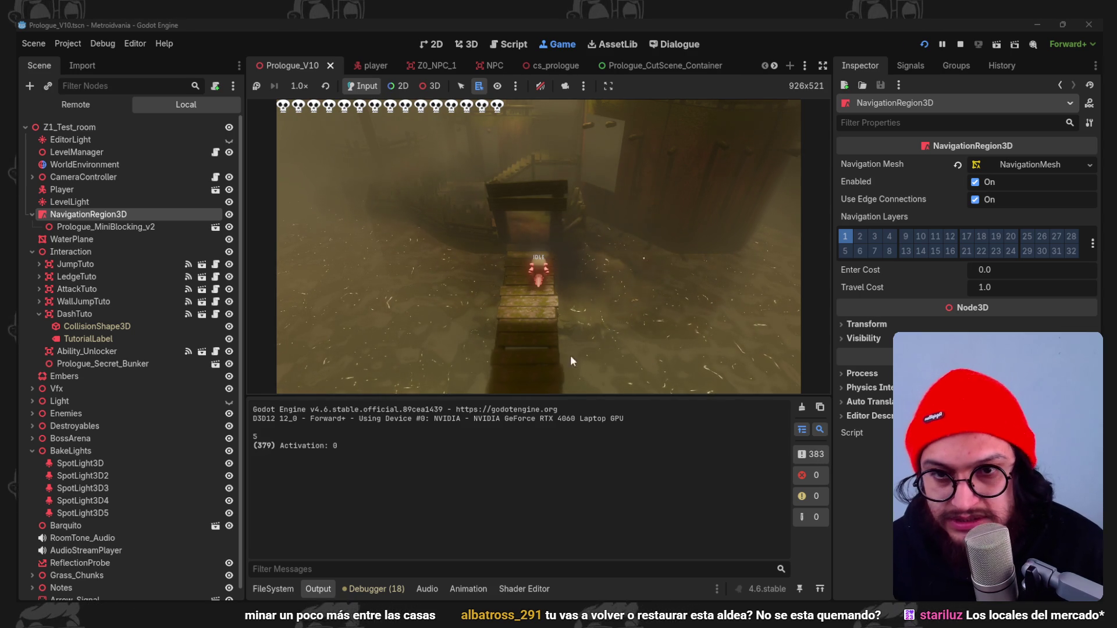
{"action": "key", "text": "w"}
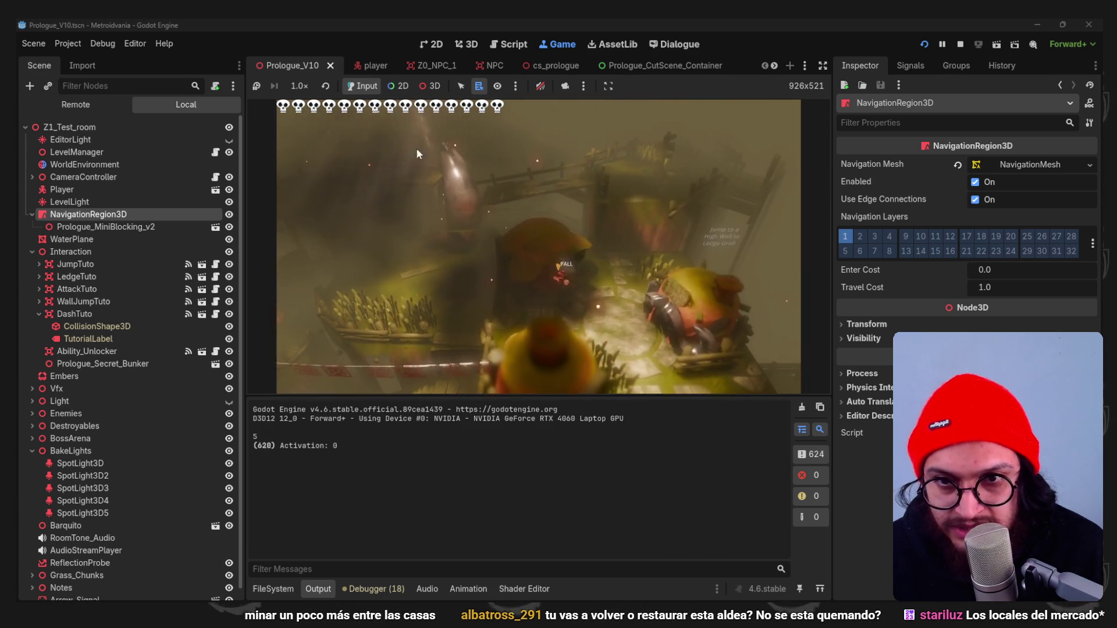
{"action": "key", "text": "w"}
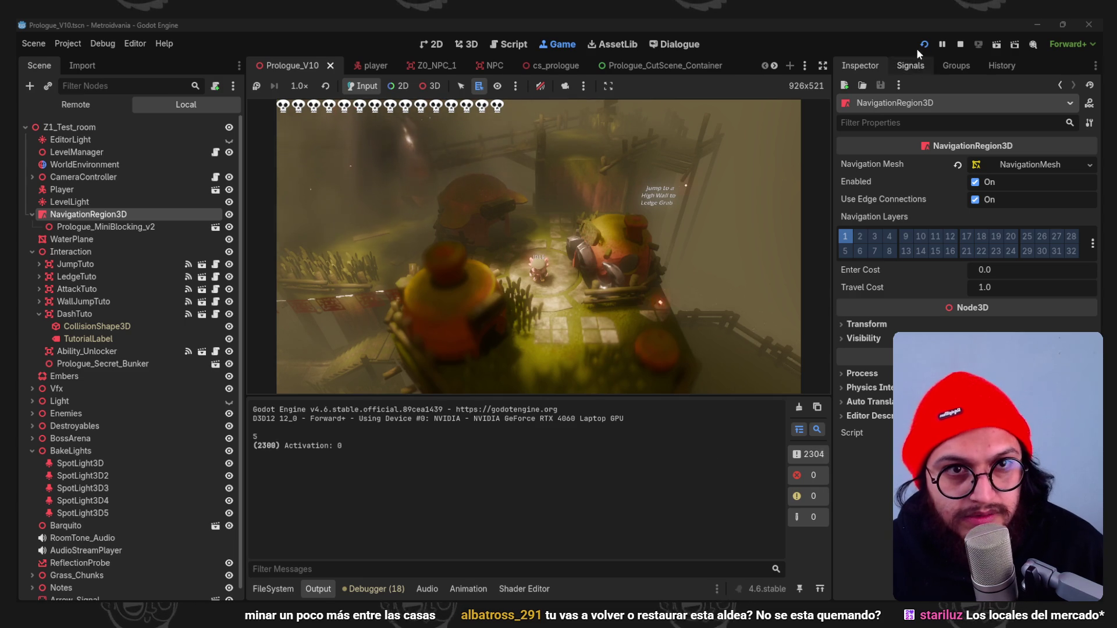
{"action": "left_click", "coordinate": [961, 45]}
{"action": "key", "text": "alt+Tab"}
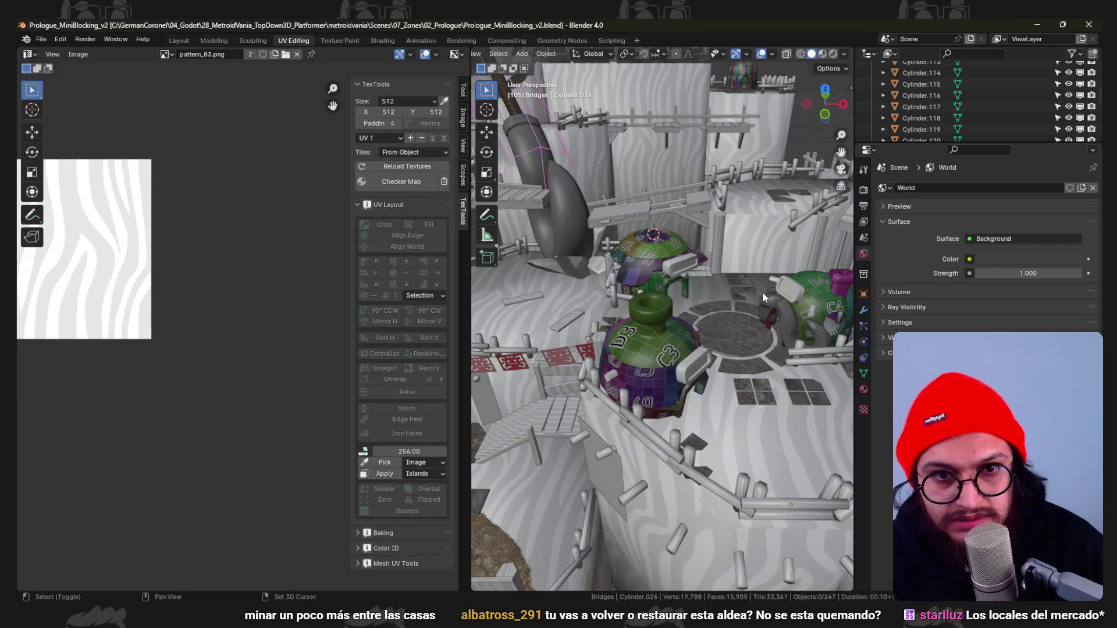
Frame the green house hut in Edit Mode and delete its old chimney faces.
{"action": "left_click", "coordinate": [762, 292]}
{"action": "key", "text": "KP_Decimal"}
{"action": "key", "text": "Tab"}
{"action": "scroll", "coordinate": [685, 177], "scroll_direction": "up", "scroll_amount": 2}
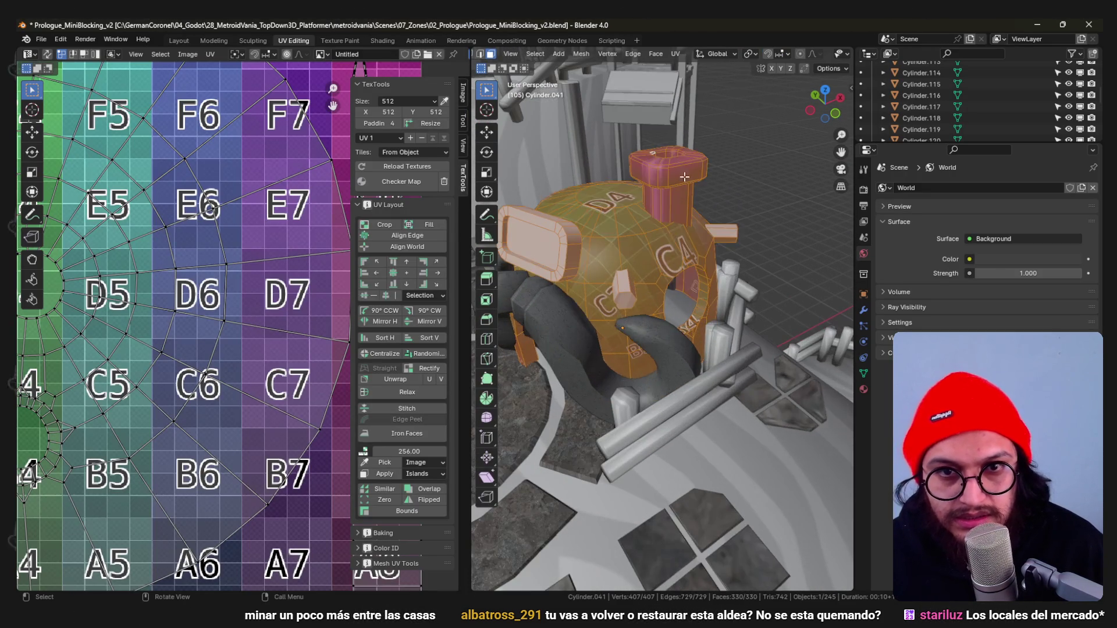
{"action": "key", "text": "alt+a"}
{"action": "key", "text": "l"}
{"action": "key", "text": "x"}
{"action": "left_click", "coordinate": [685, 175]}
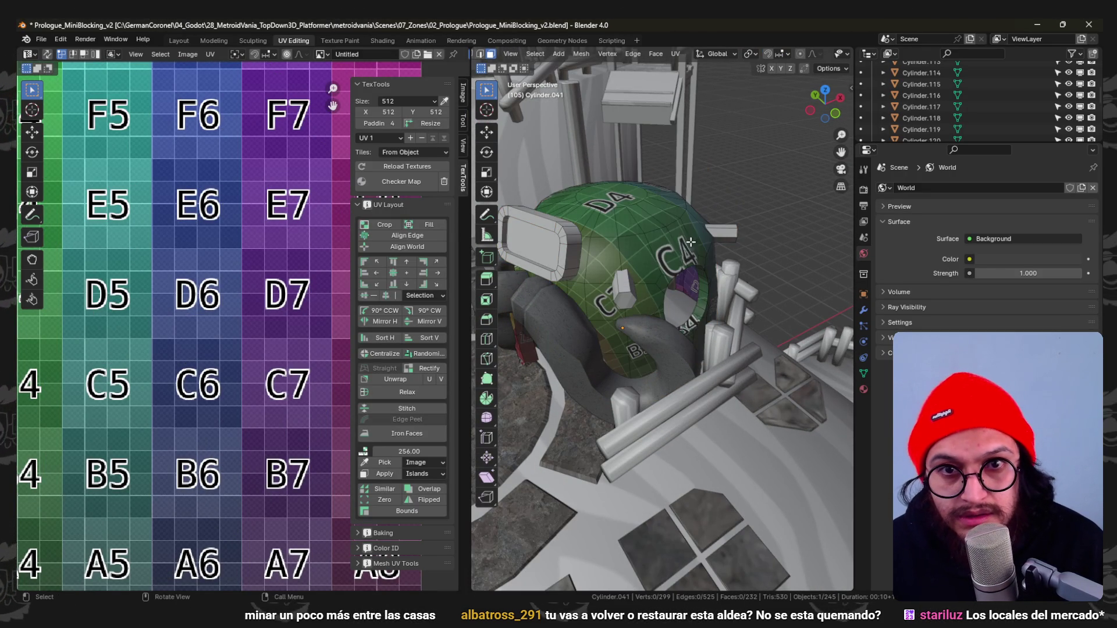
Extrude the dome's top face upward along its normal into a tall chimney block.
{"action": "left_click", "coordinate": [668, 222], "text": "shift"}
{"action": "middle_click_drag", "start_coordinate": [667, 222], "coordinate": [692, 223]}
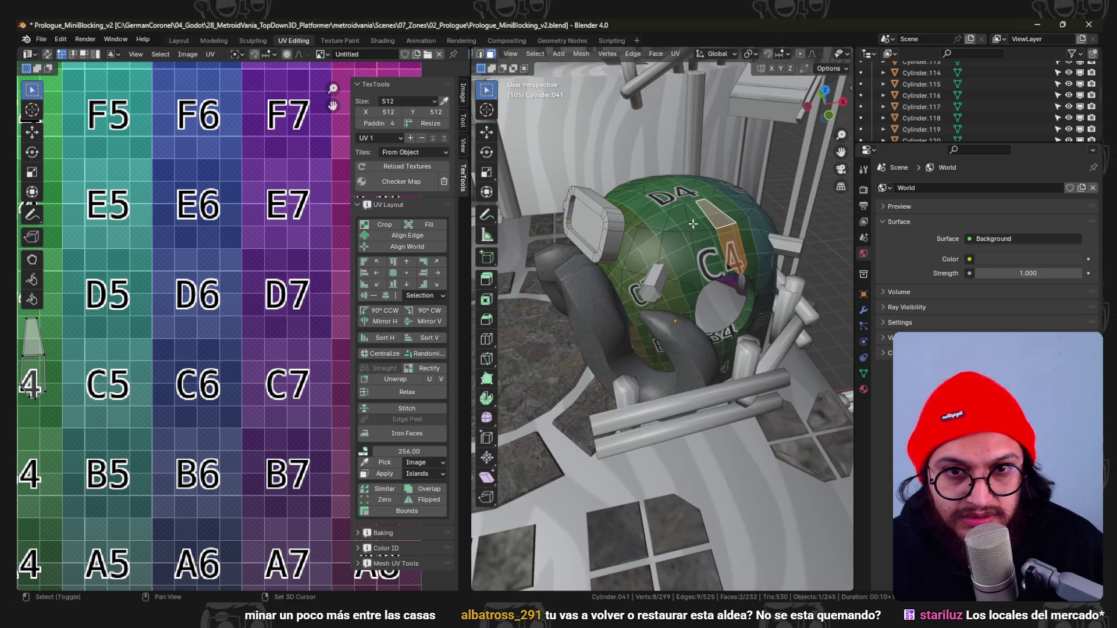
{"action": "scroll", "coordinate": [707, 238], "scroll_direction": "up", "scroll_amount": 3}
{"action": "mouse_move", "coordinate": [681, 249]}
{"action": "middle_mouse_down"}
{"action": "mouse_move", "coordinate": [631, 267]}
{"action": "mouse_move", "coordinate": [678, 300]}
{"action": "mouse_move", "coordinate": [681, 276]}
{"action": "middle_mouse_up"}
{"action": "key", "text": "g"}
{"action": "key", "text": "z"}
{"action": "key", "text": "z"}
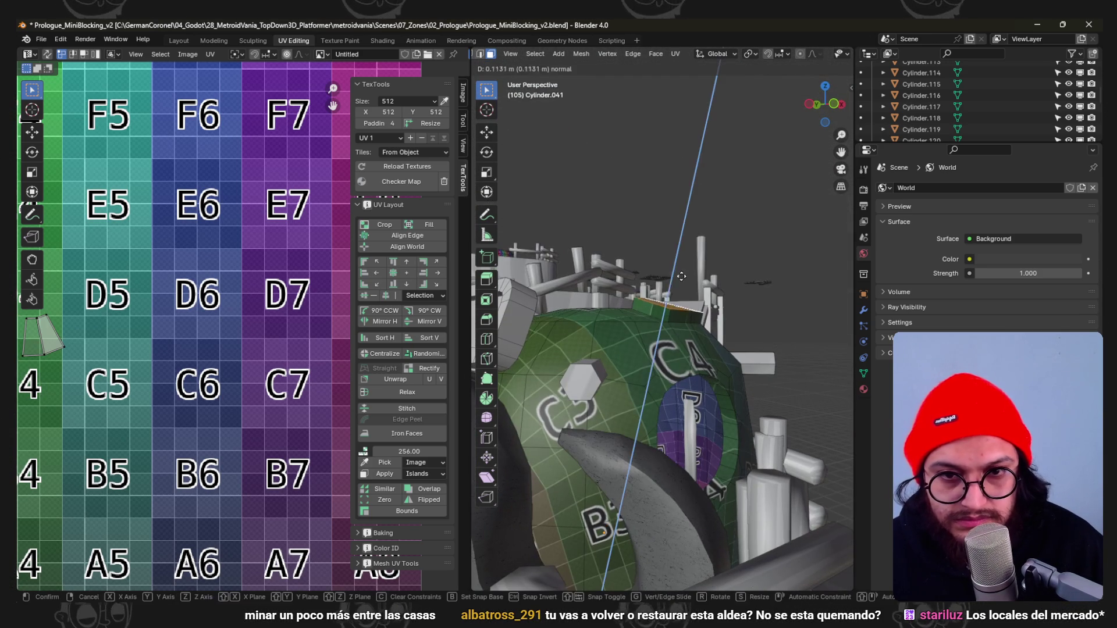
{"action": "left_click", "coordinate": [678, 216]}
{"action": "middle_click_drag", "start_coordinate": [678, 217], "coordinate": [682, 272]}
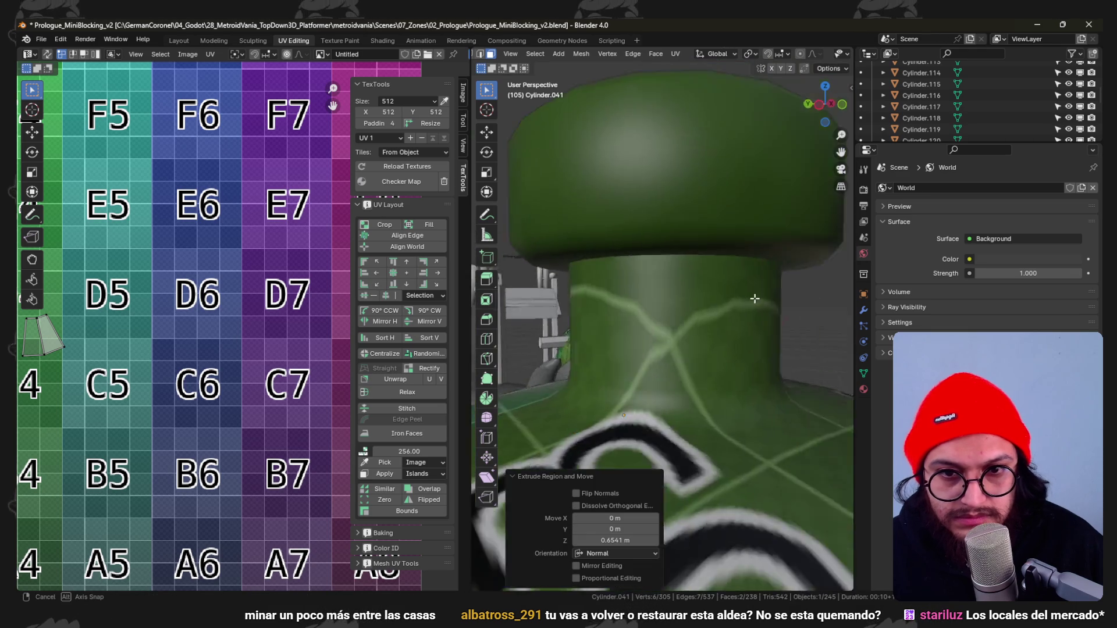
{"action": "right_click", "coordinate": [686, 243]}
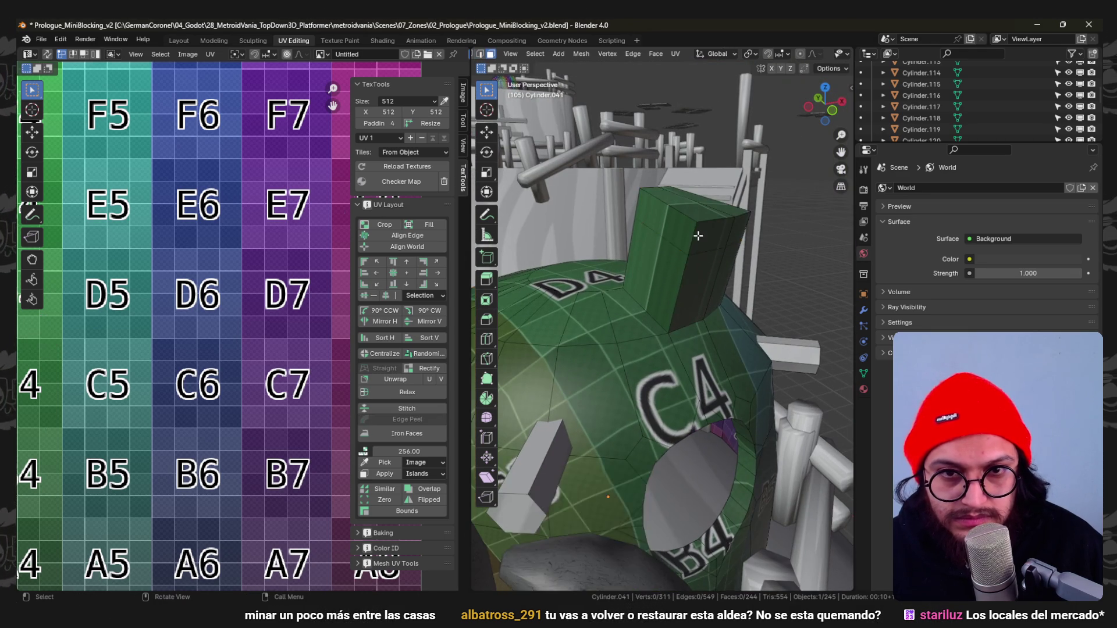
Extrude and fatten the chimney's top faces into a wider cap, then select the whole block.
{"action": "left_click", "coordinate": [693, 234], "text": "alt"}
{"action": "key", "text": "alt+e"}
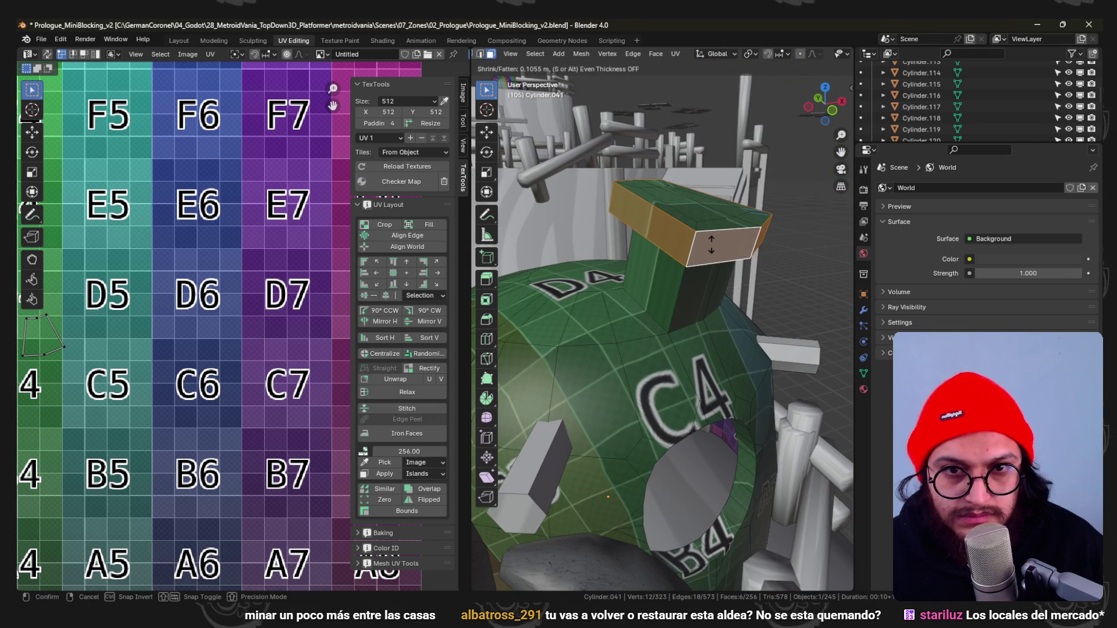
{"action": "left_click", "coordinate": [712, 243]}
{"action": "middle_click_drag", "start_coordinate": [712, 243], "coordinate": [707, 193]}
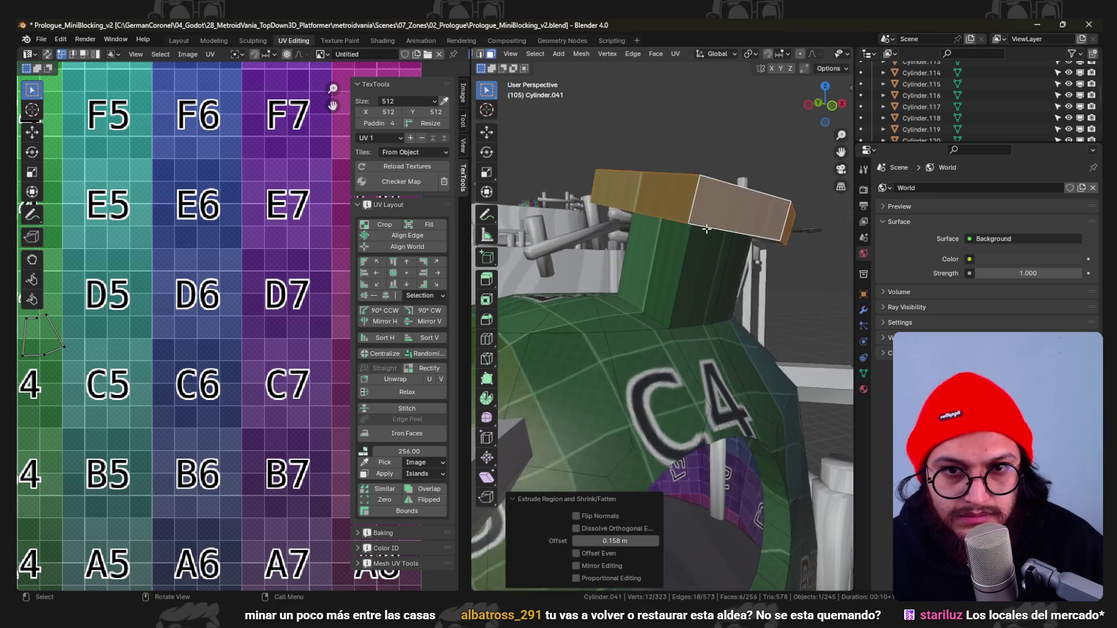
{"action": "key", "text": "alt+a"}
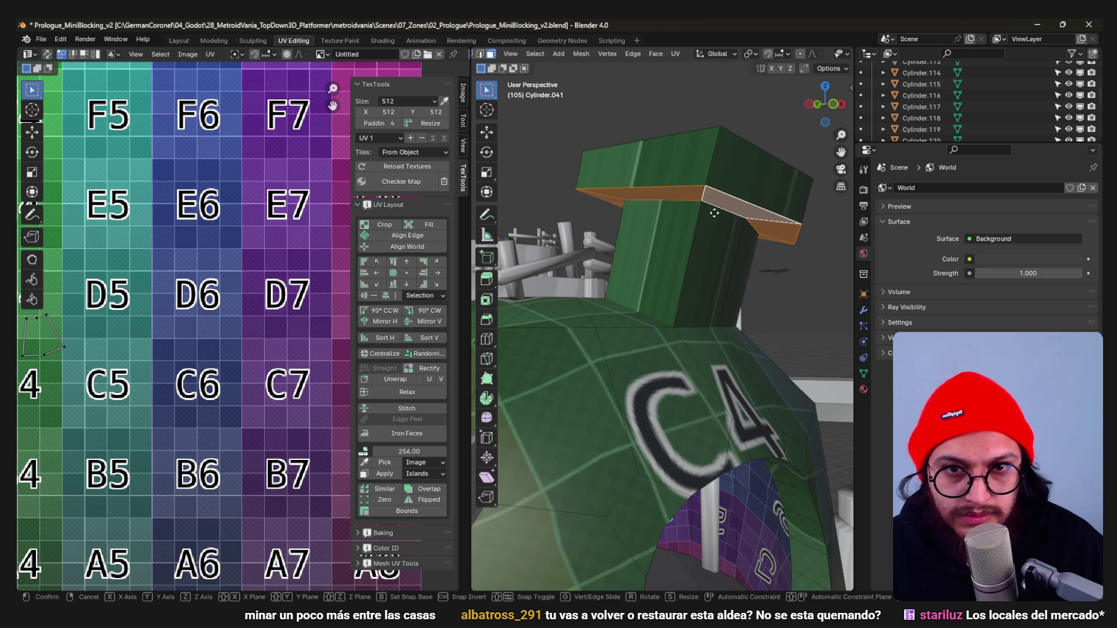
{"action": "key", "text": "l"}
{"action": "mouse_move", "coordinate": [706, 187]}
{"action": "middle_mouse_down"}
{"action": "mouse_move", "coordinate": [651, 226]}
{"action": "mouse_move", "coordinate": [704, 299]}
{"action": "middle_mouse_up"}
{"action": "scroll", "coordinate": [705, 300], "scroll_direction": "down", "scroll_amount": 5}
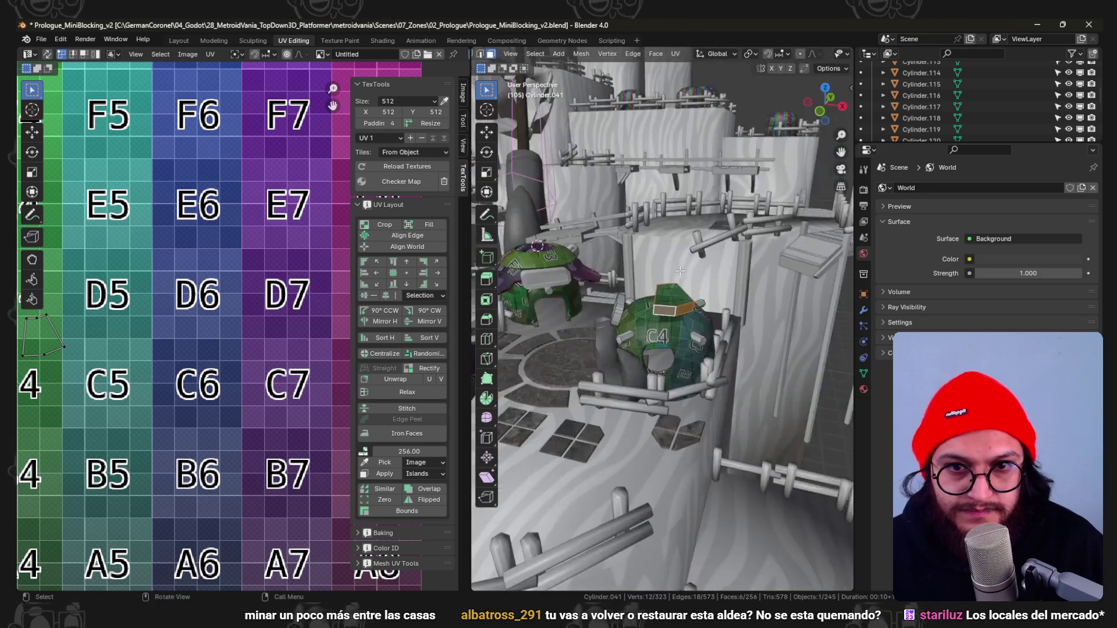
{"action": "scroll", "coordinate": [705, 299], "scroll_direction": "up", "scroll_amount": 4}
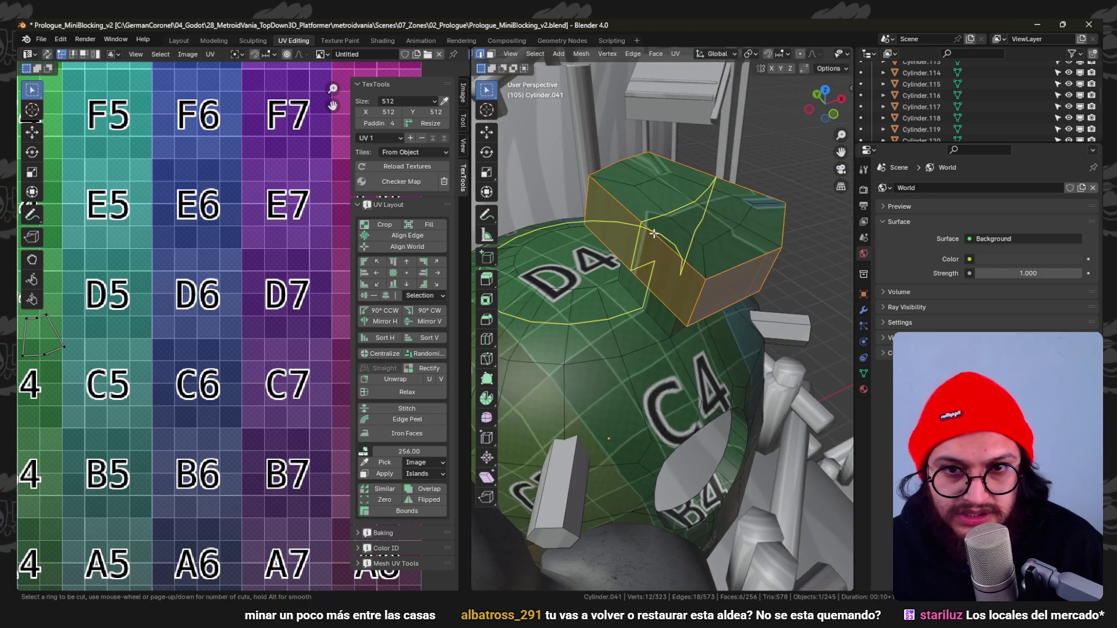
Isolate the chimney's edges and faces on the hut mesh as the working selection.
{"action": "key", "text": "u"}
{"action": "key", "text": "a"}
{"action": "key", "text": "alt+a"}
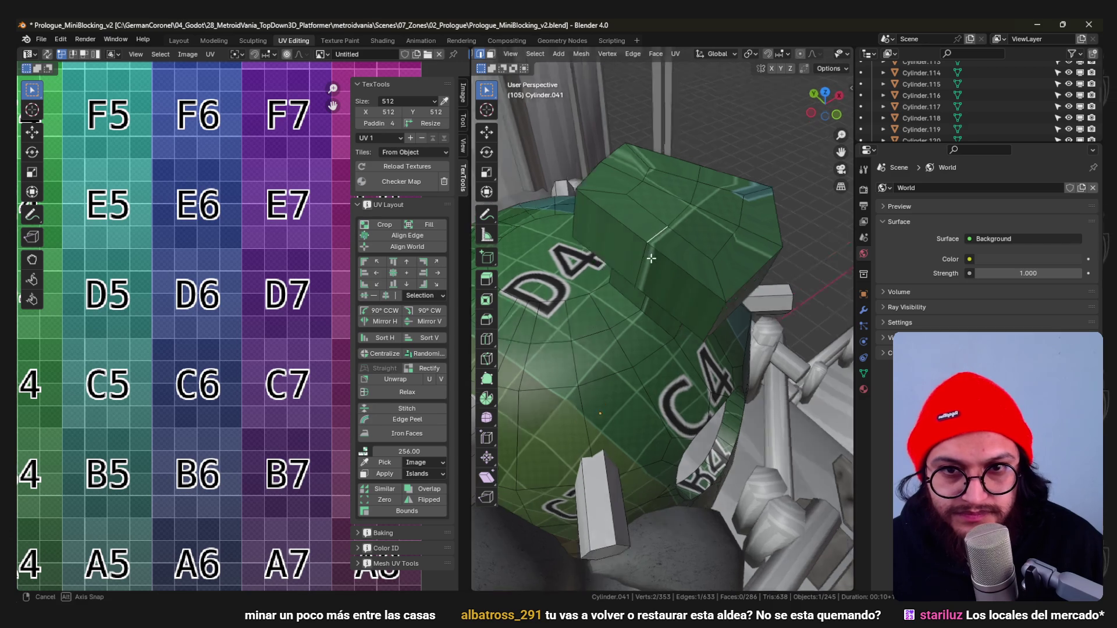
{"action": "left_click", "coordinate": [668, 245]}
{"action": "key", "text": "KP_Decimal"}
{"action": "left_click", "coordinate": [655, 255], "text": "ctrl+shift"}
{"action": "middle_click_drag", "start_coordinate": [656, 255], "coordinate": [624, 339]}
{"action": "key", "text": "g"}
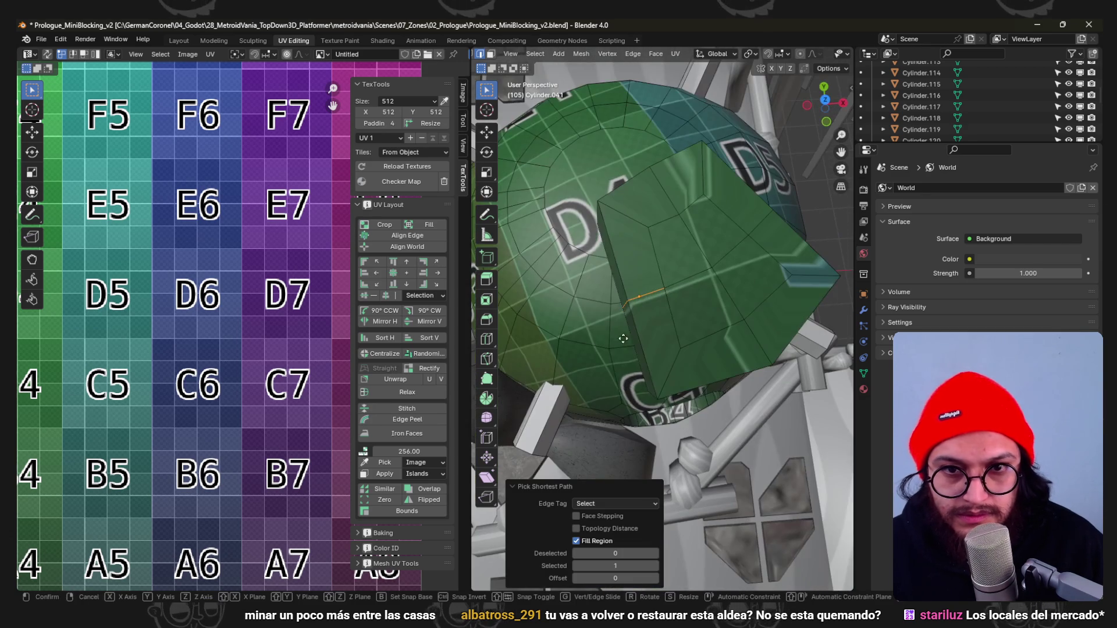
{"action": "key", "text": "Escape"}
Inset, extrude and scale the chimney's top face inward and bevel its edges into a rimmed opening.
{"action": "mouse_move", "coordinate": [642, 301]}
{"action": "middle_mouse_down"}
{"action": "mouse_move", "coordinate": [714, 262]}
{"action": "mouse_move", "coordinate": [753, 311]}
{"action": "middle_mouse_up"}
{"action": "key", "text": "g"}
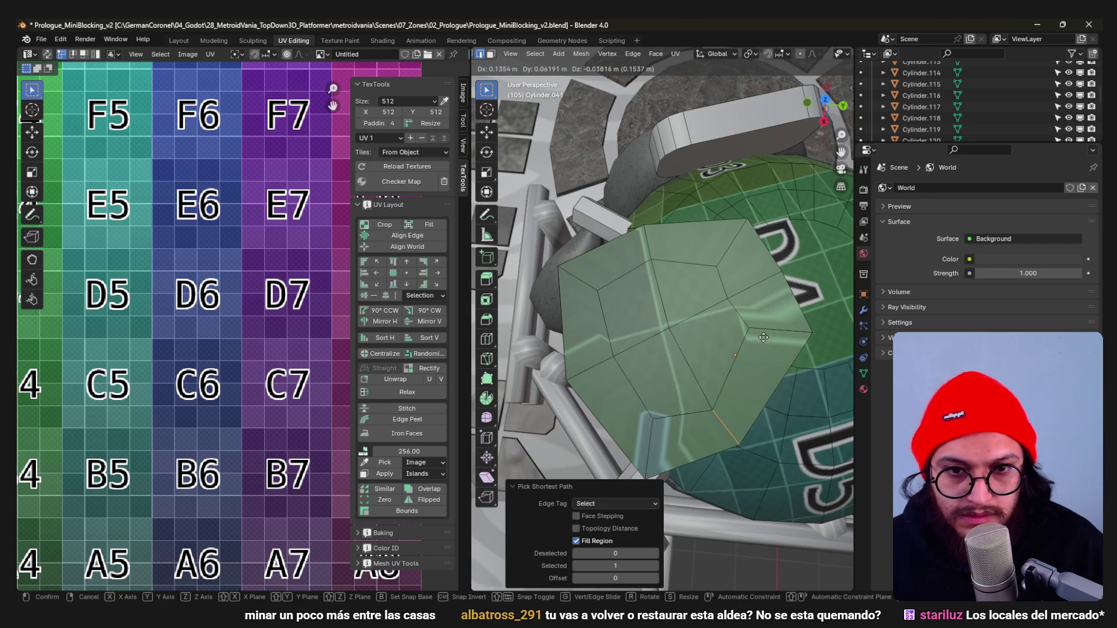
{"action": "left_click", "coordinate": [714, 362]}
{"action": "mouse_move", "coordinate": [714, 362]}
{"action": "middle_mouse_down"}
{"action": "mouse_move", "coordinate": [725, 316]}
{"action": "mouse_move", "coordinate": [768, 258]}
{"action": "middle_mouse_up"}
{"action": "left_click", "coordinate": [783, 317]}
{"action": "key", "text": "e"}
{"action": "mouse_move", "coordinate": [752, 304]}
{"action": "middle_mouse_down"}
{"action": "mouse_move", "coordinate": [727, 327]}
{"action": "mouse_move", "coordinate": [636, 267]}
{"action": "mouse_move", "coordinate": [716, 288]}
{"action": "middle_mouse_up"}
{"action": "key", "text": "s"}
{"action": "left_click", "coordinate": [727, 327]}
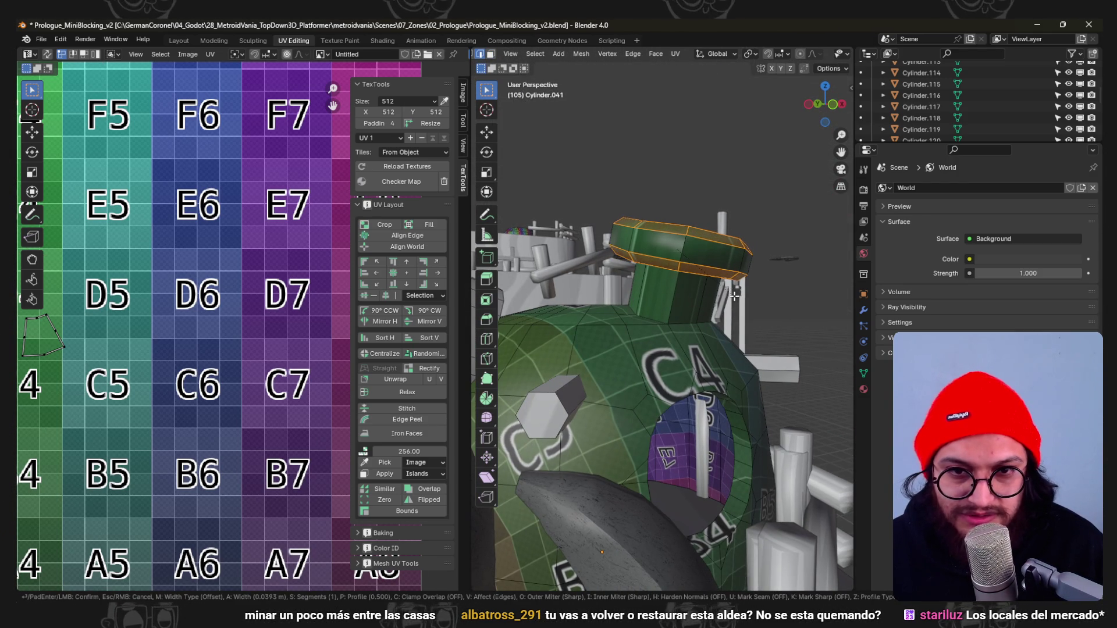
{"action": "left_click", "coordinate": [732, 295]}
{"action": "mouse_move", "coordinate": [731, 296]}
{"action": "middle_mouse_down"}
{"action": "mouse_move", "coordinate": [691, 282]}
{"action": "mouse_move", "coordinate": [688, 168]}
{"action": "middle_mouse_up"}
Pick a vertical chimney edge and check the hut's overall silhouette from object mode.
{"action": "key", "text": "a"}
{"action": "key", "text": "alt+a"}
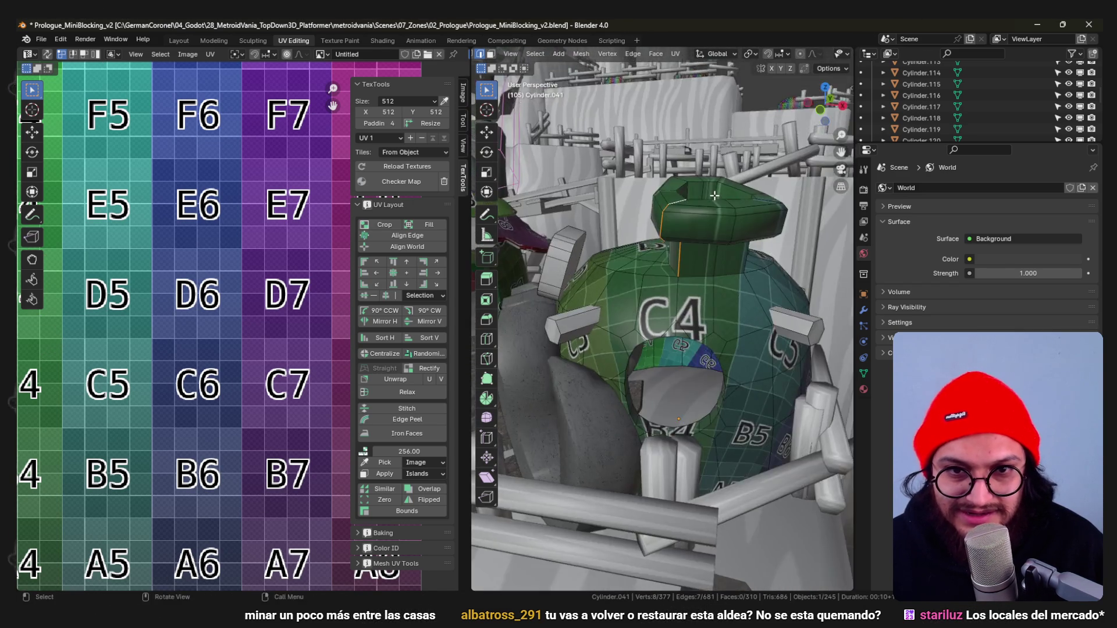
{"action": "left_click", "coordinate": [688, 175]}
{"action": "key", "text": "Tab"}
{"action": "mouse_move", "coordinate": [672, 99]}
{"action": "middle_mouse_down"}
{"action": "mouse_move", "coordinate": [629, 328]}
{"action": "mouse_move", "coordinate": [714, 288]}
{"action": "mouse_move", "coordinate": [664, 306]}
{"action": "middle_mouse_up"}
{"action": "scroll", "coordinate": [628, 327], "scroll_direction": "down", "scroll_amount": 4}
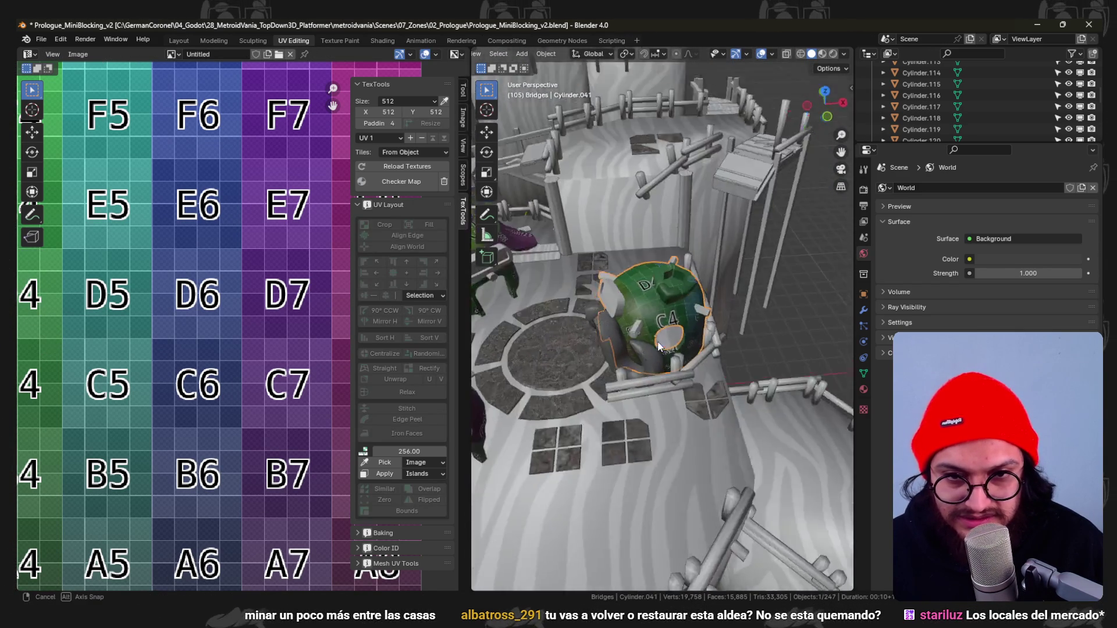
{"action": "scroll", "coordinate": [660, 301], "scroll_direction": "up", "scroll_amount": 5}
{"action": "key", "text": "Tab"}
{"action": "middle_click_drag", "start_coordinate": [675, 167], "coordinate": [660, 276]}
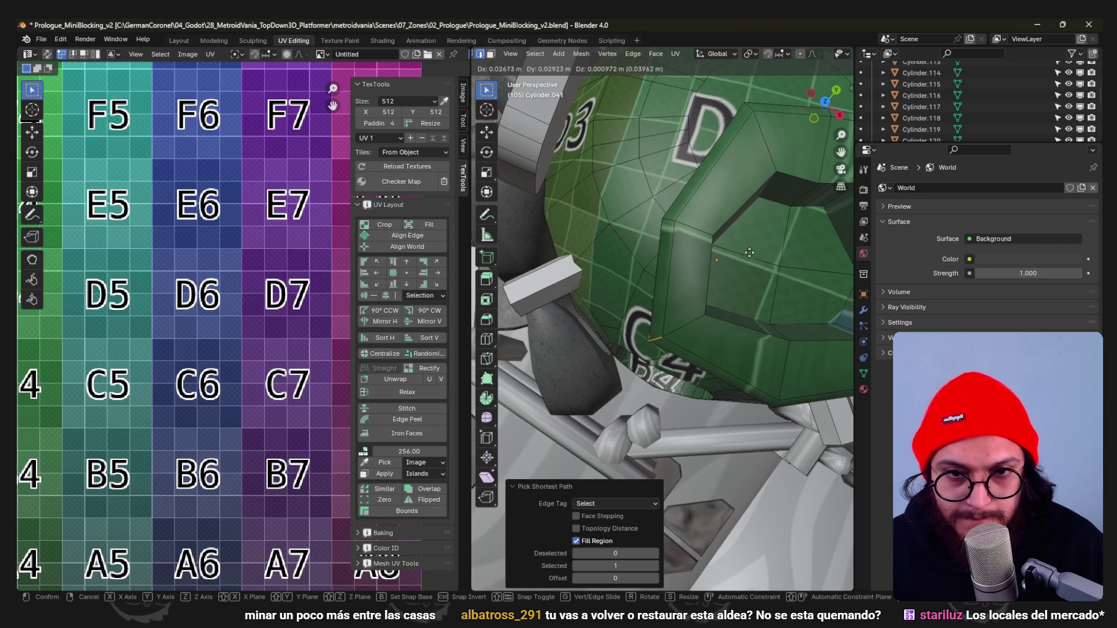
{"action": "middle_click_drag", "start_coordinate": [690, 332], "coordinate": [711, 298]}
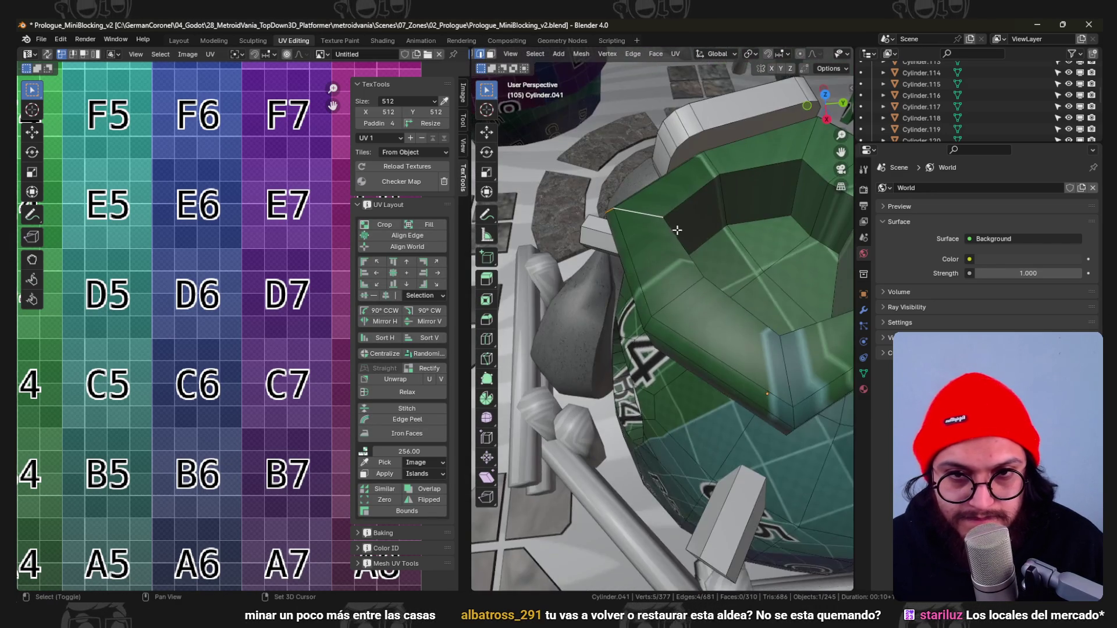
Shift the selected chimney edge and extend the selection along the rim.
{"action": "key", "text": "g"}
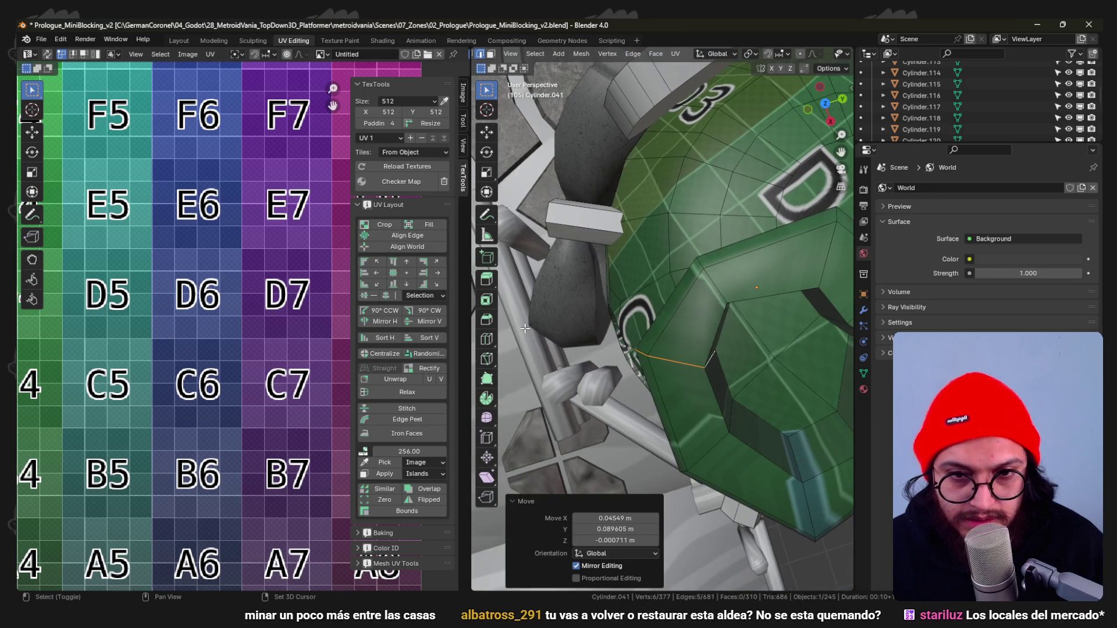
{"action": "middle_click_drag", "start_coordinate": [525, 327], "coordinate": [625, 297]}
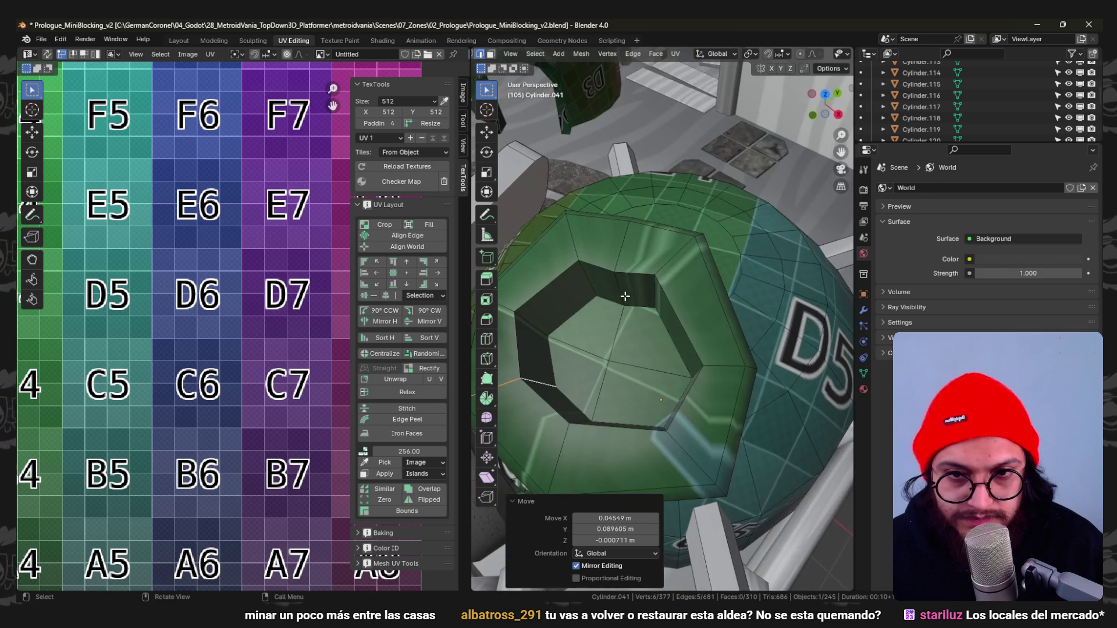
{"action": "middle_click_drag", "start_coordinate": [656, 271], "coordinate": [584, 266]}
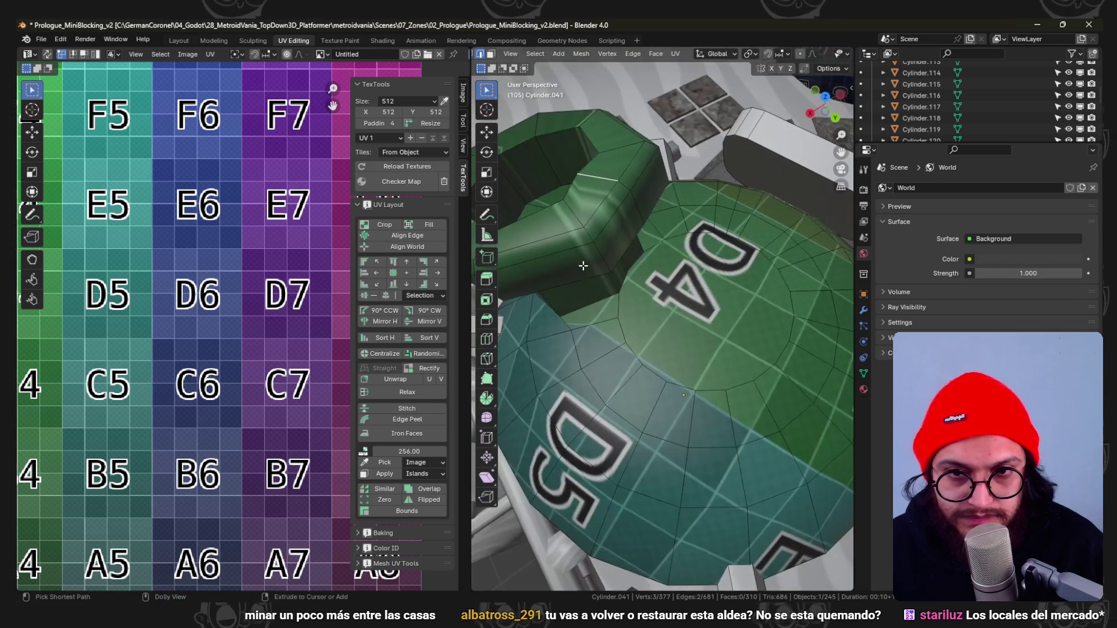
{"action": "left_click", "coordinate": [637, 213], "text": "ctrl"}
{"action": "middle_click_drag", "start_coordinate": [637, 213], "coordinate": [682, 251]}
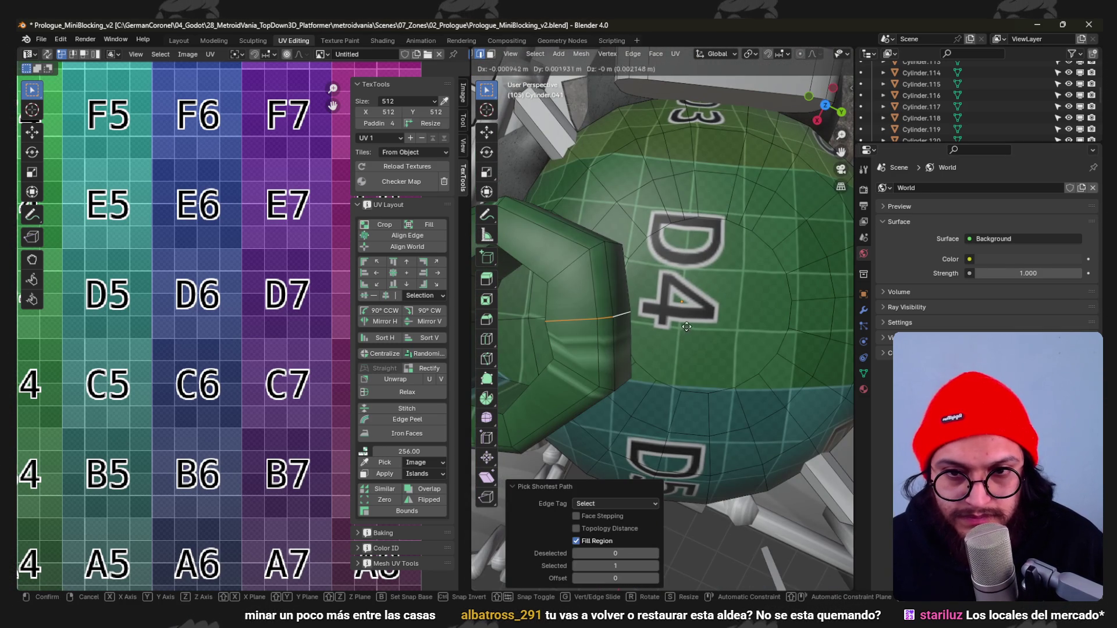
{"action": "middle_click_drag", "start_coordinate": [728, 376], "coordinate": [733, 300]}
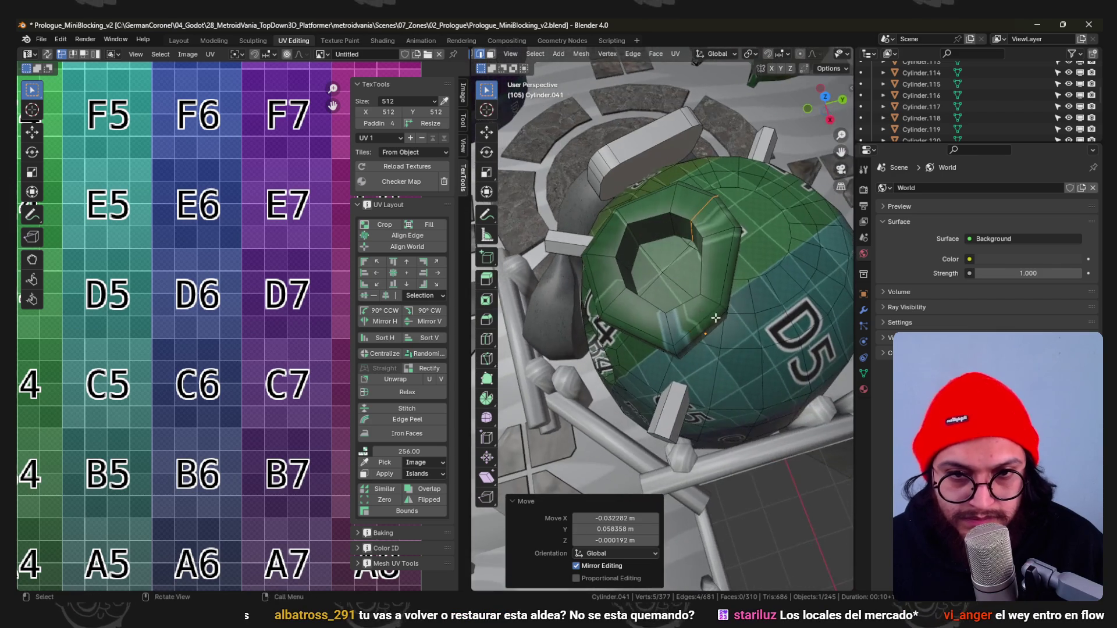
{"action": "middle_click_drag", "start_coordinate": [733, 301], "coordinate": [738, 253]}
{"action": "scroll", "coordinate": [739, 240], "scroll_direction": "up", "scroll_amount": 3}
Move individual rim edges and the rim edge path to round off the chimney stack.
{"action": "left_click", "coordinate": [740, 241]}
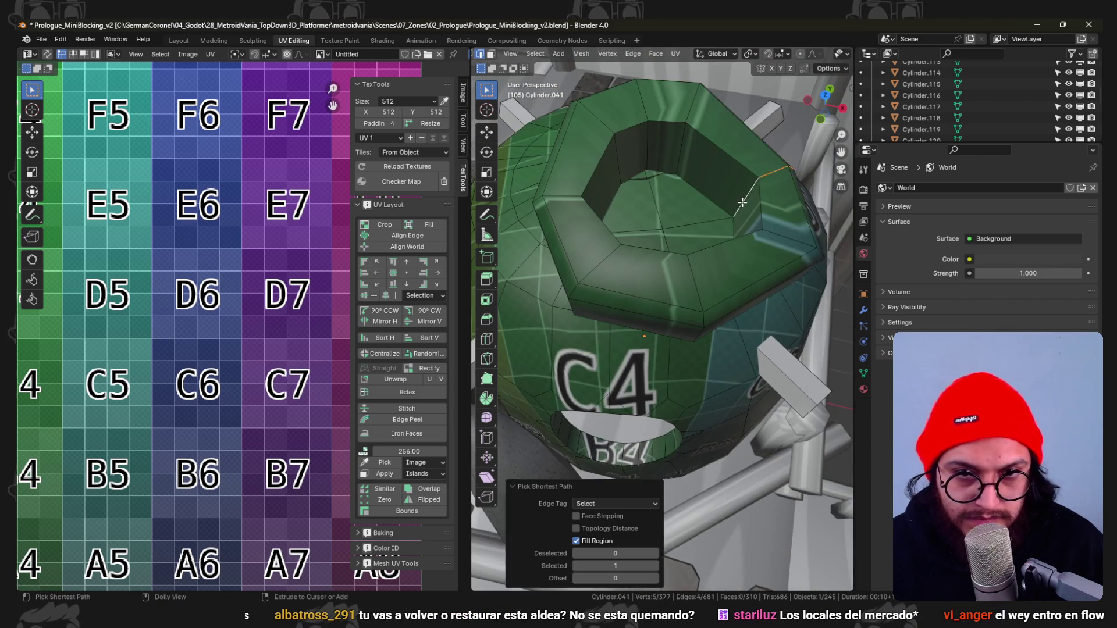
{"action": "middle_click_drag", "start_coordinate": [742, 203], "coordinate": [690, 243]}
{"action": "scroll", "coordinate": [690, 243], "scroll_direction": "down", "scroll_amount": 2}
{"action": "key", "text": "g"}
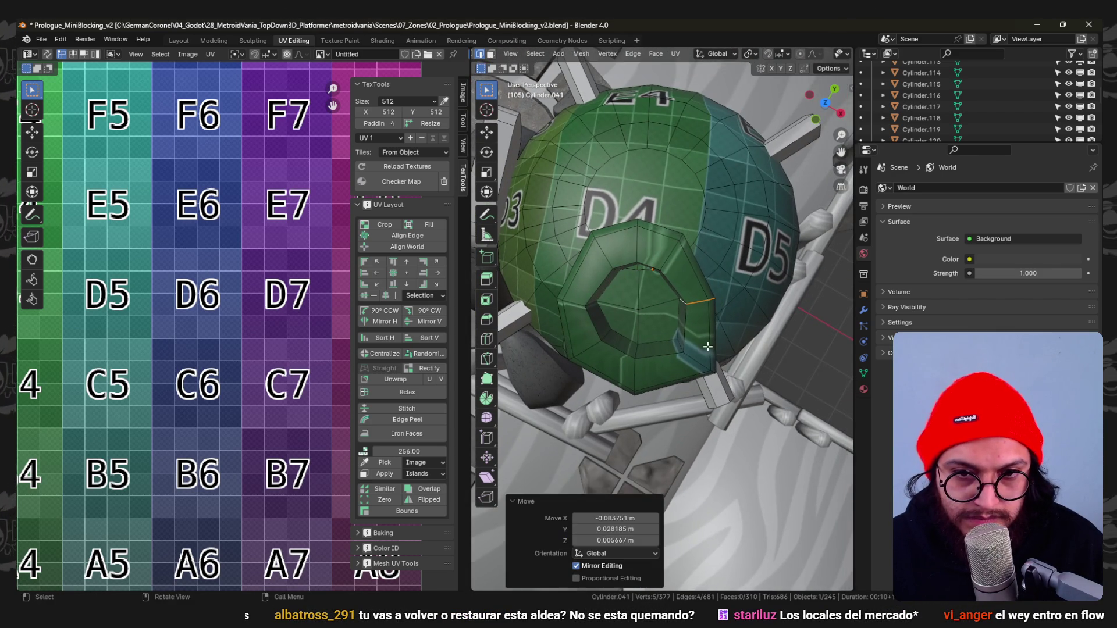
{"action": "scroll", "coordinate": [708, 346], "scroll_direction": "up", "scroll_amount": 2}
{"action": "mouse_move", "coordinate": [708, 347]}
{"action": "middle_mouse_down"}
{"action": "mouse_move", "coordinate": [701, 317]}
{"action": "mouse_move", "coordinate": [738, 325]}
{"action": "mouse_move", "coordinate": [745, 284]}
{"action": "mouse_move", "coordinate": [619, 371]}
{"action": "mouse_move", "coordinate": [626, 401]}
{"action": "mouse_move", "coordinate": [722, 318]}
{"action": "mouse_move", "coordinate": [743, 262]}
{"action": "middle_mouse_up"}
{"action": "left_click", "coordinate": [738, 324], "text": "ctrl"}
{"action": "key", "text": "Escape"}
{"action": "scroll", "coordinate": [727, 277], "scroll_direction": "down", "scroll_amount": 3}
{"action": "scroll", "coordinate": [663, 332], "scroll_direction": "down", "scroll_amount": 2}
{"action": "key", "text": "Tab"}
{"action": "key", "text": "Tab"}
{"action": "scroll", "coordinate": [722, 323], "scroll_direction": "up", "scroll_amount": 4}
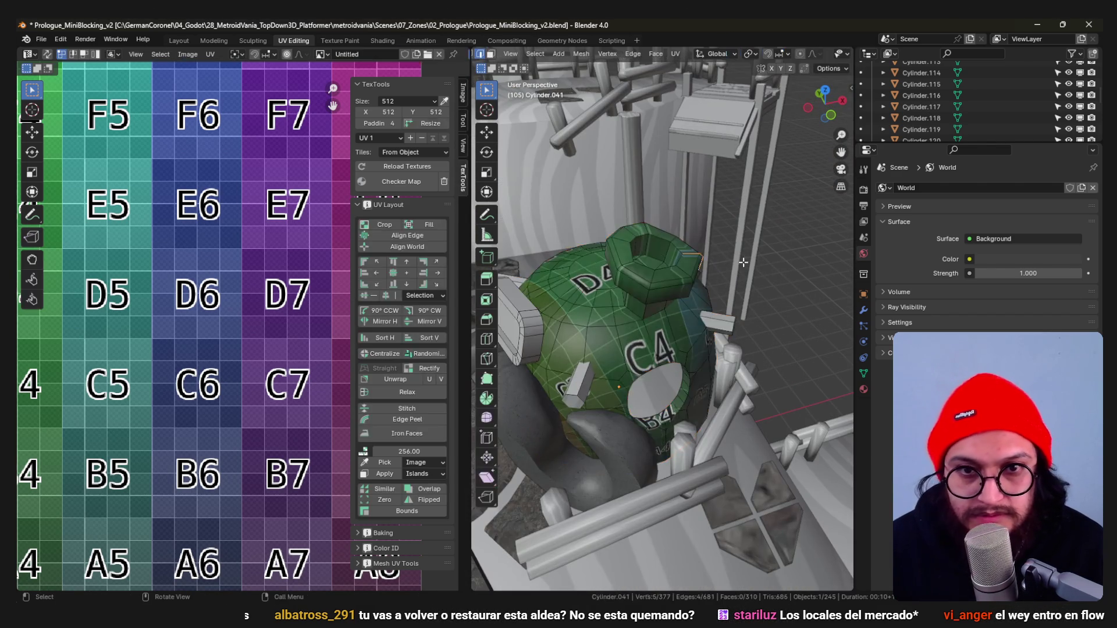
Finalize the chimney bevel and edge-loop position, returning the hut to object mode.
{"action": "left_click", "coordinate": [709, 253]}
{"action": "scroll", "coordinate": [643, 308], "scroll_direction": "down", "scroll_amount": 4}
{"action": "key", "text": "Tab"}
{"action": "middle_click_drag", "start_coordinate": [663, 259], "coordinate": [666, 295]}
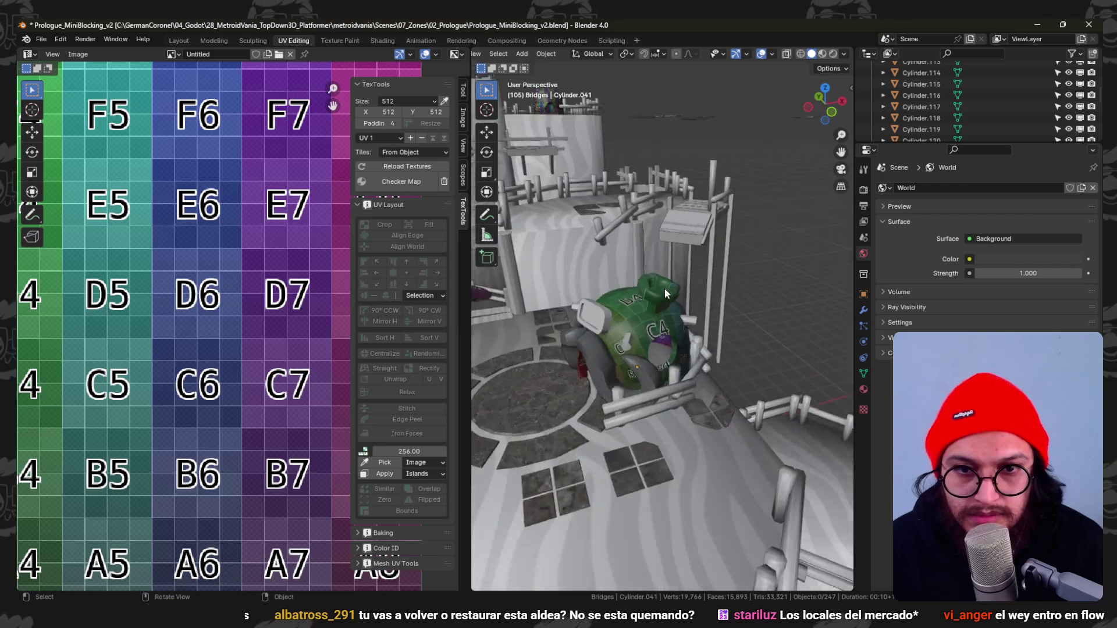
{"action": "key", "text": "Tab"}
{"action": "scroll", "coordinate": [665, 297], "scroll_direction": "up", "scroll_amount": 4}
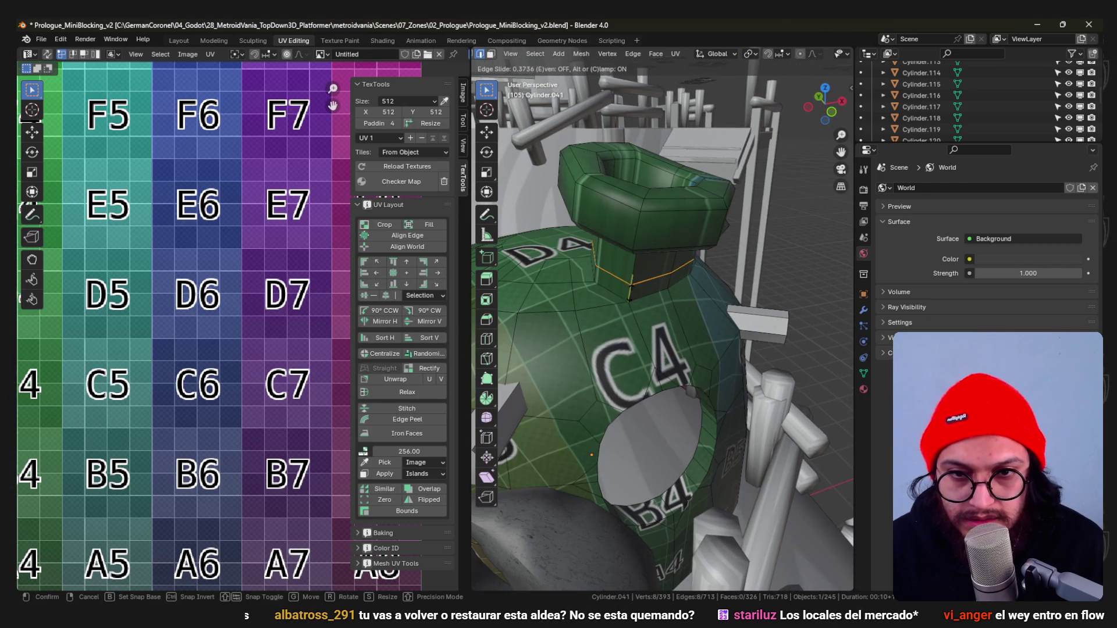
{"action": "left_click", "coordinate": [729, 306]}
{"action": "key", "text": "Tab"}
{"action": "scroll", "coordinate": [713, 301], "scroll_direction": "down", "scroll_amount": 3}
{"action": "scroll", "coordinate": [617, 302], "scroll_direction": "down", "scroll_amount": 3}
{"action": "mouse_move", "coordinate": [634, 296]}
{"action": "middle_mouse_down"}
{"action": "mouse_move", "coordinate": [622, 275]}
{"action": "mouse_move", "coordinate": [676, 330]}
{"action": "mouse_move", "coordinate": [640, 340]}
{"action": "mouse_move", "coordinate": [708, 367]}
{"action": "mouse_move", "coordinate": [688, 361]}
{"action": "mouse_move", "coordinate": [698, 351]}
{"action": "middle_mouse_up"}
Relocate two dome huts, including Cylinder.015, to new spots from the top-down view.
{"action": "left_click", "coordinate": [698, 351]}
{"action": "key", "text": "KP_7"}
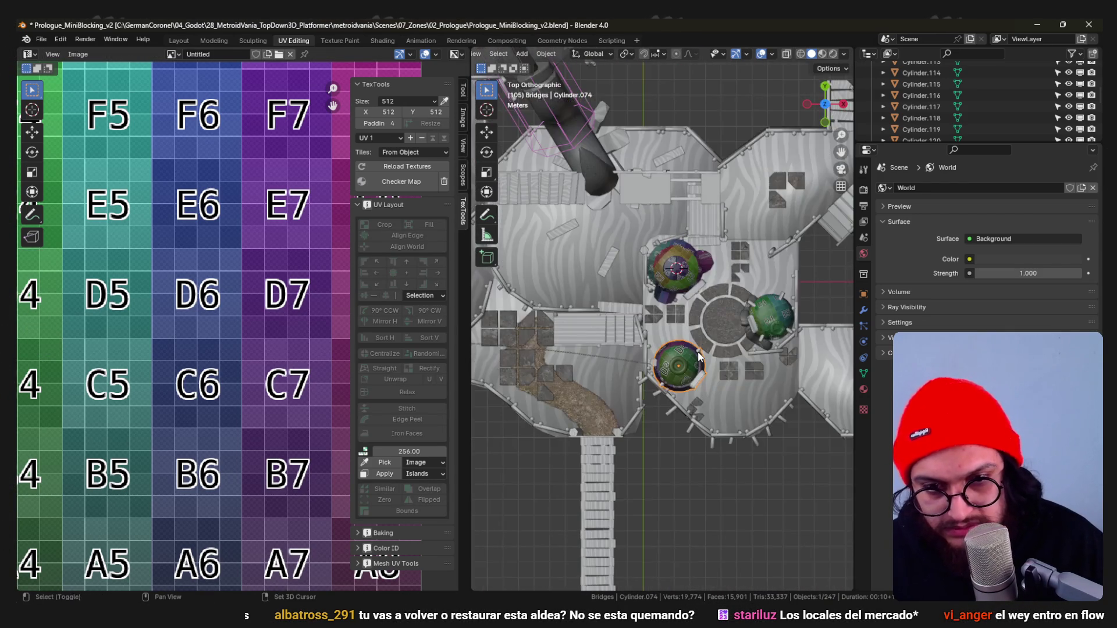
{"action": "scroll", "coordinate": [832, 327], "scroll_direction": "up", "scroll_amount": 3}
{"action": "key", "text": "g"}
{"action": "left_click", "coordinate": [584, 275]}
{"action": "middle_click_drag", "start_coordinate": [583, 274], "coordinate": [643, 195]}
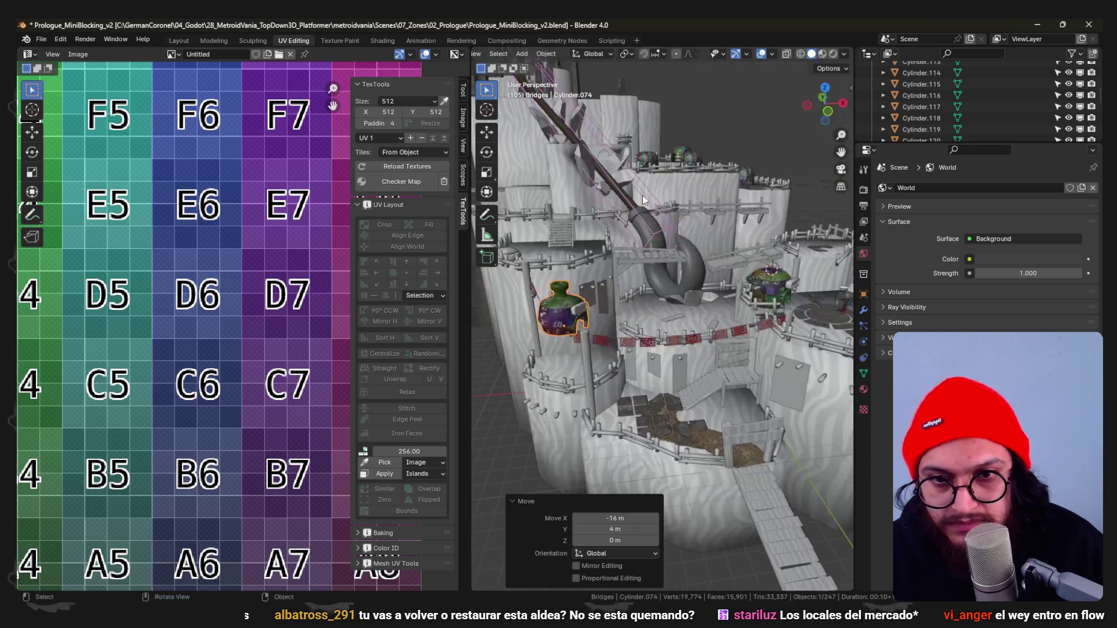
{"action": "mouse_move", "coordinate": [644, 251]}
{"action": "middle_mouse_down"}
{"action": "mouse_move", "coordinate": [836, 305]}
{"action": "mouse_move", "coordinate": [785, 331]}
{"action": "middle_mouse_up"}
{"action": "key", "text": "KP_7"}
{"action": "left_click", "coordinate": [720, 300]}
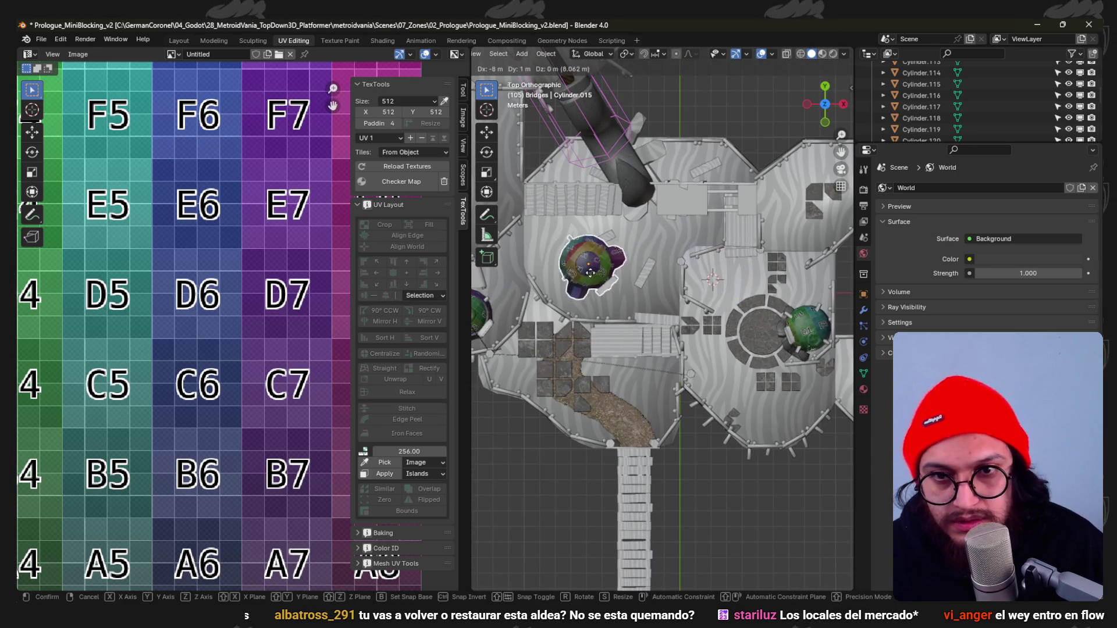
{"action": "left_click", "coordinate": [589, 291]}
{"action": "middle_click_drag", "start_coordinate": [589, 291], "coordinate": [604, 214]}
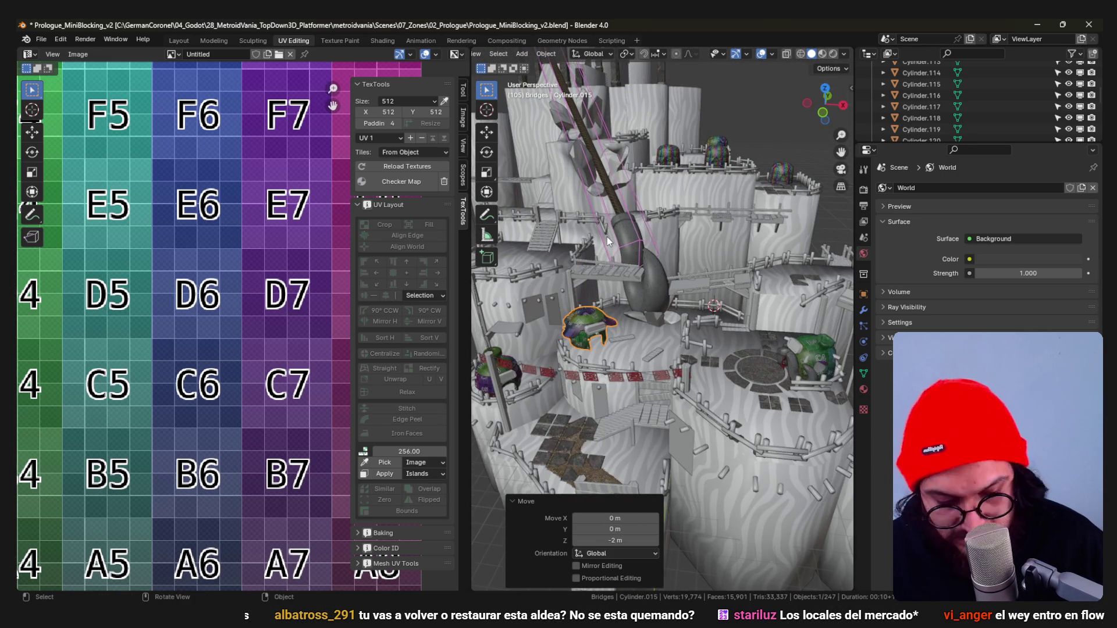
Nudge the focused dome hut along the X axis in top view.
{"action": "key", "text": "KP_7"}
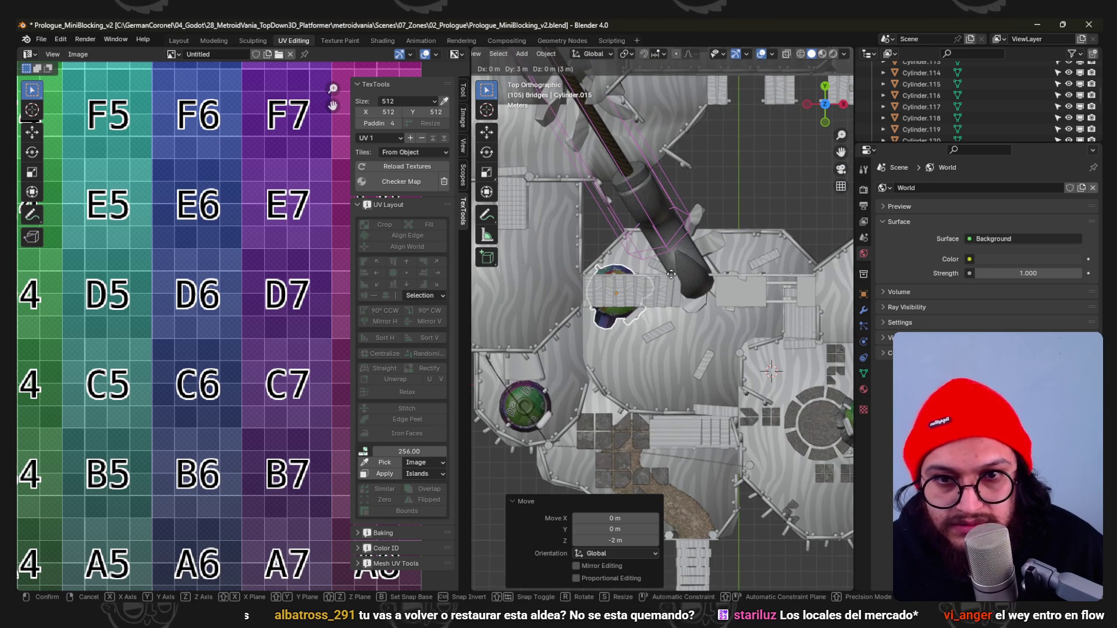
{"action": "key", "text": "KP_Decimal"}
{"action": "middle_click_drag", "start_coordinate": [668, 273], "coordinate": [642, 301]}
{"action": "key", "text": "g"}
{"action": "key", "text": "x"}
{"action": "scroll", "coordinate": [647, 307], "scroll_direction": "down", "scroll_amount": 5}
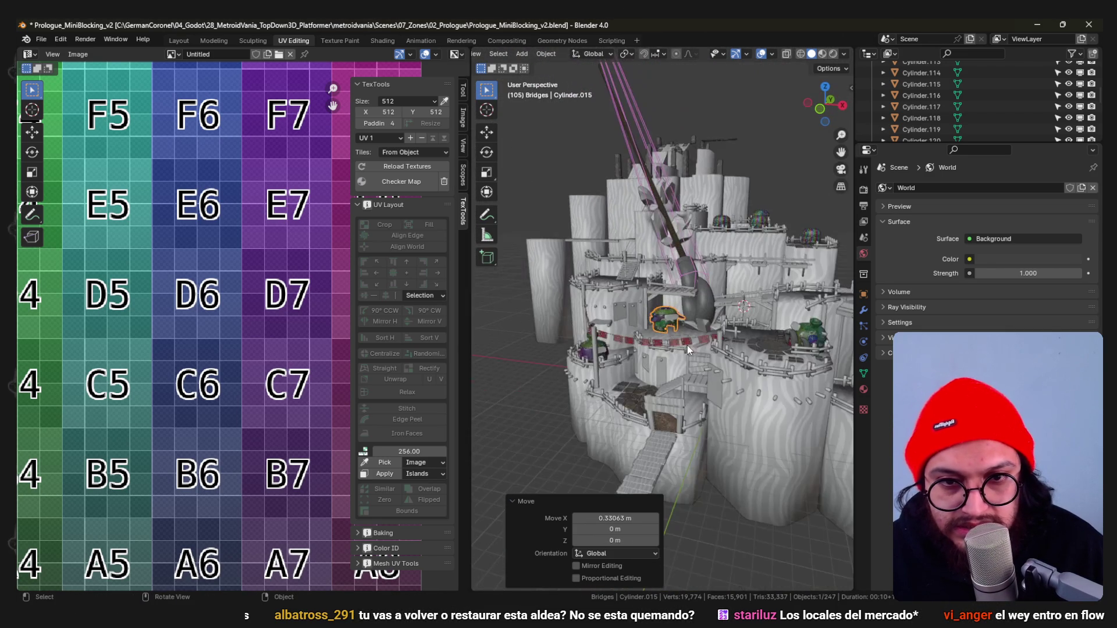
{"action": "mouse_move", "coordinate": [726, 384]}
{"action": "middle_mouse_down"}
{"action": "mouse_move", "coordinate": [688, 296]}
{"action": "mouse_move", "coordinate": [677, 331]}
{"action": "mouse_move", "coordinate": [645, 292]}
{"action": "mouse_move", "coordinate": [658, 320]}
{"action": "mouse_move", "coordinate": [701, 348]}
{"action": "mouse_move", "coordinate": [699, 325]}
{"action": "middle_mouse_up"}
{"action": "scroll", "coordinate": [677, 305], "scroll_direction": "up", "scroll_amount": 5}
Turn the green dome hut about 55° around the vertical axis, save the file and go to Godot.
{"action": "left_click", "coordinate": [706, 321], "text": "shift"}
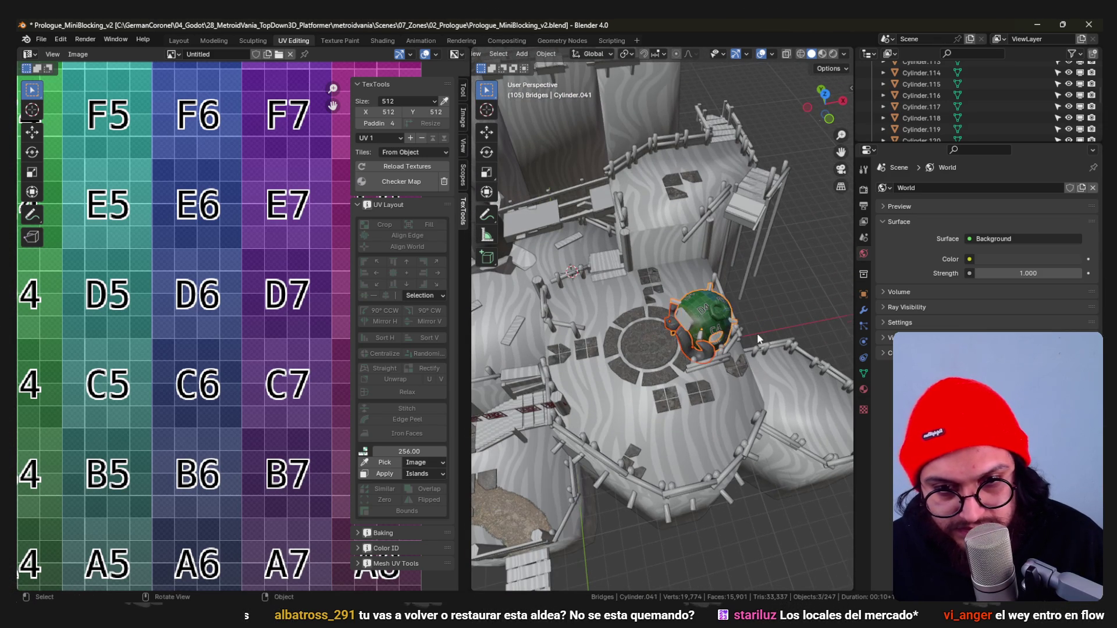
{"action": "scroll", "coordinate": [758, 339], "scroll_direction": "up", "scroll_amount": 2}
{"action": "key", "text": "r"}
{"action": "key", "text": "z"}
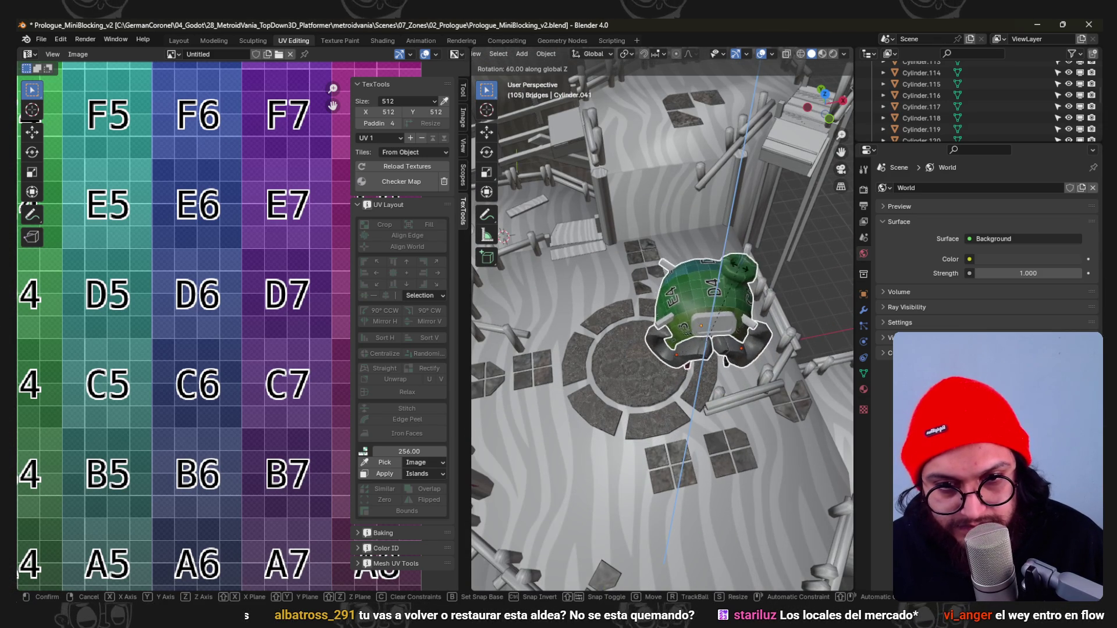
{"action": "left_click", "coordinate": [735, 295]}
{"action": "key", "text": "r"}
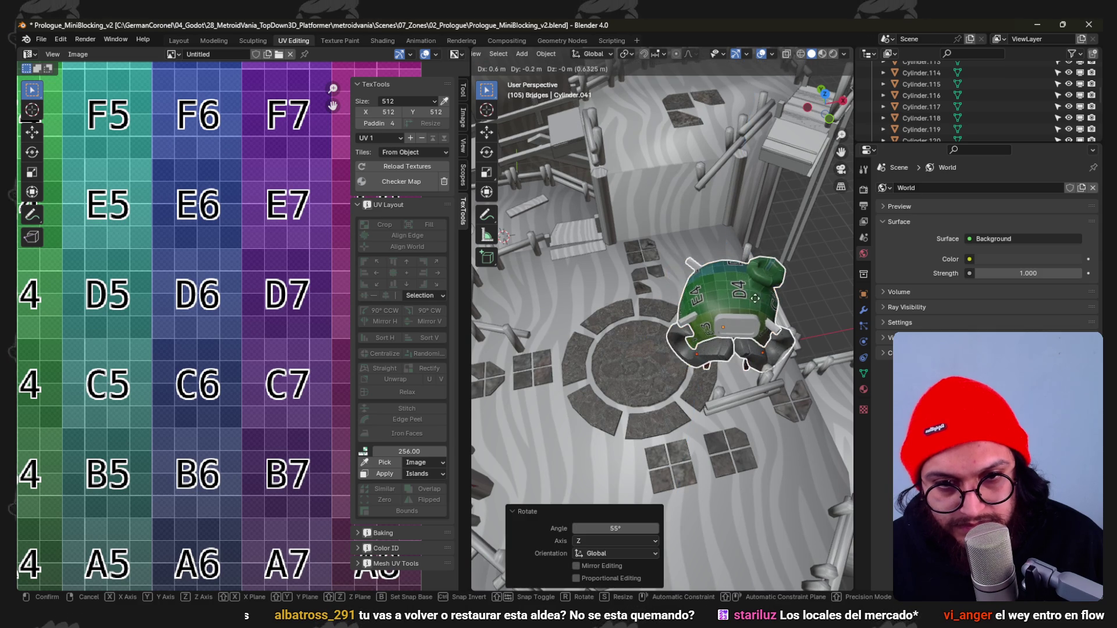
{"action": "left_click", "coordinate": [747, 303]}
{"action": "scroll", "coordinate": [747, 303], "scroll_direction": "down", "scroll_amount": 3}
{"action": "middle_click_drag", "start_coordinate": [748, 302], "coordinate": [745, 275]}
{"action": "scroll", "coordinate": [745, 274], "scroll_direction": "down", "scroll_amount": 3}
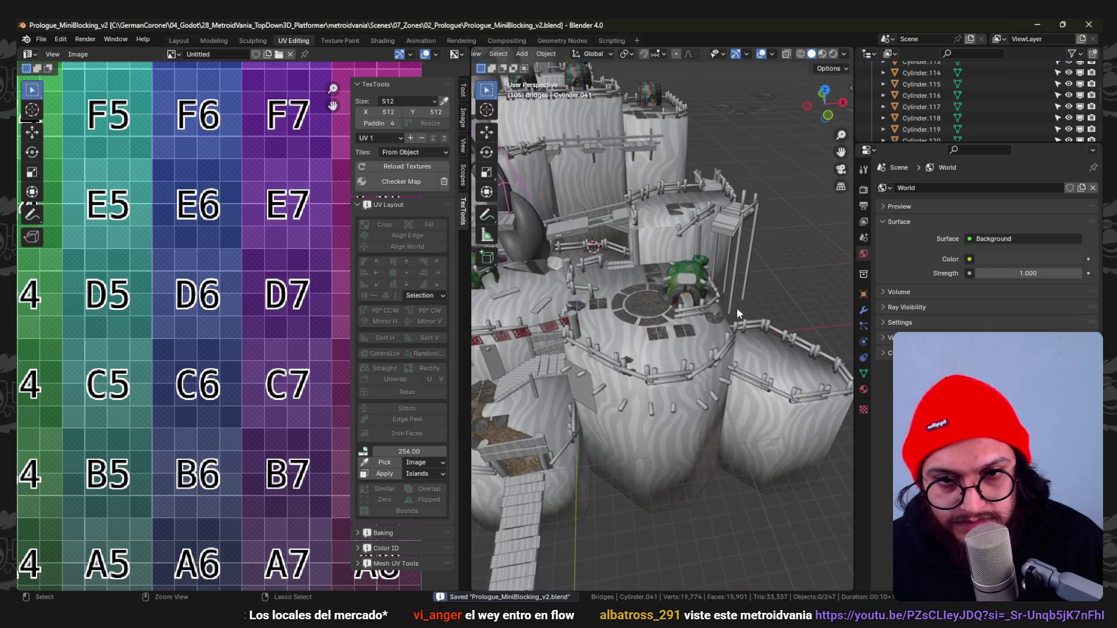
{"action": "key", "text": "ctrl+s"}
{"action": "key", "text": "alt+Tab"}
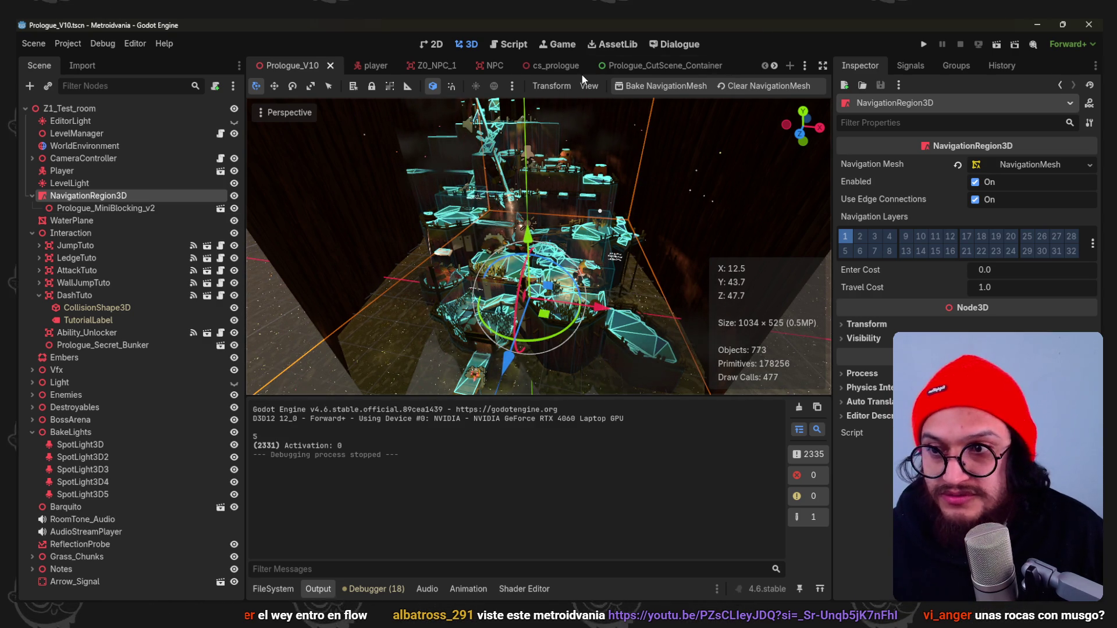
Run the prologue level, walk the character among the huts with the Output panel collapsed, then stop it with F8.
{"action": "left_click", "coordinate": [925, 45]}
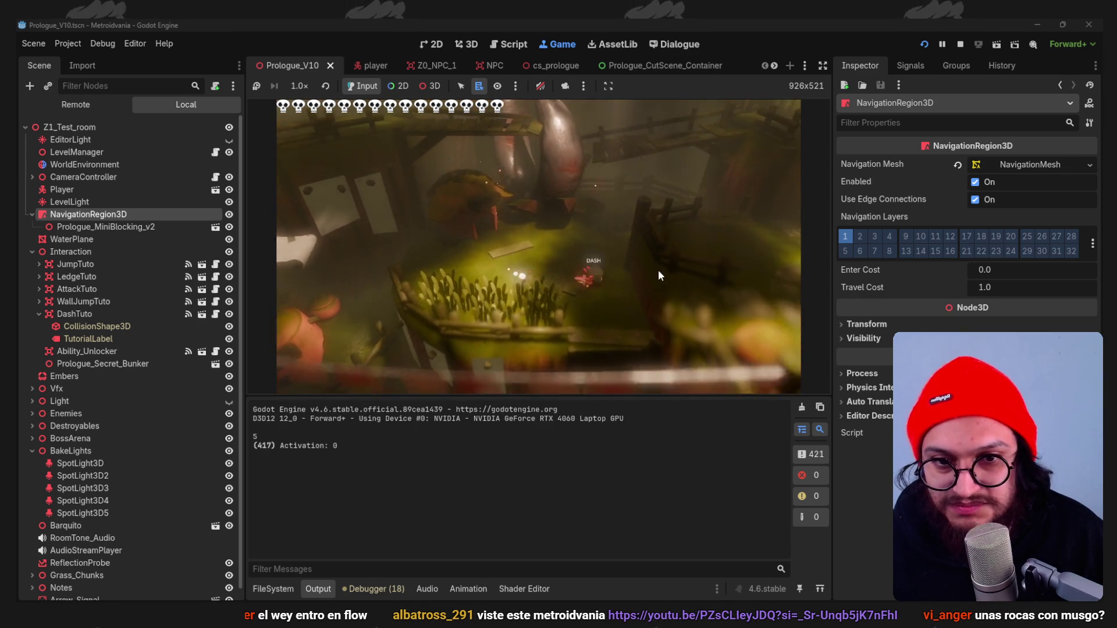
{"action": "key", "text": "space"}
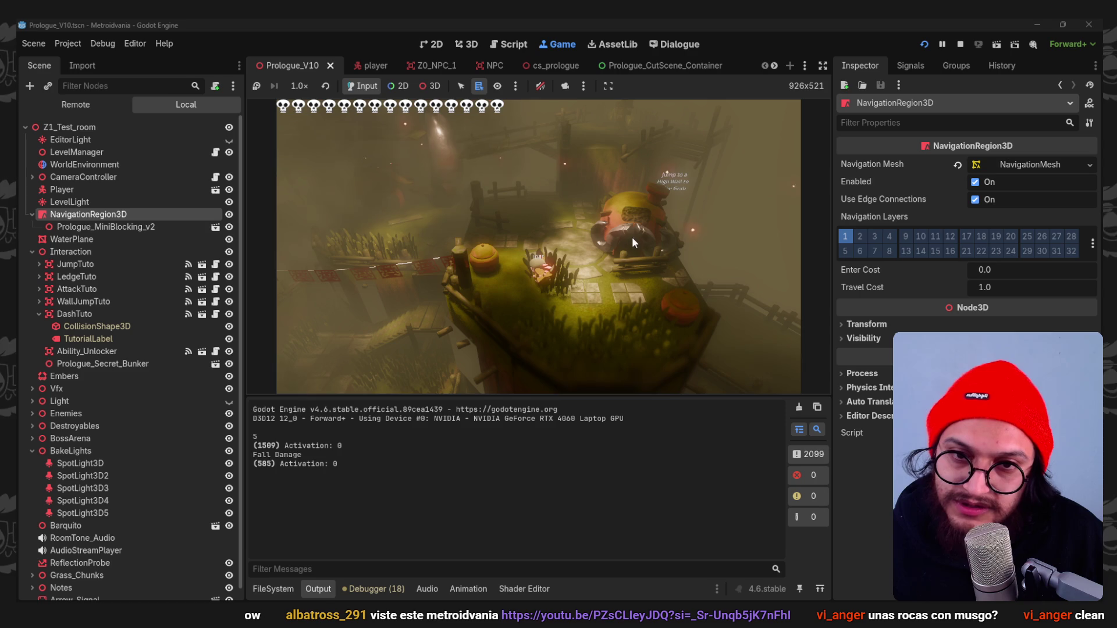
{"action": "left_click", "coordinate": [319, 589]}
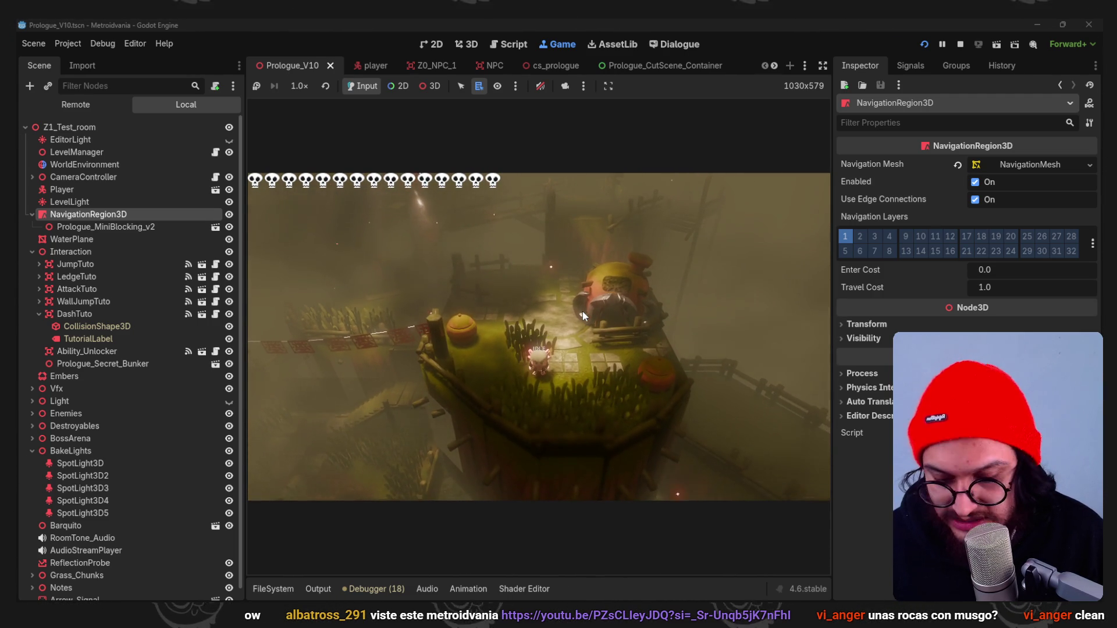
{"action": "key", "text": "F8"}
Back in Blender, move the selected dome hut into place from the front orthographic view.
{"action": "key", "text": "alt+Tab"}
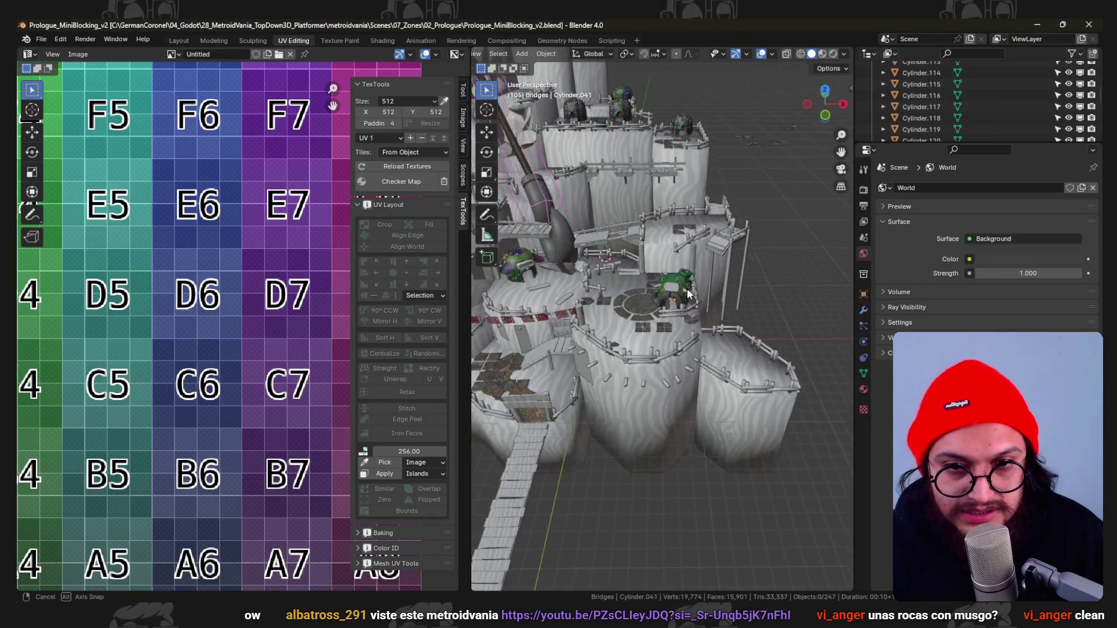
{"action": "scroll", "coordinate": [686, 264], "scroll_direction": "up", "scroll_amount": 5}
{"action": "scroll", "coordinate": [745, 204], "scroll_direction": "down", "scroll_amount": 5}
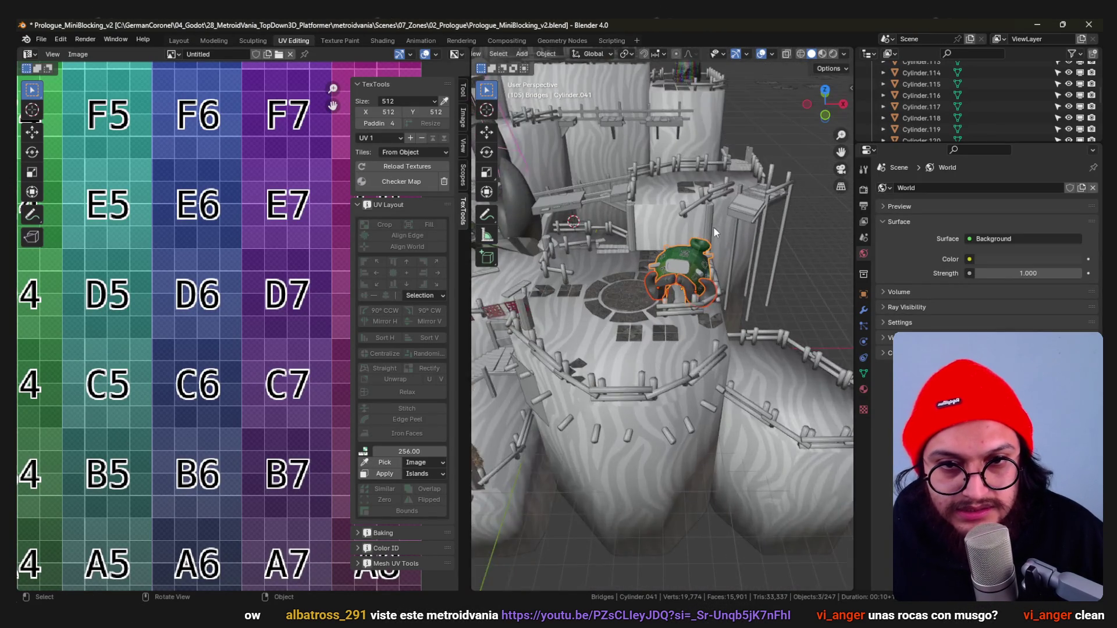
{"action": "scroll", "coordinate": [713, 225], "scroll_direction": "up", "scroll_amount": 3}
{"action": "scroll", "coordinate": [689, 273], "scroll_direction": "down", "scroll_amount": 4}
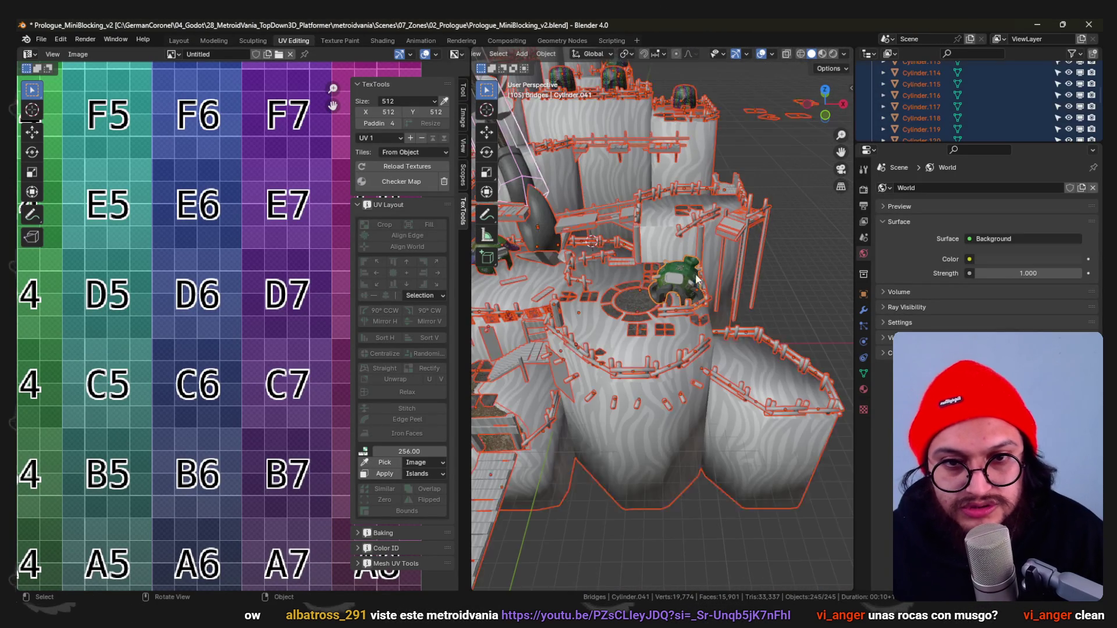
{"action": "mouse_move", "coordinate": [705, 278]}
{"action": "middle_mouse_down"}
{"action": "mouse_move", "coordinate": [741, 297]}
{"action": "mouse_move", "coordinate": [825, 309]}
{"action": "mouse_move", "coordinate": [726, 313]}
{"action": "mouse_move", "coordinate": [698, 277]}
{"action": "mouse_move", "coordinate": [747, 317]}
{"action": "mouse_move", "coordinate": [734, 343]}
{"action": "mouse_move", "coordinate": [658, 286]}
{"action": "middle_mouse_up"}
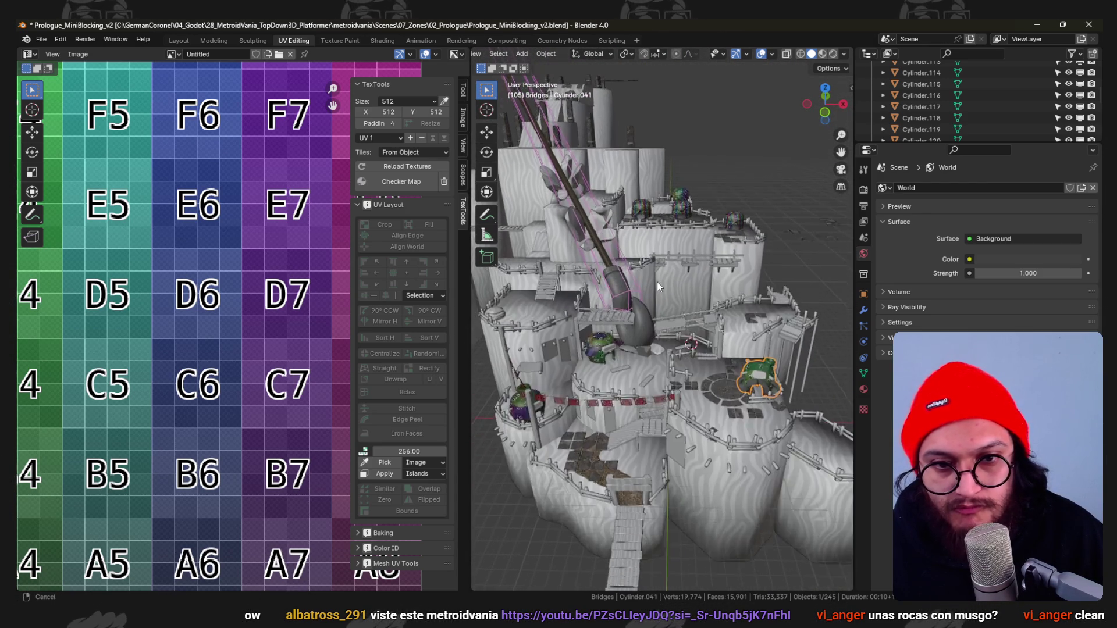
{"action": "mouse_move", "coordinate": [659, 286]}
{"action": "middle_mouse_down"}
{"action": "mouse_move", "coordinate": [665, 264]}
{"action": "mouse_move", "coordinate": [635, 286]}
{"action": "mouse_move", "coordinate": [520, 297]}
{"action": "middle_mouse_up"}
{"action": "key", "text": "KP_1"}
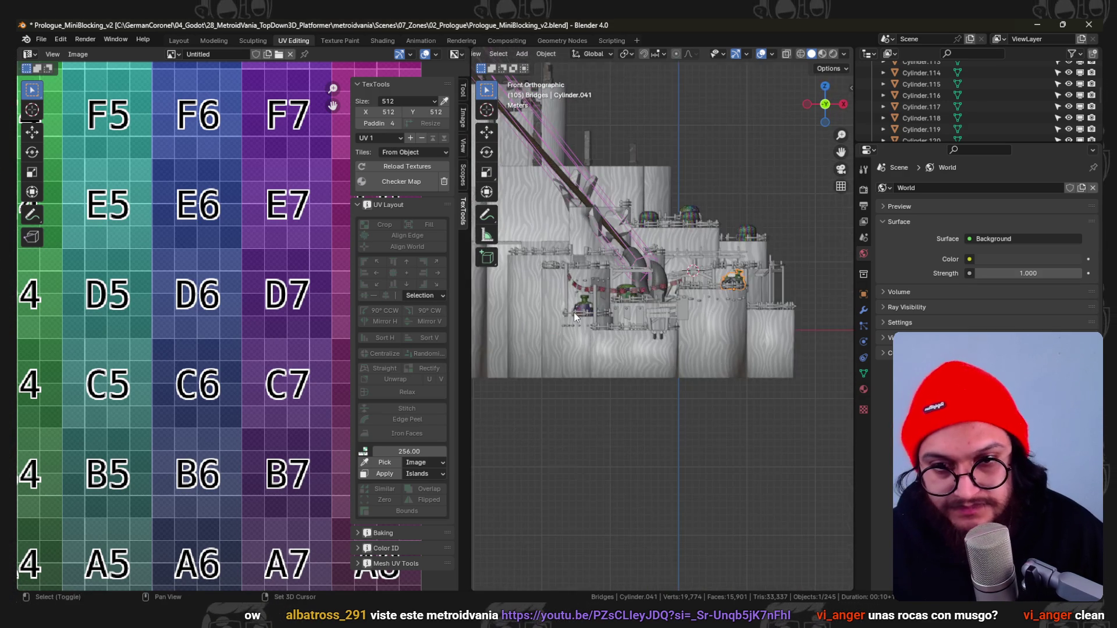
{"action": "key", "text": "g"}
{"action": "left_click", "coordinate": [846, 331]}
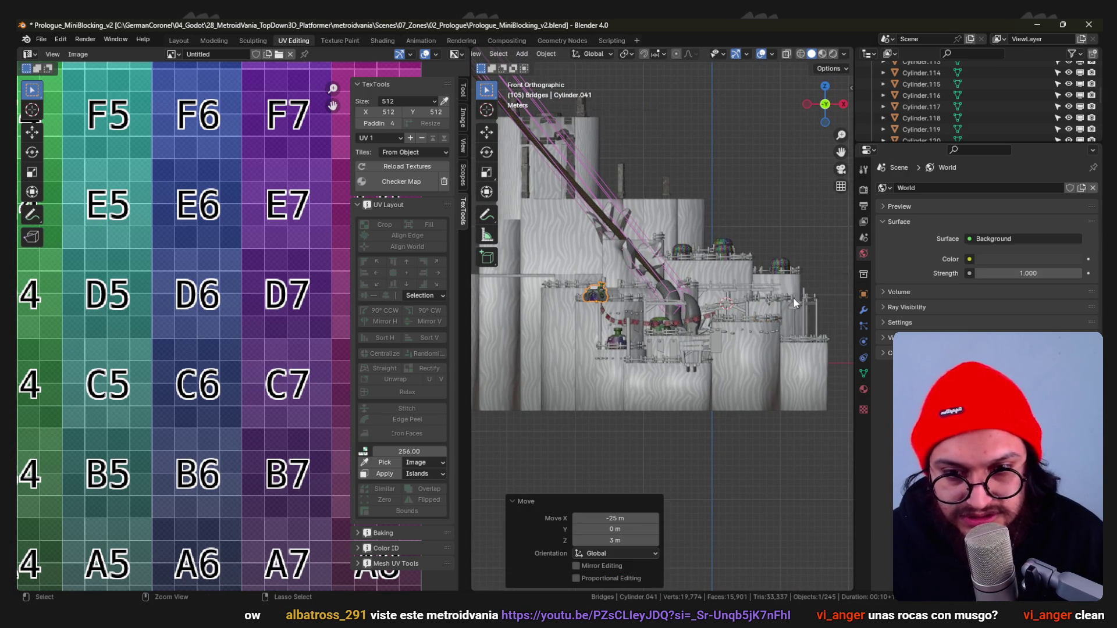
Turn the green dome hut by -20° and place it inside its room from the top view.
{"action": "key", "text": "KP_7"}
{"action": "scroll", "coordinate": [753, 327], "scroll_direction": "up", "scroll_amount": 3}
{"action": "key", "text": "g"}
{"action": "middle_click_drag", "start_coordinate": [752, 327], "coordinate": [679, 376], "text": "shift"}
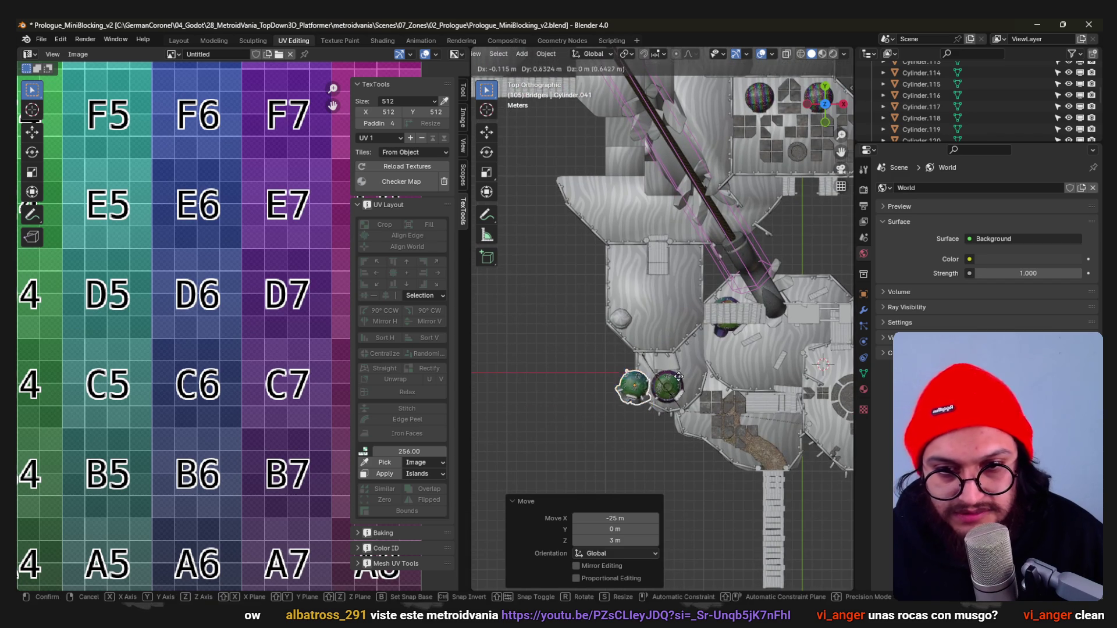
{"action": "scroll", "coordinate": [653, 280], "scroll_direction": "up", "scroll_amount": 3}
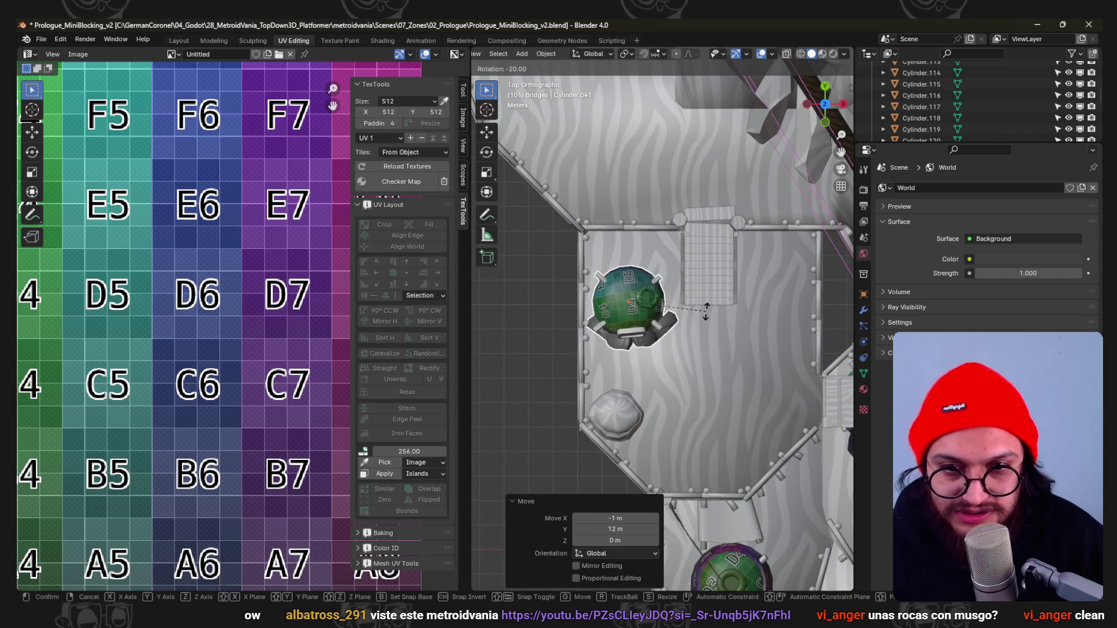
{"action": "key", "text": "Return"}
{"action": "key", "text": "g"}
{"action": "left_click", "coordinate": [714, 283]}
{"action": "mouse_move", "coordinate": [715, 284]}
{"action": "middle_mouse_down"}
{"action": "mouse_move", "coordinate": [675, 299]}
{"action": "mouse_move", "coordinate": [617, 389]}
{"action": "mouse_move", "coordinate": [658, 355]}
{"action": "mouse_move", "coordinate": [686, 272]}
{"action": "mouse_move", "coordinate": [605, 326]}
{"action": "middle_mouse_up"}
{"action": "scroll", "coordinate": [673, 301], "scroll_direction": "down", "scroll_amount": 3}
Adjust another dome hut's position on its platform with repeated top-view moves.
{"action": "key", "text": "alt+a"}
{"action": "key", "text": "KP_7"}
{"action": "key", "text": "g"}
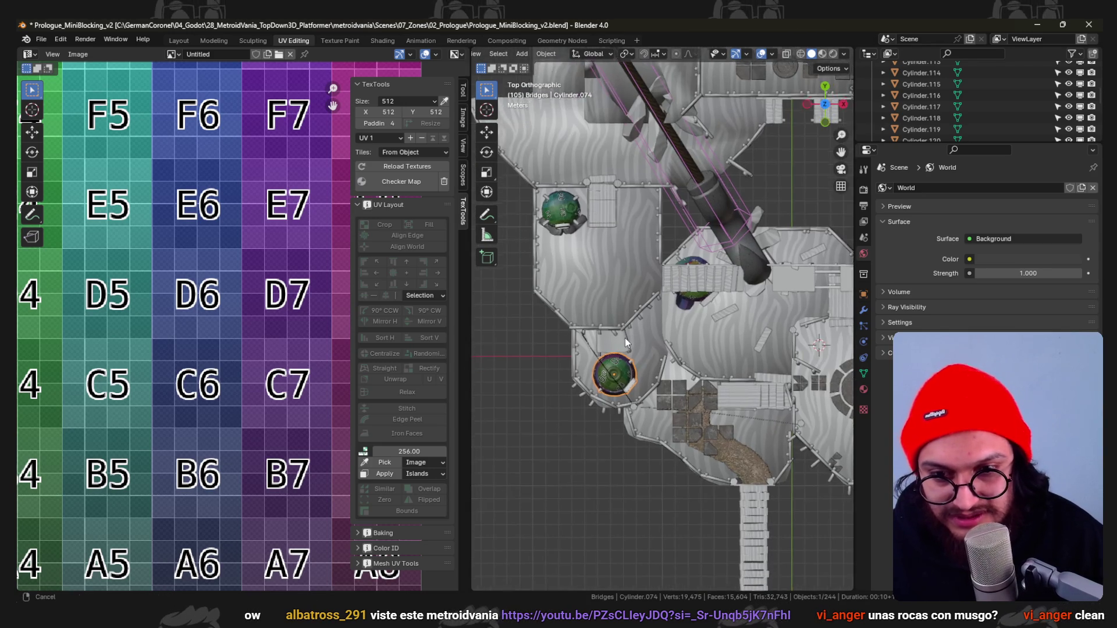
{"action": "left_click", "coordinate": [638, 334]}
{"action": "middle_click_drag", "start_coordinate": [665, 379], "coordinate": [642, 364], "text": "shift"}
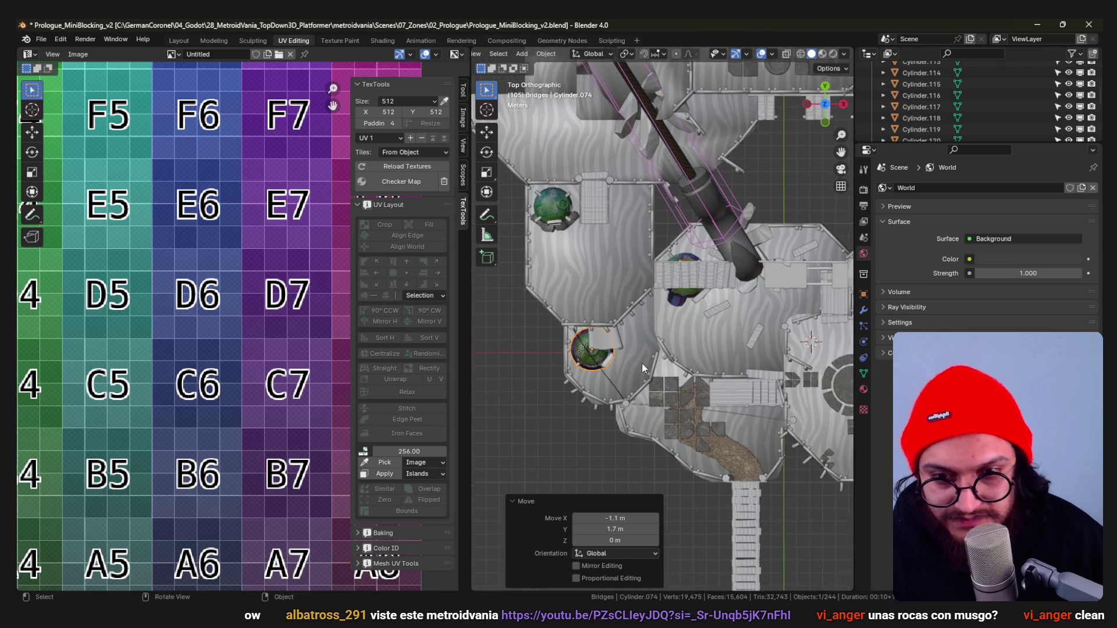
{"action": "key", "text": "g"}
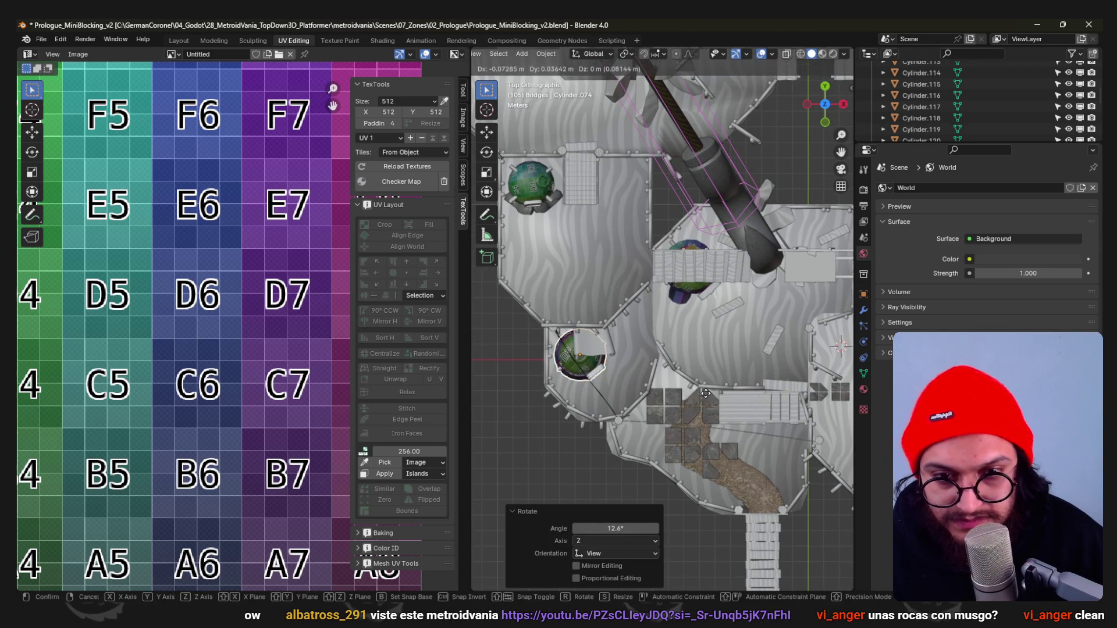
{"action": "left_click", "coordinate": [705, 393]}
{"action": "middle_click_drag", "start_coordinate": [706, 394], "coordinate": [592, 272], "text": "shift"}
Nudge Cylinder.015 slightly along the Y axis.
{"action": "left_click", "coordinate": [545, 265]}
{"action": "key", "text": "g"}
{"action": "middle_click_drag", "start_coordinate": [550, 282], "coordinate": [600, 348], "text": "shift"}
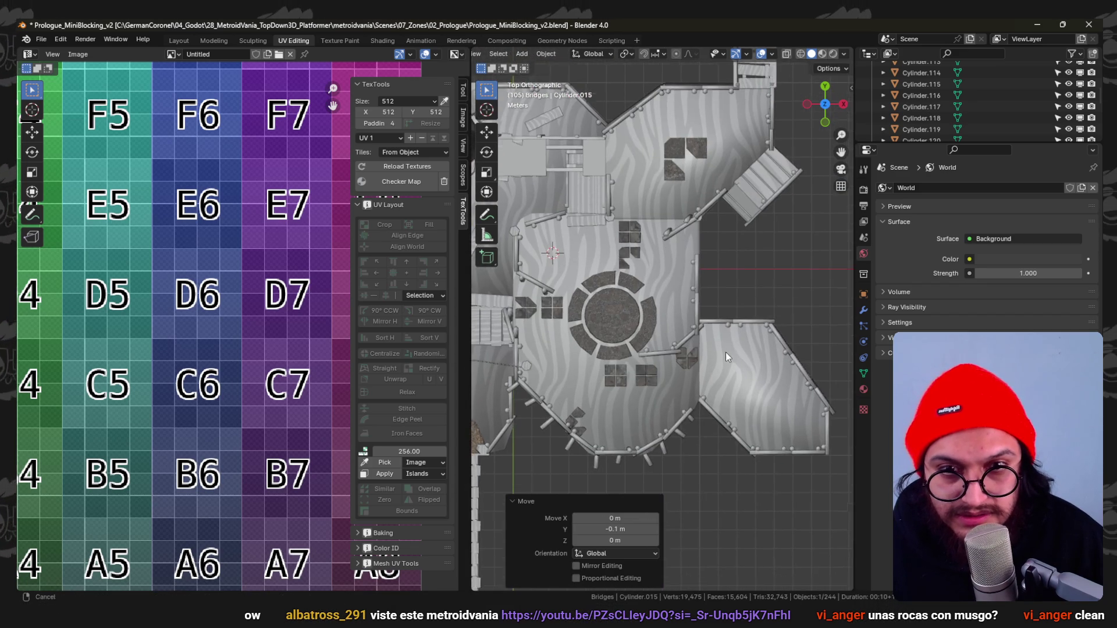
{"action": "scroll", "coordinate": [725, 352], "scroll_direction": "down", "scroll_amount": 2}
{"action": "scroll", "coordinate": [696, 311], "scroll_direction": "up", "scroll_amount": 1}
{"action": "mouse_move", "coordinate": [717, 223]}
{"action": "middle_mouse_down"}
{"action": "mouse_move", "coordinate": [700, 318]}
{"action": "mouse_move", "coordinate": [602, 385]}
{"action": "middle_mouse_up"}
Save the level file, then select the stone floor tiles and enter mesh editing.
{"action": "key", "text": "ctrl+s"}
{"action": "left_click", "coordinate": [619, 370]}
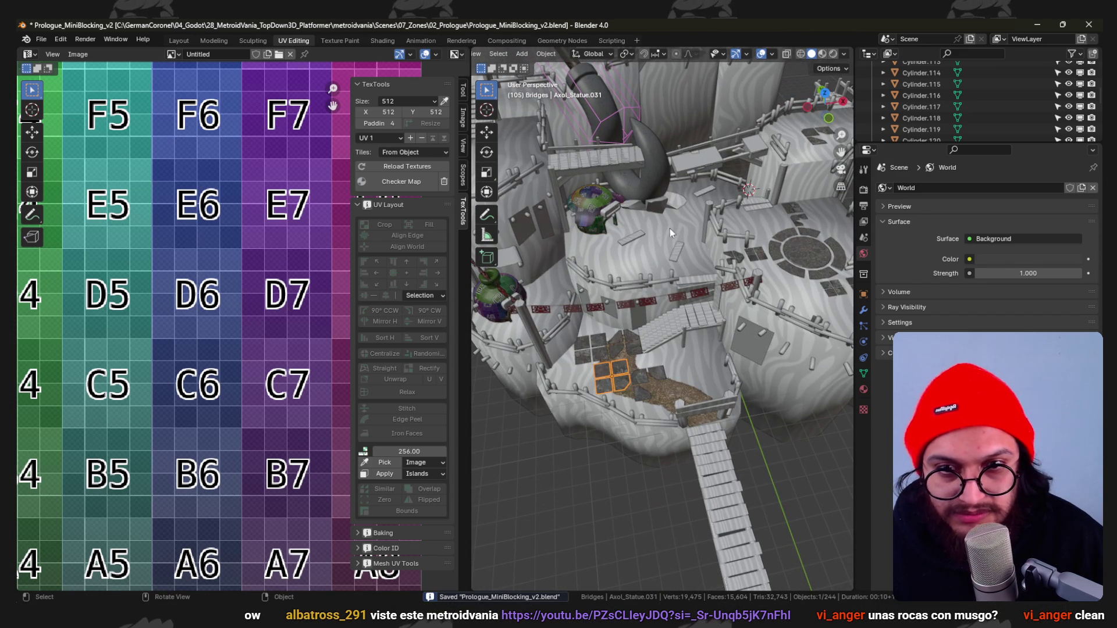
{"action": "scroll", "coordinate": [551, 312], "scroll_direction": "down", "scroll_amount": 3}
{"action": "scroll", "coordinate": [713, 325], "scroll_direction": "up", "scroll_amount": 5}
{"action": "mouse_move", "coordinate": [671, 289]}
{"action": "middle_mouse_down"}
{"action": "mouse_move", "coordinate": [676, 365]}
{"action": "mouse_move", "coordinate": [688, 328]}
{"action": "middle_mouse_up"}
{"action": "left_click", "coordinate": [691, 335]}
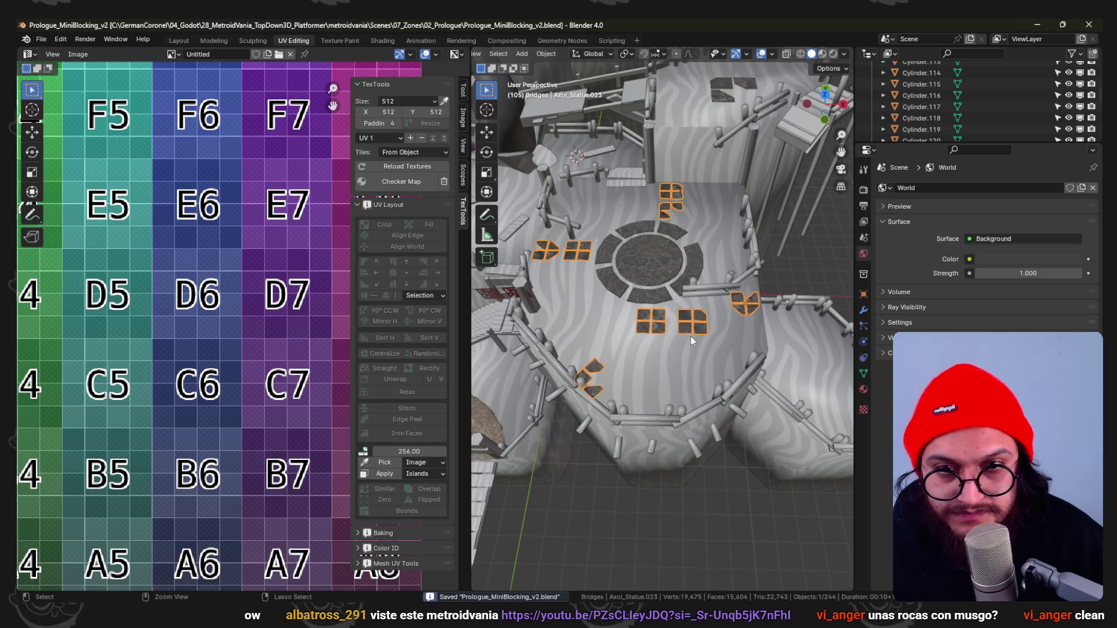
{"action": "key", "text": "ctrl+Tab"}
{"action": "left_click", "coordinate": [797, 341]}
View the tiles in wireframe from above, save Prologue_MiniBlocking_v2 again and leave for the browser.
{"action": "middle_click_drag", "start_coordinate": [798, 341], "coordinate": [740, 332]}
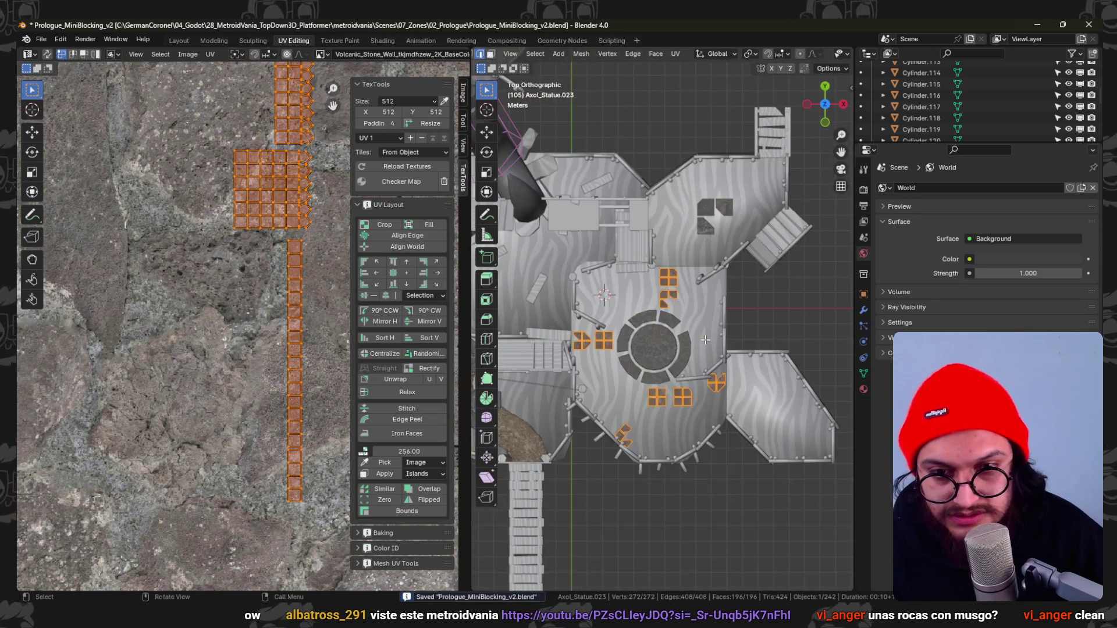
{"action": "scroll", "coordinate": [740, 332], "scroll_direction": "up", "scroll_amount": 1}
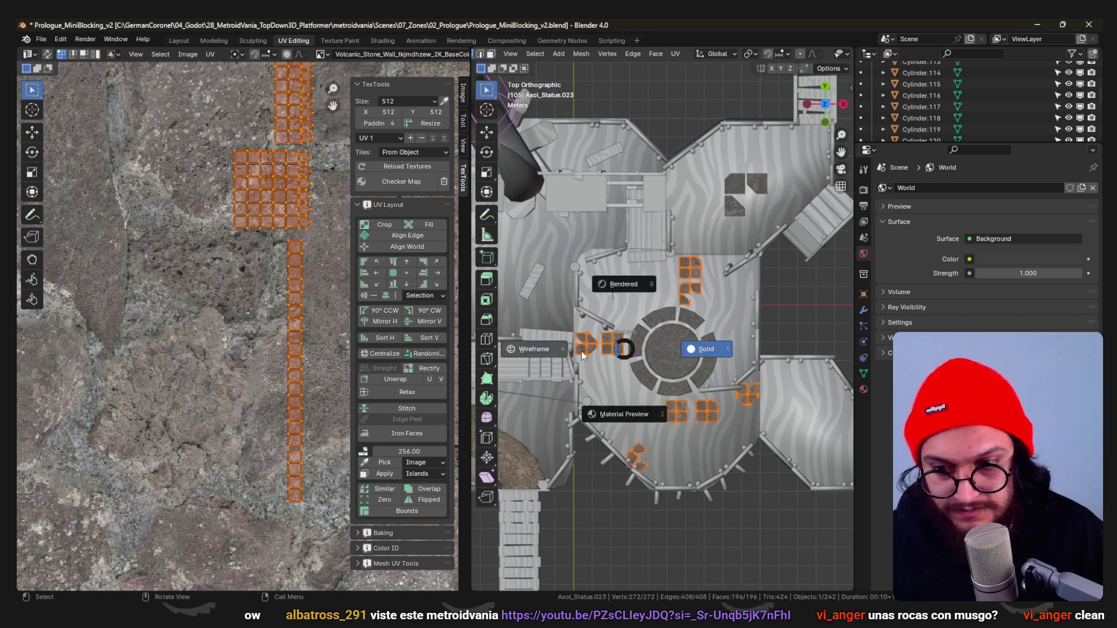
{"action": "left_click", "coordinate": [582, 353]}
{"action": "key", "text": "ctrl+s"}
{"action": "scroll", "coordinate": [696, 367], "scroll_direction": "up", "scroll_amount": 2}
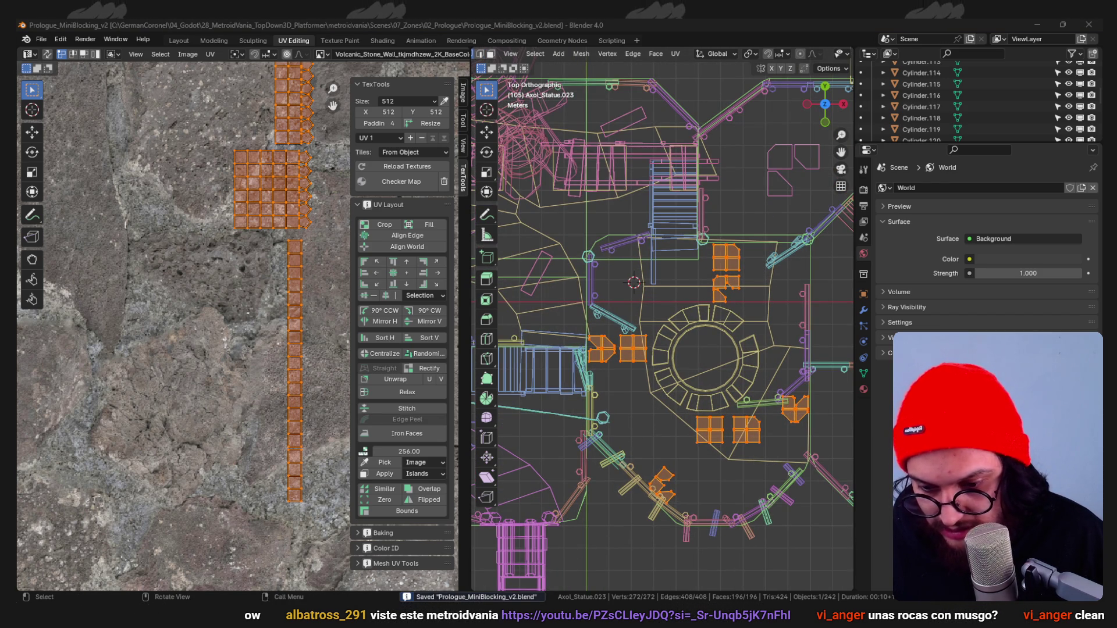
{"action": "key", "text": "alt+Tab"}
{"action": "key", "text": "super+Up"}
{"action": "scroll", "coordinate": [444, 249], "scroll_direction": "down", "scroll_amount": 1}
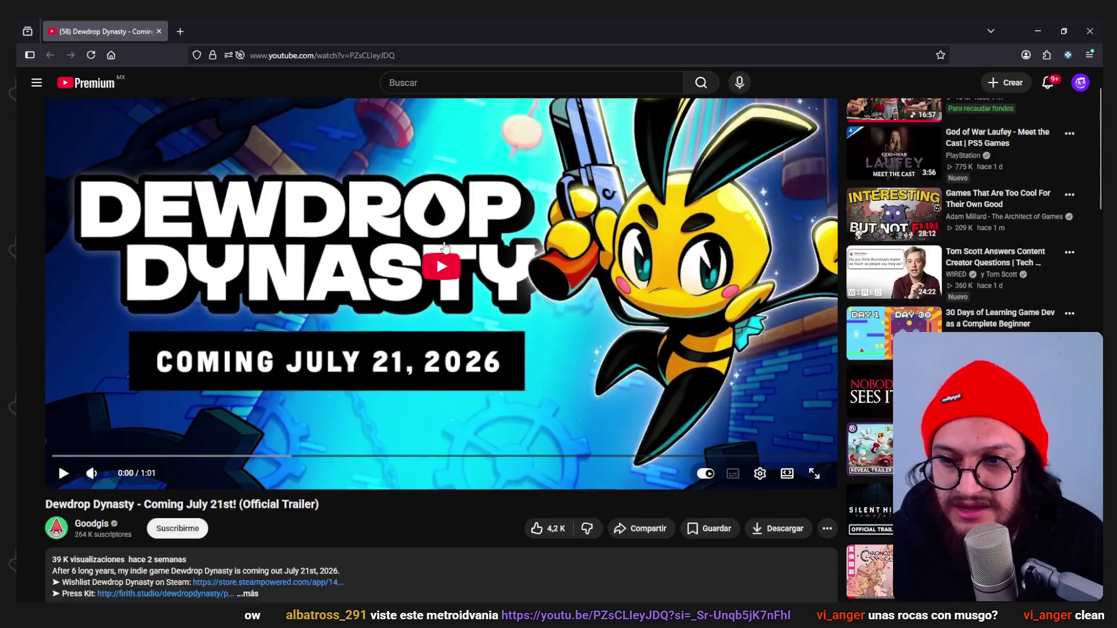
{"action": "scroll", "coordinate": [445, 249], "scroll_direction": "down", "scroll_amount": 2}
{"action": "scroll", "coordinate": [445, 249], "scroll_direction": "down", "scroll_amount": 1}
{"action": "scroll", "coordinate": [444, 249], "scroll_direction": "up", "scroll_amount": 1}
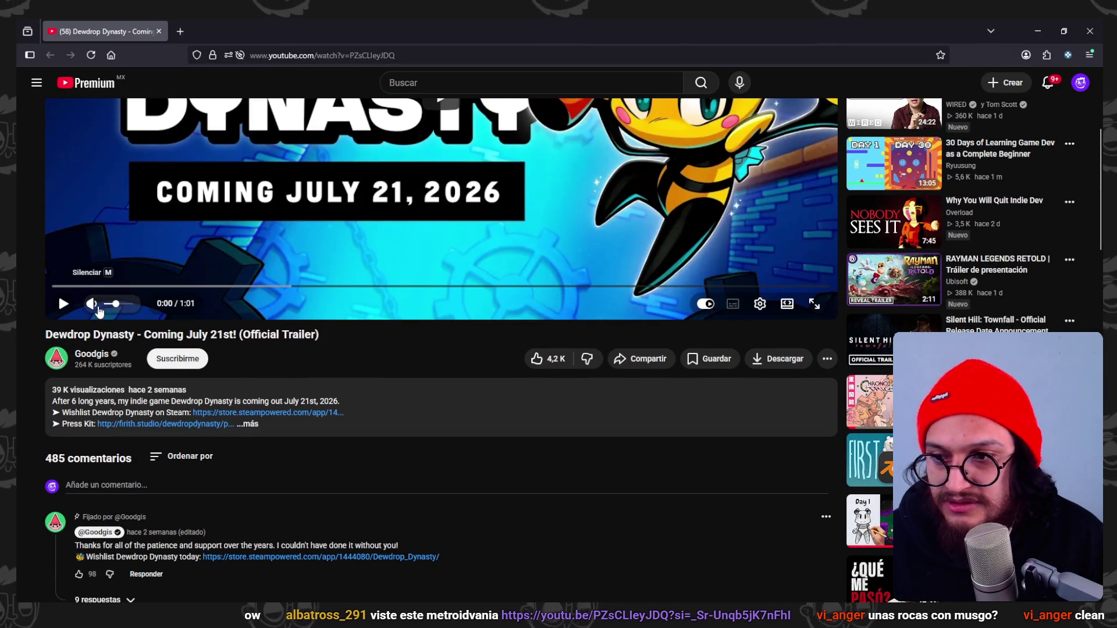
{"action": "left_click", "coordinate": [523, 219]}
{"action": "scroll", "coordinate": [524, 218], "scroll_direction": "up", "scroll_amount": 3}
{"action": "left_click_drag", "start_coordinate": [173, 518], "coordinate": [574, 520]}
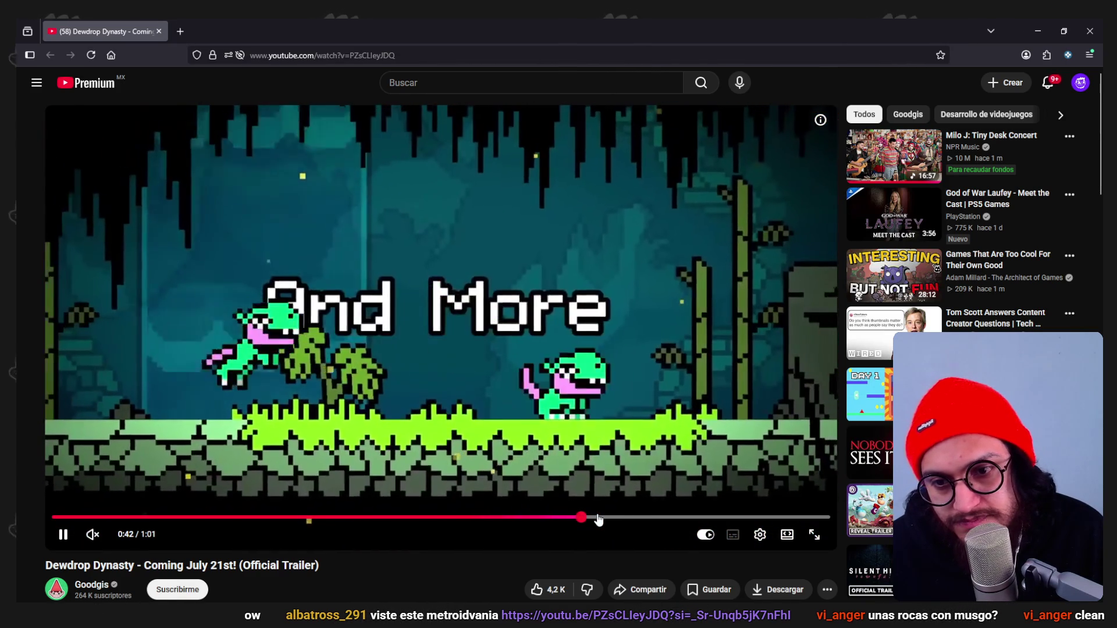
{"action": "left_click", "coordinate": [617, 518]}
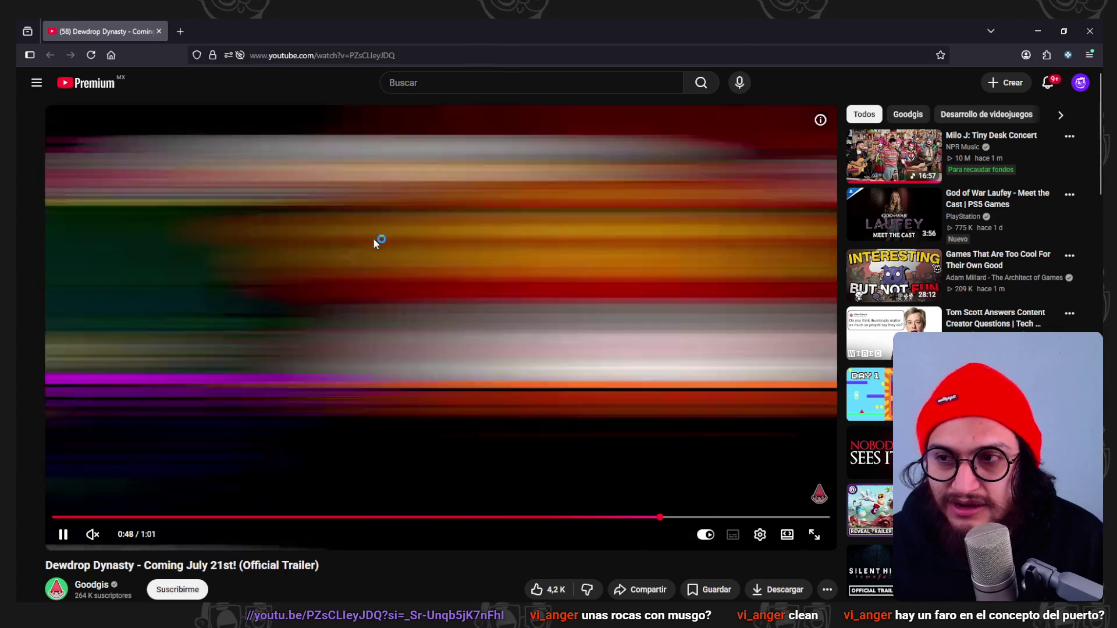
{"action": "left_click", "coordinate": [59, 515]}
{"action": "scroll", "coordinate": [58, 514], "scroll_direction": "down", "scroll_amount": 1}
{"action": "scroll", "coordinate": [58, 515], "scroll_direction": "down", "scroll_amount": 2}
{"action": "scroll", "coordinate": [59, 525], "scroll_direction": "up", "scroll_amount": 2}
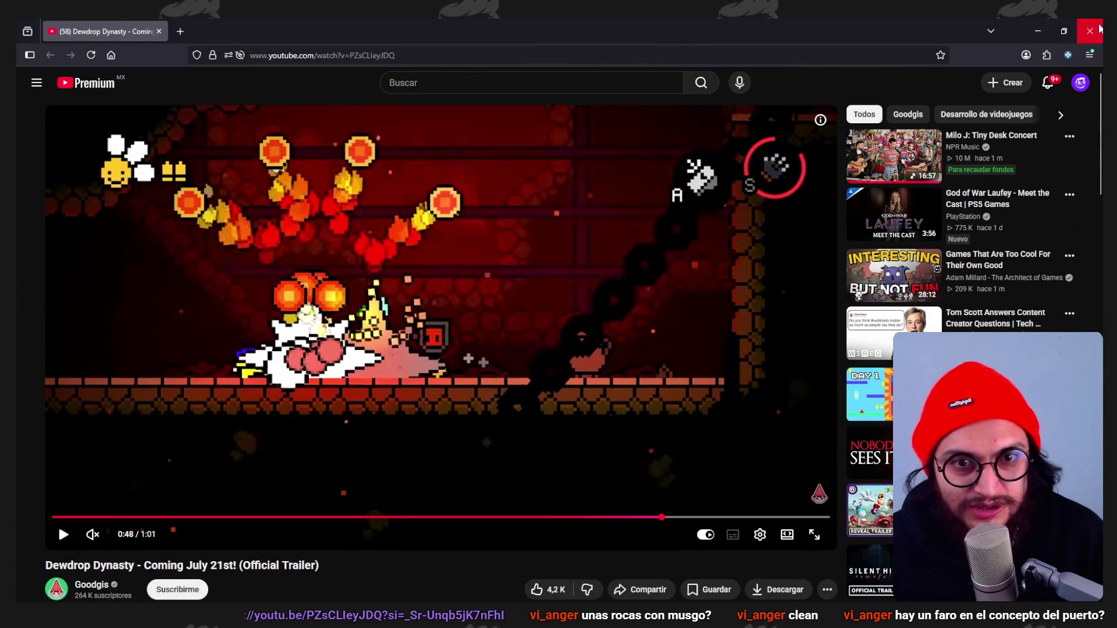
{"action": "key", "text": "alt+Tab"}
{"action": "scroll", "coordinate": [623, 341], "scroll_direction": "up", "scroll_amount": 2}
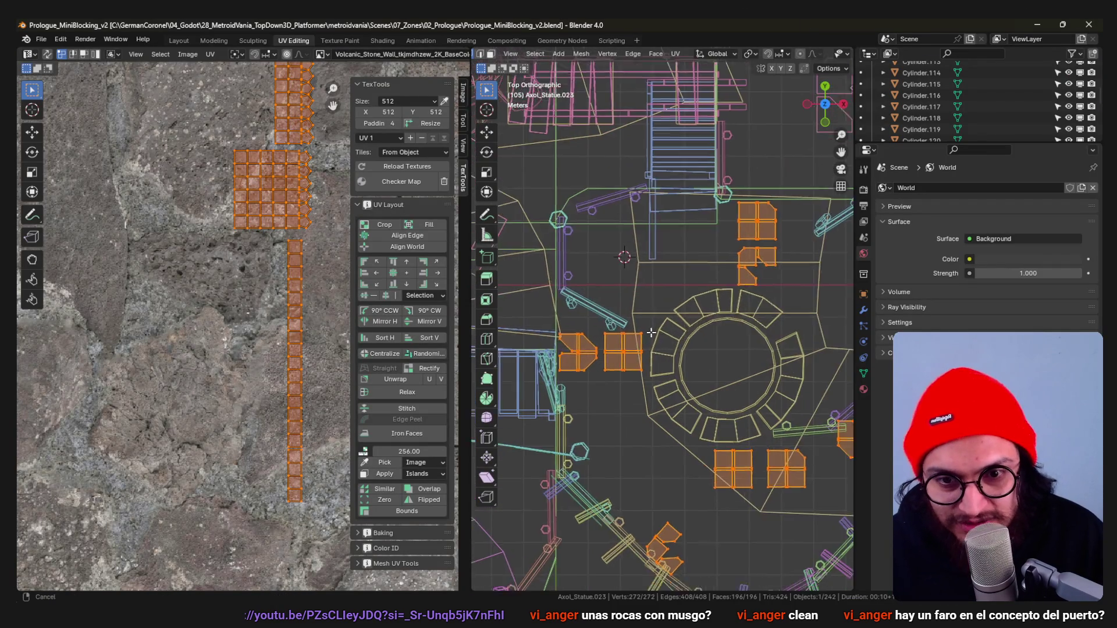
Separate the left tile cluster as its own object, checking the result in solid and wireframe shading.
{"action": "left_click_drag", "start_coordinate": [527, 243], "coordinate": [528, 242]}
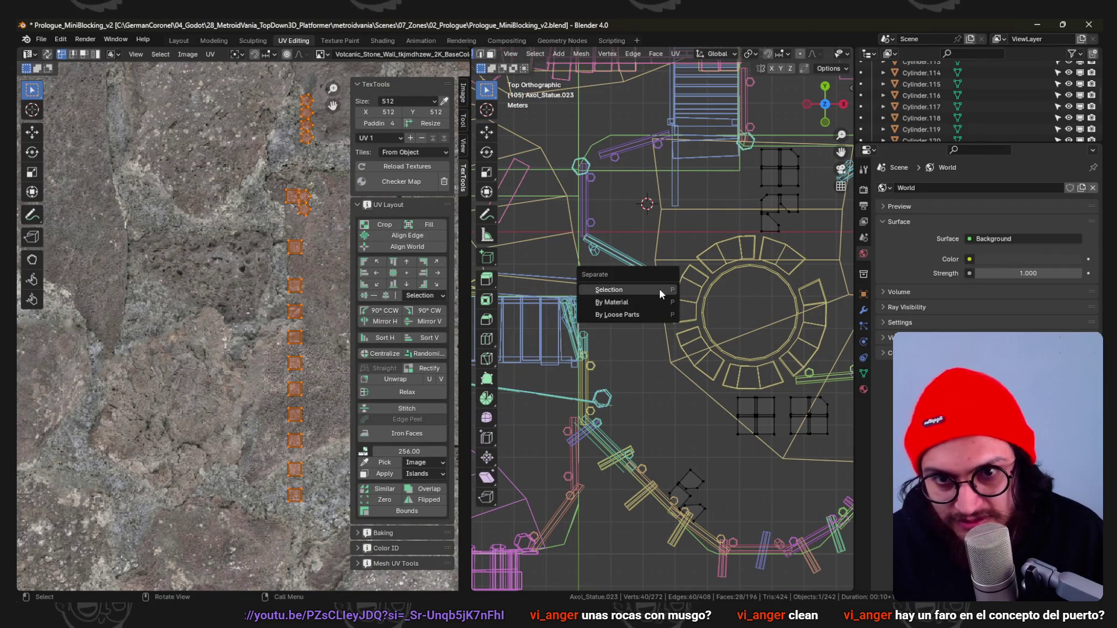
{"action": "key", "text": "Escape"}
{"action": "left_click_drag", "start_coordinate": [672, 325], "coordinate": [617, 255]}
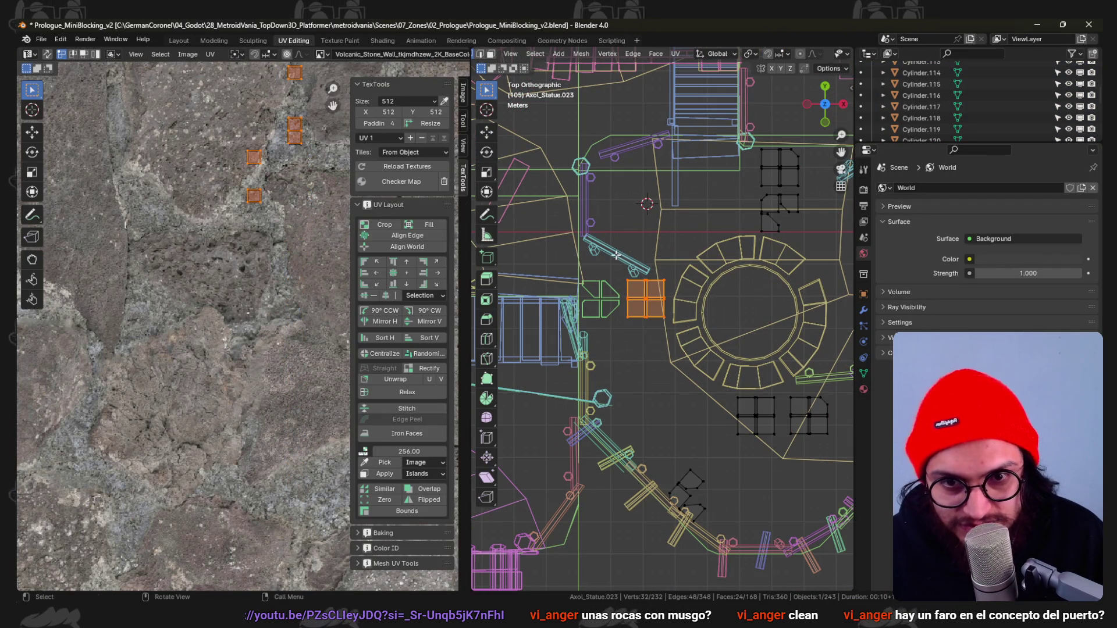
{"action": "key", "text": "Tab"}
{"action": "key", "text": "shift+z"}
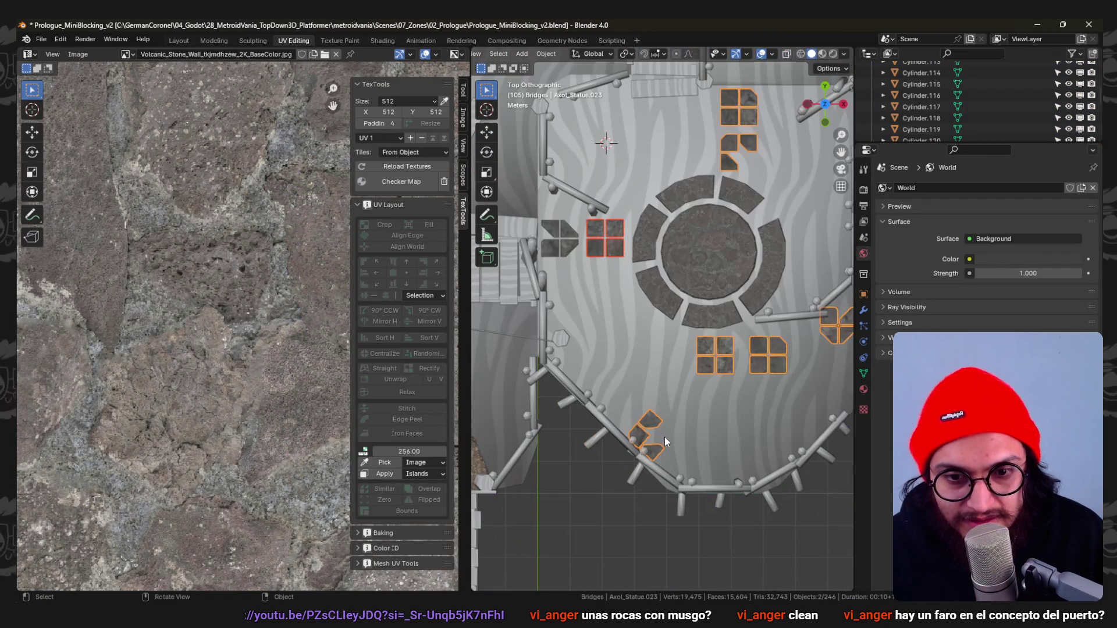
{"action": "key", "text": "Tab"}
{"action": "key", "text": "shift+z"}
{"action": "left_click_drag", "start_coordinate": [590, 402], "coordinate": [628, 403]}
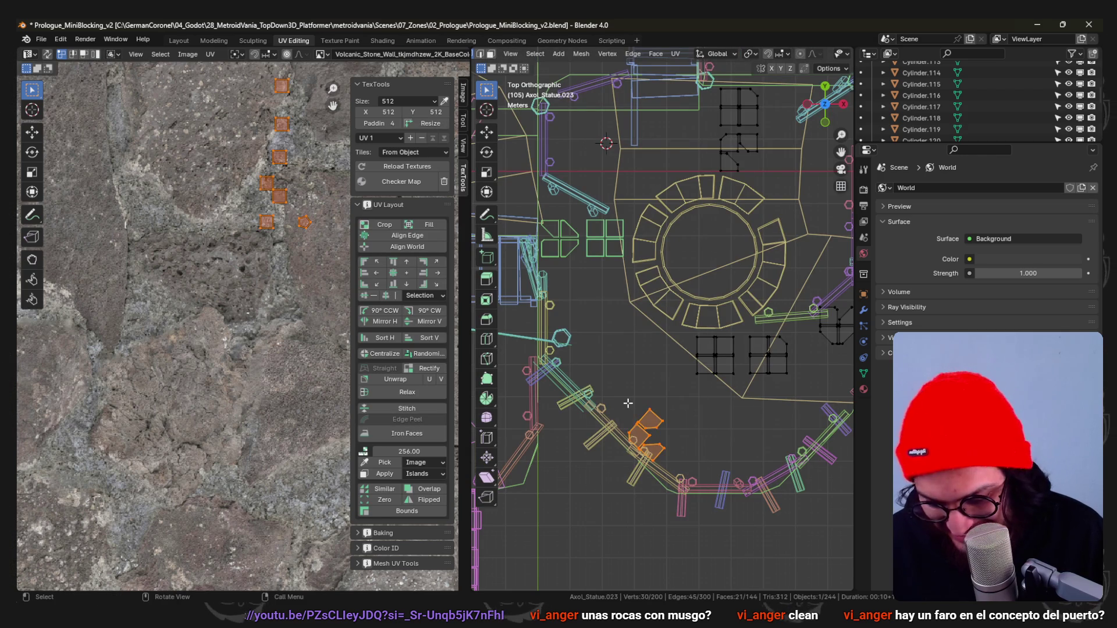
{"action": "key", "text": "Tab"}
{"action": "key", "text": "Tab"}
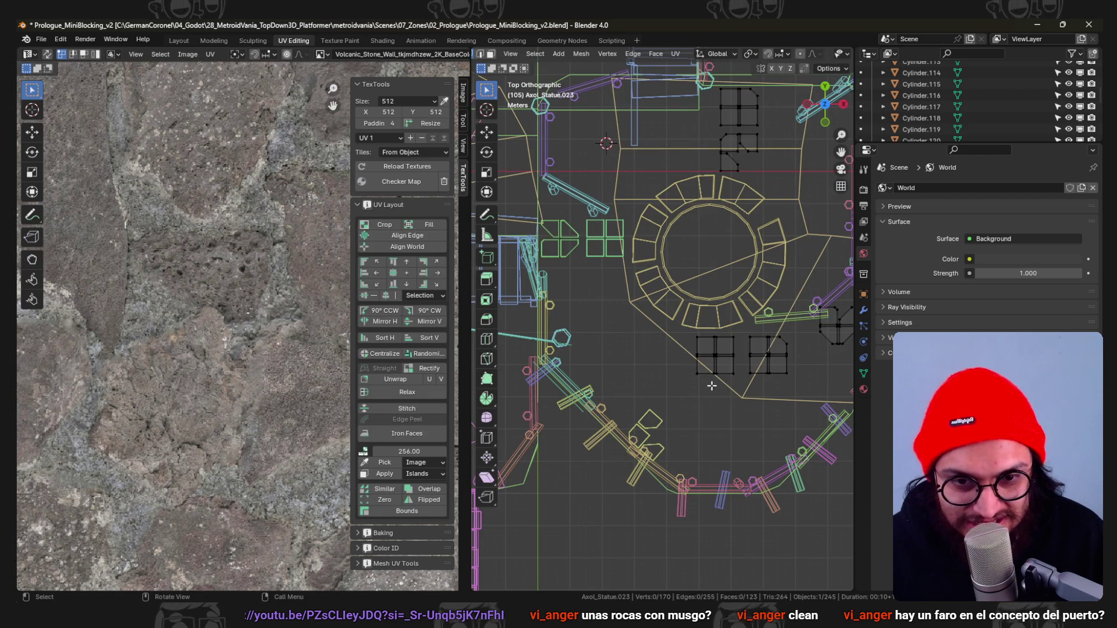
Separate two more tile clusters into their own objects with P > Selection.
{"action": "left_click_drag", "start_coordinate": [671, 324], "coordinate": [670, 325]}
{"action": "left_click", "coordinate": [744, 331]}
{"action": "key", "text": "Tab"}
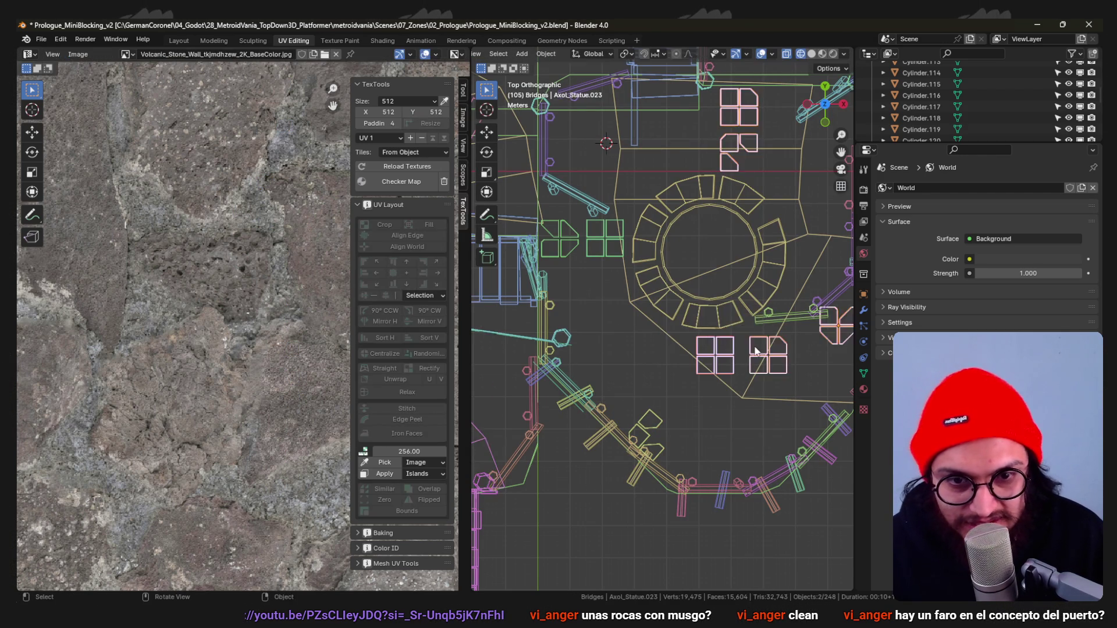
{"action": "middle_click_drag", "start_coordinate": [744, 331], "coordinate": [712, 395], "text": "shift"}
{"action": "key", "text": "Tab"}
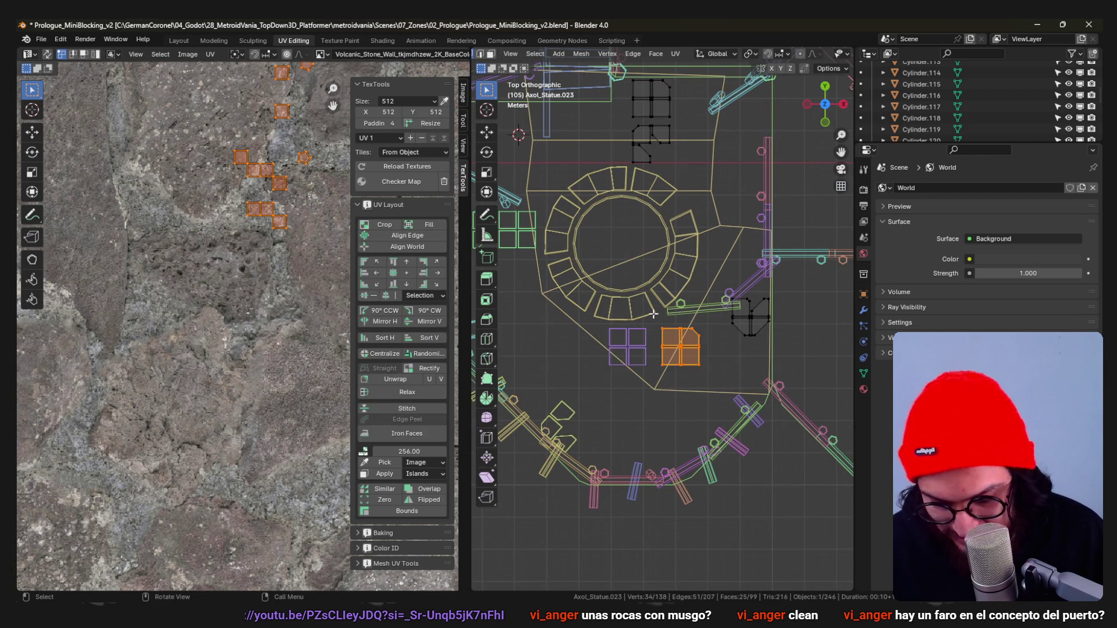
{"action": "key", "text": "grave"}
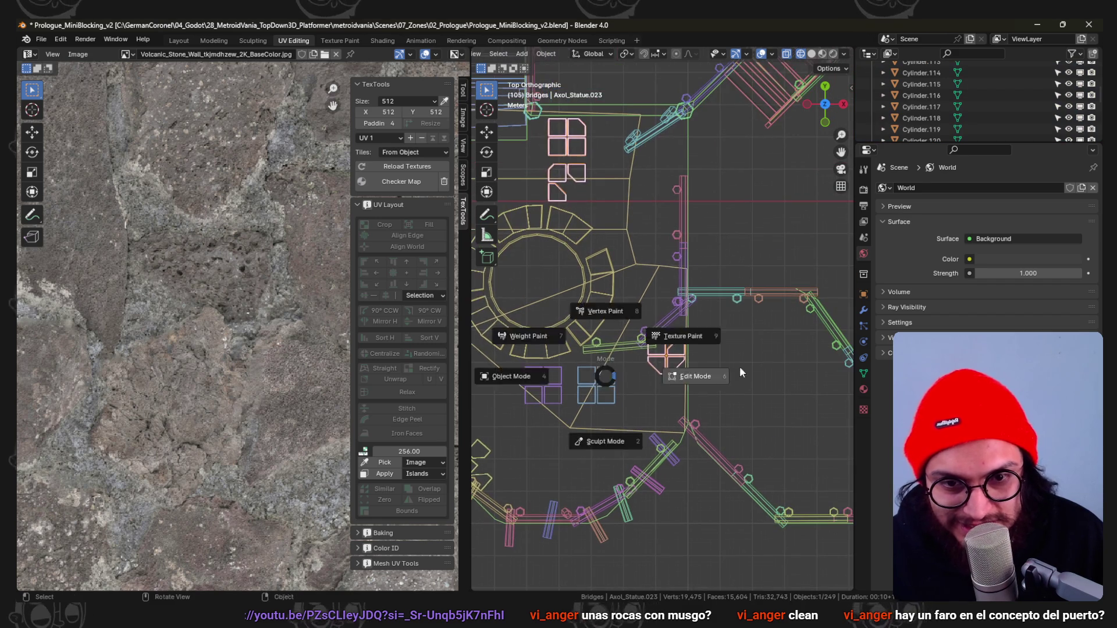
{"action": "key", "text": "b"}
{"action": "left_click_drag", "start_coordinate": [729, 394], "coordinate": [620, 297]}
{"action": "key", "text": "p"}
{"action": "left_click", "coordinate": [634, 300]}
{"action": "key", "text": "Tab"}
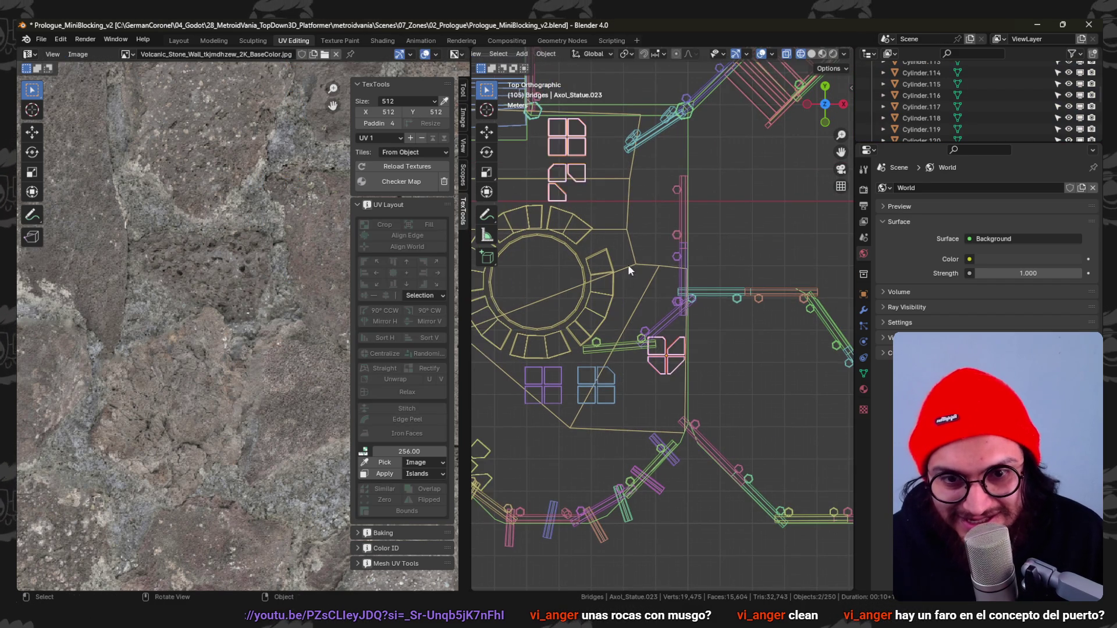
{"action": "scroll", "coordinate": [772, 354], "scroll_direction": "up", "scroll_amount": 2}
Box-select the top tile cluster and split it off as another object.
{"action": "left_click", "coordinate": [772, 326]}
{"action": "key", "text": "b"}
{"action": "left_click_drag", "start_coordinate": [773, 347], "coordinate": [696, 302]}
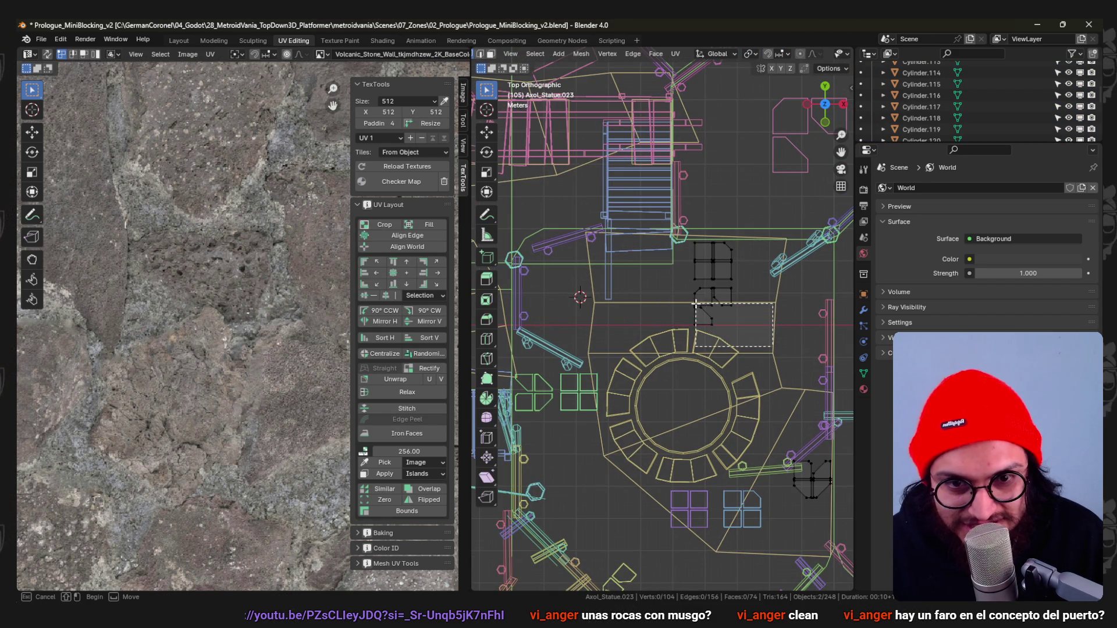
{"action": "left_click", "coordinate": [656, 282]}
{"action": "key", "text": "Tab"}
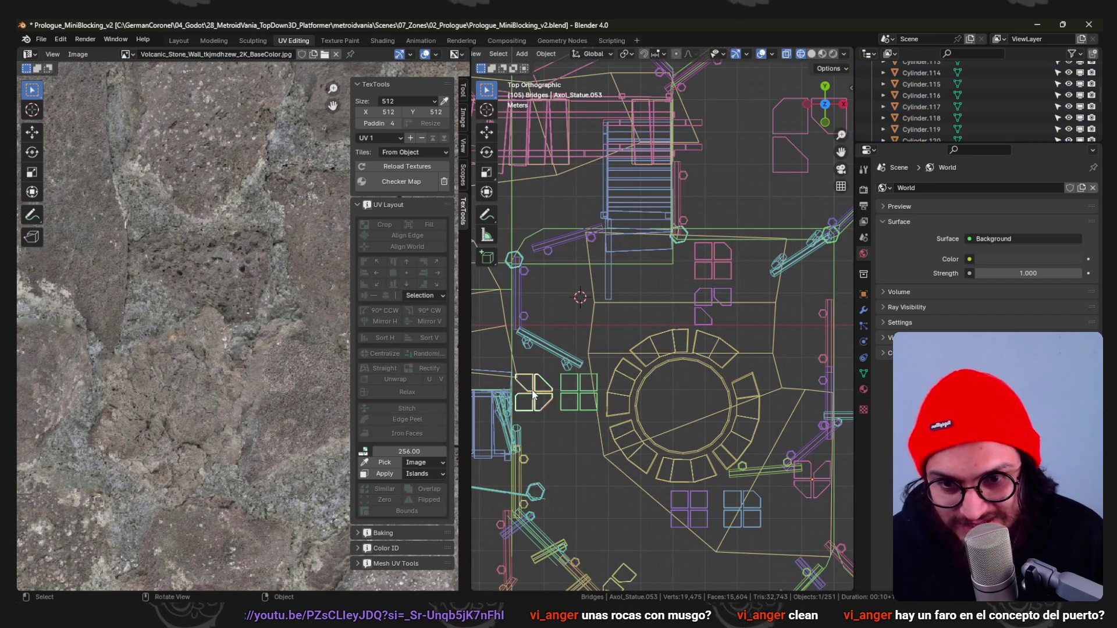
In solid shading, set every tile object's origin to its own geometry.
{"action": "right_click", "coordinate": [527, 385]}
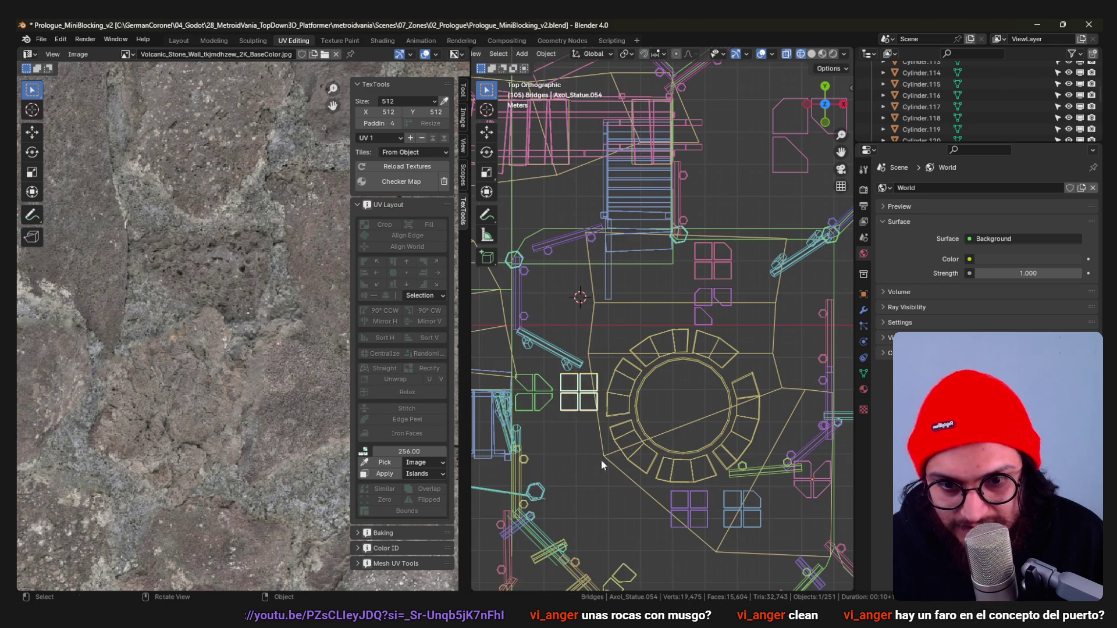
{"action": "key", "text": "z"}
{"action": "left_click", "coordinate": [725, 419]}
{"action": "scroll", "coordinate": [624, 504], "scroll_direction": "down", "scroll_amount": 3, "text": "shift"}
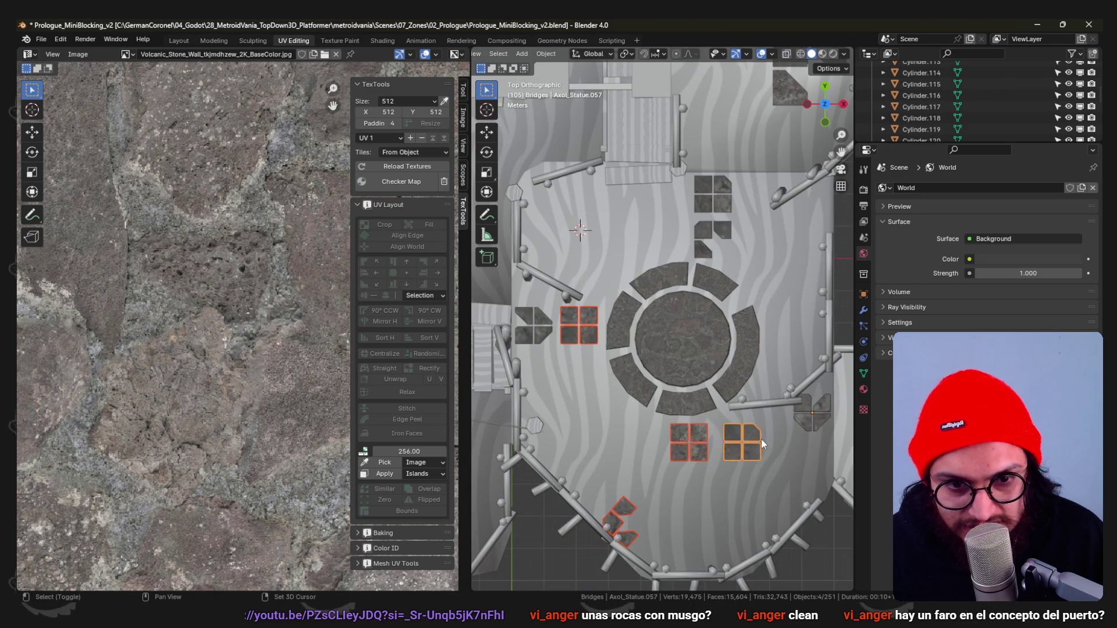
{"action": "right_click", "coordinate": [712, 213]}
{"action": "left_click", "coordinate": [794, 219]}
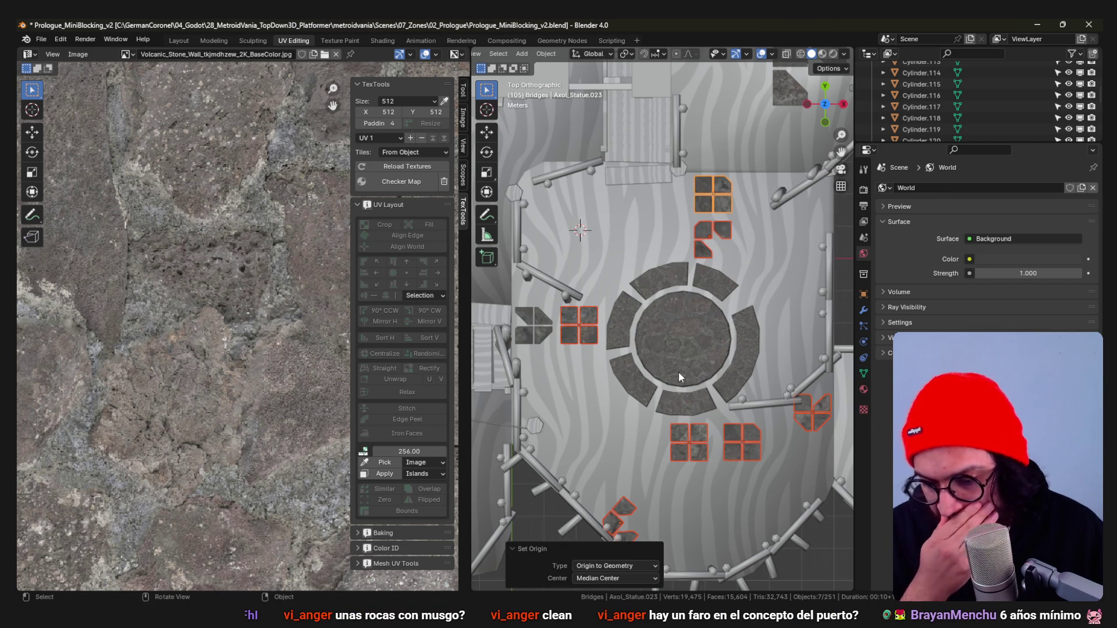
{"action": "left_click", "coordinate": [534, 330]}
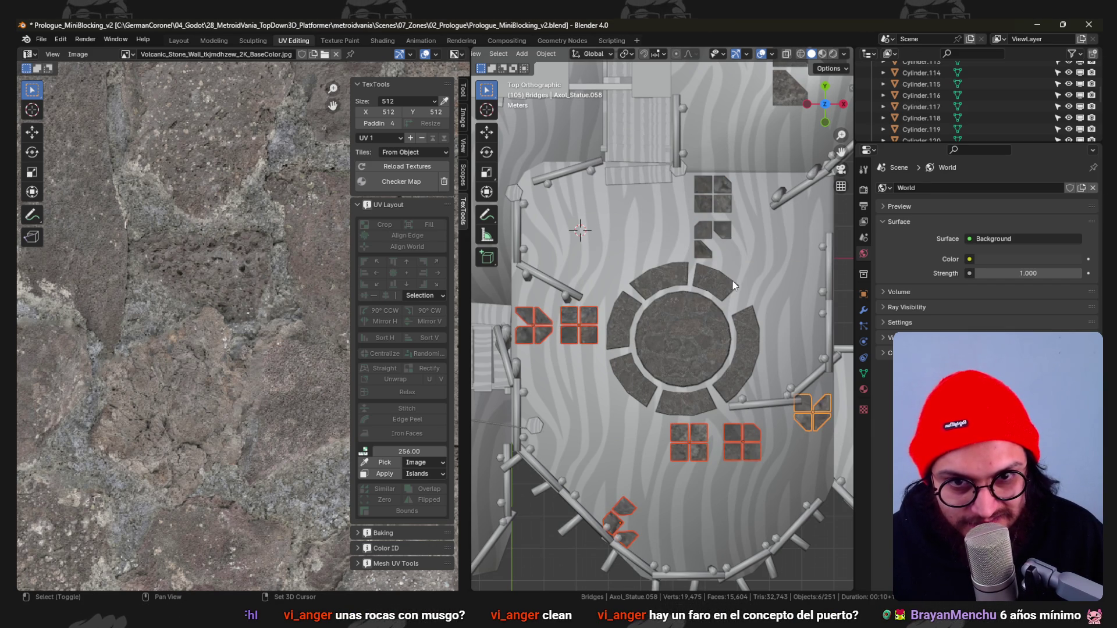
Scale the selected tile groups to double size and move them 21 m along X.
{"action": "key", "text": "s"}
{"action": "key", "text": "2"}
{"action": "key", "text": "Return"}
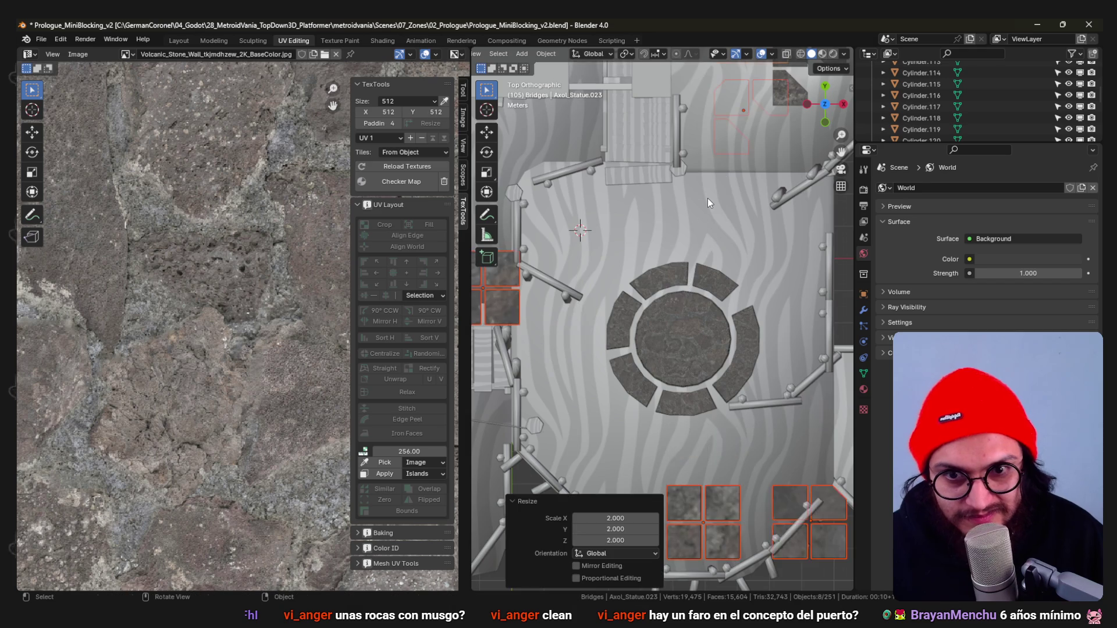
{"action": "scroll", "coordinate": [707, 199], "scroll_direction": "down", "scroll_amount": 3}
{"action": "scroll", "coordinate": [668, 302], "scroll_direction": "down", "scroll_amount": 2}
{"action": "scroll", "coordinate": [668, 301], "scroll_direction": "up", "scroll_amount": 2}
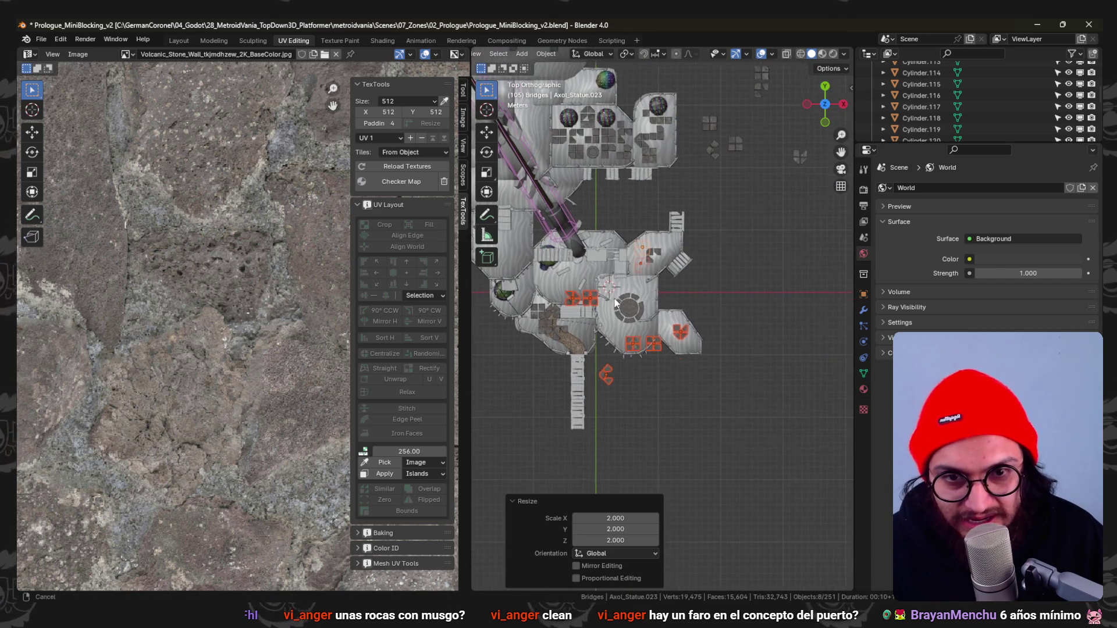
{"action": "key", "text": "g"}
{"action": "key", "text": "x"}
{"action": "left_click", "coordinate": [738, 325]}
{"action": "scroll", "coordinate": [724, 320], "scroll_direction": "up", "scroll_amount": 3}
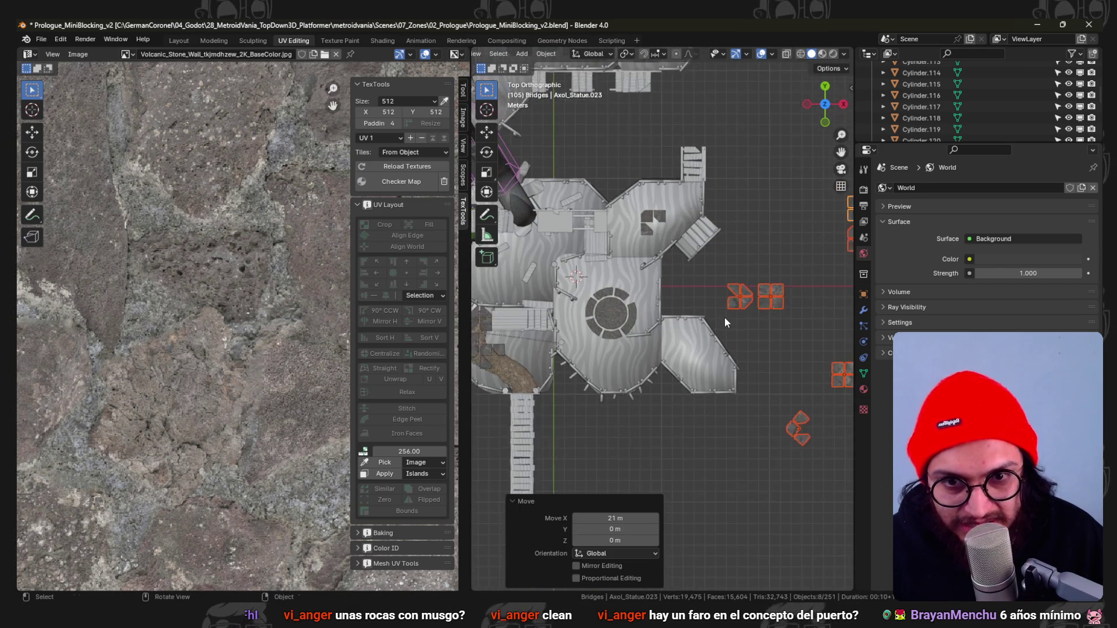
Move one tile group along X and Y to sit beside the central circle platform.
{"action": "middle_click_drag", "start_coordinate": [714, 306], "coordinate": [677, 324], "text": "shift"}
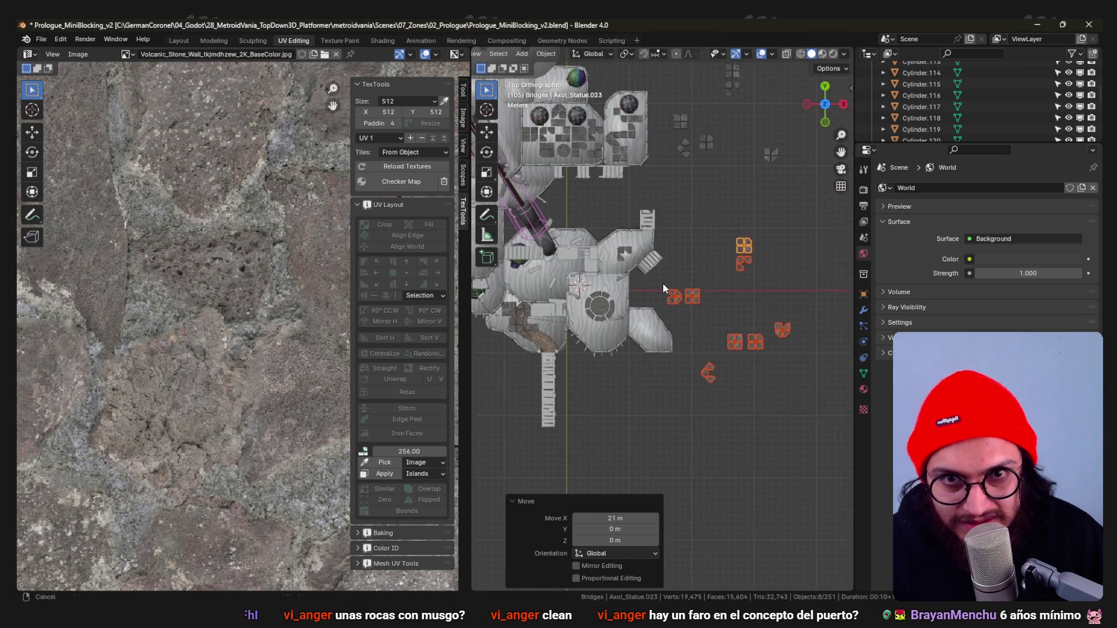
{"action": "scroll", "coordinate": [677, 329], "scroll_direction": "up", "scroll_amount": 2}
{"action": "left_click", "coordinate": [768, 346]}
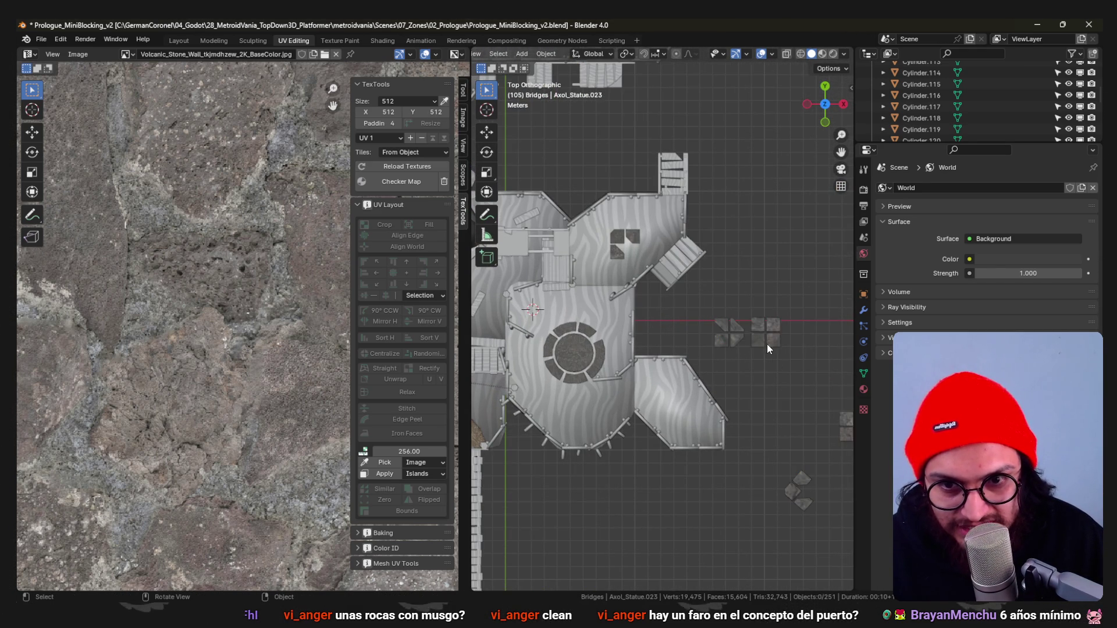
{"action": "left_click", "coordinate": [767, 343]}
{"action": "key", "text": "g"}
{"action": "key", "text": "x"}
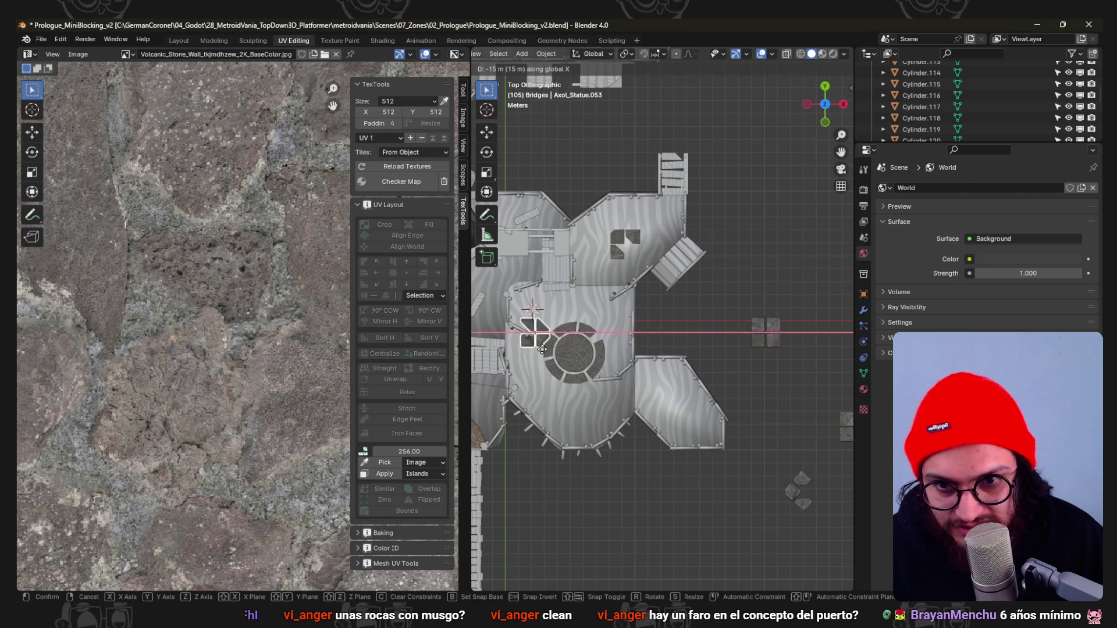
{"action": "left_click", "coordinate": [532, 354]}
{"action": "key", "text": "g"}
{"action": "key", "text": "y"}
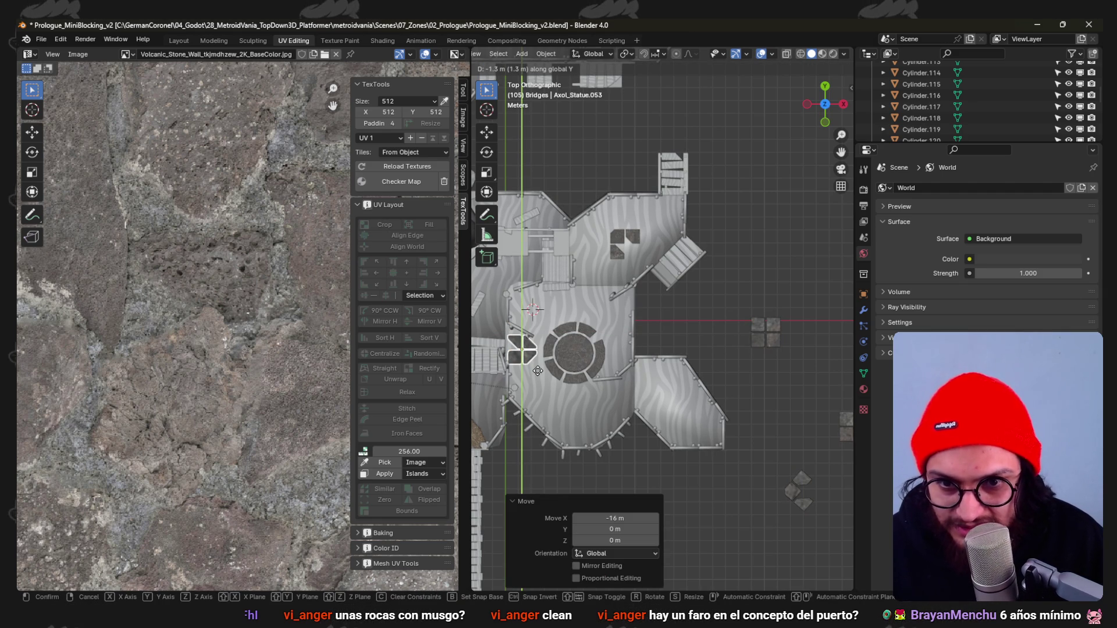
{"action": "left_click", "coordinate": [572, 355]}
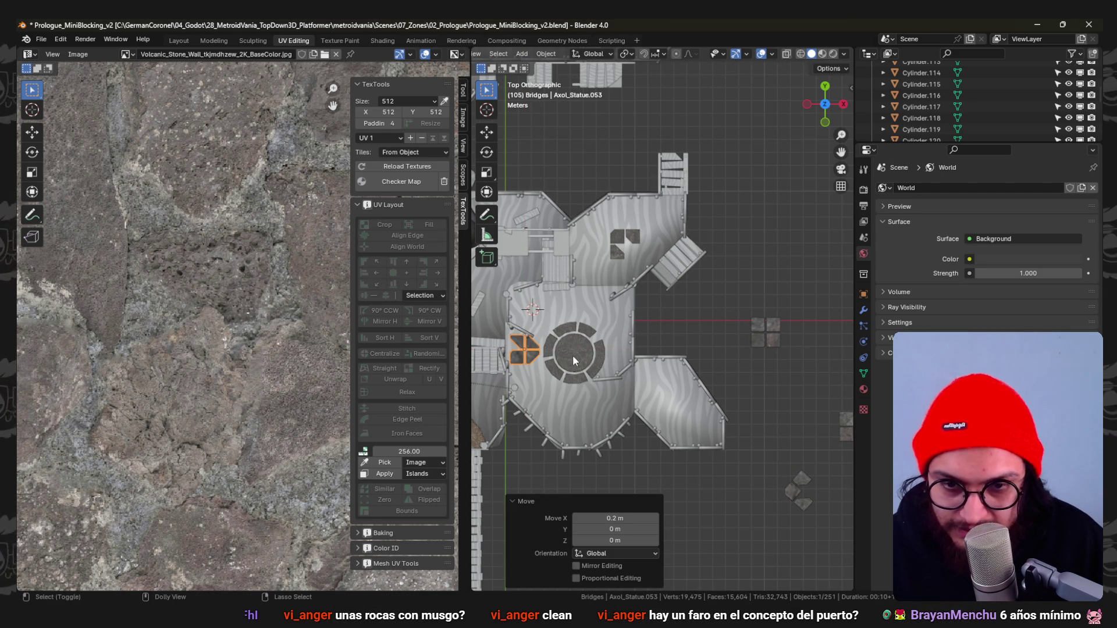
{"action": "scroll", "coordinate": [664, 218], "scroll_direction": "down", "scroll_amount": 1}
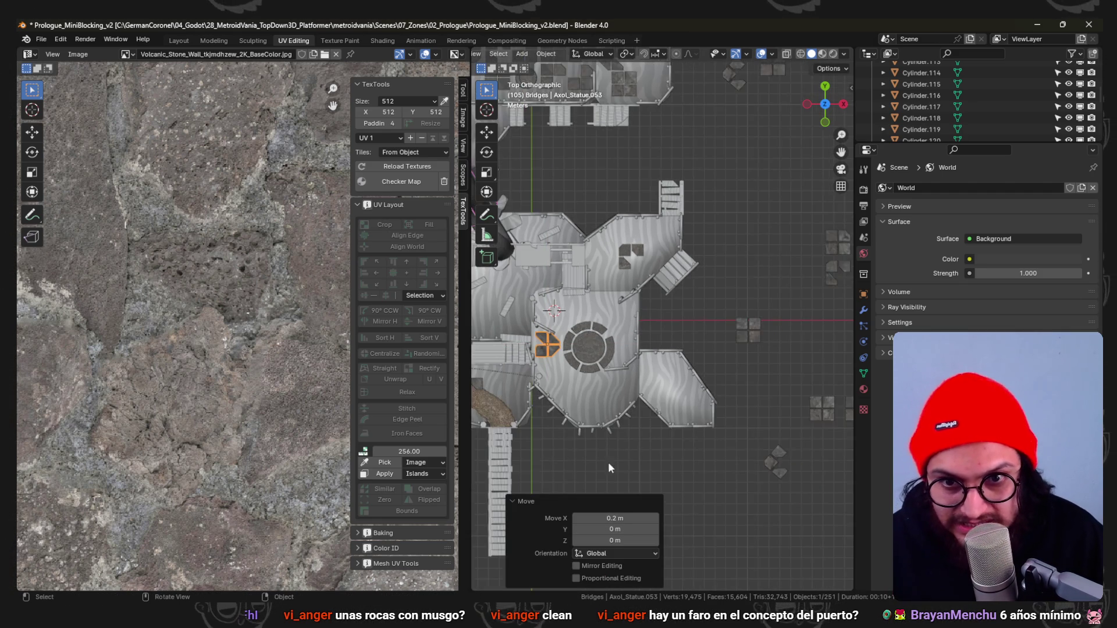
Place the diamond tile and the square tile group onto the lower platforms.
{"action": "middle_click_drag", "start_coordinate": [608, 462], "coordinate": [646, 389], "text": "shift"}
{"action": "scroll", "coordinate": [645, 389], "scroll_direction": "up", "scroll_amount": 1}
{"action": "scroll", "coordinate": [623, 226], "scroll_direction": "up", "scroll_amount": 2}
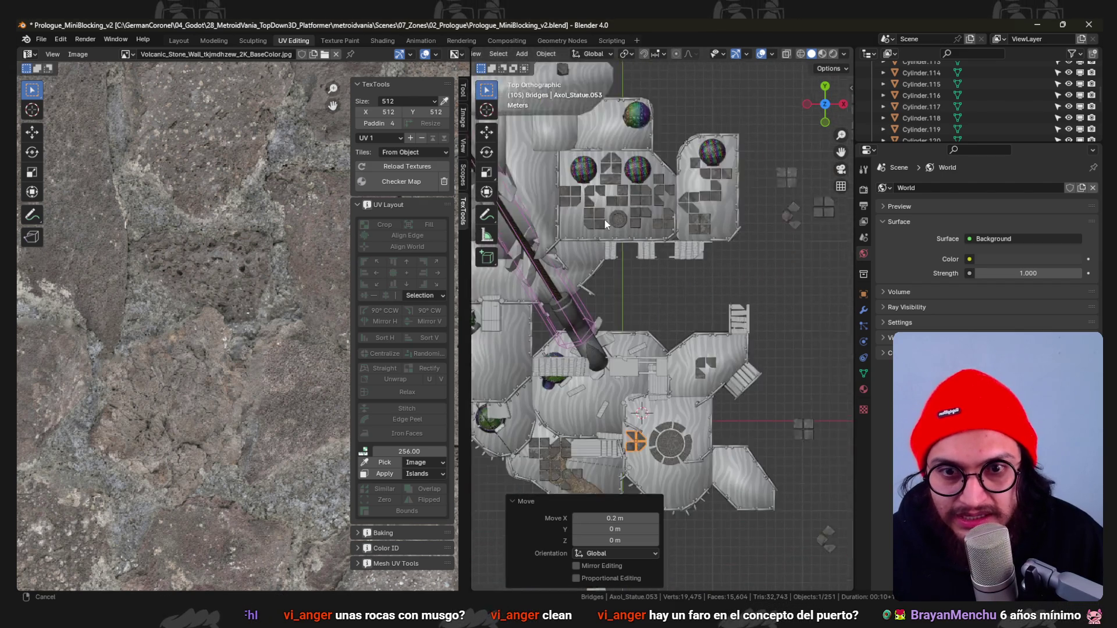
{"action": "middle_click_drag", "start_coordinate": [691, 271], "coordinate": [635, 264], "text": "shift"}
{"action": "mouse_move", "coordinate": [741, 320]}
{"action": "middle_mouse_down", "text": "shift"}
{"action": "mouse_move", "coordinate": [703, 293]}
{"action": "mouse_move", "coordinate": [741, 289]}
{"action": "middle_mouse_up", "text": "shift"}
{"action": "left_click", "coordinate": [702, 280]}
{"action": "scroll", "coordinate": [757, 295], "scroll_direction": "down", "scroll_amount": 1}
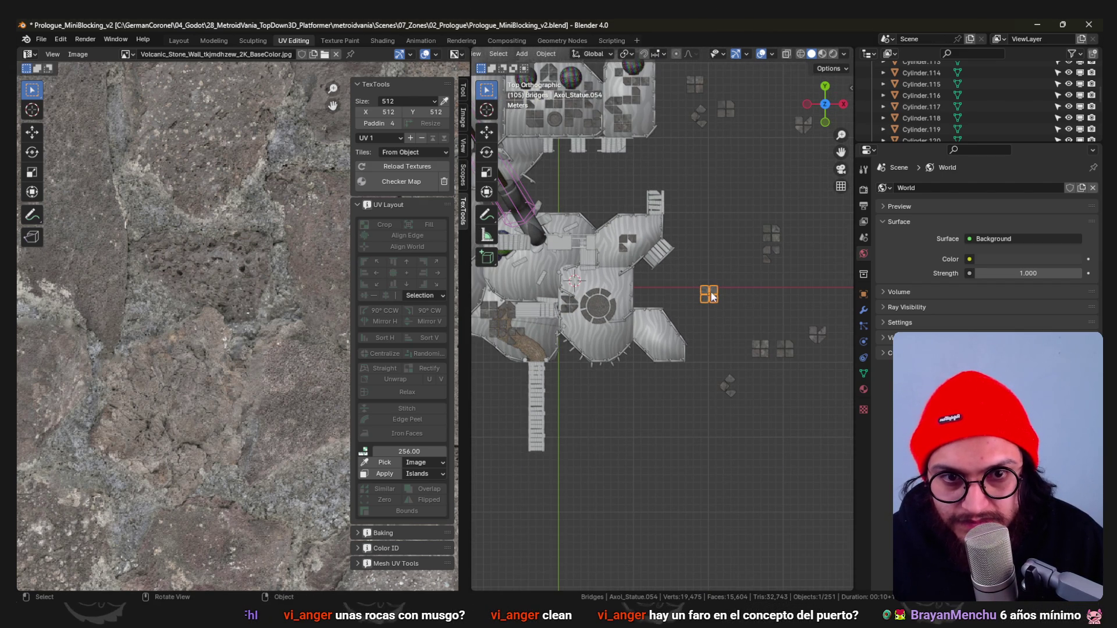
{"action": "left_click", "coordinate": [735, 389]}
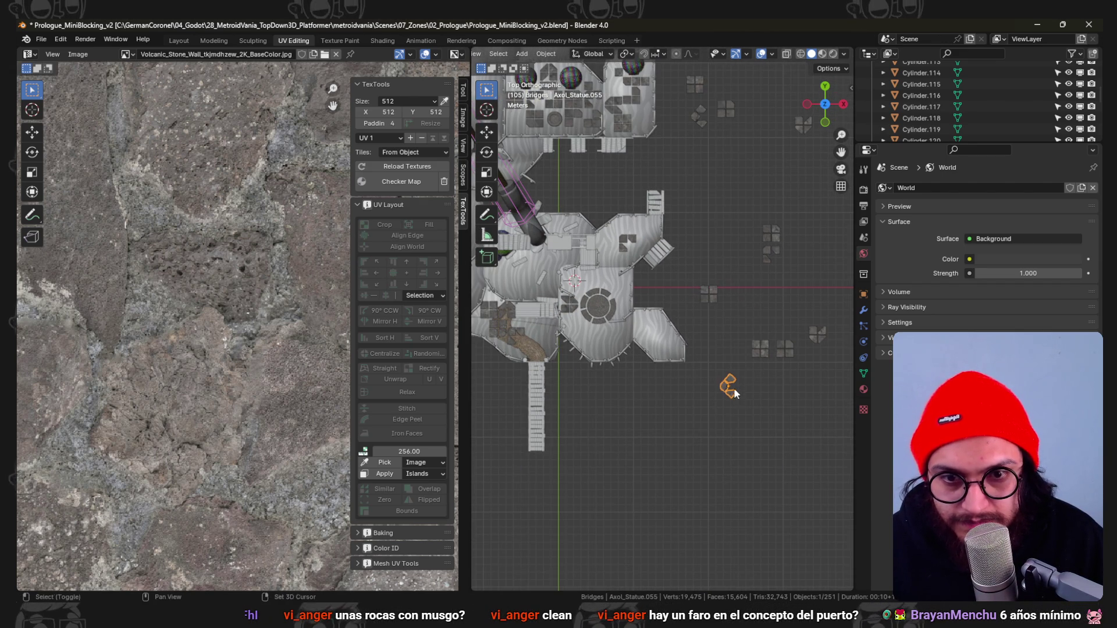
{"action": "scroll", "coordinate": [734, 387], "scroll_direction": "up", "scroll_amount": 2}
{"action": "key", "text": "g"}
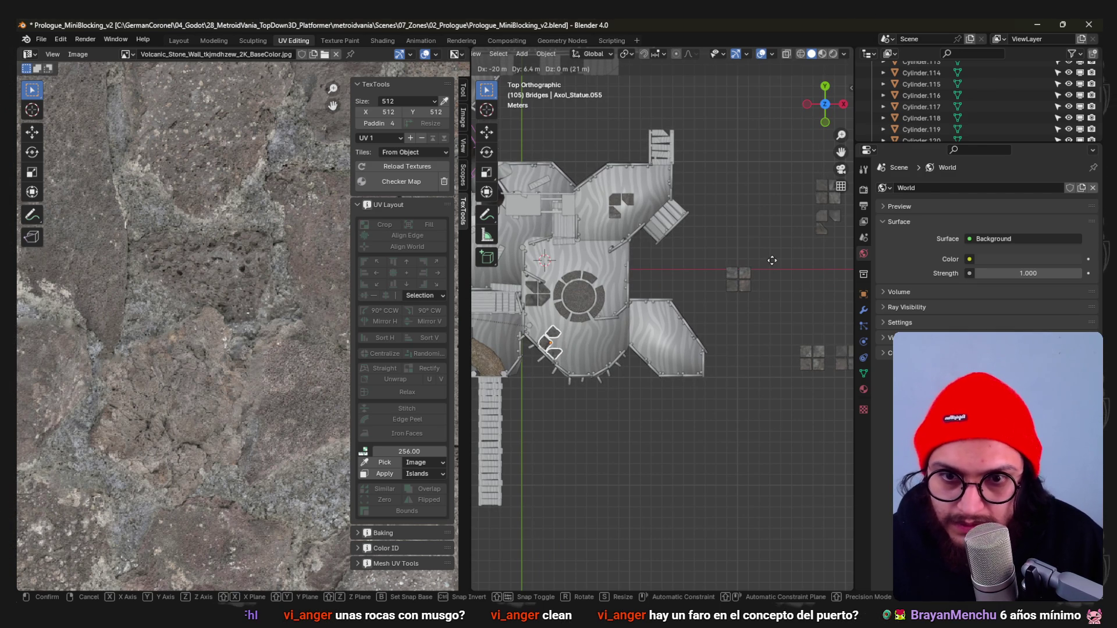
{"action": "left_click", "coordinate": [795, 260]}
{"action": "left_click", "coordinate": [750, 281]}
{"action": "key", "text": "g"}
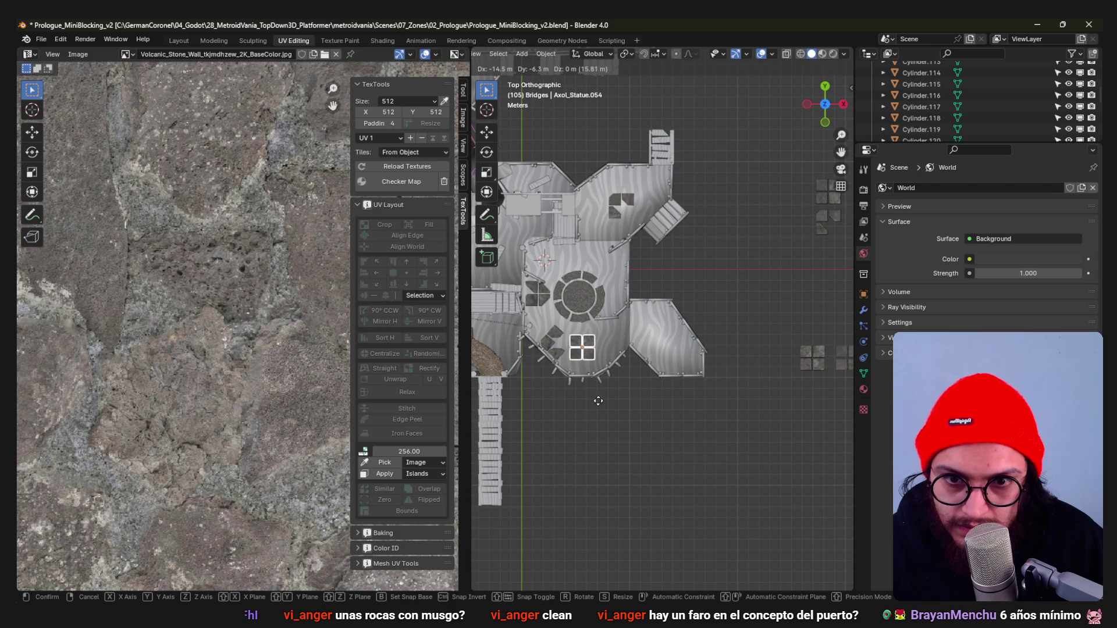
{"action": "left_click", "coordinate": [594, 511]}
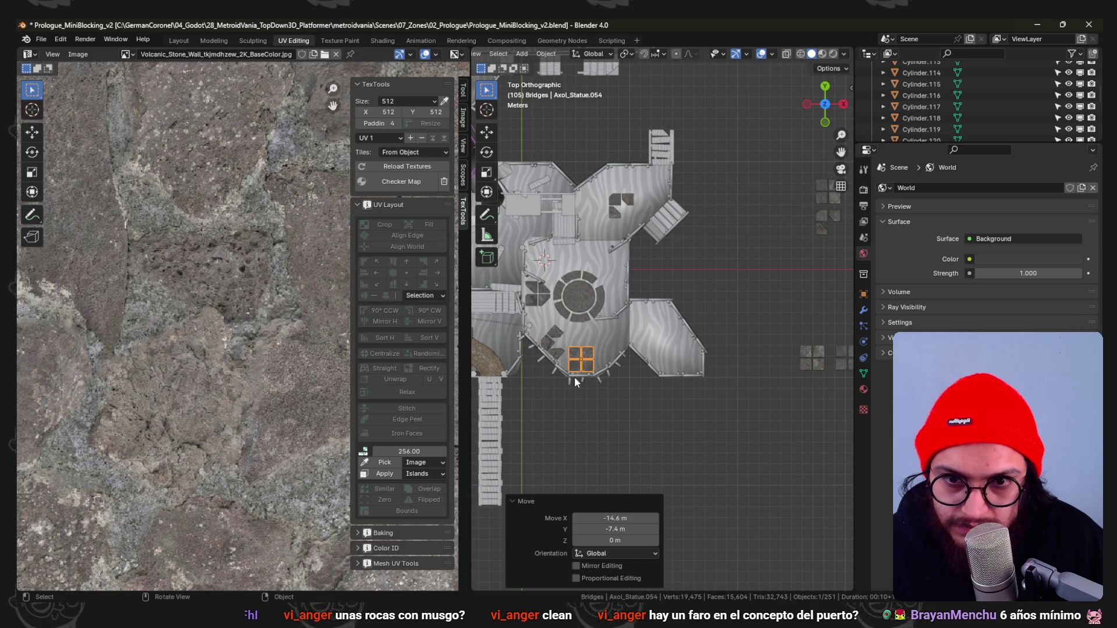
{"action": "scroll", "coordinate": [574, 377], "scroll_direction": "down", "scroll_amount": 1}
Move the two right-hand tile groups next to the circular floor.
{"action": "middle_click_drag", "start_coordinate": [651, 347], "coordinate": [723, 355], "text": "shift"}
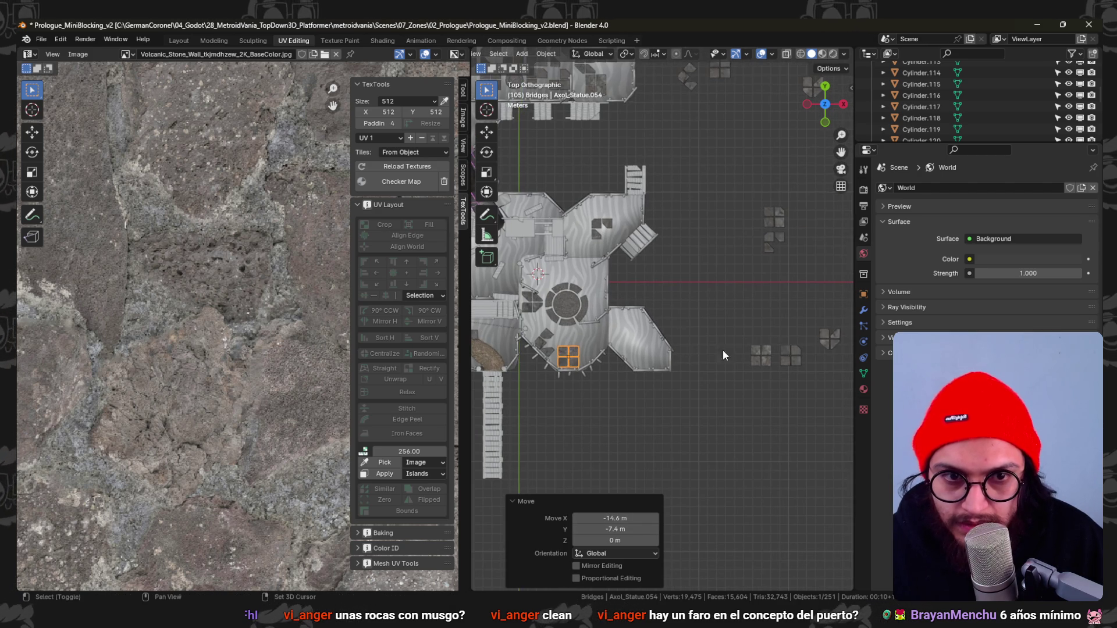
{"action": "left_click", "coordinate": [830, 340]}
{"action": "key", "text": "g"}
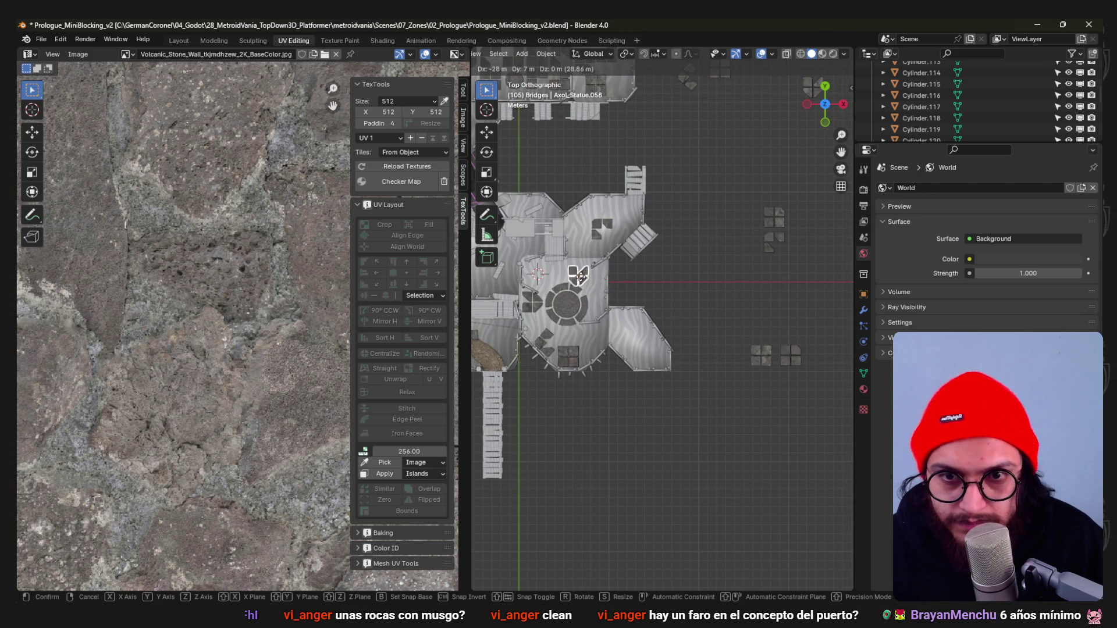
{"action": "left_click", "coordinate": [543, 233]}
{"action": "scroll", "coordinate": [611, 271], "scroll_direction": "up", "scroll_amount": 1}
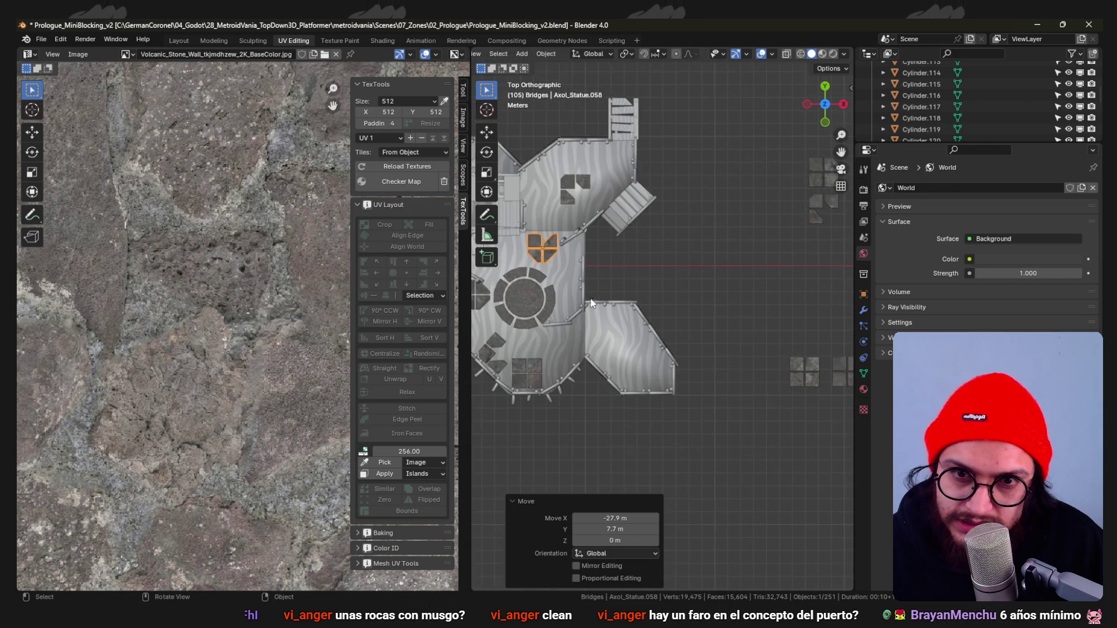
{"action": "scroll", "coordinate": [670, 312], "scroll_direction": "up", "scroll_amount": 1}
{"action": "left_click", "coordinate": [829, 350]}
{"action": "scroll", "coordinate": [827, 352], "scroll_direction": "down", "scroll_amount": 3}
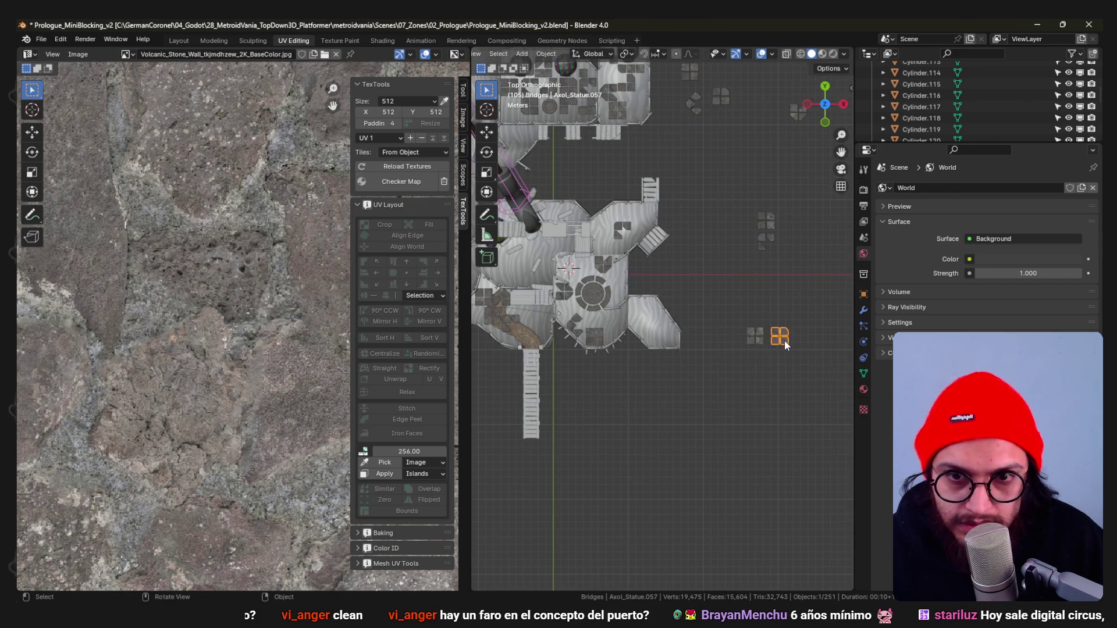
{"action": "scroll", "coordinate": [785, 341], "scroll_direction": "up", "scroll_amount": 3}
{"action": "key", "text": "g"}
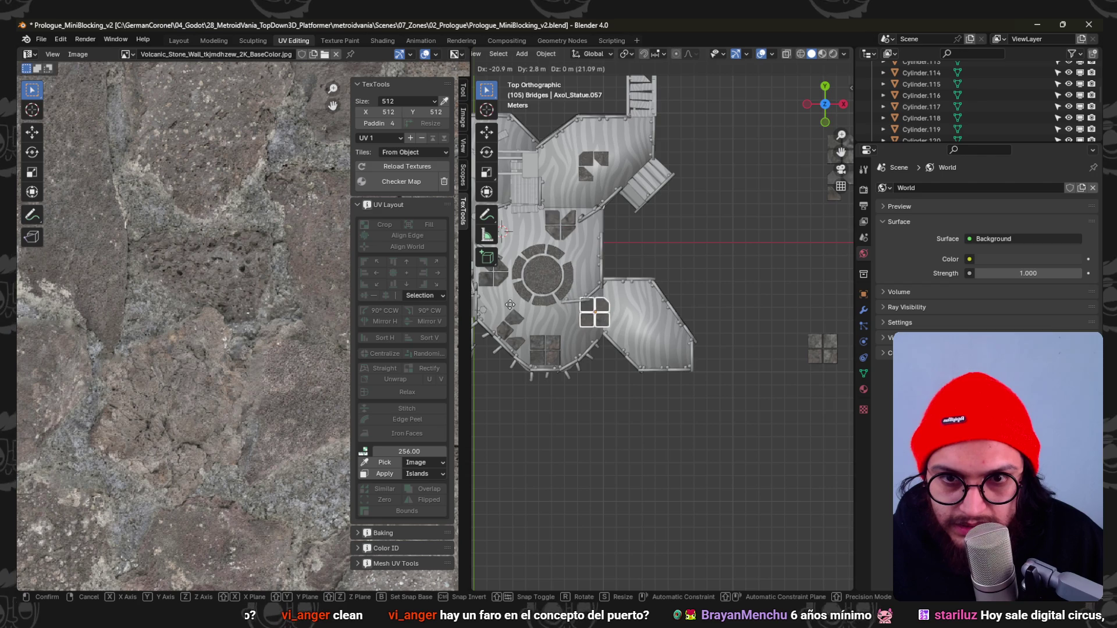
{"action": "left_click", "coordinate": [819, 333]}
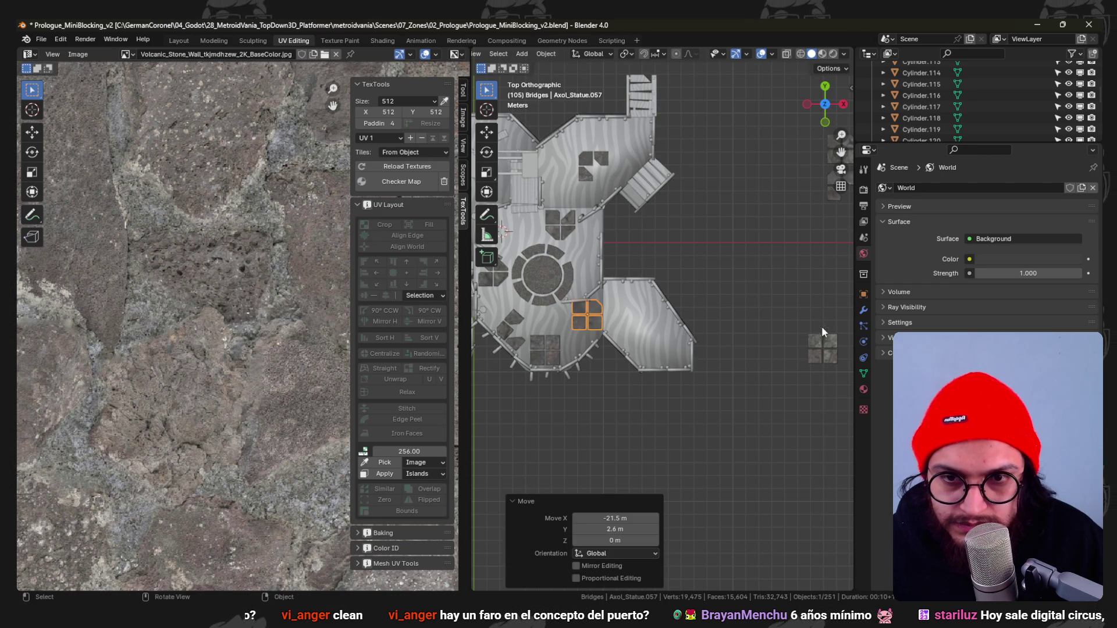
{"action": "scroll", "coordinate": [588, 285], "scroll_direction": "up", "scroll_amount": 2}
{"action": "scroll", "coordinate": [626, 297], "scroll_direction": "up", "scroll_amount": 1}
Delete the thin cylinders Cylinder.117/118 beside the tiles.
{"action": "left_click", "coordinate": [657, 298]}
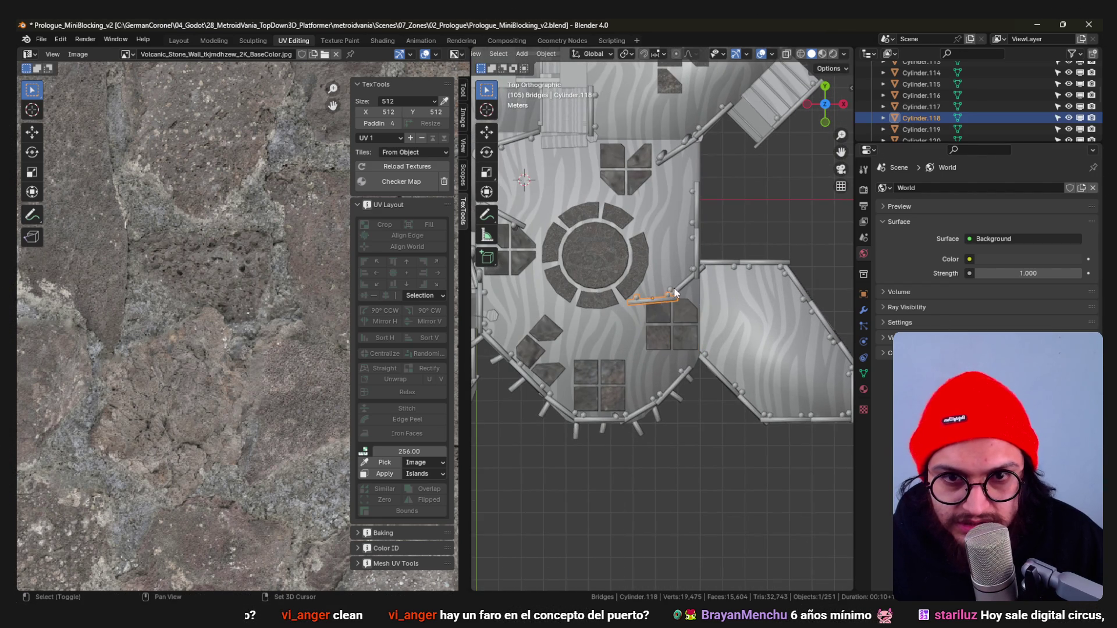
{"action": "scroll", "coordinate": [685, 305], "scroll_direction": "down", "scroll_amount": 1}
{"action": "mouse_move", "coordinate": [685, 306]}
{"action": "middle_mouse_down"}
{"action": "mouse_move", "coordinate": [674, 222]}
{"action": "mouse_move", "coordinate": [635, 298]}
{"action": "mouse_move", "coordinate": [643, 266]}
{"action": "mouse_move", "coordinate": [695, 274]}
{"action": "middle_mouse_up"}
{"action": "key", "text": "x"}
{"action": "left_click", "coordinate": [673, 220]}
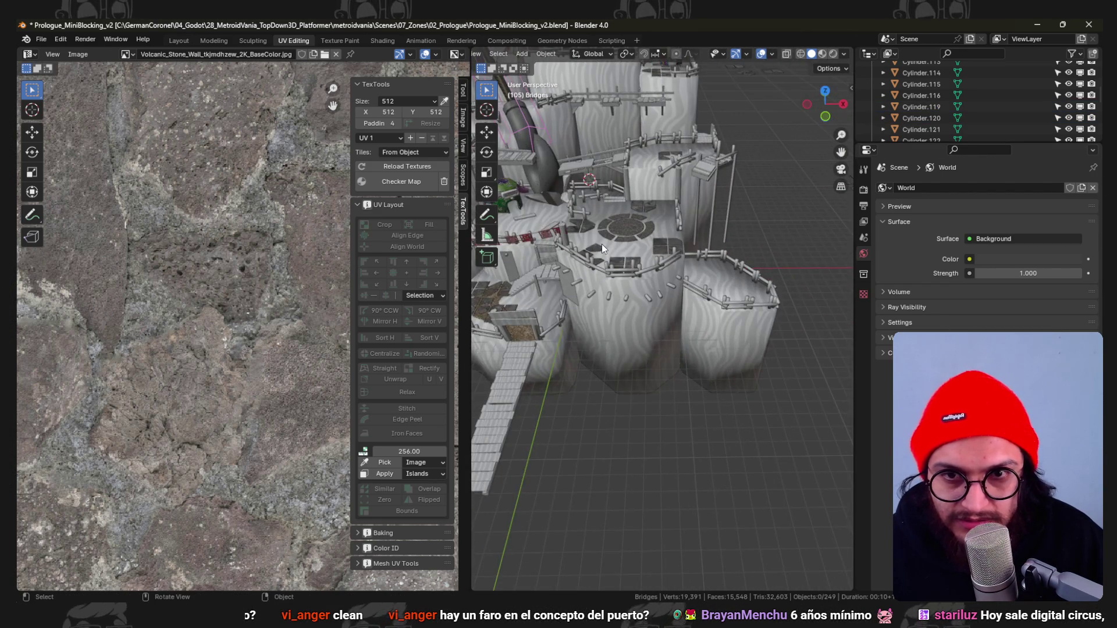
Inspect the towers from above, save the blockout .blend and switch to Godot.
{"action": "middle_click_drag", "start_coordinate": [601, 247], "coordinate": [710, 286], "text": "shift"}
{"action": "mouse_move", "coordinate": [679, 236]}
{"action": "middle_mouse_down"}
{"action": "mouse_move", "coordinate": [696, 266]}
{"action": "mouse_move", "coordinate": [681, 244]}
{"action": "mouse_move", "coordinate": [642, 284]}
{"action": "mouse_move", "coordinate": [610, 263]}
{"action": "mouse_move", "coordinate": [696, 288]}
{"action": "mouse_move", "coordinate": [685, 272]}
{"action": "mouse_move", "coordinate": [607, 269]}
{"action": "mouse_move", "coordinate": [632, 291]}
{"action": "mouse_move", "coordinate": [602, 250]}
{"action": "mouse_move", "coordinate": [703, 272]}
{"action": "mouse_move", "coordinate": [680, 290]}
{"action": "mouse_move", "coordinate": [622, 288]}
{"action": "middle_mouse_up"}
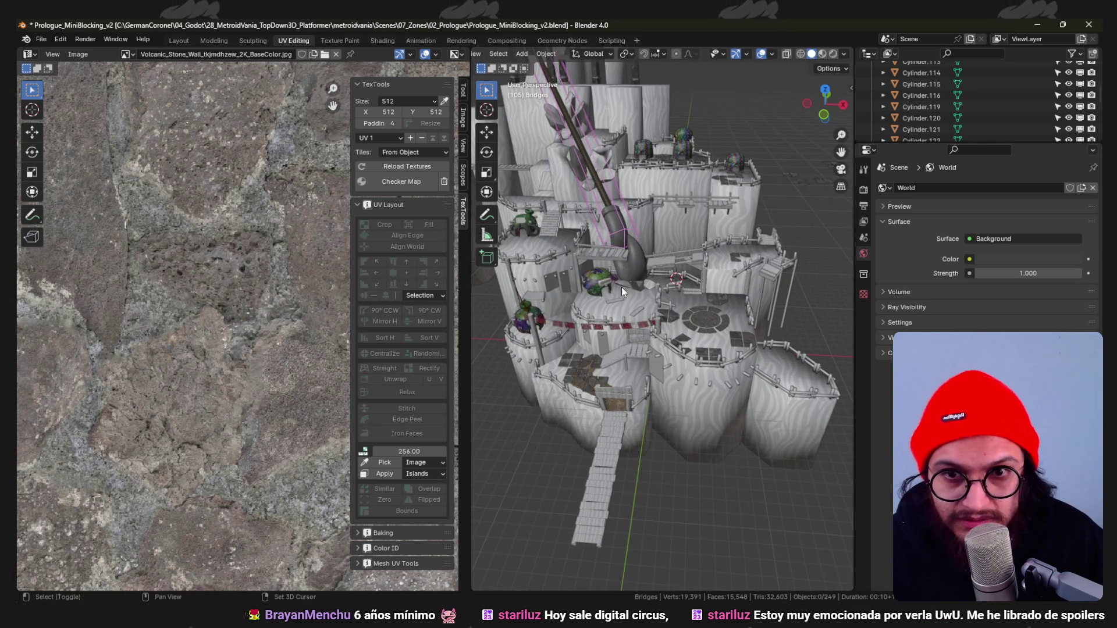
{"action": "mouse_move", "coordinate": [548, 281]}
{"action": "middle_mouse_down"}
{"action": "mouse_move", "coordinate": [672, 308]}
{"action": "mouse_move", "coordinate": [670, 289]}
{"action": "mouse_move", "coordinate": [642, 278]}
{"action": "mouse_move", "coordinate": [653, 331]}
{"action": "middle_mouse_up"}
{"action": "key", "text": "ctrl+s"}
{"action": "key", "text": "alt+Tab"}
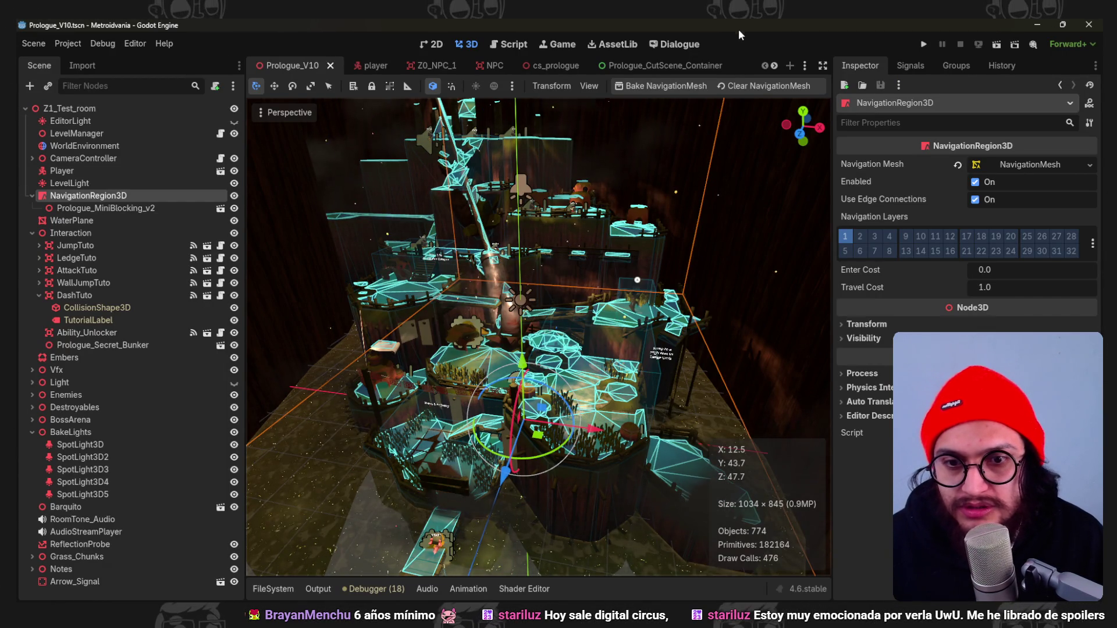
{"action": "scroll", "coordinate": [436, 166], "scroll_direction": "down", "scroll_amount": 3}
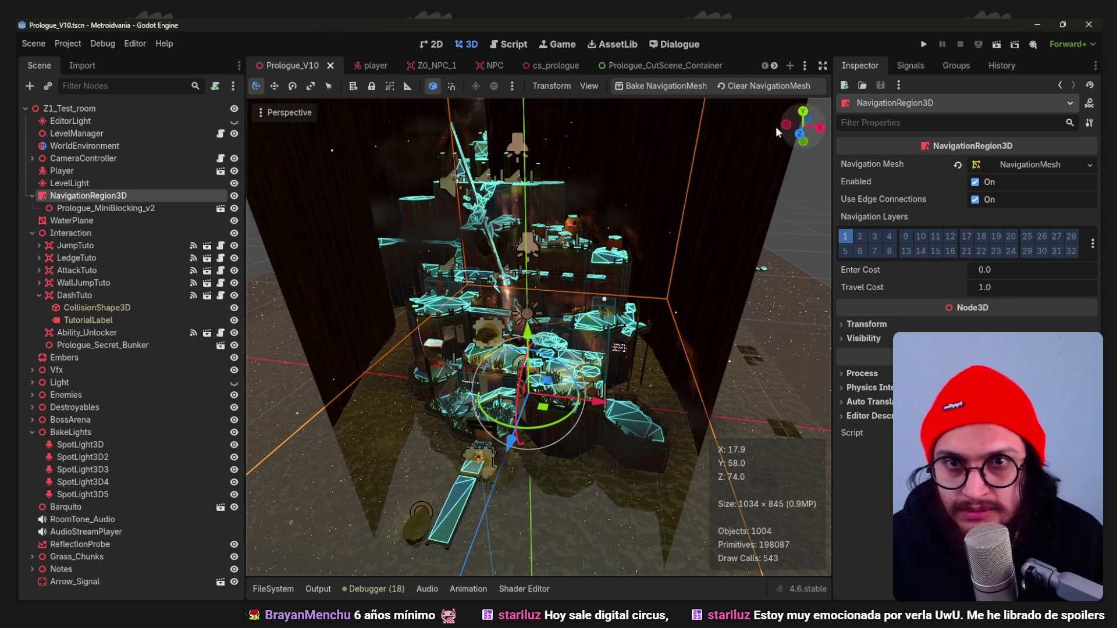
Bake the NavigationRegion3D mesh and launch the game.
{"action": "left_click", "coordinate": [661, 86]}
{"action": "scroll", "coordinate": [714, 233], "scroll_direction": "up", "scroll_amount": 4}
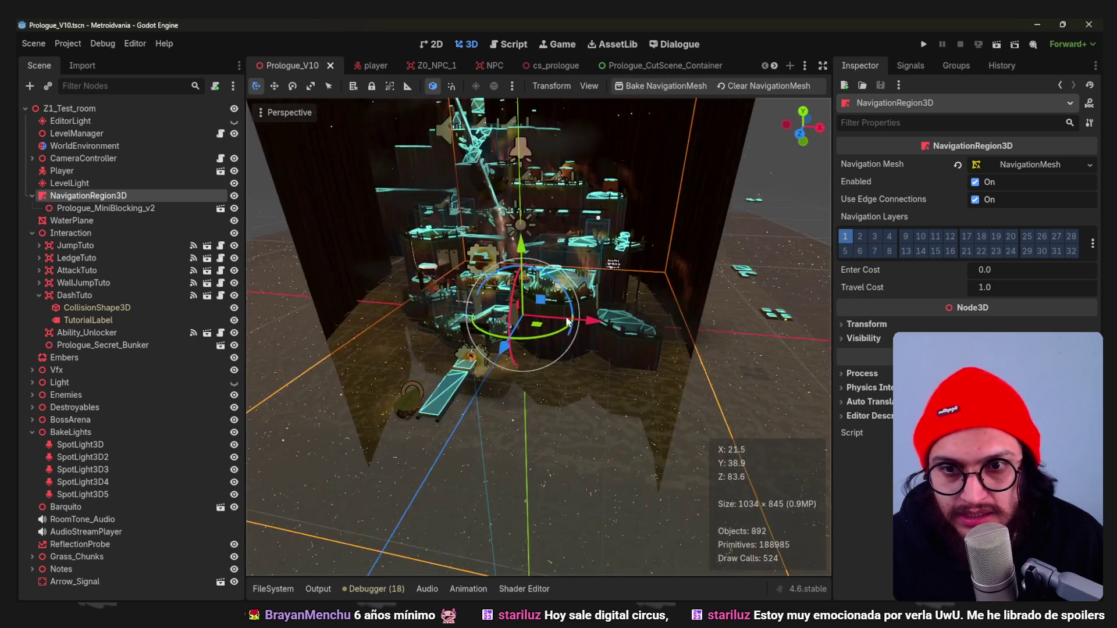
{"action": "left_click", "coordinate": [923, 44]}
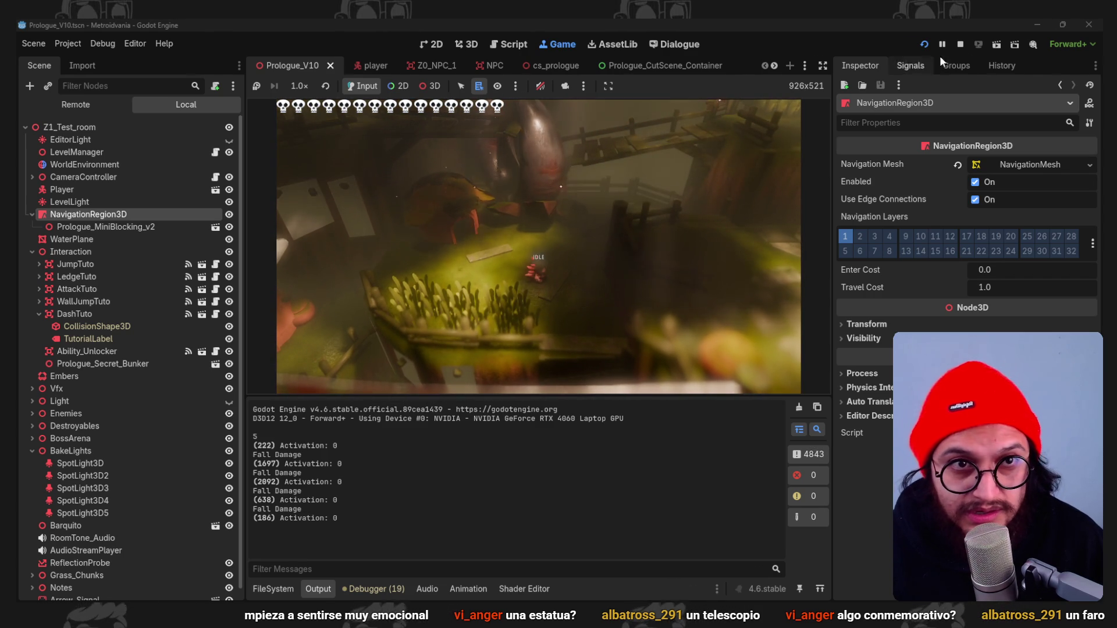
Stop the running playtest from the toolbar.
{"action": "left_click", "coordinate": [960, 44]}
In top view, move and rotate the glass dome hut into position and save.
{"action": "key", "text": "alt+Tab"}
{"action": "mouse_move", "coordinate": [664, 401]}
{"action": "middle_mouse_down"}
{"action": "mouse_move", "coordinate": [670, 369]}
{"action": "mouse_move", "coordinate": [644, 340]}
{"action": "middle_mouse_up"}
{"action": "key", "text": "KP_7"}
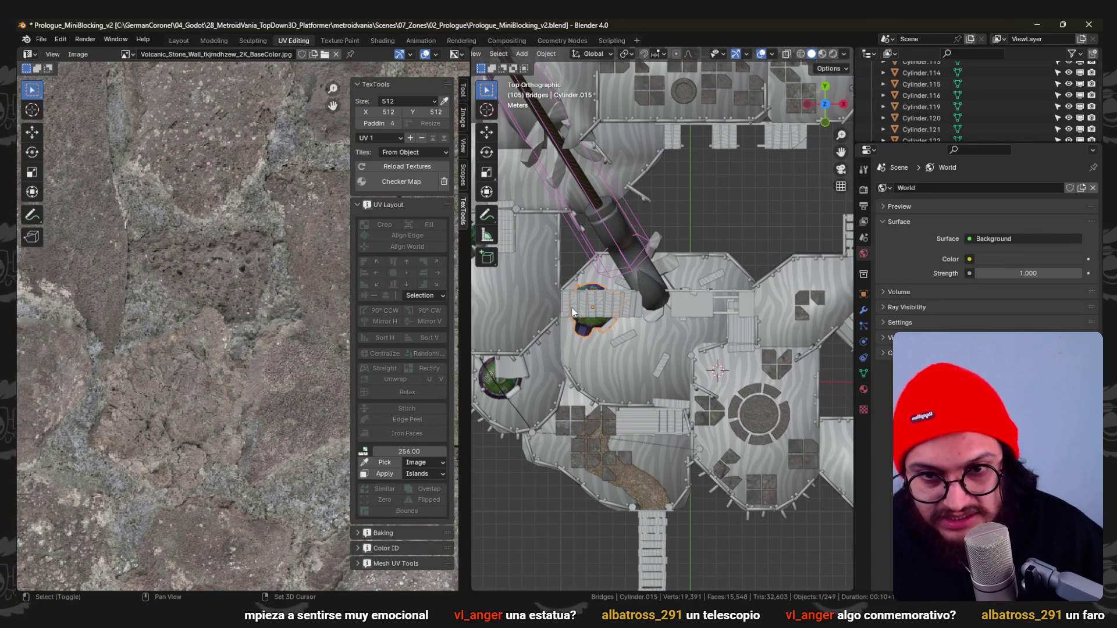
{"action": "key", "text": "g"}
{"action": "left_click", "coordinate": [729, 287]}
{"action": "key", "text": "r"}
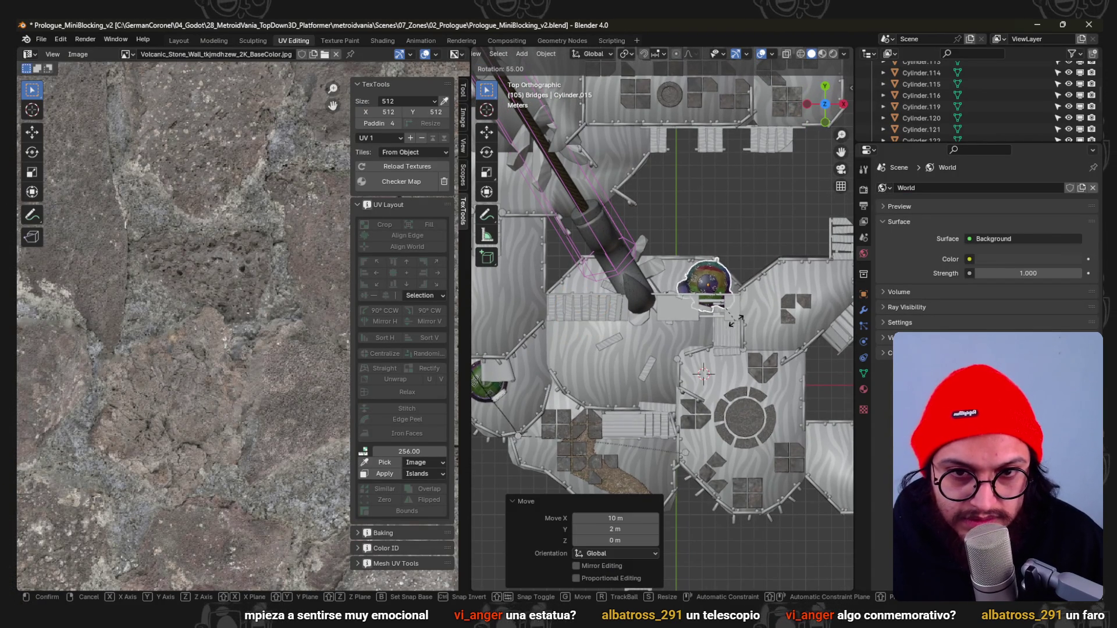
{"action": "key", "text": "Return"}
{"action": "key", "text": "g"}
{"action": "left_click", "coordinate": [724, 306]}
{"action": "key", "text": "r"}
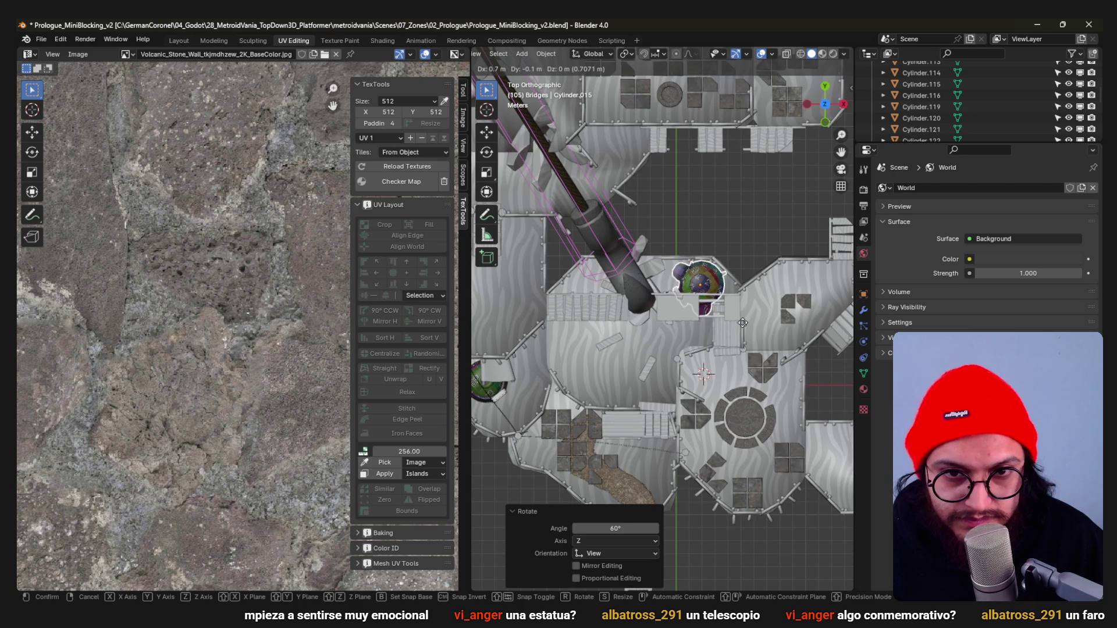
{"action": "left_click", "coordinate": [743, 323]}
{"action": "mouse_move", "coordinate": [742, 323]}
{"action": "middle_mouse_down"}
{"action": "mouse_move", "coordinate": [734, 256]}
{"action": "mouse_move", "coordinate": [651, 309]}
{"action": "middle_mouse_up"}
{"action": "key", "text": "ctrl+s"}
Reposition the dome hut, turn it 20° about Z and save again.
{"action": "key", "text": "KP_7"}
{"action": "key", "text": "g"}
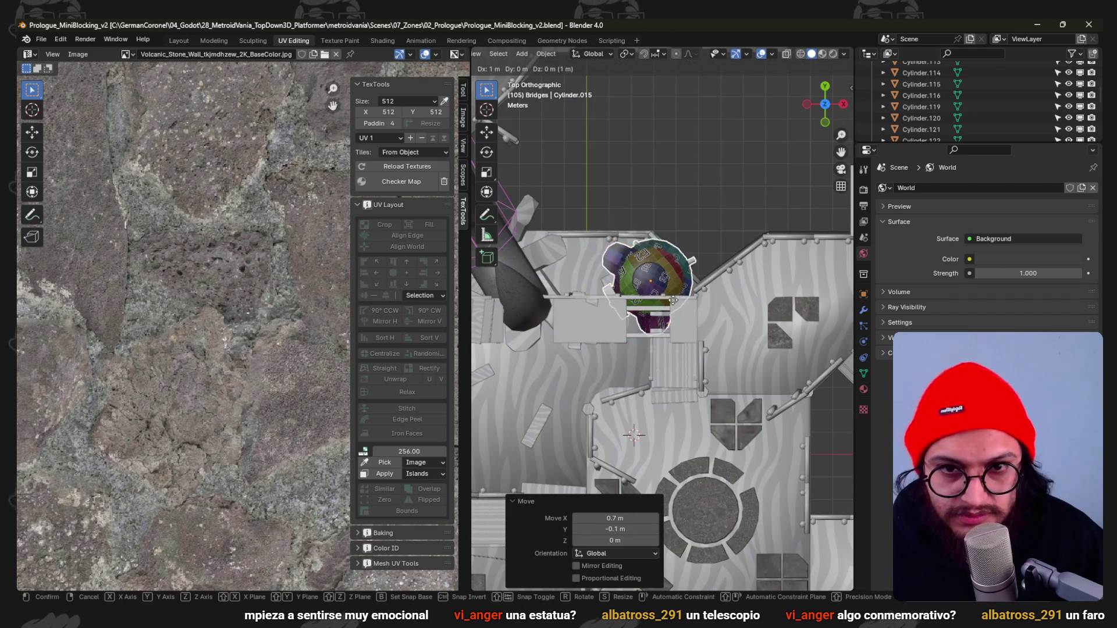
{"action": "left_click", "coordinate": [735, 297]}
{"action": "middle_click_drag", "start_coordinate": [735, 297], "coordinate": [705, 298]}
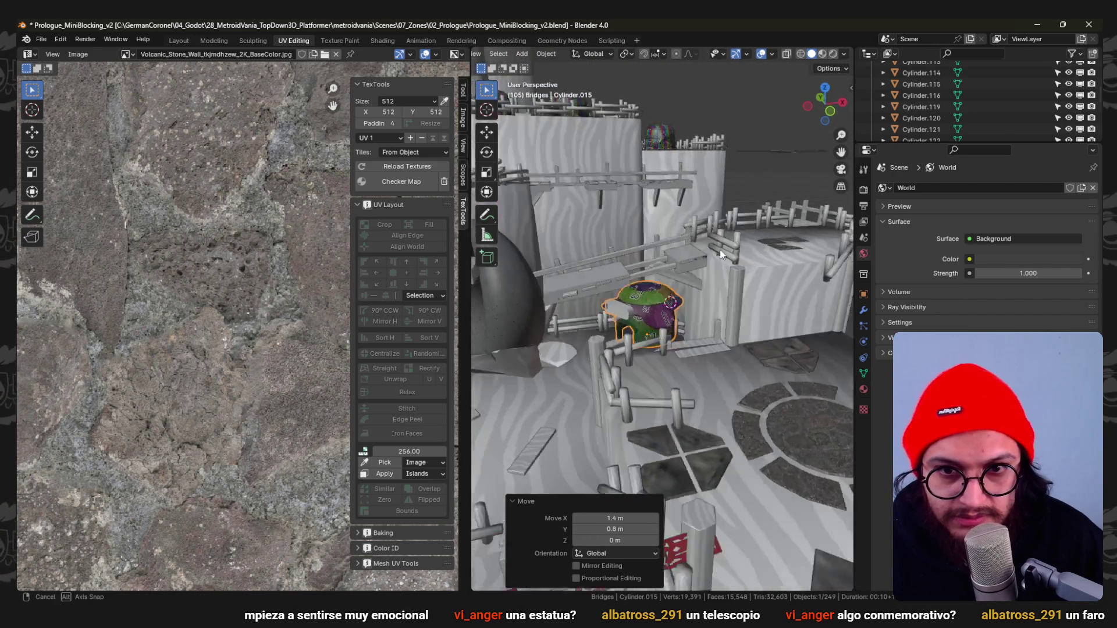
{"action": "key", "text": "r"}
{"action": "key", "text": "z"}
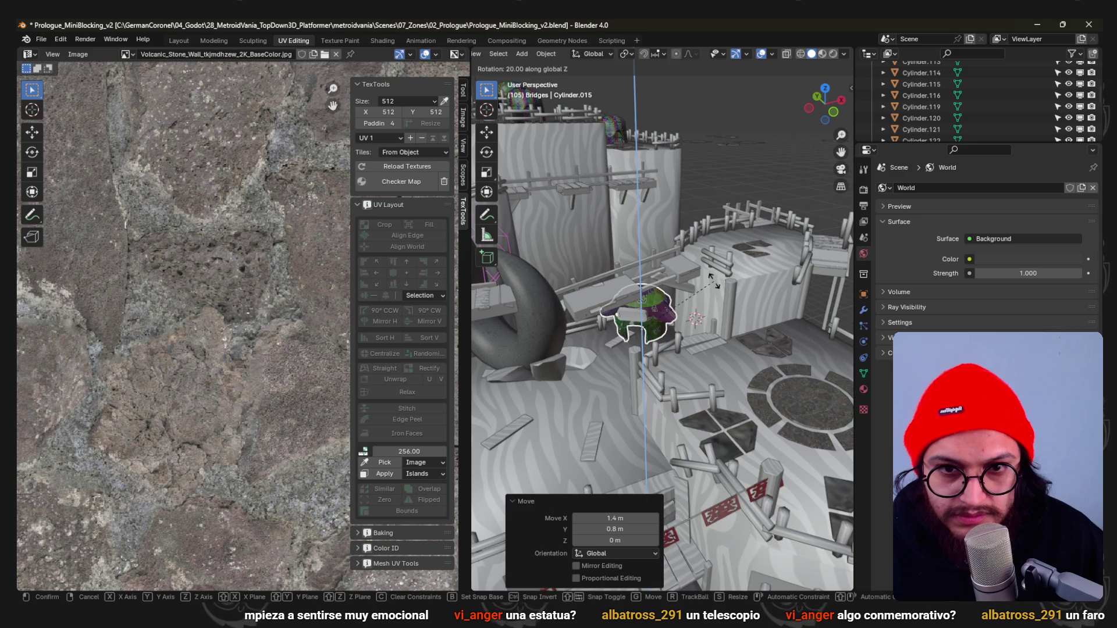
{"action": "left_click", "coordinate": [712, 279]}
{"action": "middle_click_drag", "start_coordinate": [713, 279], "coordinate": [686, 280]}
{"action": "key", "text": "g"}
{"action": "left_click", "coordinate": [717, 276]}
{"action": "mouse_move", "coordinate": [717, 277]}
{"action": "middle_mouse_down"}
{"action": "mouse_move", "coordinate": [674, 395]}
{"action": "mouse_move", "coordinate": [731, 306]}
{"action": "mouse_move", "coordinate": [708, 291]}
{"action": "mouse_move", "coordinate": [674, 318]}
{"action": "mouse_move", "coordinate": [617, 296]}
{"action": "mouse_move", "coordinate": [635, 259]}
{"action": "mouse_move", "coordinate": [630, 334]}
{"action": "middle_mouse_up"}
{"action": "key", "text": "ctrl+s"}
{"action": "scroll", "coordinate": [732, 306], "scroll_direction": "up", "scroll_amount": 2}
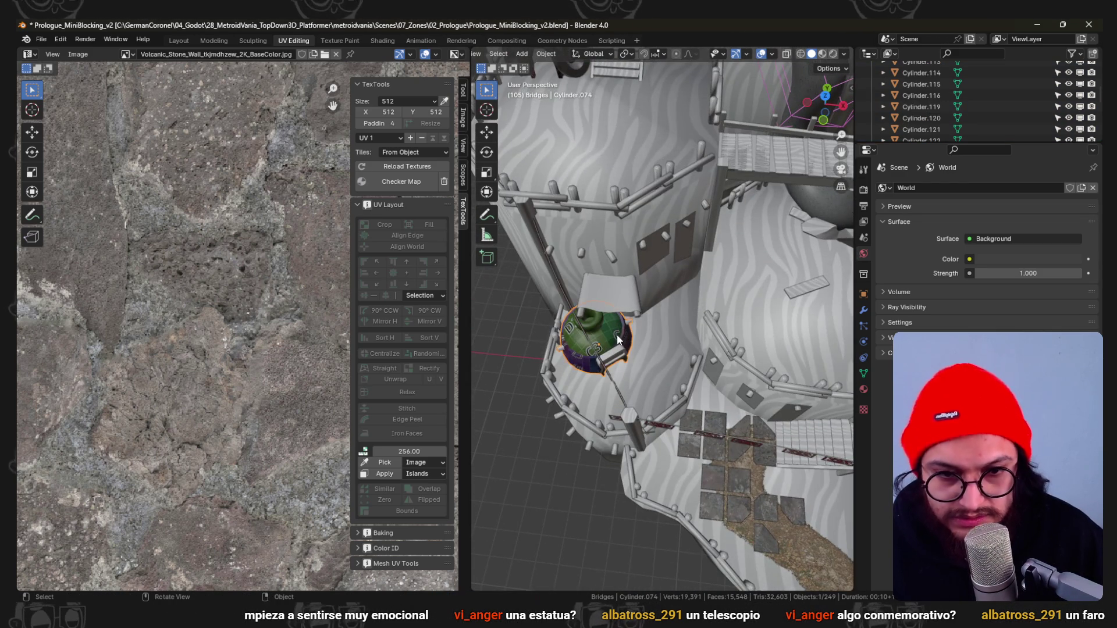
Rotate the dome 35° and shift it 5 m along Y.
{"action": "key", "text": "KP_7"}
{"action": "type", "text": "r35"}
{"action": "key", "text": "Return"}
{"action": "key", "text": "g"}
{"action": "key", "text": "Return"}
{"action": "type", "text": "g"}
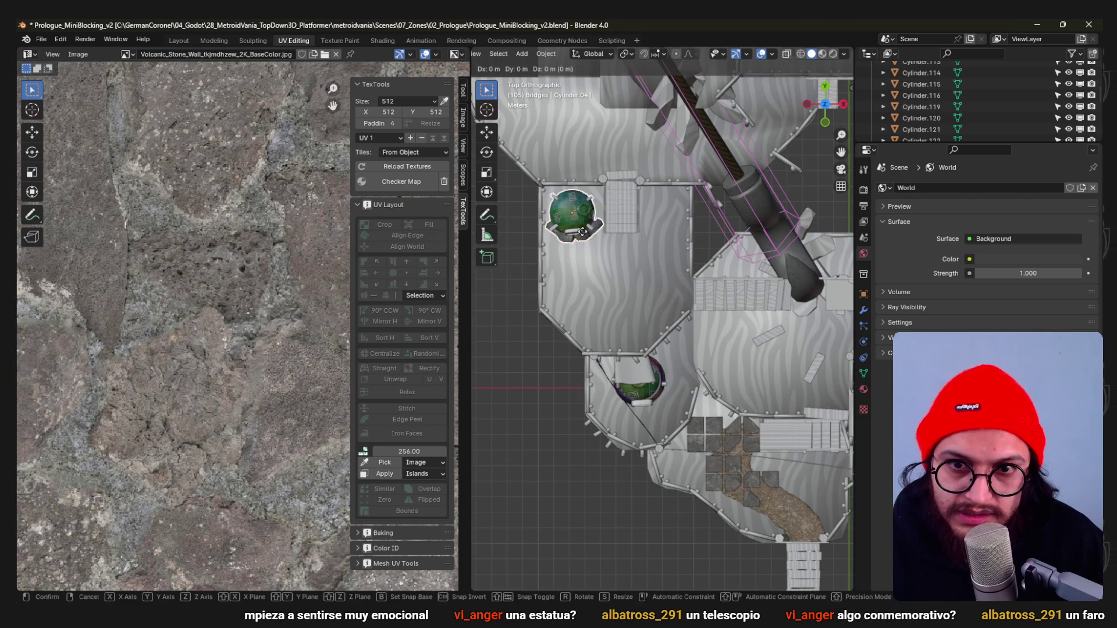
{"action": "type", "text": "y-5"}
{"action": "key", "text": "Return"}
Rotate the ball slightly, nudge the bridge piece 0.2 m along Y and save the level.
{"action": "left_click", "coordinate": [635, 276]}
{"action": "key", "text": "r"}
{"action": "key", "text": "r"}
{"action": "left_click", "coordinate": [646, 282]}
{"action": "type", "text": "y: 0.2"}
{"action": "key", "text": "Return"}
{"action": "scroll", "coordinate": [725, 373], "scroll_direction": "down", "scroll_amount": 3}
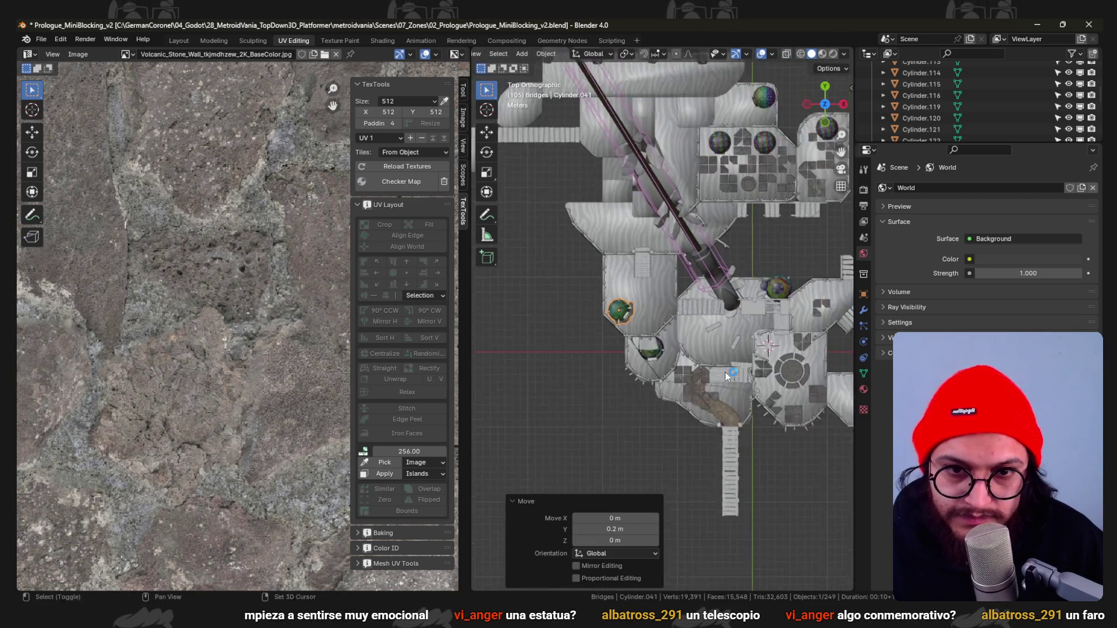
{"action": "scroll", "coordinate": [649, 366], "scroll_direction": "up", "scroll_amount": 4}
{"action": "key", "text": "ctrl+s"}
{"action": "mouse_move", "coordinate": [676, 382]}
{"action": "middle_mouse_down"}
{"action": "mouse_move", "coordinate": [714, 289]}
{"action": "mouse_move", "coordinate": [685, 261]}
{"action": "mouse_move", "coordinate": [660, 315]}
{"action": "mouse_move", "coordinate": [712, 308]}
{"action": "mouse_move", "coordinate": [663, 284]}
{"action": "mouse_move", "coordinate": [649, 292]}
{"action": "middle_mouse_up"}
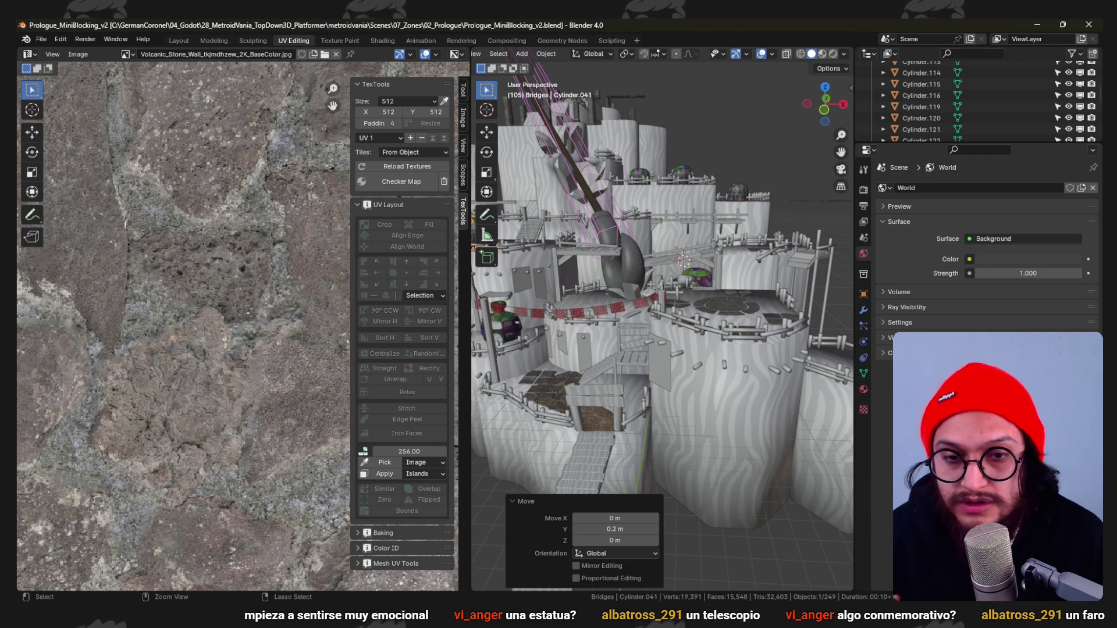
{"action": "mouse_move", "coordinate": [707, 322]}
{"action": "middle_mouse_down"}
{"action": "mouse_move", "coordinate": [674, 334]}
{"action": "mouse_move", "coordinate": [684, 347]}
{"action": "middle_mouse_up"}
{"action": "key", "text": "ctrl+s"}
{"action": "scroll", "coordinate": [683, 347], "scroll_direction": "down", "scroll_amount": 2}
{"action": "scroll", "coordinate": [707, 320], "scroll_direction": "down", "scroll_amount": 2}
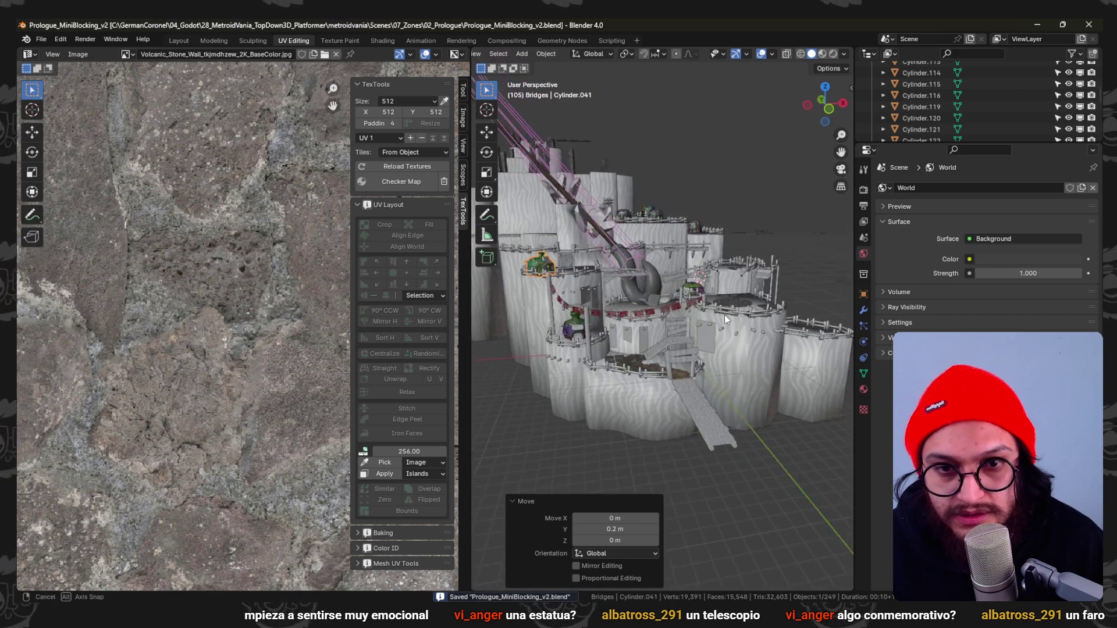
{"action": "scroll", "coordinate": [724, 316], "scroll_direction": "down", "scroll_amount": 2}
{"action": "scroll", "coordinate": [722, 281], "scroll_direction": "down", "scroll_amount": 2}
{"action": "scroll", "coordinate": [680, 319], "scroll_direction": "up", "scroll_amount": 4}
{"action": "mouse_move", "coordinate": [655, 435]}
{"action": "middle_mouse_down", "text": "shift"}
{"action": "mouse_move", "coordinate": [499, 266]}
{"action": "mouse_move", "coordinate": [635, 448]}
{"action": "mouse_move", "coordinate": [620, 295]}
{"action": "mouse_move", "coordinate": [618, 322]}
{"action": "mouse_move", "coordinate": [643, 298]}
{"action": "mouse_move", "coordinate": [630, 349]}
{"action": "mouse_move", "coordinate": [553, 343]}
{"action": "mouse_move", "coordinate": [650, 331]}
{"action": "mouse_move", "coordinate": [690, 400]}
{"action": "mouse_move", "coordinate": [657, 418]}
{"action": "mouse_move", "coordinate": [663, 324]}
{"action": "mouse_move", "coordinate": [654, 353]}
{"action": "mouse_move", "coordinate": [673, 367]}
{"action": "middle_mouse_up", "text": "shift"}
{"action": "scroll", "coordinate": [621, 294], "scroll_direction": "up", "scroll_amount": 3}
{"action": "scroll", "coordinate": [674, 367], "scroll_direction": "down", "scroll_amount": 2}
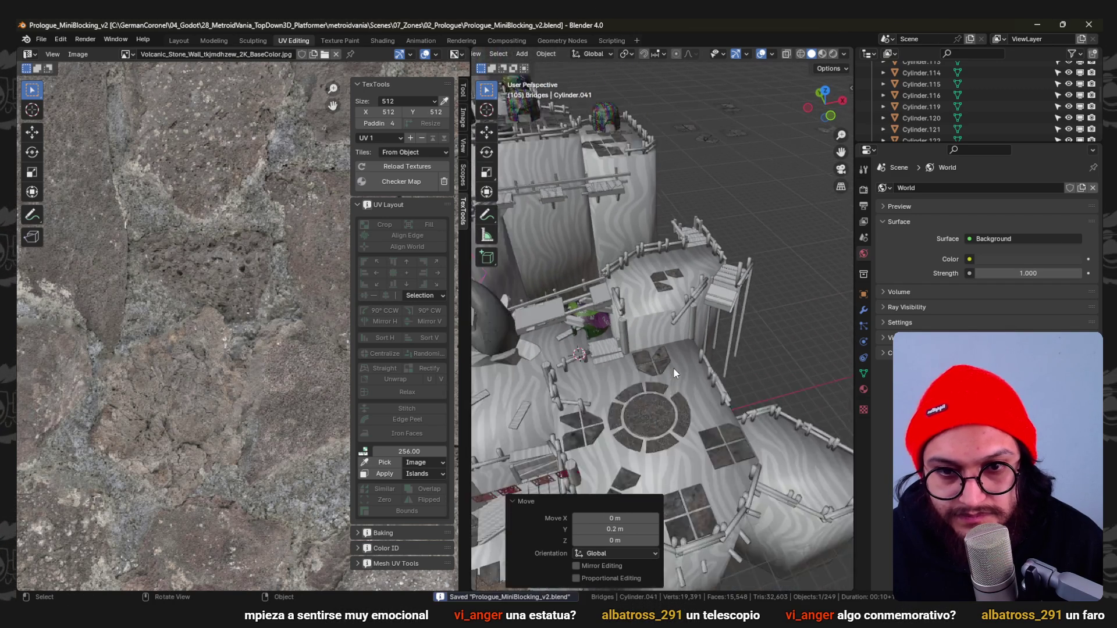
{"action": "scroll", "coordinate": [672, 367], "scroll_direction": "down", "scroll_amount": 4}
{"action": "key", "text": "ctrl+s"}
{"action": "scroll", "coordinate": [565, 338], "scroll_direction": "up", "scroll_amount": 5}
{"action": "mouse_move", "coordinate": [604, 350]}
{"action": "middle_mouse_down"}
{"action": "mouse_move", "coordinate": [647, 362]}
{"action": "mouse_move", "coordinate": [651, 350]}
{"action": "mouse_move", "coordinate": [665, 400]}
{"action": "mouse_move", "coordinate": [634, 379]}
{"action": "mouse_move", "coordinate": [617, 295]}
{"action": "mouse_move", "coordinate": [590, 361]}
{"action": "mouse_move", "coordinate": [585, 320]}
{"action": "mouse_move", "coordinate": [557, 293]}
{"action": "mouse_move", "coordinate": [609, 316]}
{"action": "mouse_move", "coordinate": [638, 285]}
{"action": "middle_mouse_up"}
{"action": "scroll", "coordinate": [634, 379], "scroll_direction": "up", "scroll_amount": 3}
{"action": "scroll", "coordinate": [637, 285], "scroll_direction": "down", "scroll_amount": 3}
{"action": "scroll", "coordinate": [656, 316], "scroll_direction": "down", "scroll_amount": 2}
{"action": "scroll", "coordinate": [656, 315], "scroll_direction": "up", "scroll_amount": 4}
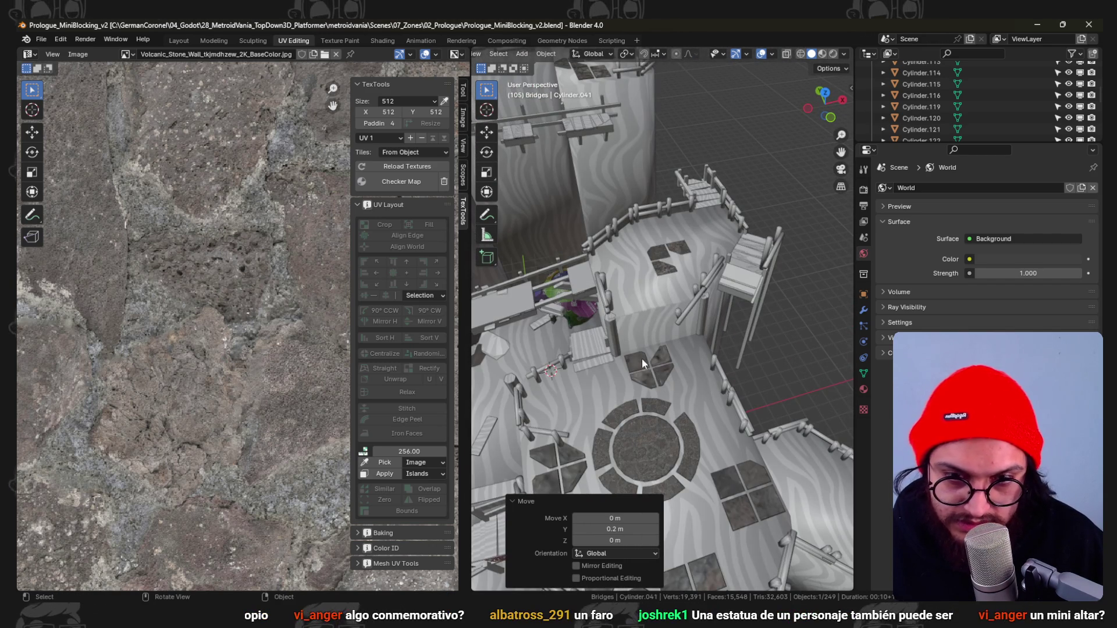
{"action": "left_click", "coordinate": [642, 359]}
{"action": "key", "text": "Tab"}
Select one tile's faces, duplicate it onto the platform and separate it as a new object.
{"action": "key", "text": "l"}
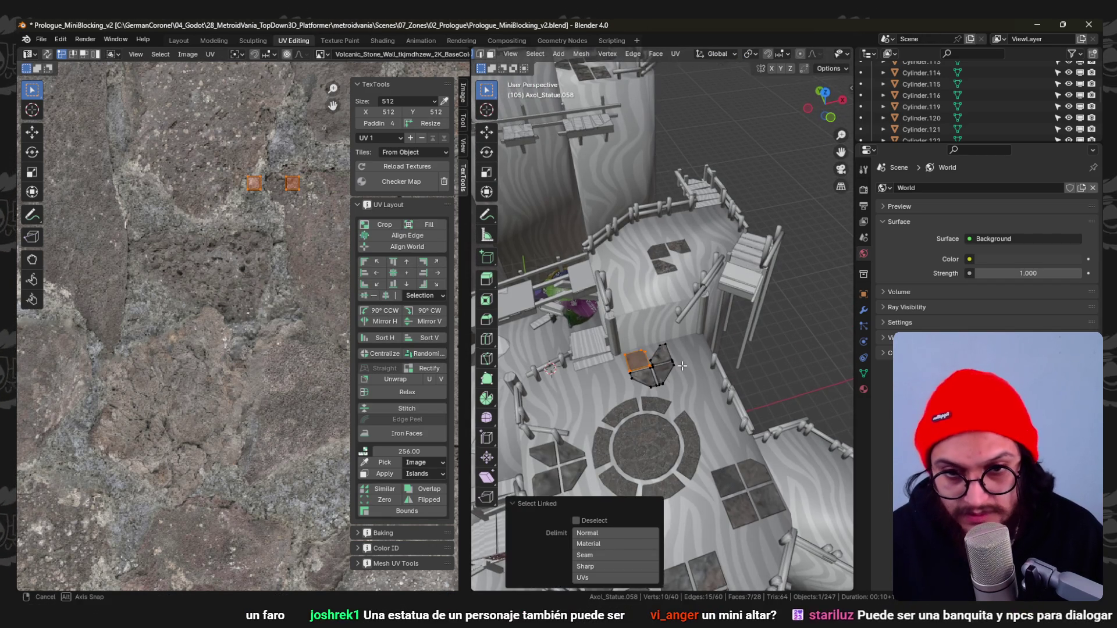
{"action": "key", "text": "g"}
{"action": "key", "text": "z"}
{"action": "key", "text": "Return"}
{"action": "key", "text": "KP_7"}
{"action": "key", "text": "shift+d"}
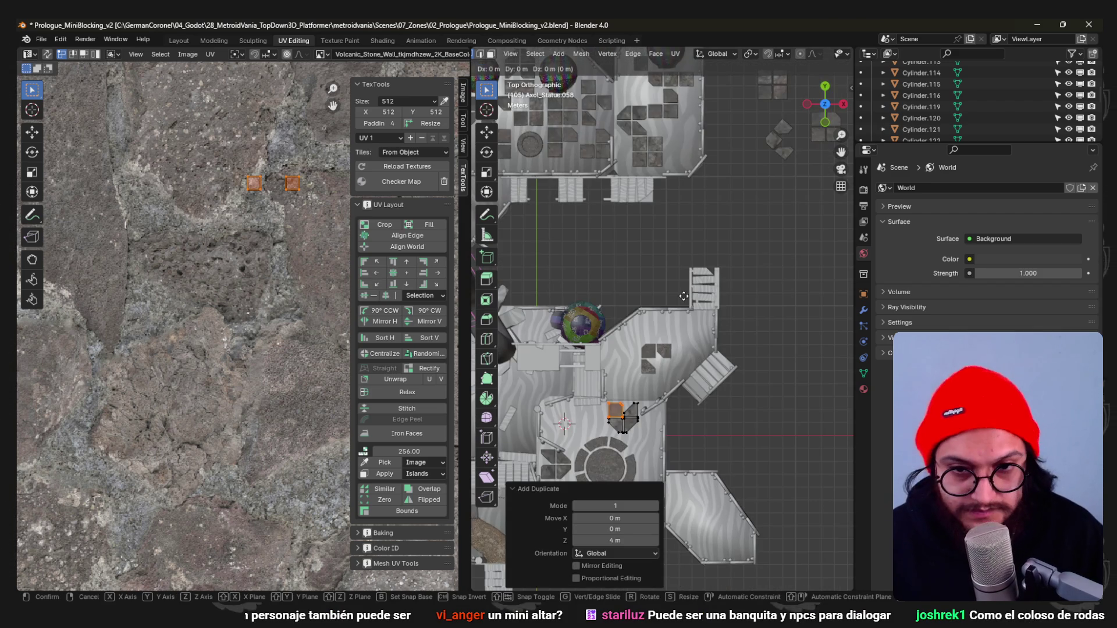
{"action": "left_click", "coordinate": [715, 207]}
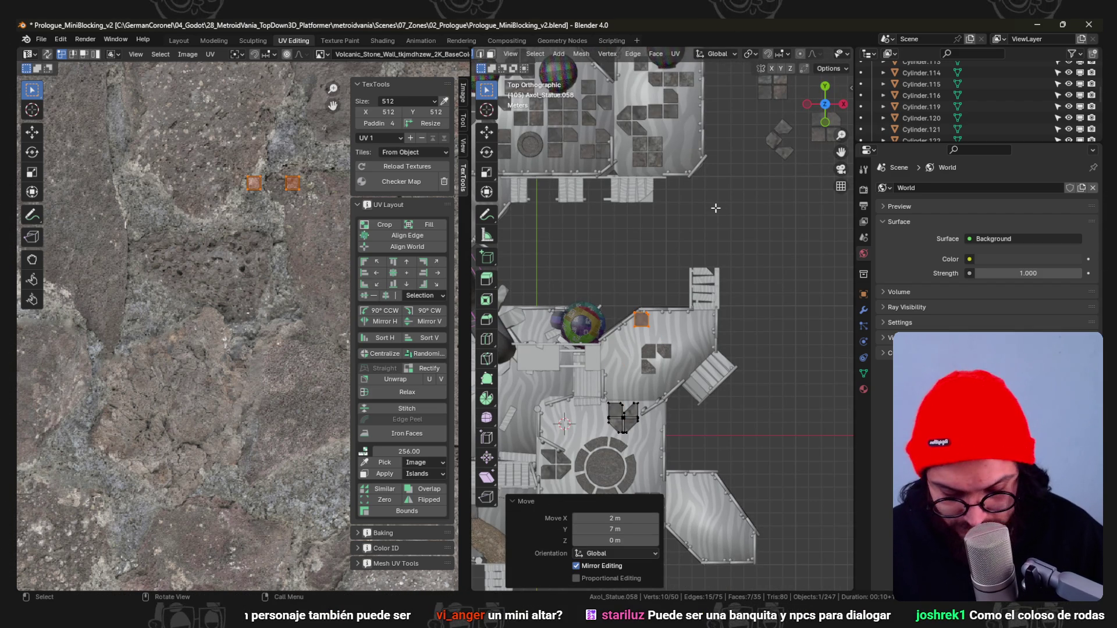
{"action": "left_click", "coordinate": [715, 207]}
{"action": "key", "text": "Tab"}
Set the new tile's origin to its geometry.
{"action": "right_click", "coordinate": [644, 319]}
{"action": "key", "text": "Escape"}
{"action": "left_click", "coordinate": [645, 323]}
{"action": "right_click", "coordinate": [642, 323]}
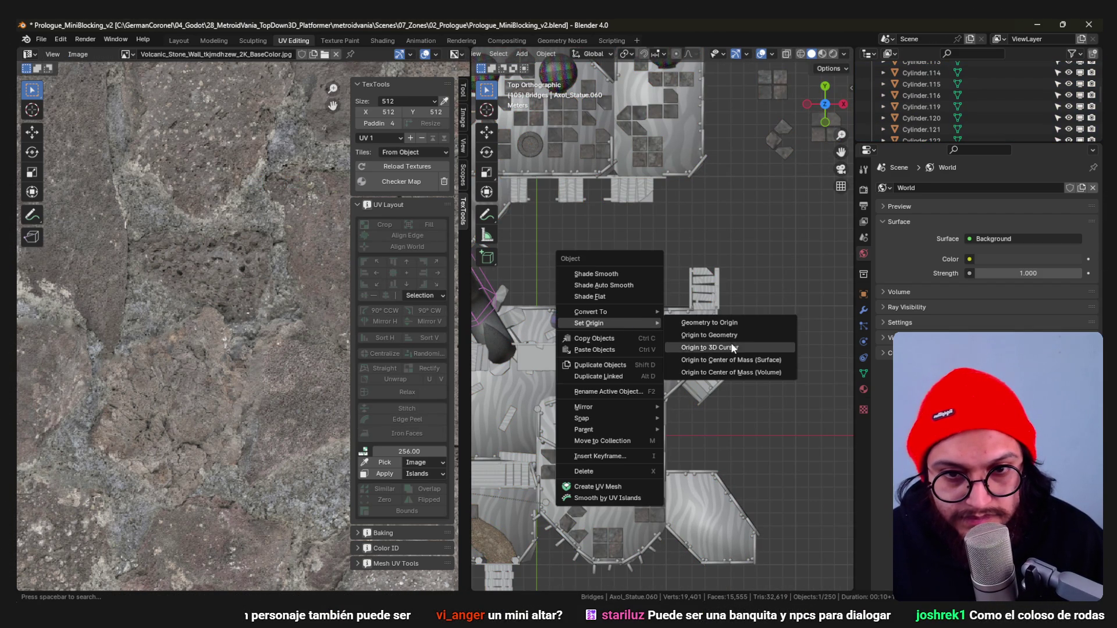
{"action": "left_click", "coordinate": [712, 330]}
{"action": "scroll", "coordinate": [665, 338], "scroll_direction": "up", "scroll_amount": 5}
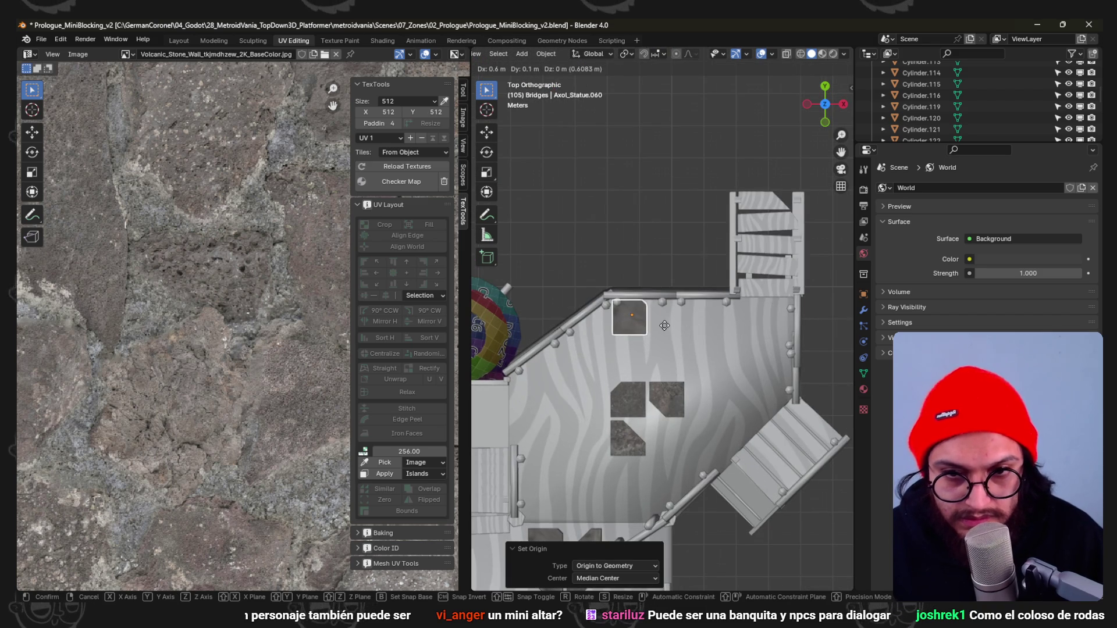
{"action": "left_click", "coordinate": [665, 326]}
Duplicate the tile twice, placing copies lower on the platform and near the stairs.
{"action": "key", "text": "shift+d"}
{"action": "middle_click_drag", "start_coordinate": [658, 341], "coordinate": [657, 258], "text": "shift"}
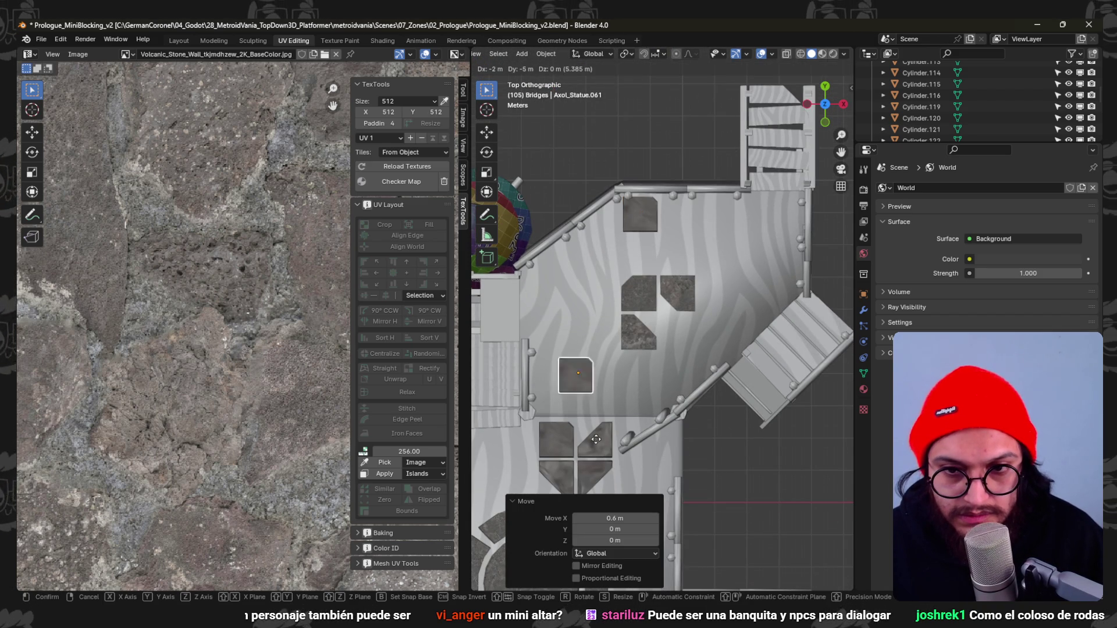
{"action": "left_click", "coordinate": [587, 363]}
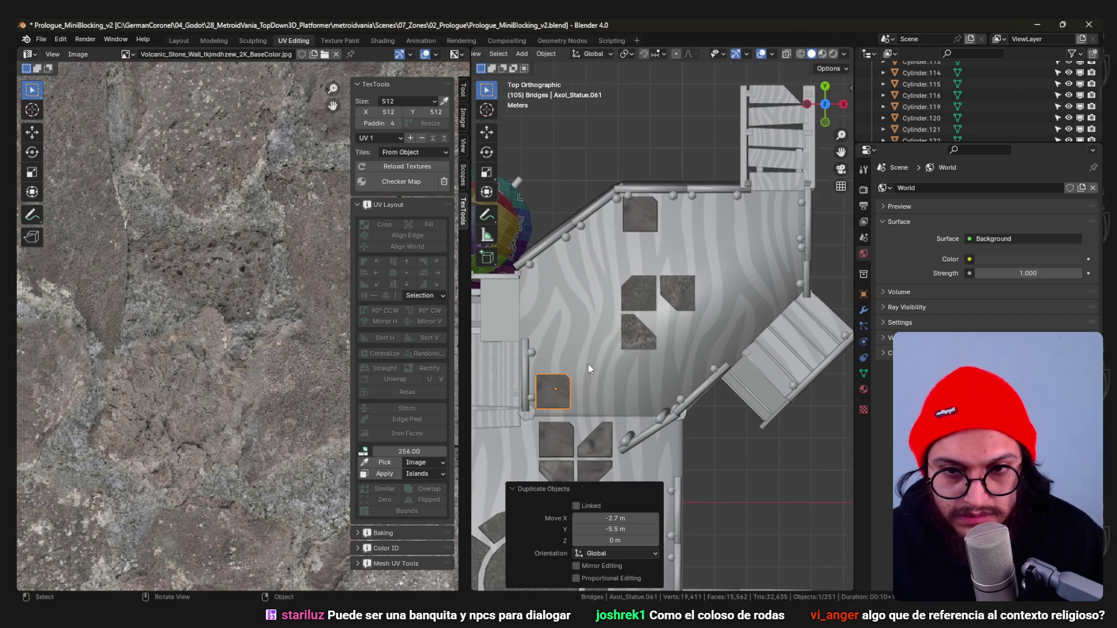
{"action": "scroll", "coordinate": [579, 362], "scroll_direction": "down", "scroll_amount": 2}
{"action": "key", "text": "shift+d"}
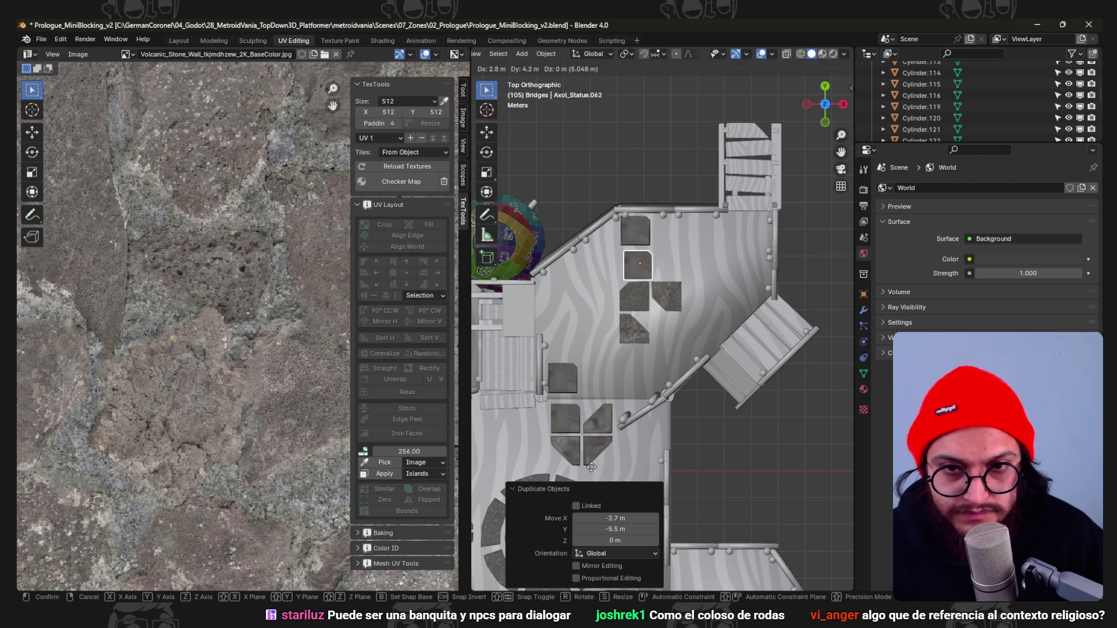
{"action": "left_click", "coordinate": [557, 458]}
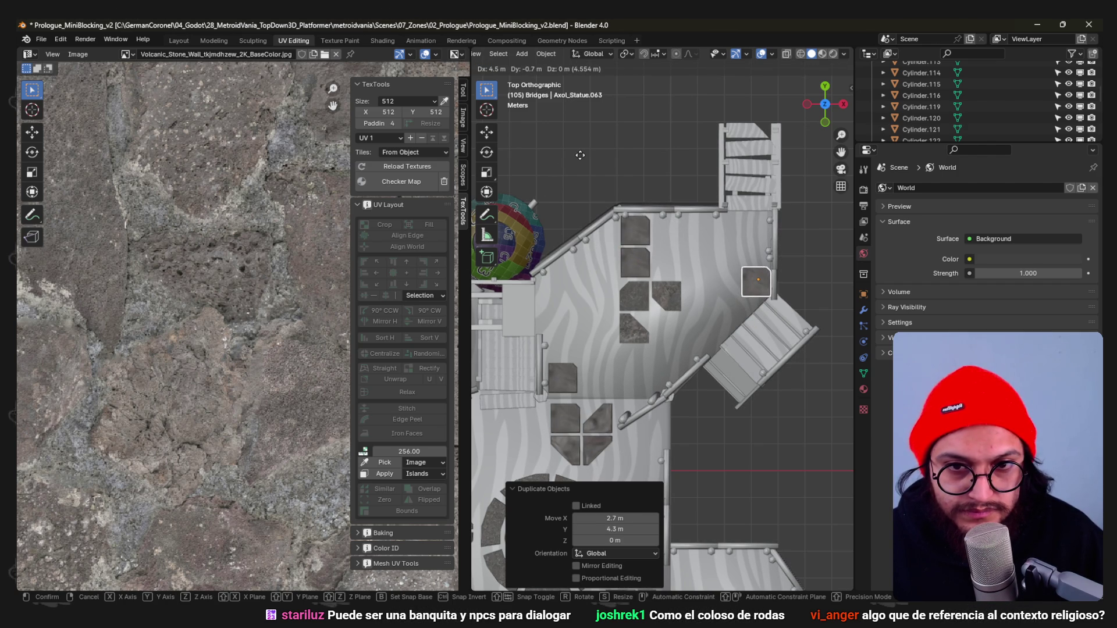
{"action": "type", "text": "r180"}
Turn the last copy 180°, nudge it into place and save the level.
{"action": "key", "text": "Escape"}
{"action": "key", "text": "g"}
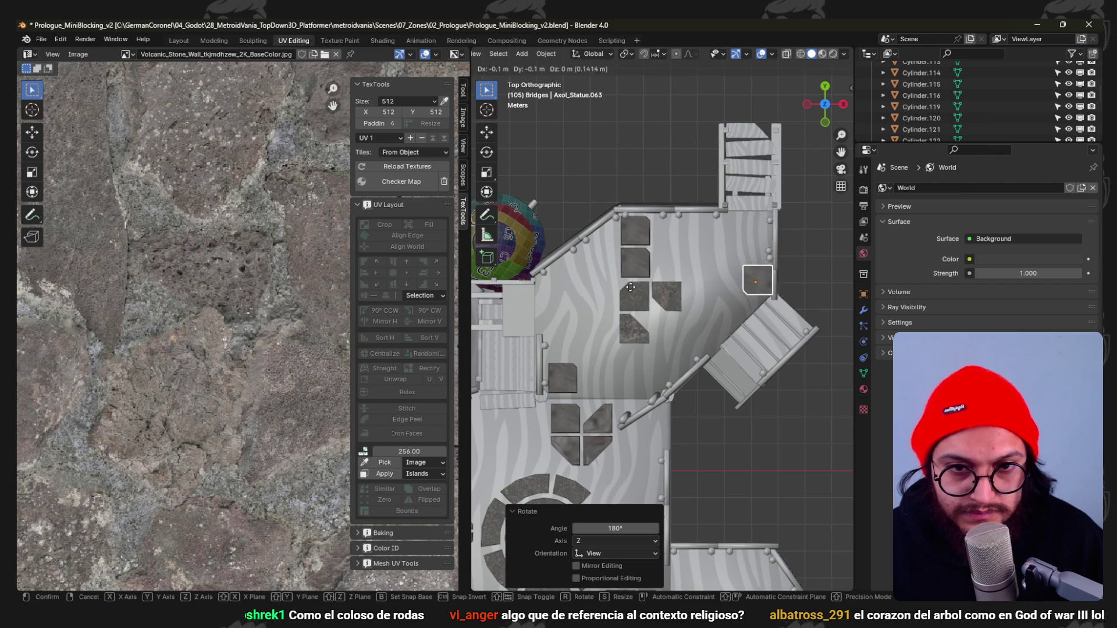
{"action": "left_click", "coordinate": [639, 297]}
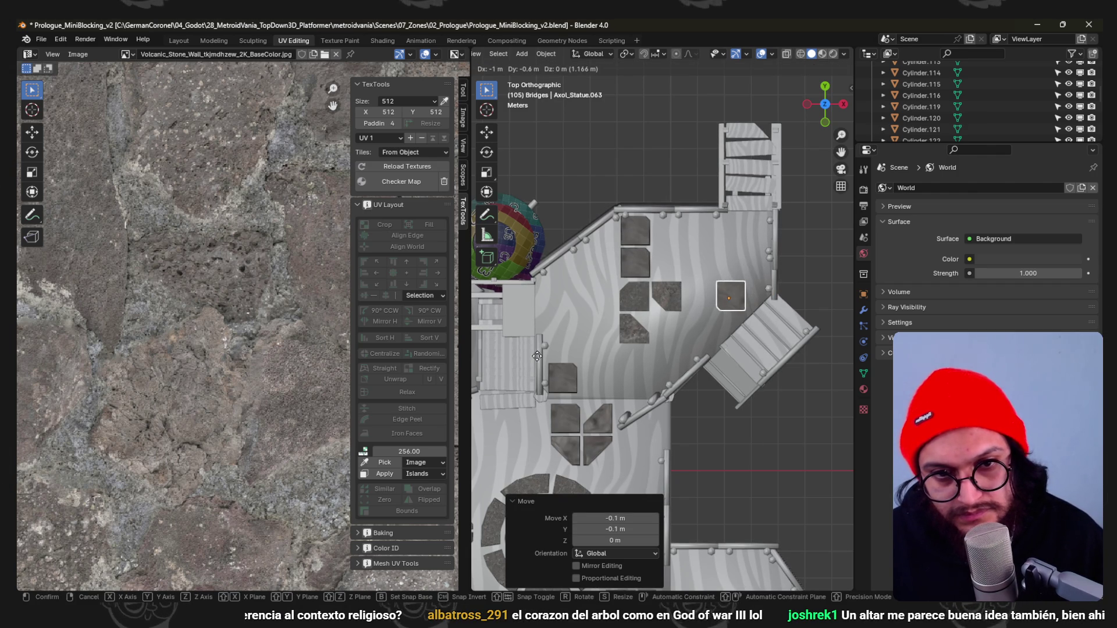
{"action": "left_click", "coordinate": [504, 365]}
{"action": "key", "text": "ctrl+s"}
{"action": "middle_click_drag", "start_coordinate": [682, 346], "coordinate": [628, 166]}
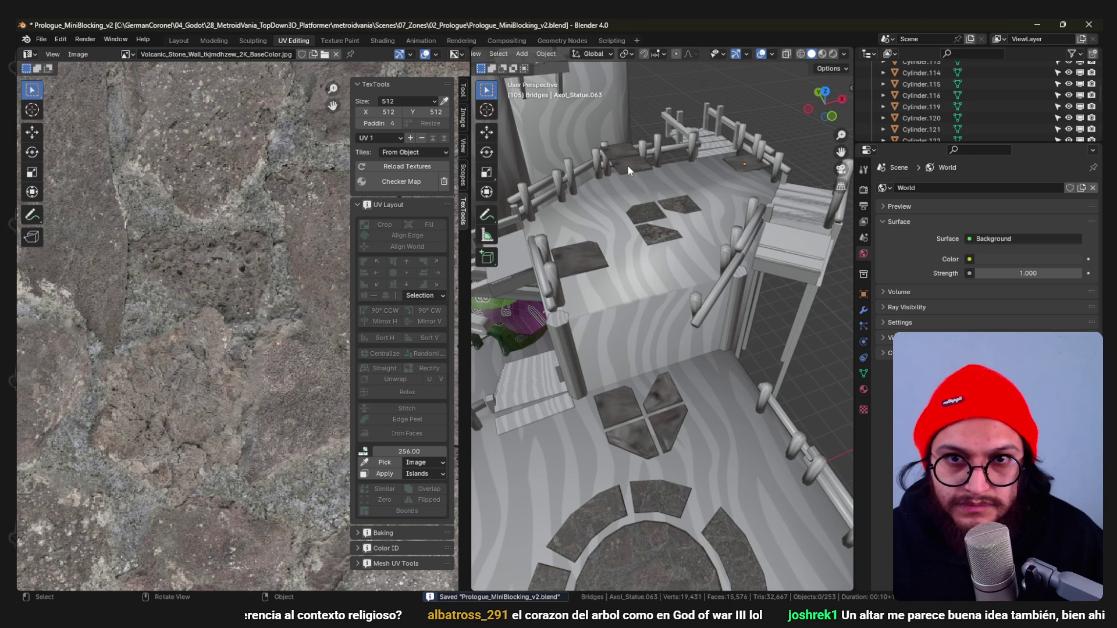
Lower the three selected stone floor tiles by 1 m along Z.
{"action": "left_click", "coordinate": [741, 172], "text": "shift"}
{"action": "type", "text": "gz-1"}
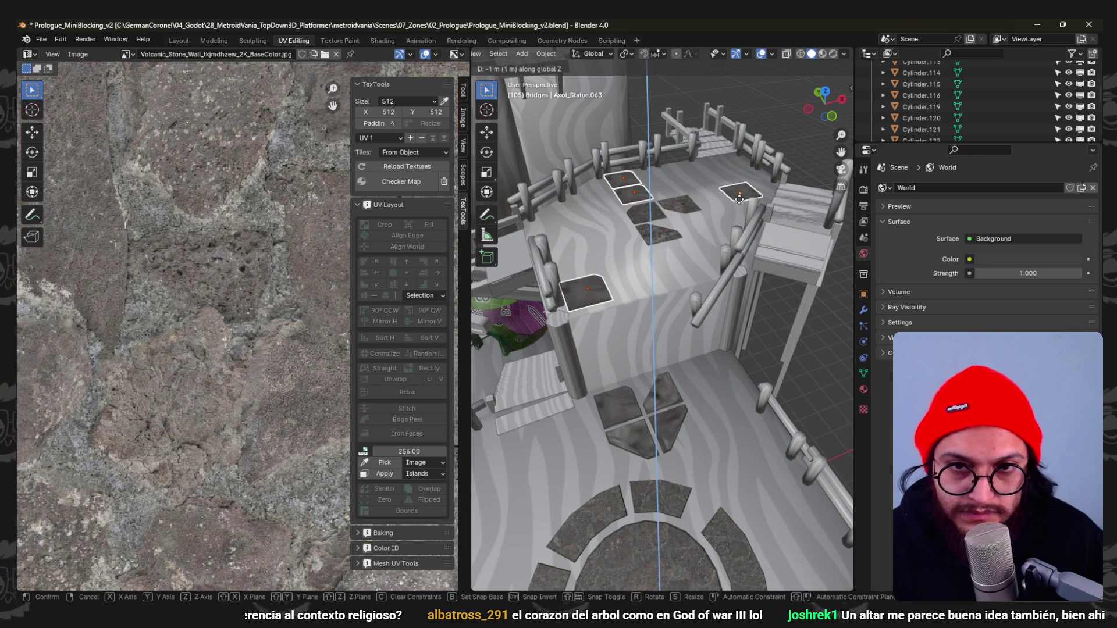
{"action": "key", "text": "Return"}
{"action": "mouse_move", "coordinate": [699, 239]}
{"action": "middle_mouse_down"}
{"action": "mouse_move", "coordinate": [562, 338]}
{"action": "mouse_move", "coordinate": [659, 251]}
{"action": "mouse_move", "coordinate": [624, 258]}
{"action": "mouse_move", "coordinate": [695, 278]}
{"action": "mouse_move", "coordinate": [728, 349]}
{"action": "middle_mouse_up"}
Delete the leftover floor tile and save the level file.
{"action": "key", "text": "x"}
{"action": "left_click", "coordinate": [625, 267]}
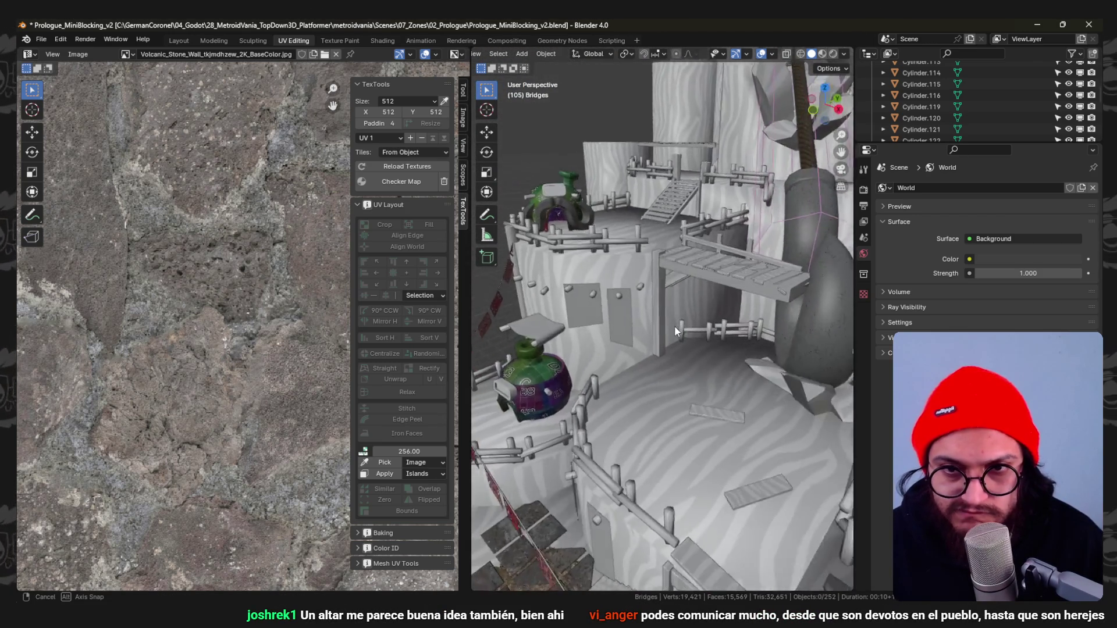
{"action": "mouse_move", "coordinate": [728, 348]}
{"action": "middle_mouse_down"}
{"action": "mouse_move", "coordinate": [719, 312]}
{"action": "mouse_move", "coordinate": [738, 313]}
{"action": "middle_mouse_up"}
{"action": "key", "text": "ctrl+s"}
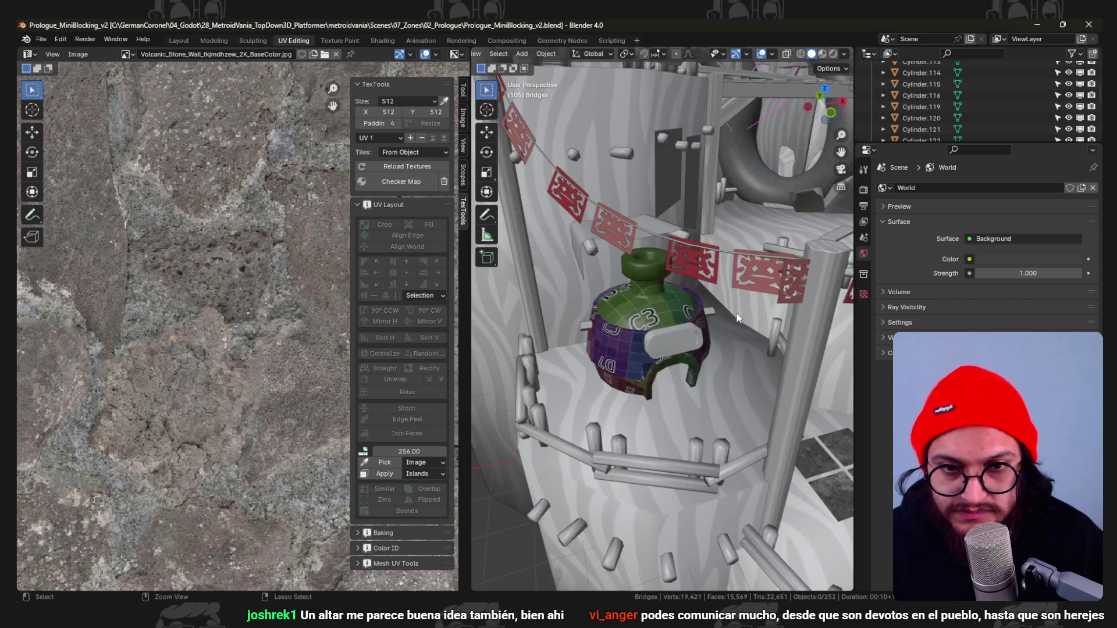
{"action": "scroll", "coordinate": [736, 311], "scroll_direction": "up", "scroll_amount": 4}
Select the dome hut's connected faces in Edit Mode and show its material slots.
{"action": "left_click", "coordinate": [753, 325]}
{"action": "key", "text": "ctrl+Tab"}
{"action": "left_click", "coordinate": [814, 355]}
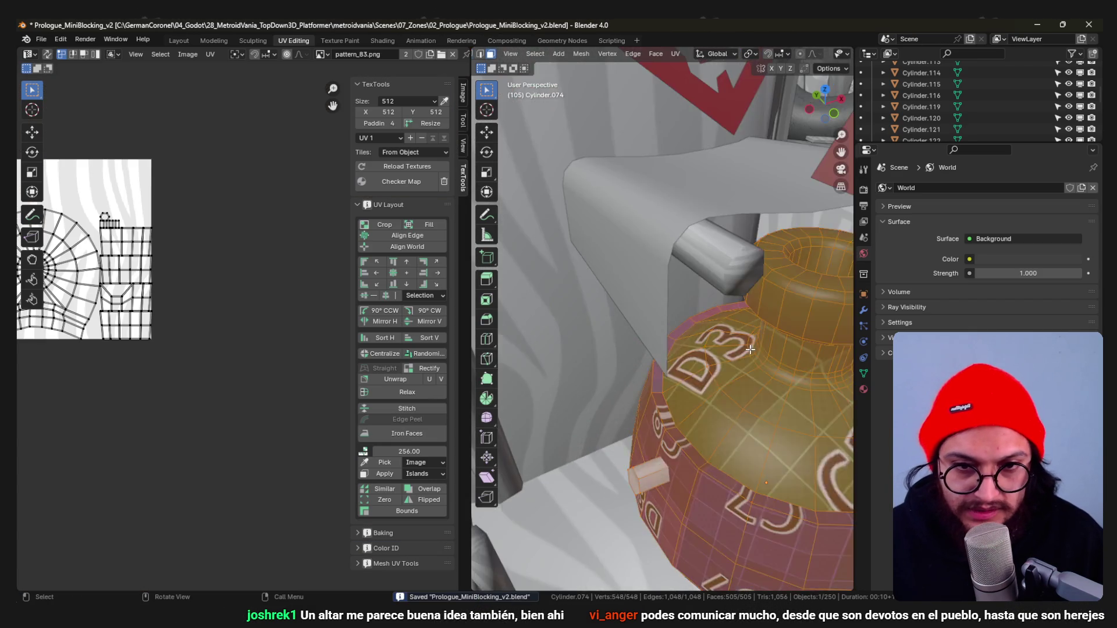
{"action": "scroll", "coordinate": [707, 333], "scroll_direction": "up", "scroll_amount": 2}
{"action": "key", "text": "l"}
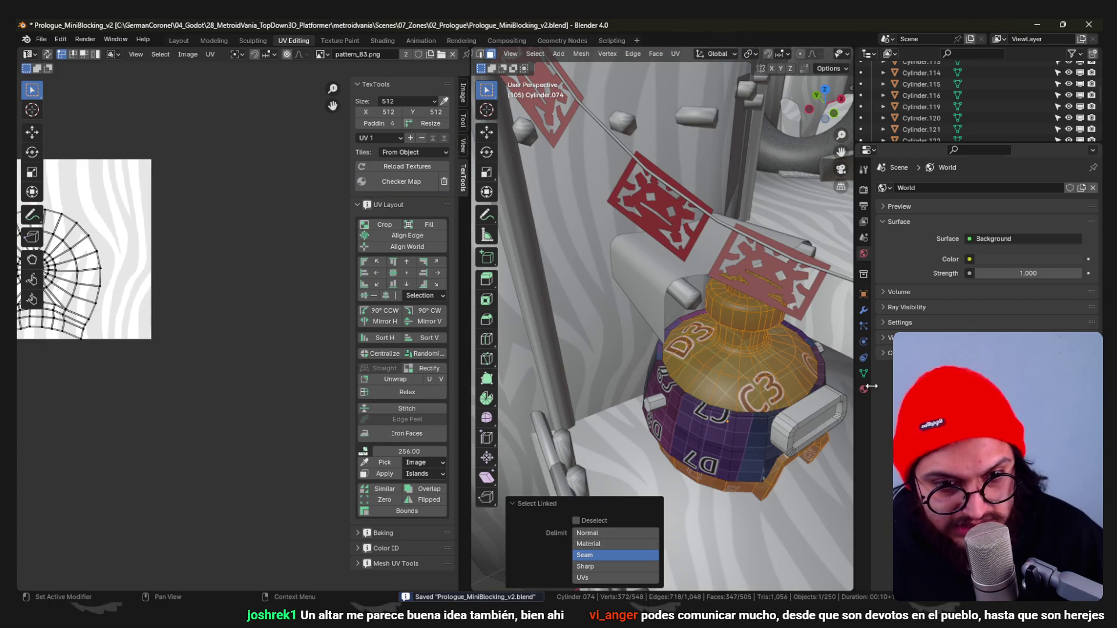
{"action": "left_click", "coordinate": [865, 388]}
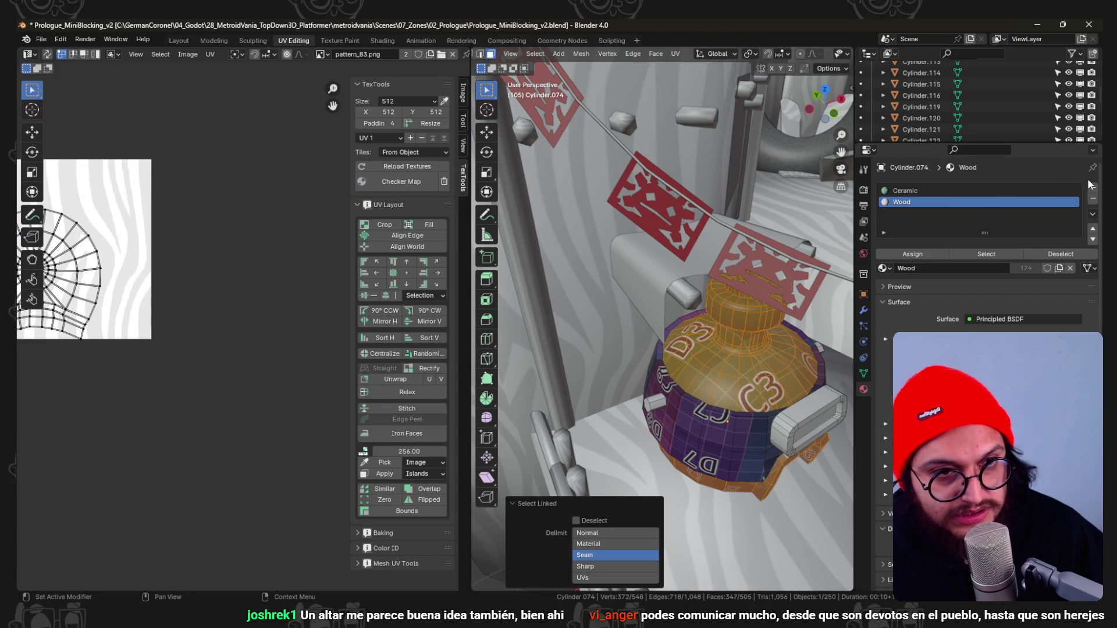
{"action": "middle_click_drag", "start_coordinate": [812, 280], "coordinate": [882, 219]}
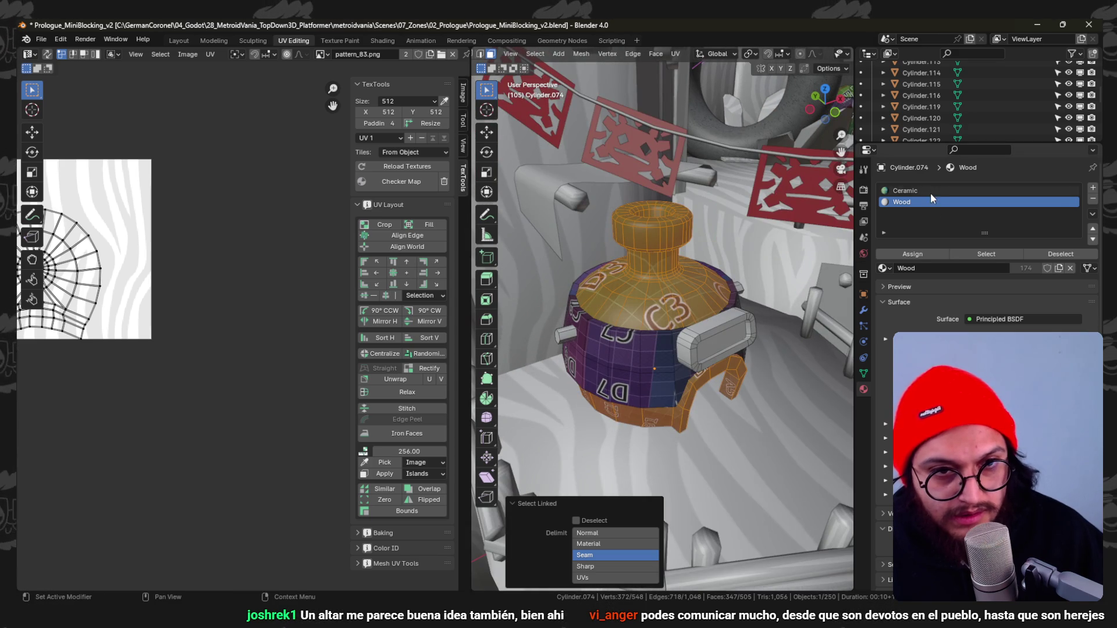
Replace the Ceramic slot with a new material named Glass, then switch to Godot.
{"action": "left_click", "coordinate": [930, 192]}
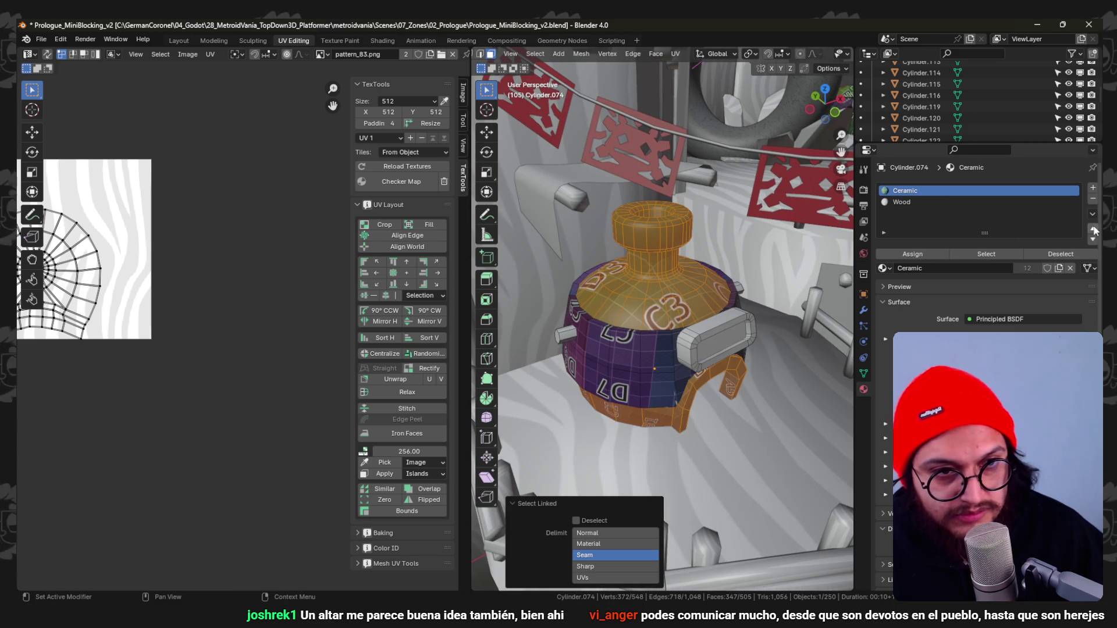
{"action": "left_click", "coordinate": [1069, 268]}
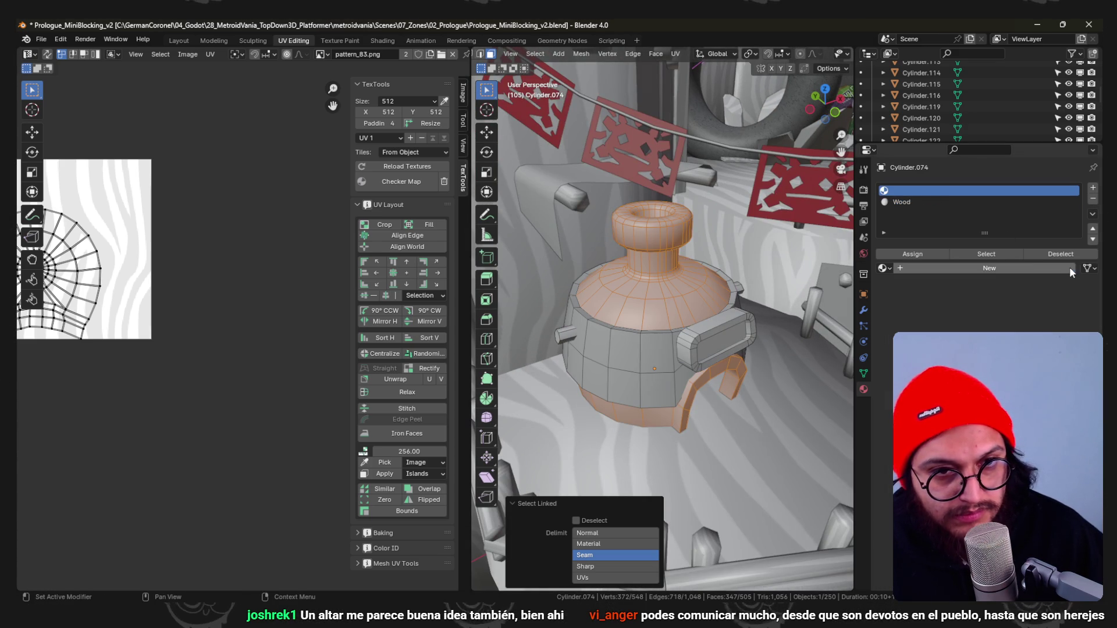
{"action": "left_click", "coordinate": [943, 268]}
{"action": "type", "text": "Glass"}
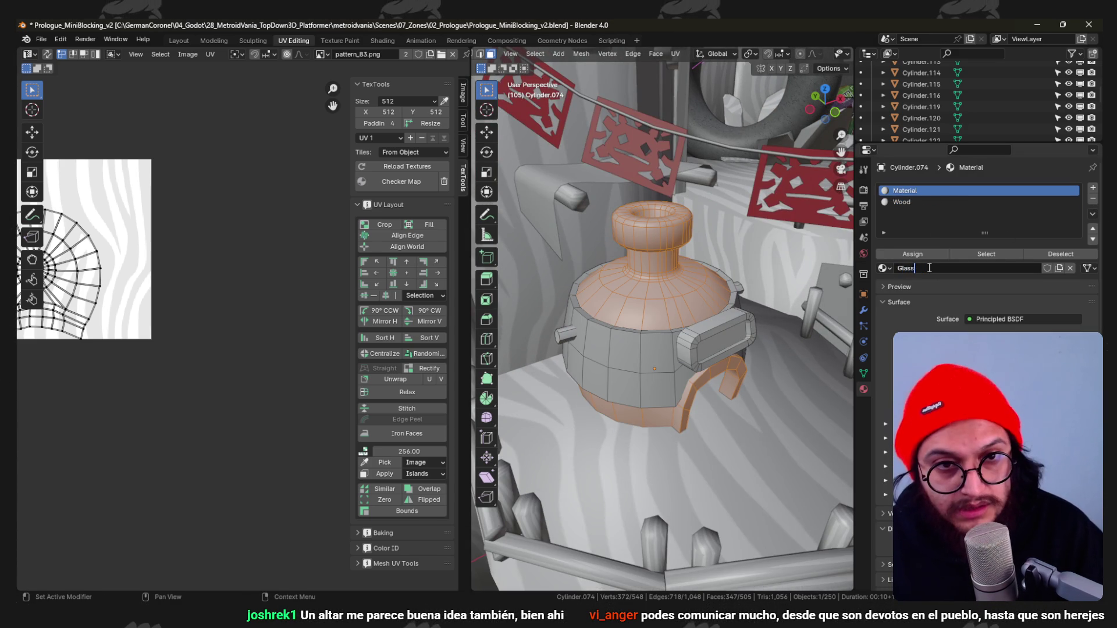
{"action": "key", "text": "Return"}
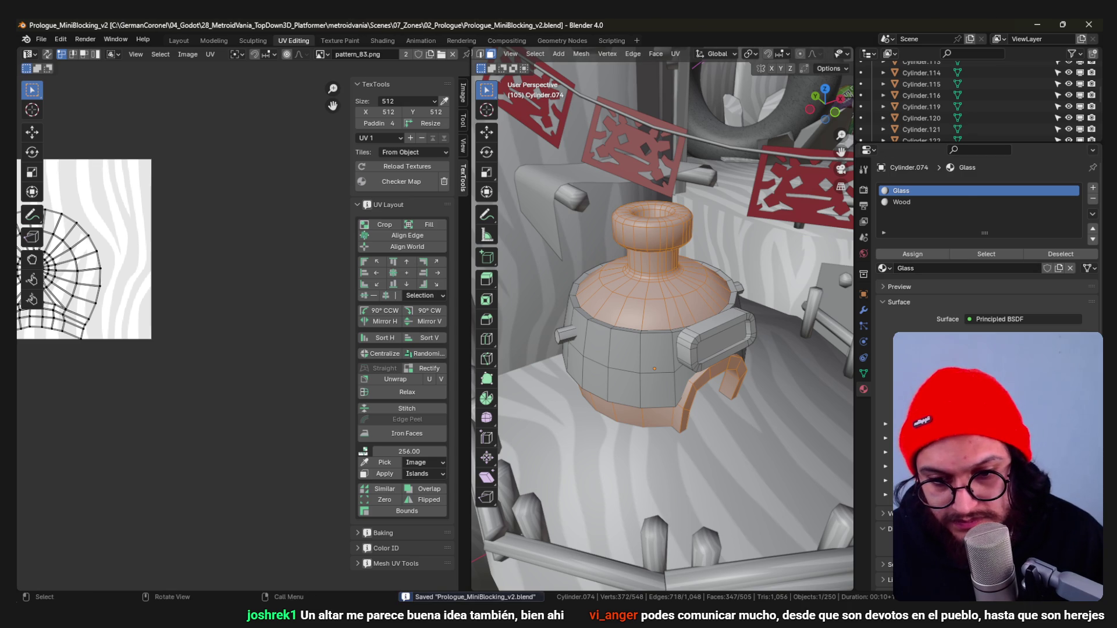
{"action": "key", "text": "alt+Tab"}
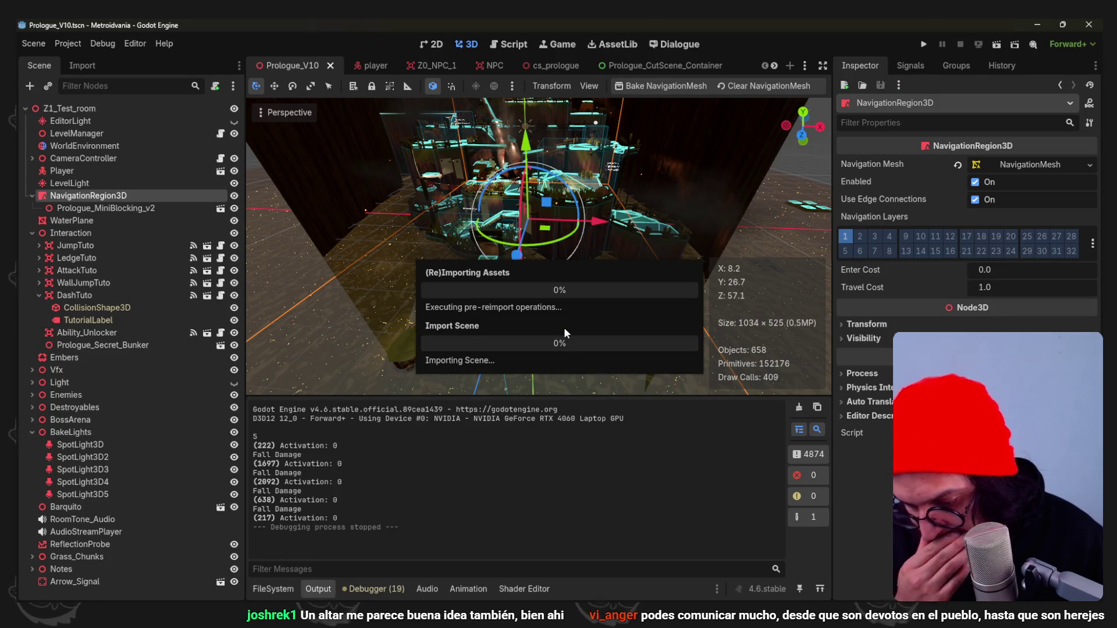
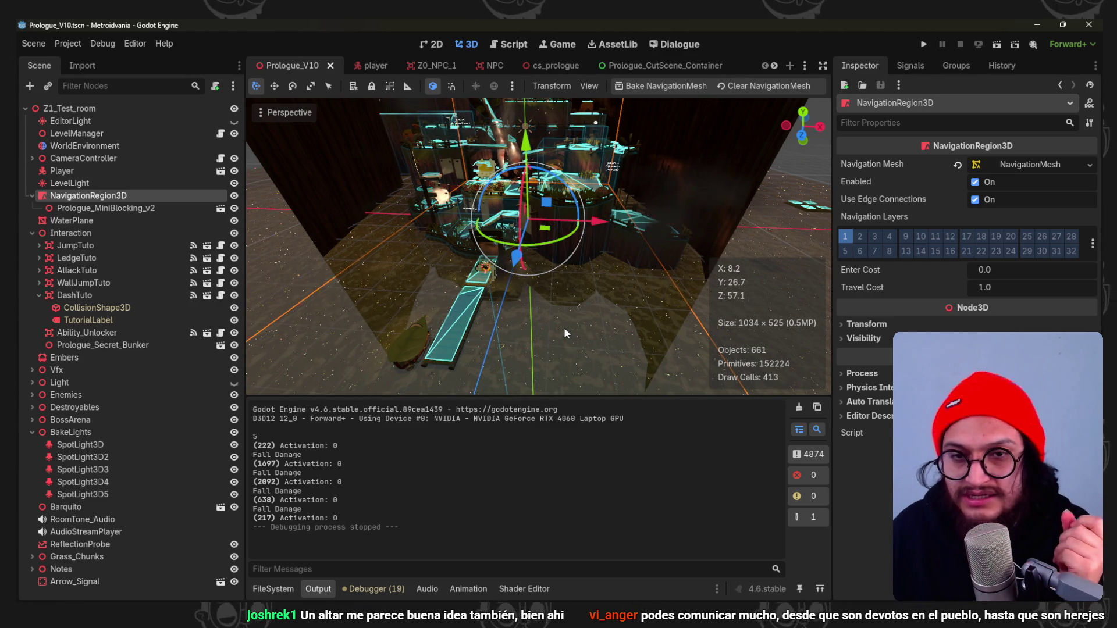
Hide the output log, look down on the plaza and select Grass-Chunk22.
{"action": "left_click", "coordinate": [318, 589]}
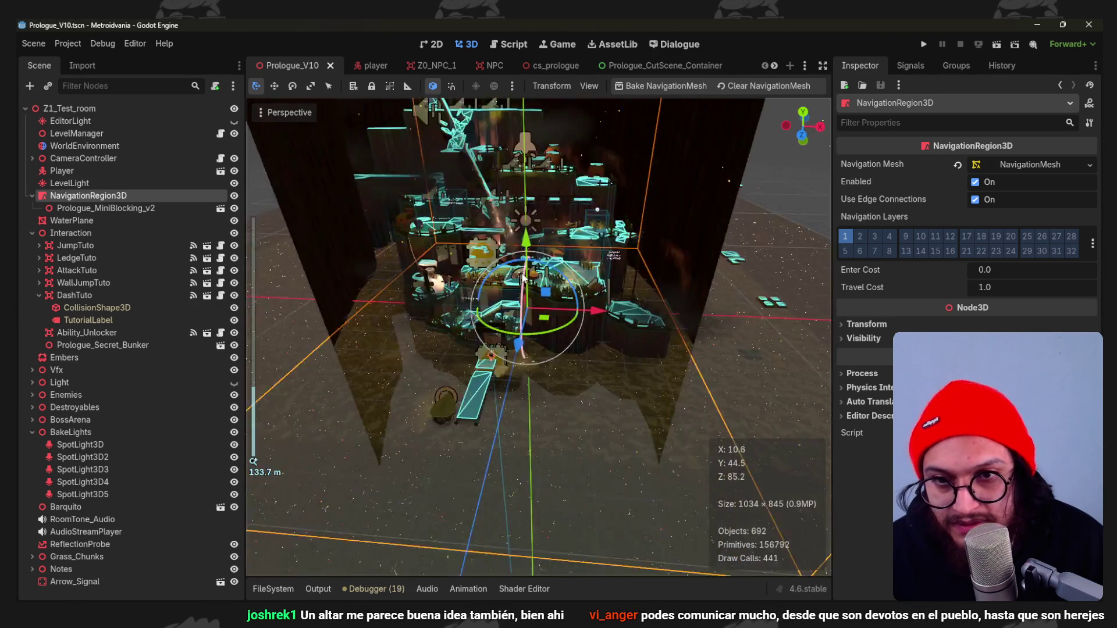
{"action": "scroll", "coordinate": [690, 329], "scroll_direction": "up", "scroll_amount": 5}
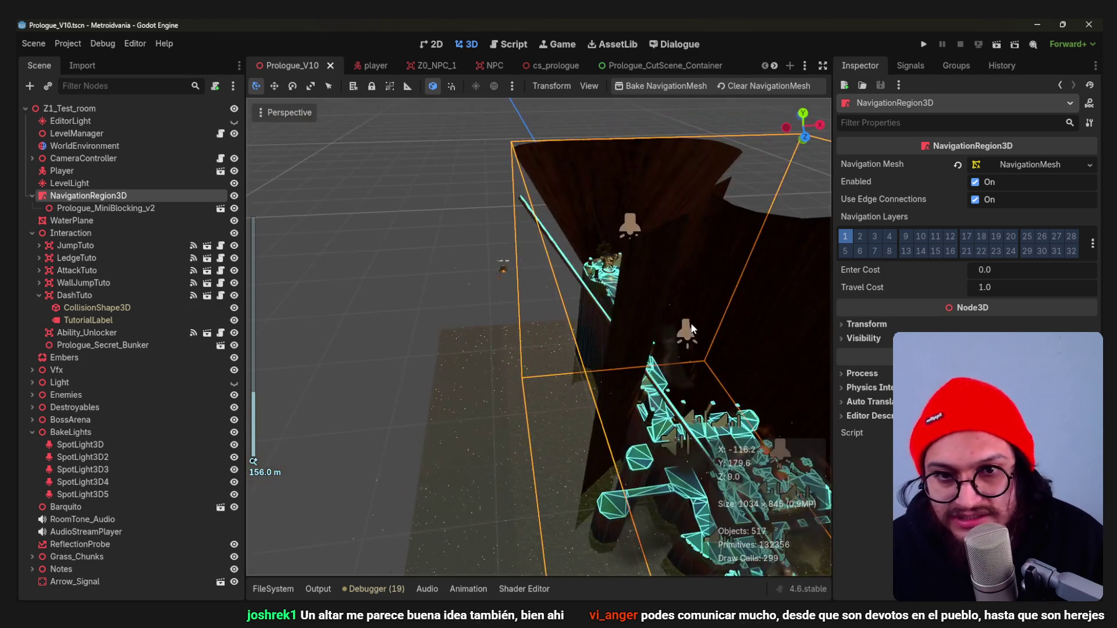
{"action": "scroll", "coordinate": [690, 328], "scroll_direction": "up", "scroll_amount": 5}
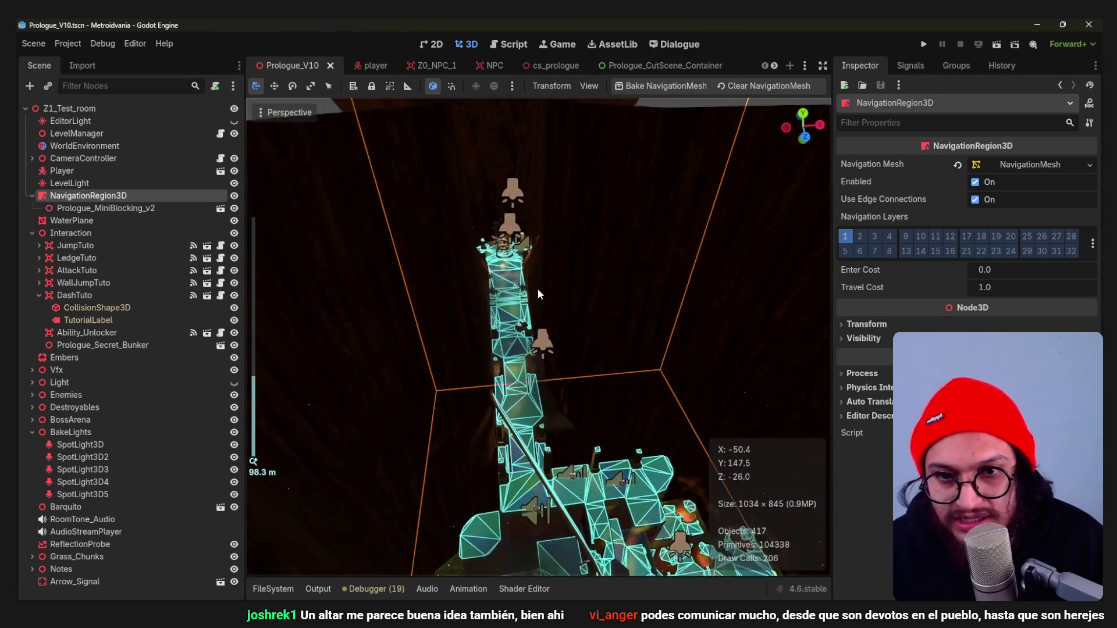
{"action": "scroll", "coordinate": [520, 248], "scroll_direction": "up", "scroll_amount": 5}
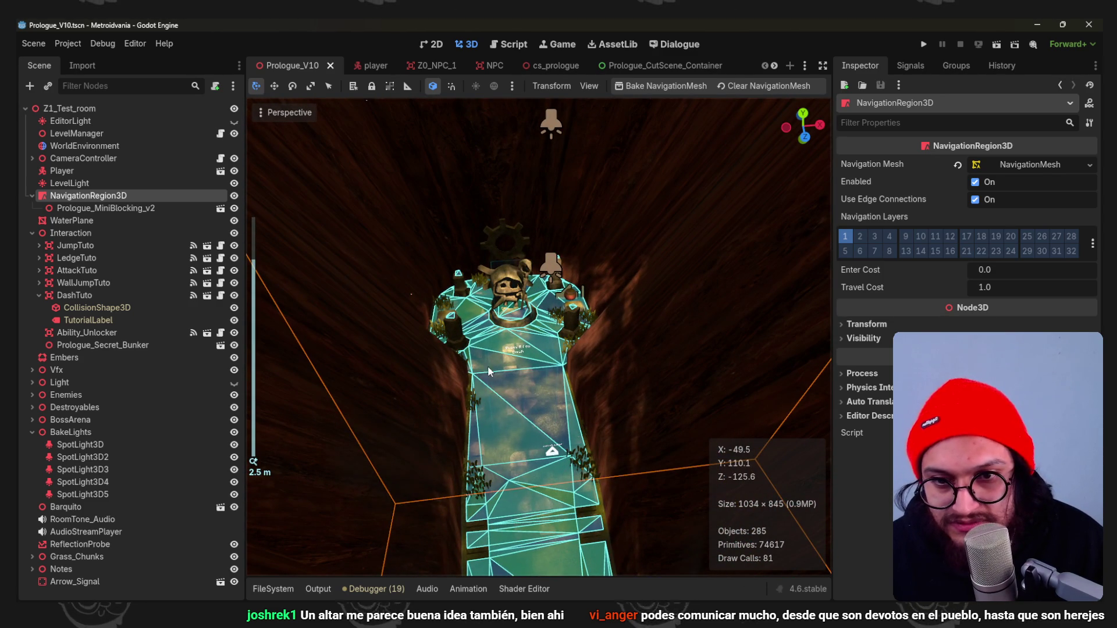
{"action": "scroll", "coordinate": [400, 387], "scroll_direction": "down", "scroll_amount": 3}
{"action": "scroll", "coordinate": [527, 343], "scroll_direction": "down", "scroll_amount": 3}
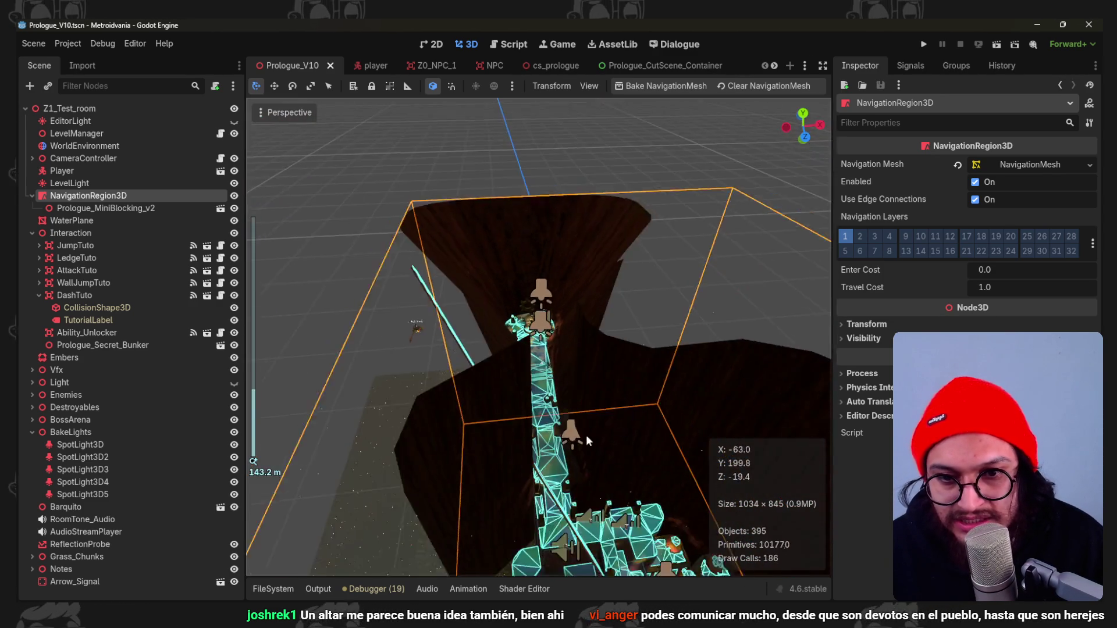
{"action": "scroll", "coordinate": [526, 343], "scroll_direction": "down", "scroll_amount": 3}
{"action": "scroll", "coordinate": [527, 343], "scroll_direction": "down", "scroll_amount": 2}
{"action": "scroll", "coordinate": [526, 344], "scroll_direction": "up", "scroll_amount": 4}
{"action": "scroll", "coordinate": [524, 323], "scroll_direction": "up", "scroll_amount": 4}
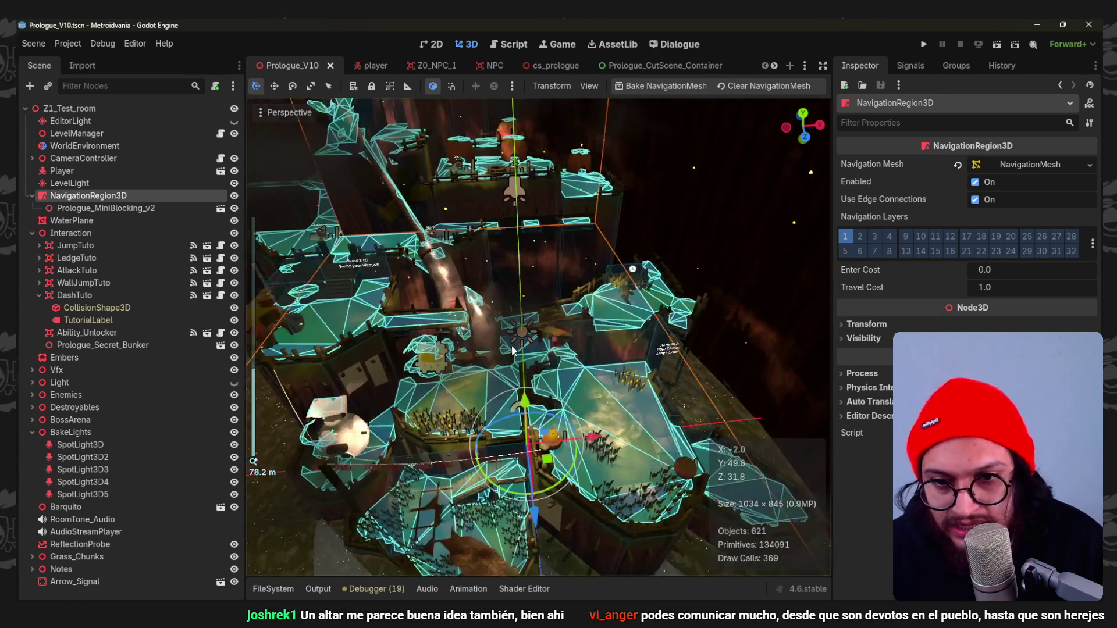
{"action": "scroll", "coordinate": [519, 297], "scroll_direction": "up", "scroll_amount": 4}
{"action": "scroll", "coordinate": [515, 269], "scroll_direction": "up", "scroll_amount": 4}
{"action": "scroll", "coordinate": [515, 269], "scroll_direction": "down", "scroll_amount": 5}
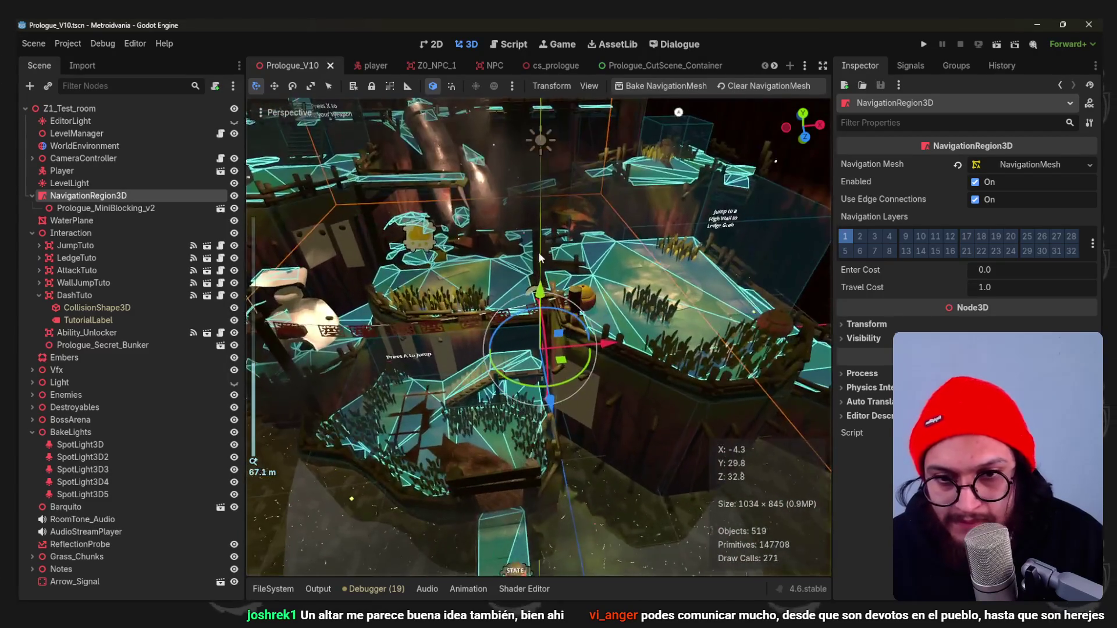
{"action": "scroll", "coordinate": [532, 236], "scroll_direction": "up", "scroll_amount": 2}
{"action": "scroll", "coordinate": [545, 201], "scroll_direction": "up", "scroll_amount": 2}
{"action": "middle_click_drag", "start_coordinate": [544, 200], "coordinate": [518, 251]}
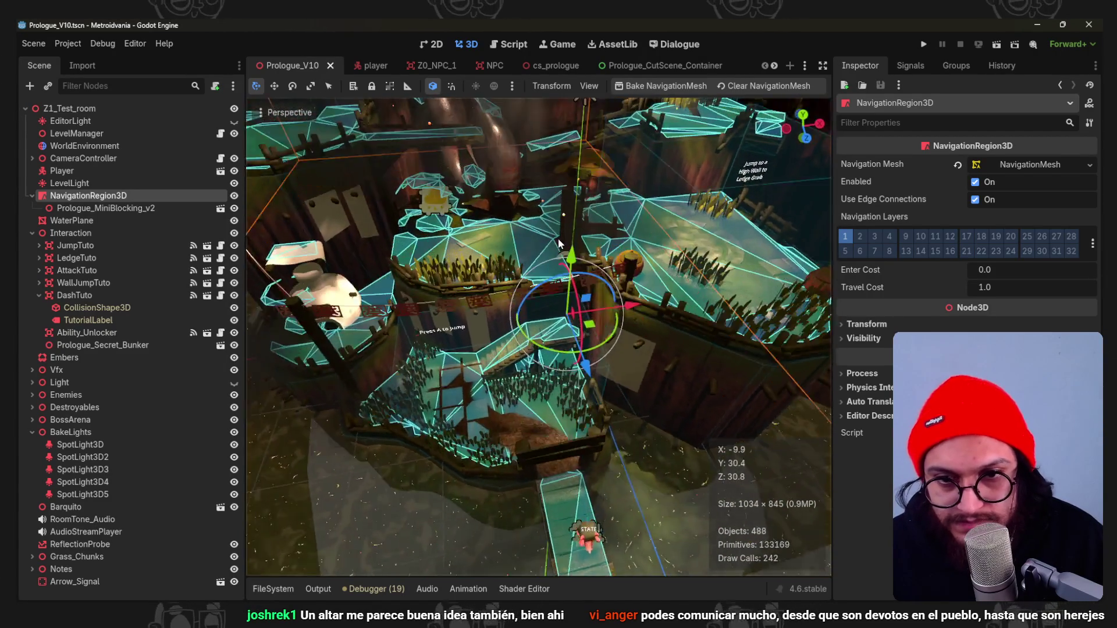
{"action": "scroll", "coordinate": [523, 288], "scroll_direction": "up", "scroll_amount": 3}
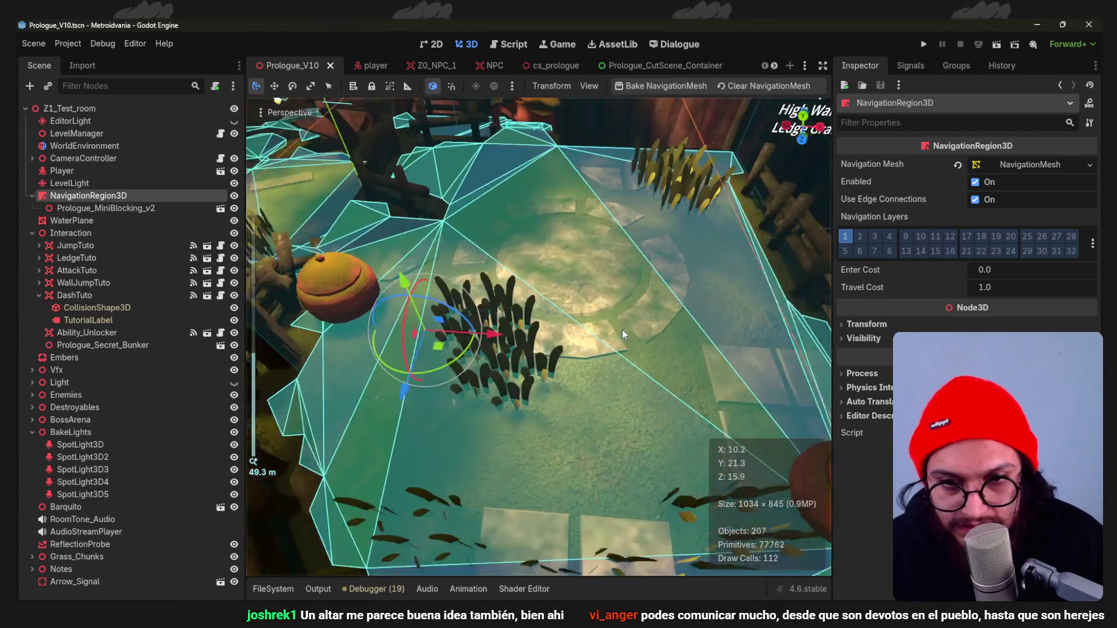
{"action": "left_click", "coordinate": [509, 371]}
{"action": "scroll", "coordinate": [568, 366], "scroll_direction": "down", "scroll_amount": 2}
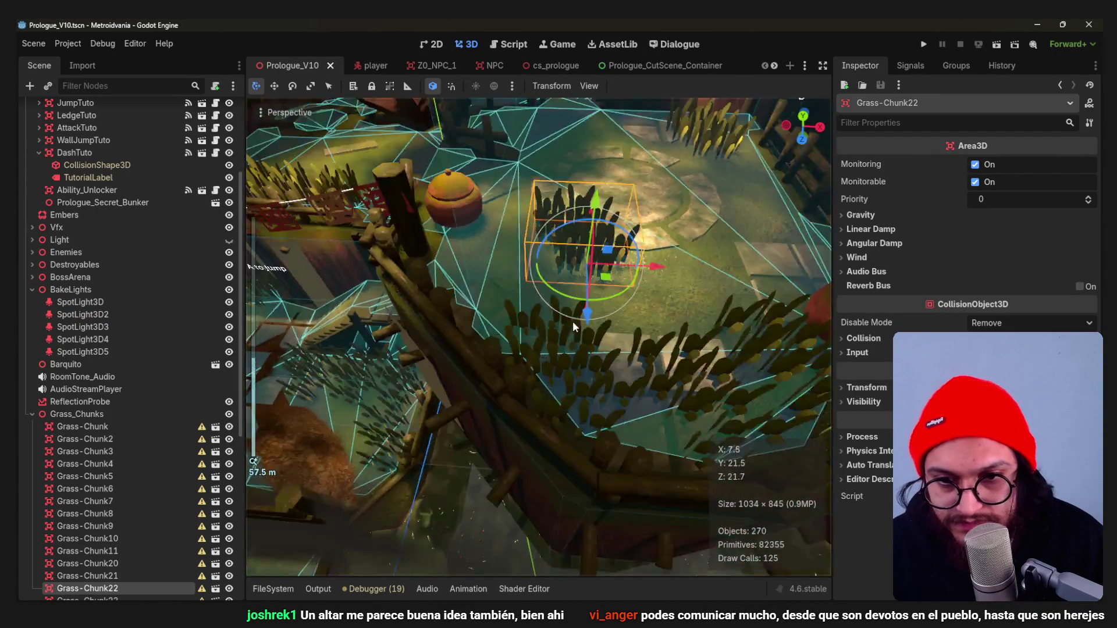
{"action": "scroll", "coordinate": [611, 363], "scroll_direction": "down", "scroll_amount": 2}
Move Grass-Chunk22 along X to a new spot beside the plaza and save the scene.
{"action": "left_click_drag", "start_coordinate": [632, 360], "coordinate": [577, 372]}
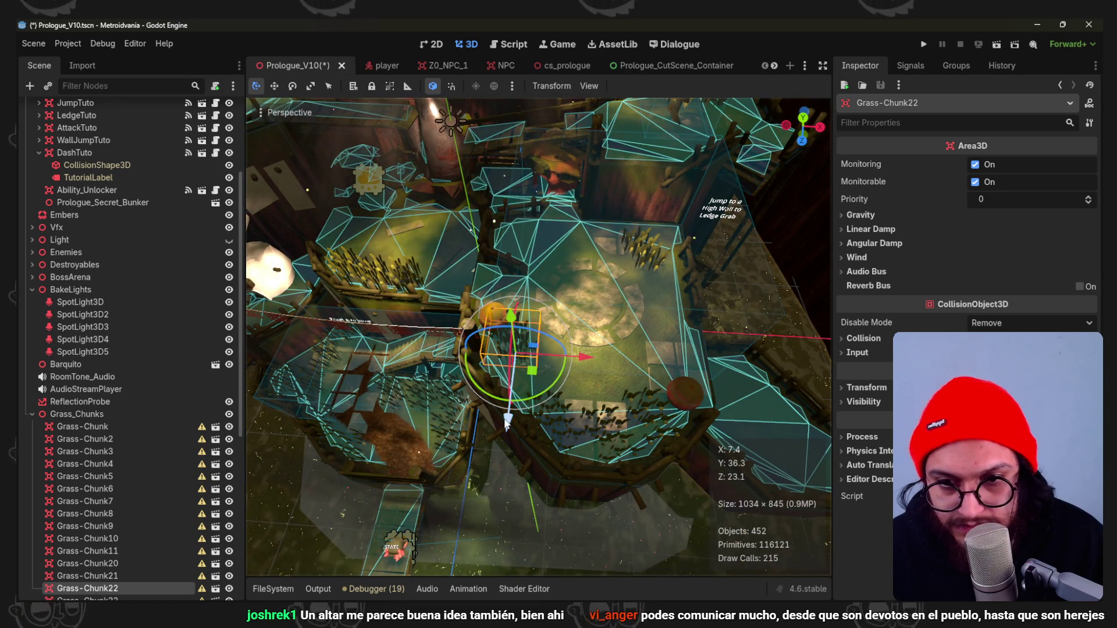
{"action": "left_click_drag", "start_coordinate": [507, 422], "coordinate": [541, 317]}
{"action": "key", "text": "ctrl+s"}
{"action": "mouse_move", "coordinate": [625, 287]}
{"action": "middle_mouse_down"}
{"action": "mouse_move", "coordinate": [641, 328]}
{"action": "mouse_move", "coordinate": [618, 327]}
{"action": "mouse_move", "coordinate": [665, 358]}
{"action": "mouse_move", "coordinate": [597, 427]}
{"action": "middle_mouse_up"}
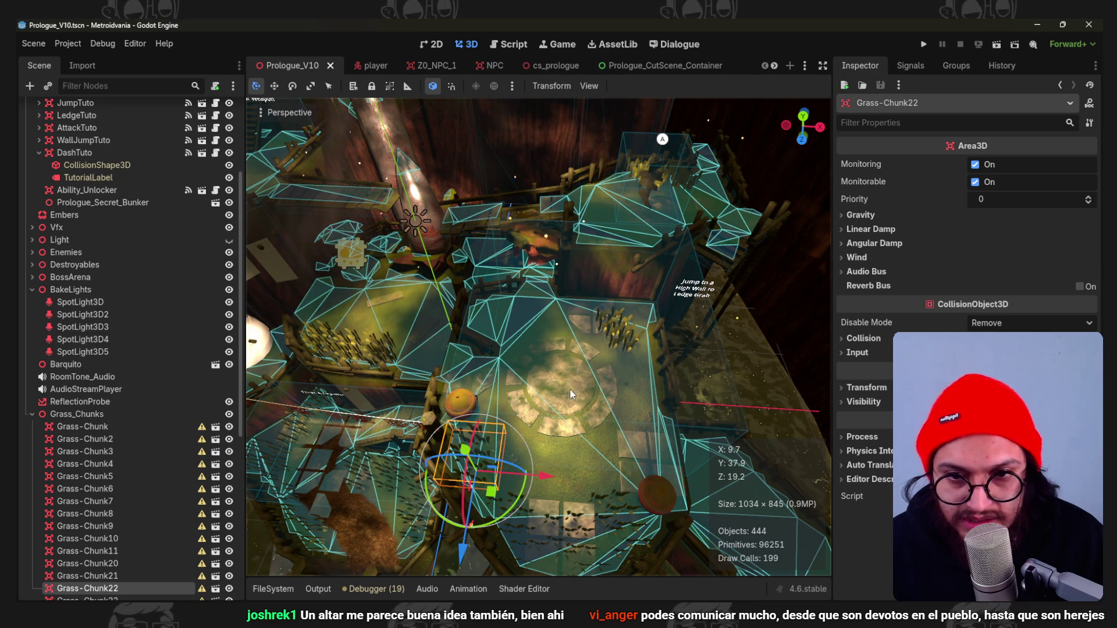
{"action": "left_click", "coordinate": [644, 185]}
{"action": "mouse_move", "coordinate": [655, 179]}
{"action": "middle_mouse_down"}
{"action": "mouse_move", "coordinate": [514, 283]}
{"action": "mouse_move", "coordinate": [546, 272]}
{"action": "mouse_move", "coordinate": [552, 376]}
{"action": "middle_mouse_up"}
Slide and lower the Arrow_Signal marker onto the plaza floor, then save the scene.
{"action": "left_click", "coordinate": [513, 282]}
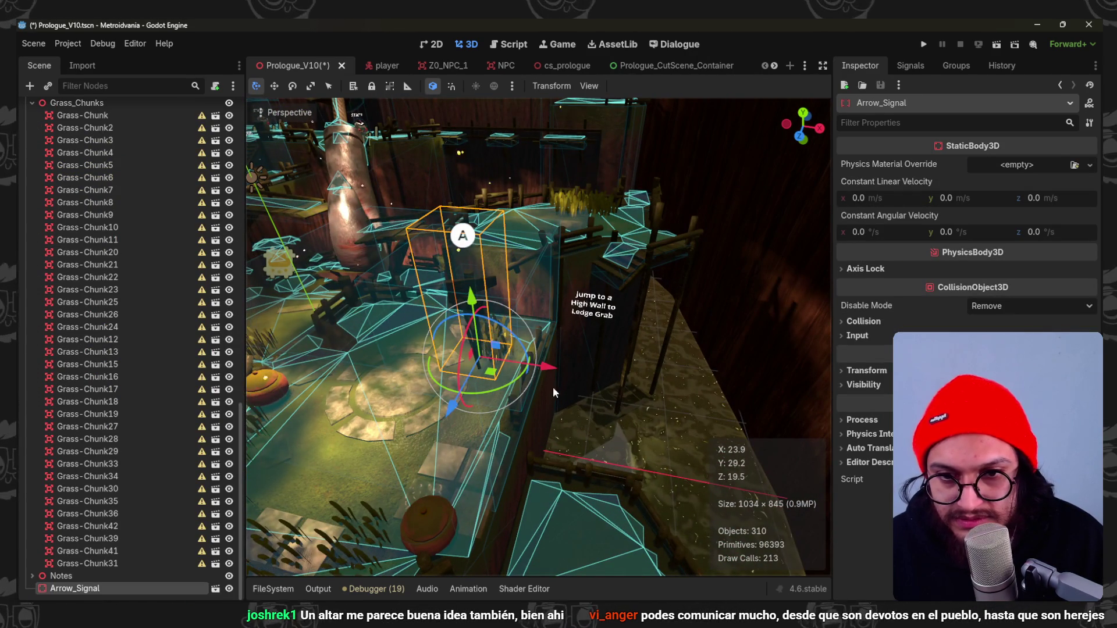
{"action": "left_click_drag", "start_coordinate": [558, 364], "coordinate": [468, 361]}
{"action": "left_click_drag", "start_coordinate": [390, 281], "coordinate": [391, 378]}
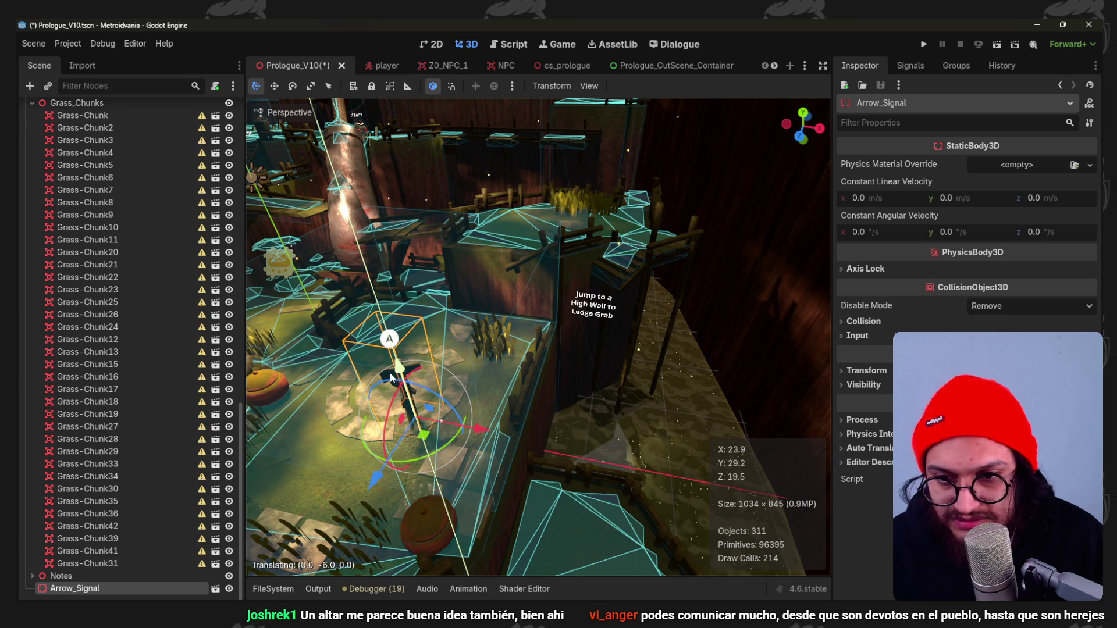
{"action": "left_click_drag", "start_coordinate": [401, 445], "coordinate": [402, 443]}
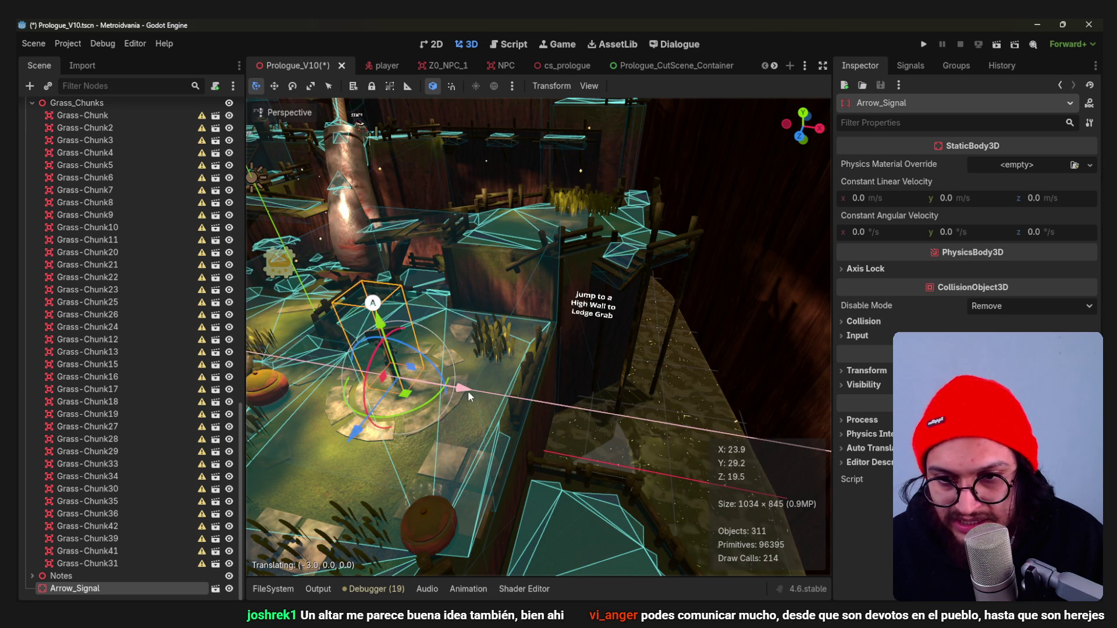
{"action": "middle_click_drag", "start_coordinate": [461, 410], "coordinate": [498, 394]}
{"action": "scroll", "coordinate": [481, 419], "scroll_direction": "up", "scroll_amount": 2}
{"action": "scroll", "coordinate": [481, 418], "scroll_direction": "up", "scroll_amount": 2}
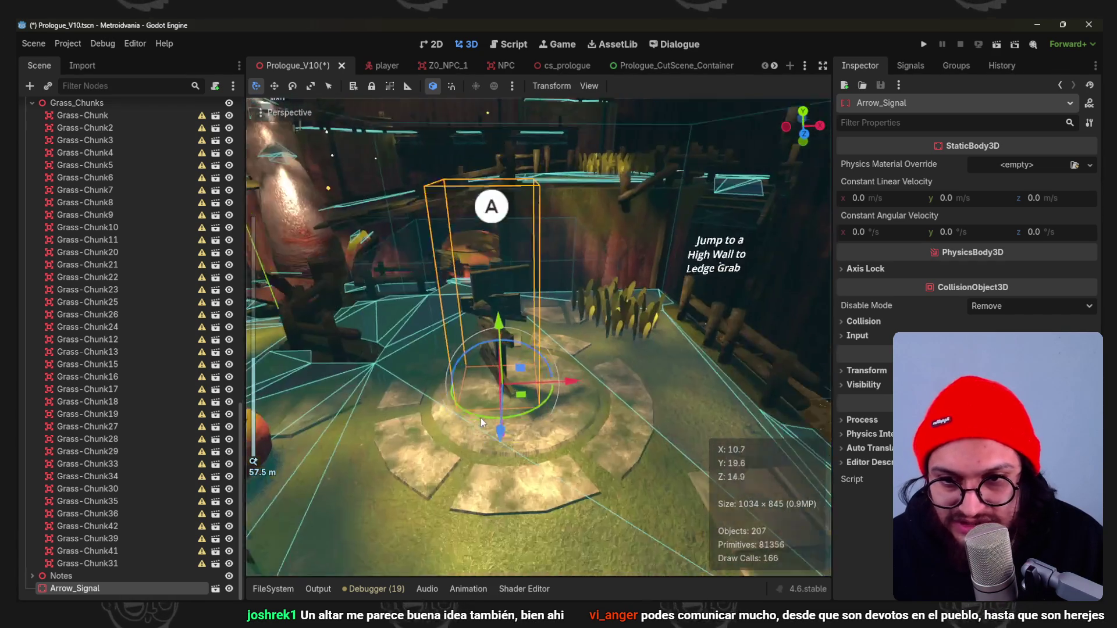
{"action": "scroll", "coordinate": [500, 412], "scroll_direction": "up", "scroll_amount": 2}
{"action": "scroll", "coordinate": [477, 423], "scroll_direction": "up", "scroll_amount": 2}
{"action": "left_click_drag", "start_coordinate": [477, 423], "coordinate": [600, 184]}
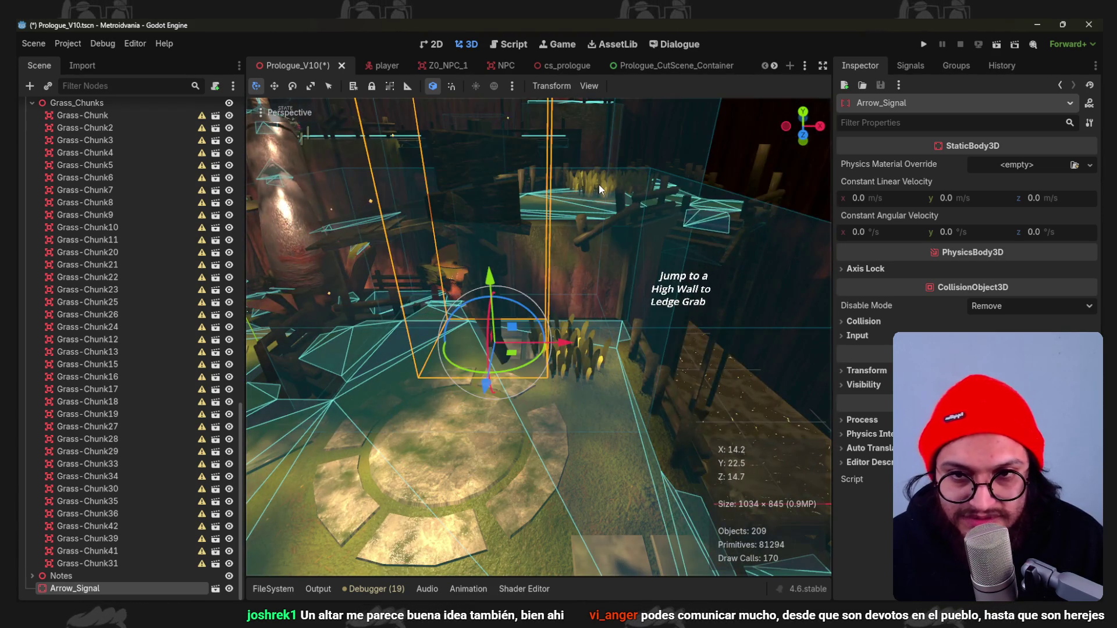
{"action": "key", "text": "ctrl+s"}
{"action": "mouse_move", "coordinate": [500, 446]}
{"action": "middle_mouse_down"}
{"action": "mouse_move", "coordinate": [562, 445]}
{"action": "mouse_move", "coordinate": [624, 310]}
{"action": "middle_mouse_up"}
{"action": "scroll", "coordinate": [626, 310], "scroll_direction": "up", "scroll_amount": 1}
{"action": "middle_click_drag", "start_coordinate": [593, 336], "coordinate": [559, 288]}
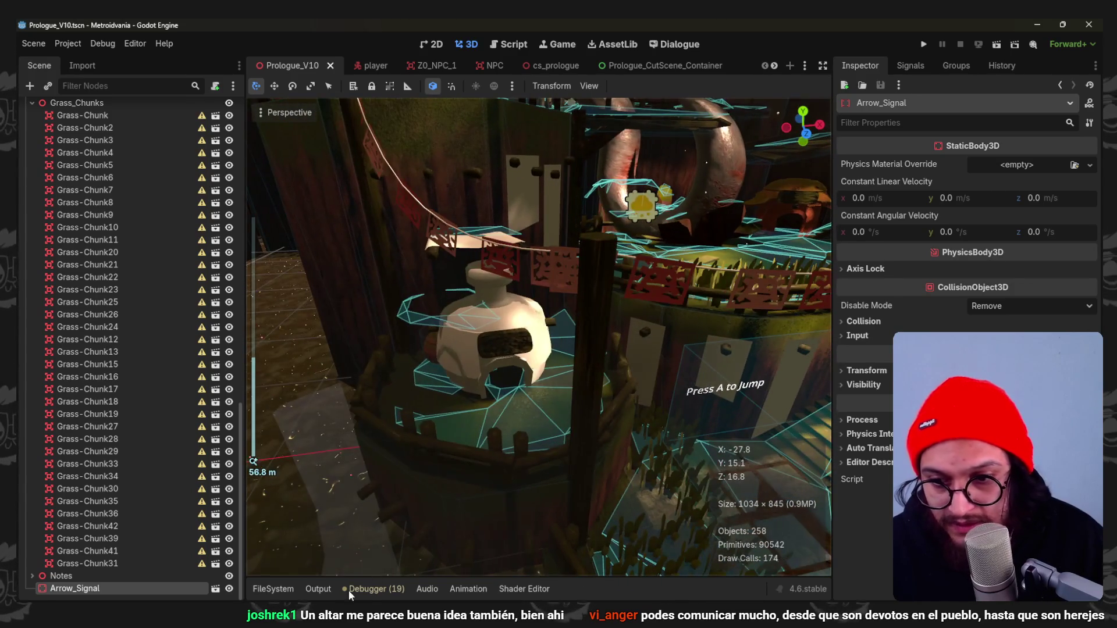
Create a new StandardMaterial3D resource saved as Glass.tres in the Used_Shaders folder.
{"action": "left_click", "coordinate": [273, 588]}
{"action": "scroll", "coordinate": [537, 530], "scroll_direction": "up", "scroll_amount": 2}
{"action": "scroll", "coordinate": [537, 529], "scroll_direction": "down", "scroll_amount": 2}
{"action": "scroll", "coordinate": [356, 525], "scroll_direction": "down", "scroll_amount": 5}
{"action": "scroll", "coordinate": [357, 528], "scroll_direction": "down", "scroll_amount": 5}
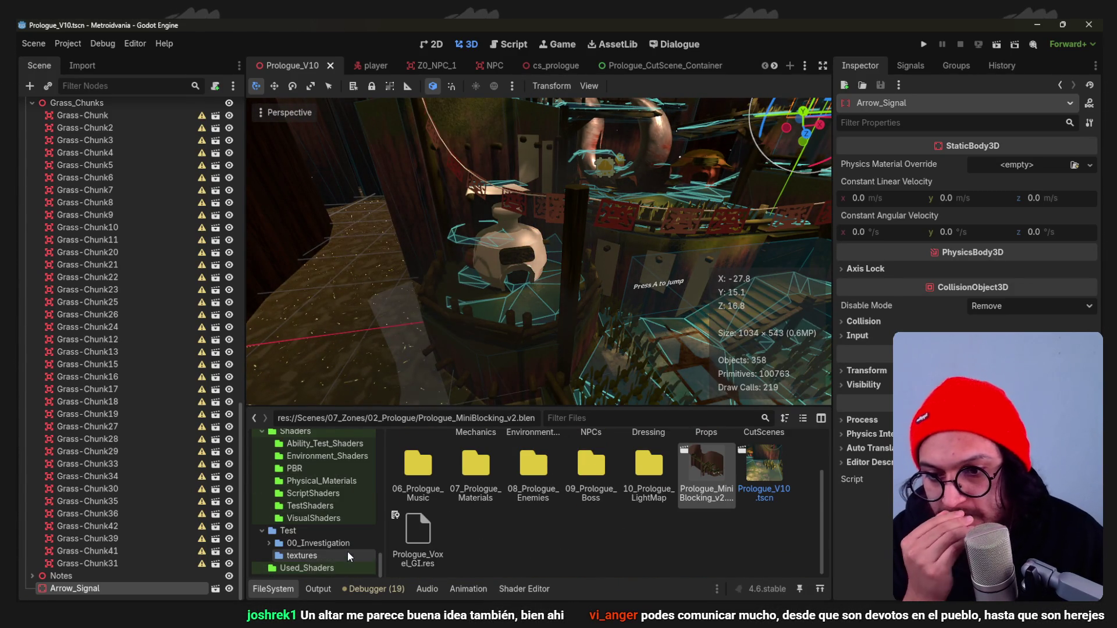
{"action": "right_click", "coordinate": [539, 559]}
{"action": "left_click", "coordinate": [327, 568]}
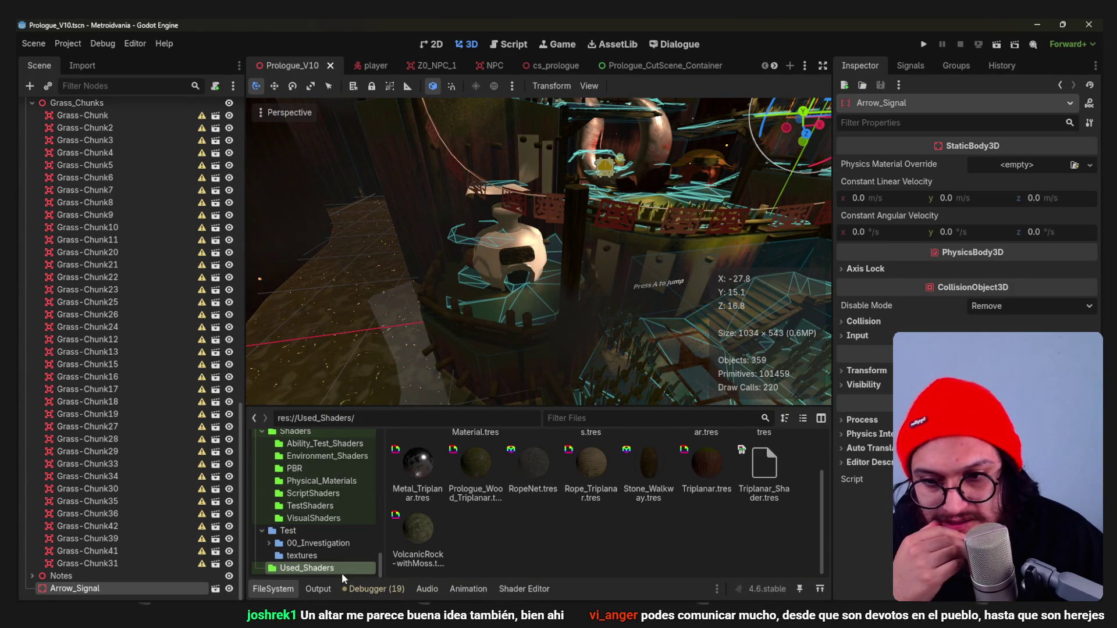
{"action": "scroll", "coordinate": [579, 521], "scroll_direction": "down", "scroll_amount": 2}
{"action": "right_click", "coordinate": [578, 521]}
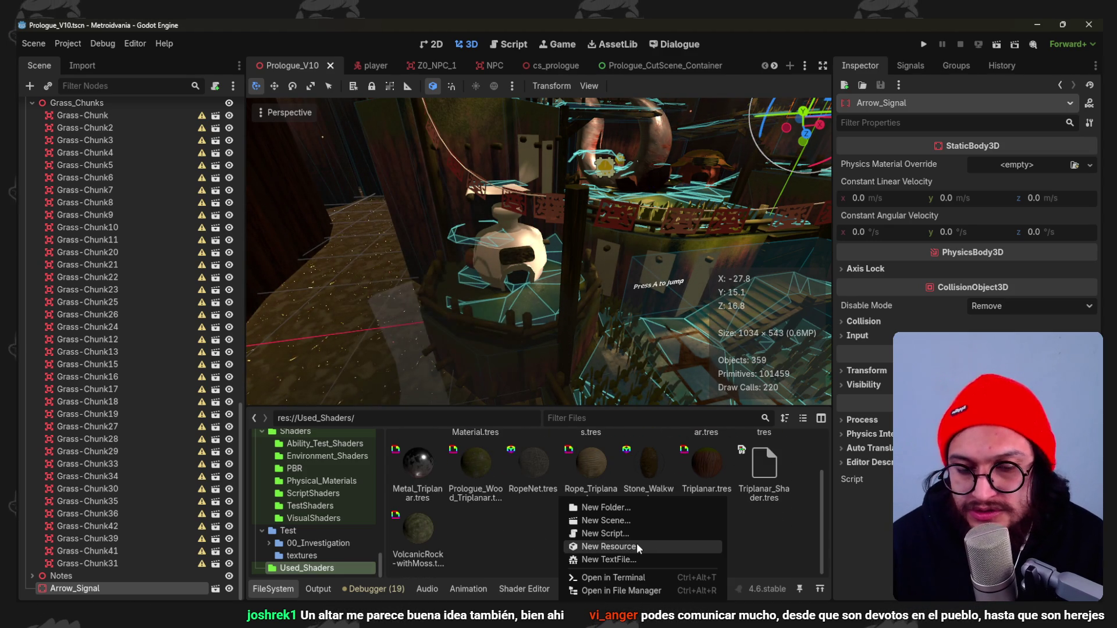
{"action": "left_click", "coordinate": [638, 544]}
{"action": "type", "text": "standard"}
{"action": "key", "text": "Return"}
{"action": "type", "text": "Glass"}
{"action": "key", "text": "Return"}
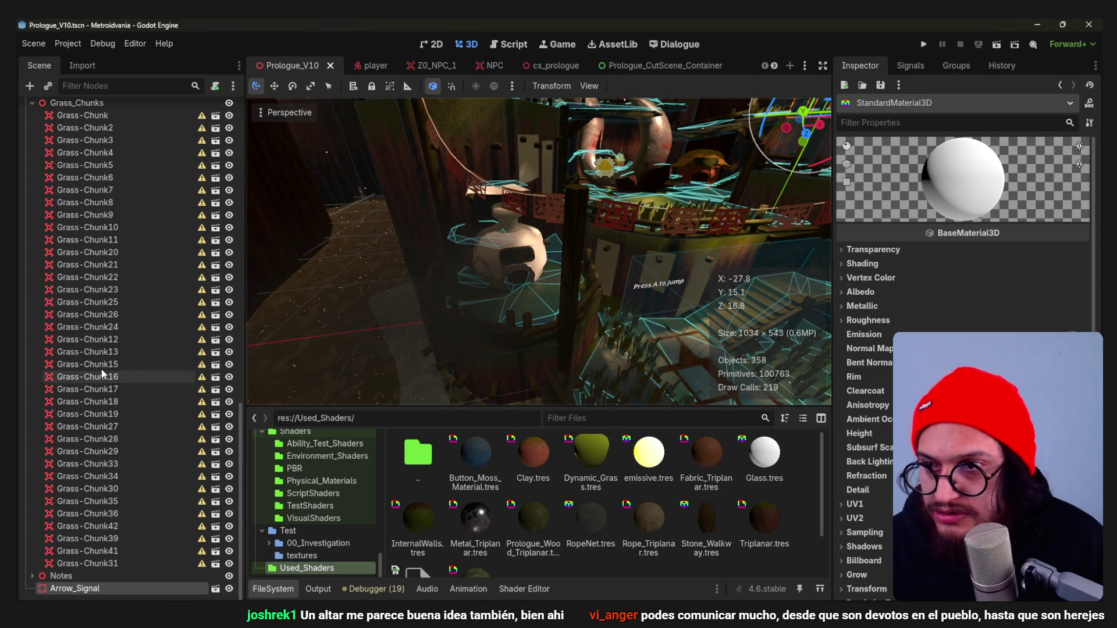
{"action": "scroll", "coordinate": [46, 320], "scroll_direction": "up", "scroll_amount": 10}
Select the Prologue_MiniBlocking_v2 node and bring up its actions.
{"action": "left_click", "coordinate": [104, 207]}
{"action": "right_click", "coordinate": [164, 210]}
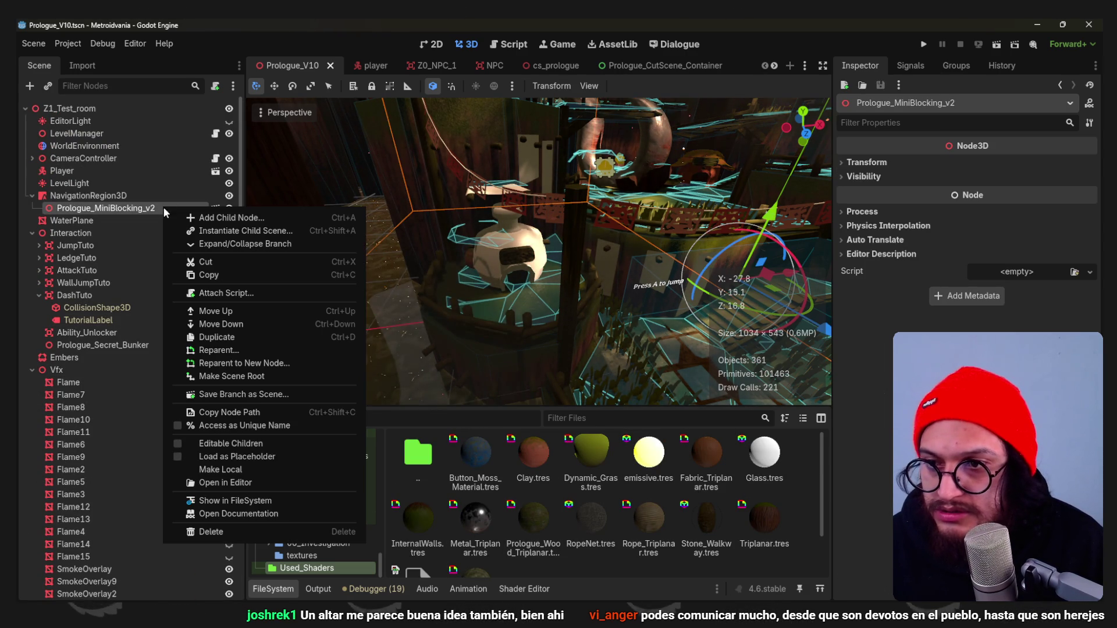
Locate the node's blend file and view its materials in the advanced import settings.
{"action": "left_click", "coordinate": [269, 505]}
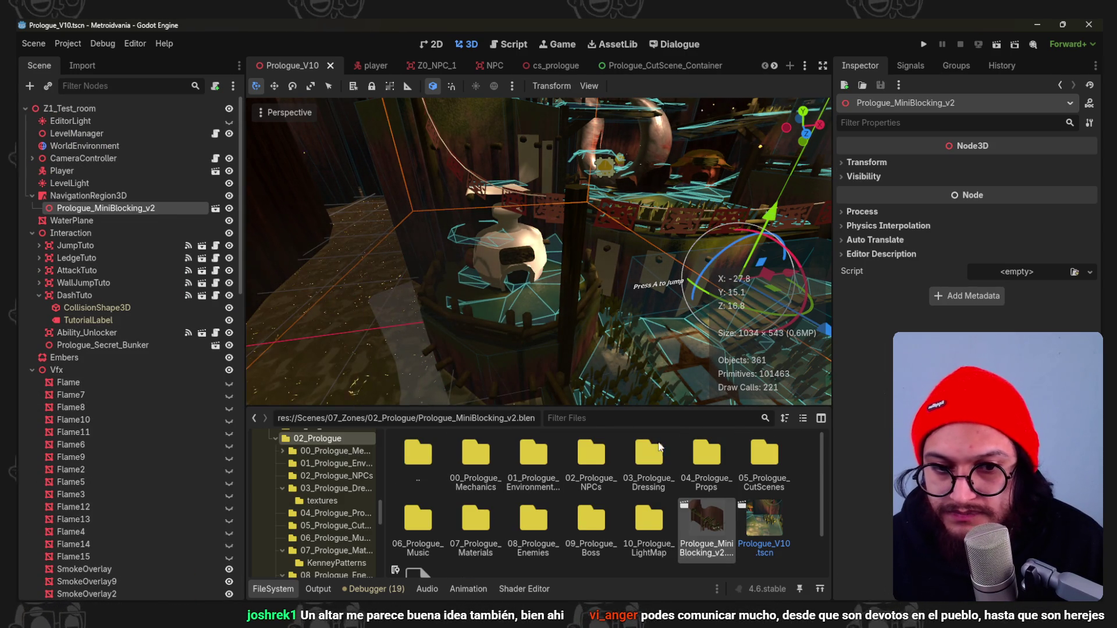
{"action": "left_click", "coordinate": [82, 65]}
{"action": "left_click", "coordinate": [87, 587]}
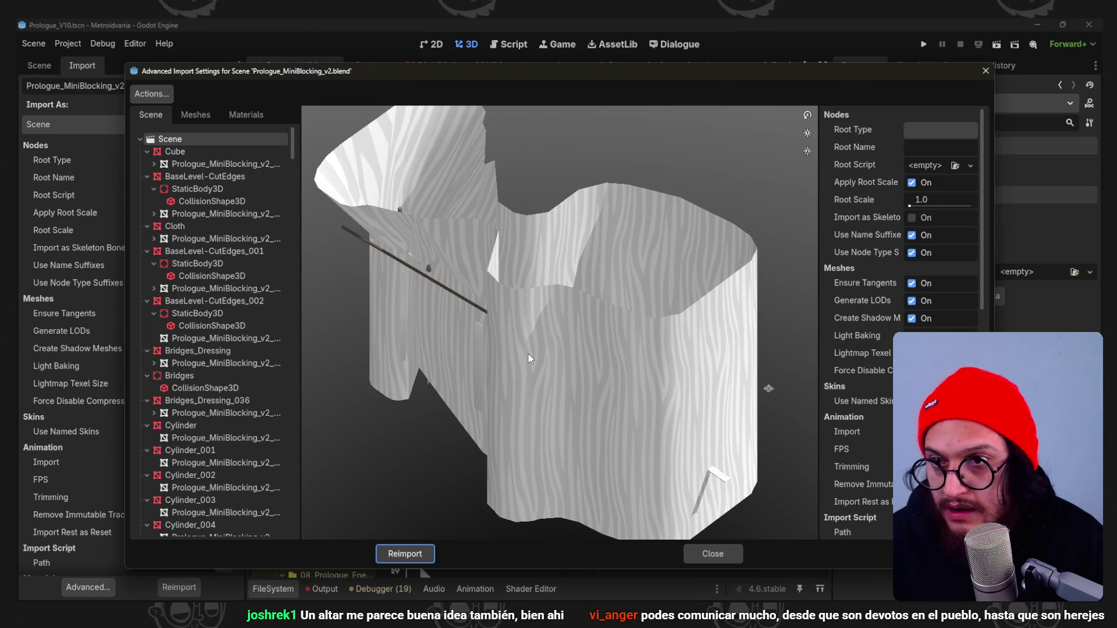
{"action": "left_click", "coordinate": [246, 115]}
Link the Glass material to the external file from Used_Shaders and reimport the scene.
{"action": "left_click", "coordinate": [217, 273]}
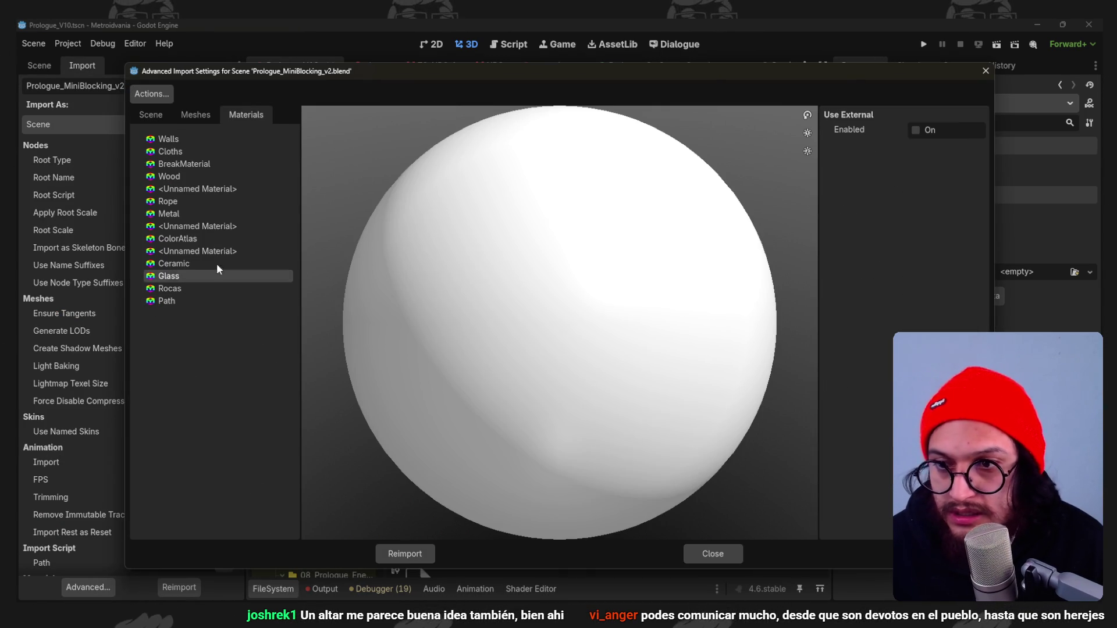
{"action": "left_click", "coordinate": [976, 147]}
{"action": "left_click", "coordinate": [310, 358]}
{"action": "double_click", "coordinate": [674, 196]}
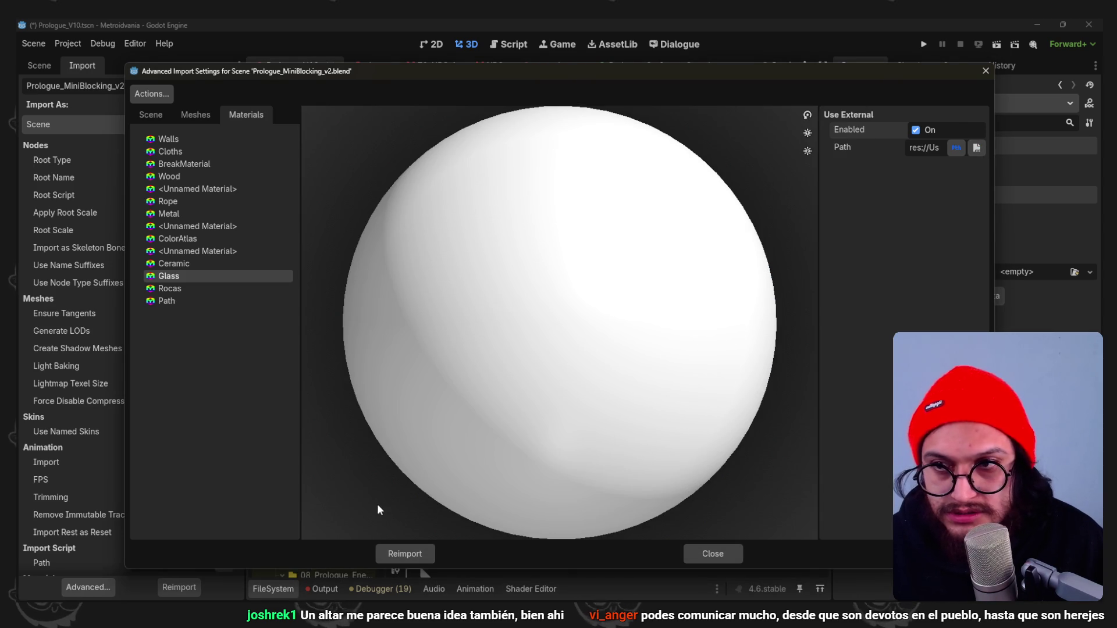
{"action": "left_click", "coordinate": [405, 553]}
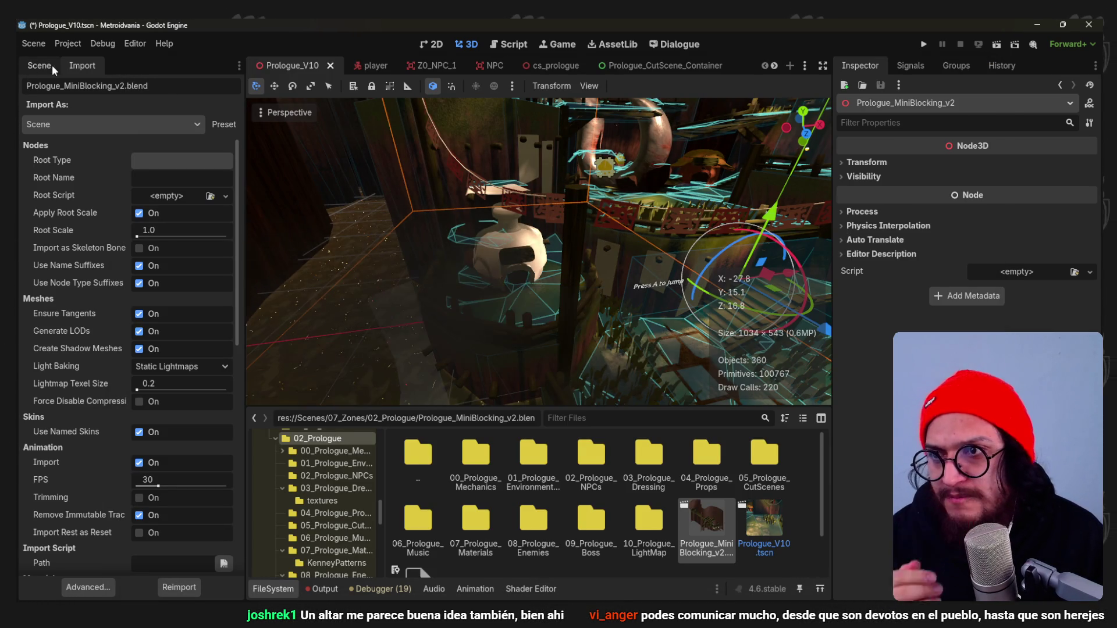
{"action": "scroll", "coordinate": [490, 234], "scroll_direction": "up", "scroll_amount": 5}
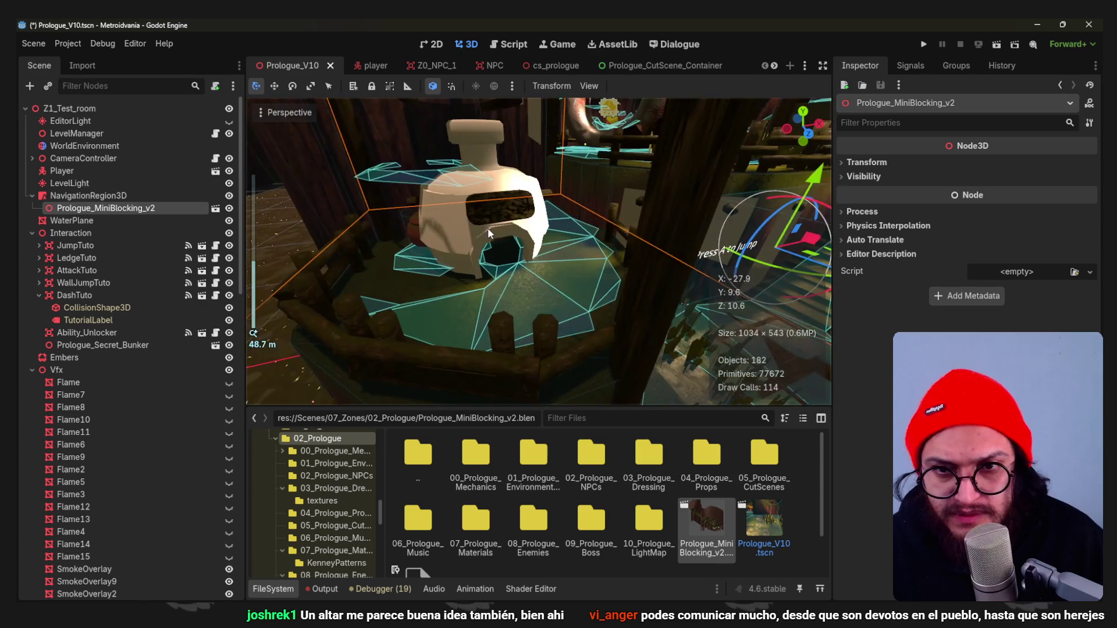
{"action": "scroll", "coordinate": [314, 523], "scroll_direction": "down", "scroll_amount": 5}
{"action": "scroll", "coordinate": [320, 550], "scroll_direction": "down", "scroll_amount": 5}
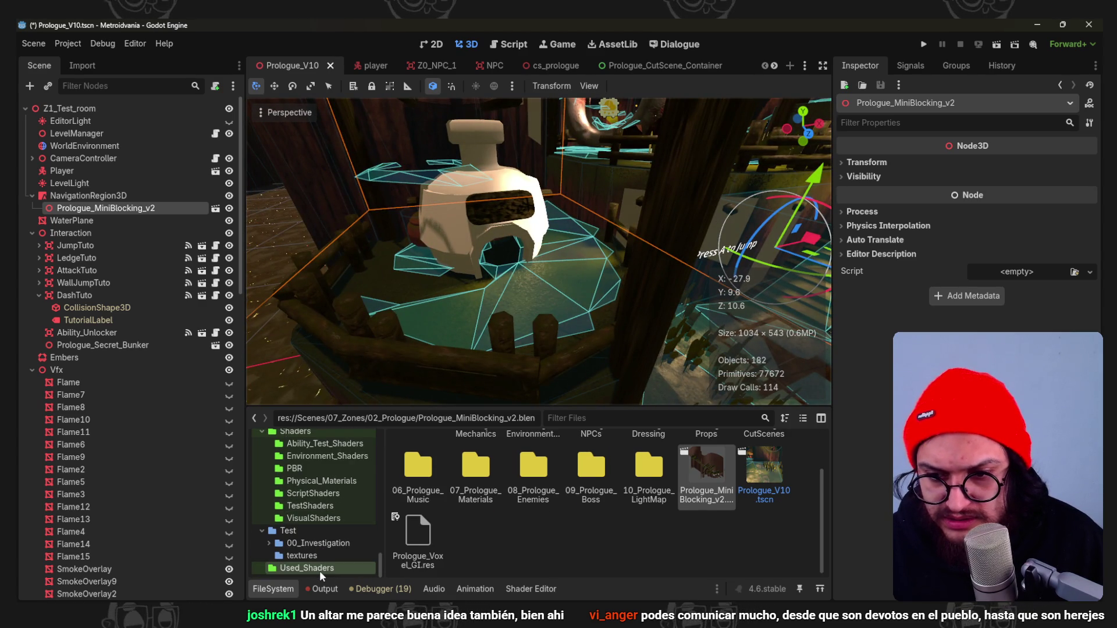
Open Glass.tres from Used_Shaders in the Inspector and hide the file browser.
{"action": "left_click", "coordinate": [307, 568]}
{"action": "scroll", "coordinate": [591, 525], "scroll_direction": "up", "scroll_amount": 2}
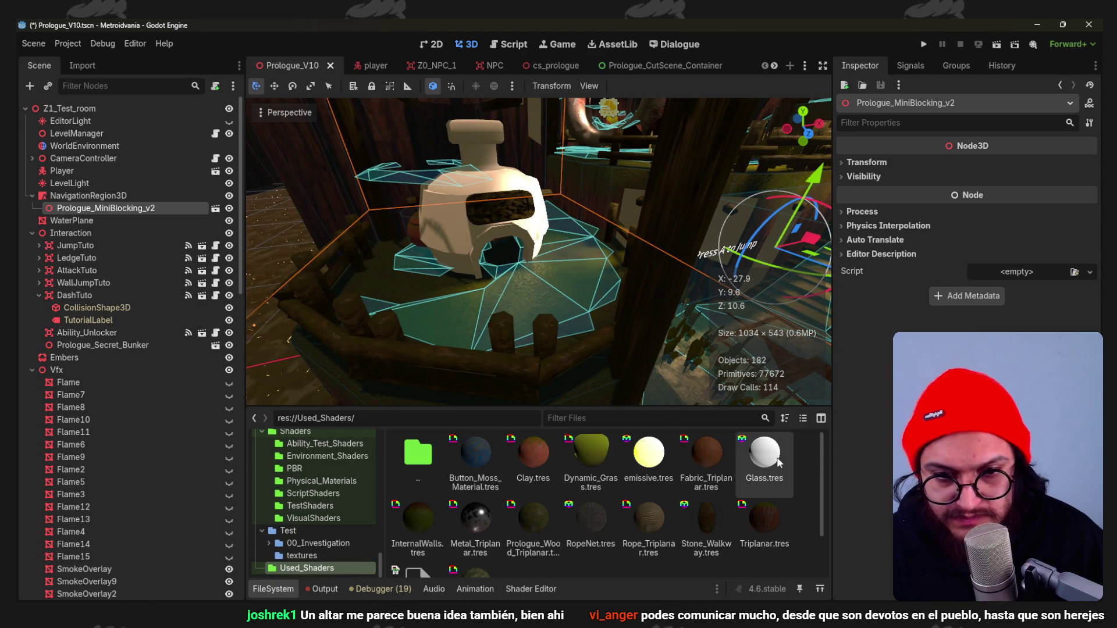
{"action": "left_click", "coordinate": [764, 456]}
{"action": "middle_click_drag", "start_coordinate": [539, 290], "coordinate": [544, 293]}
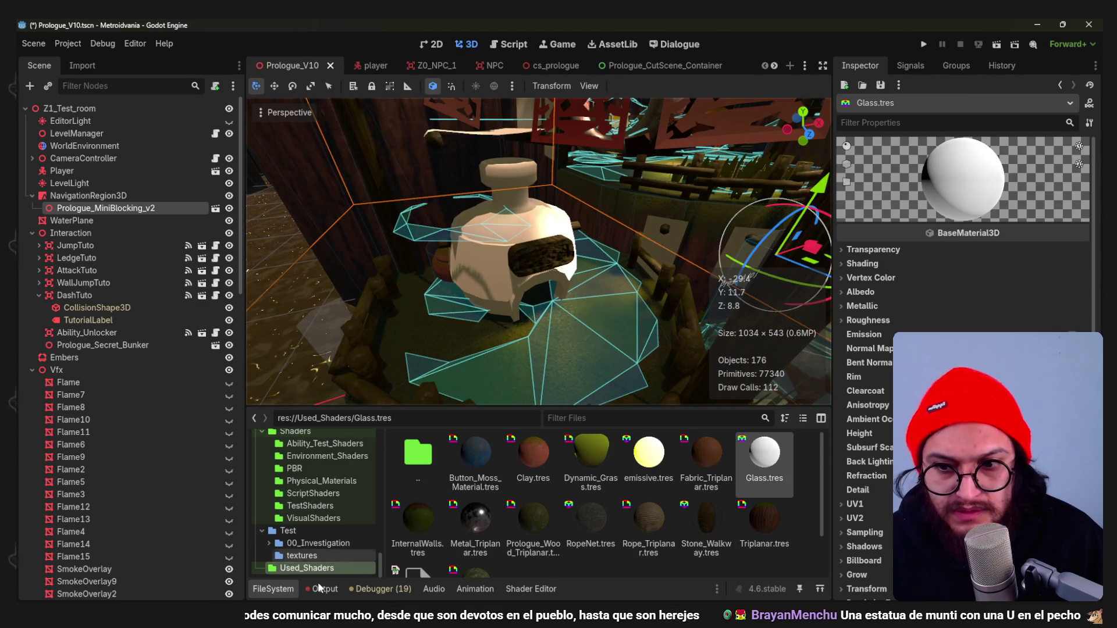
{"action": "left_click", "coordinate": [273, 589]}
{"action": "middle_click_drag", "start_coordinate": [661, 321], "coordinate": [786, 280]}
Set the Glass material's transparency to Alpha and lower its albedo colour opacity.
{"action": "left_click", "coordinate": [873, 250]}
{"action": "left_click", "coordinate": [1027, 264]}
{"action": "left_click", "coordinate": [977, 316]}
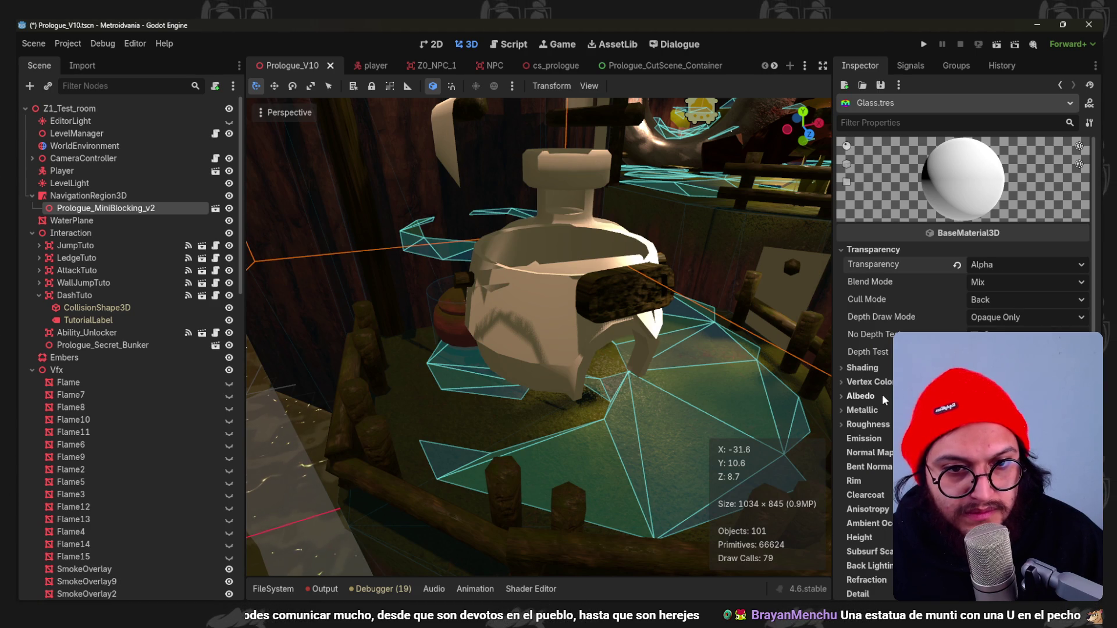
{"action": "middle_click_drag", "start_coordinate": [780, 296], "coordinate": [624, 277]}
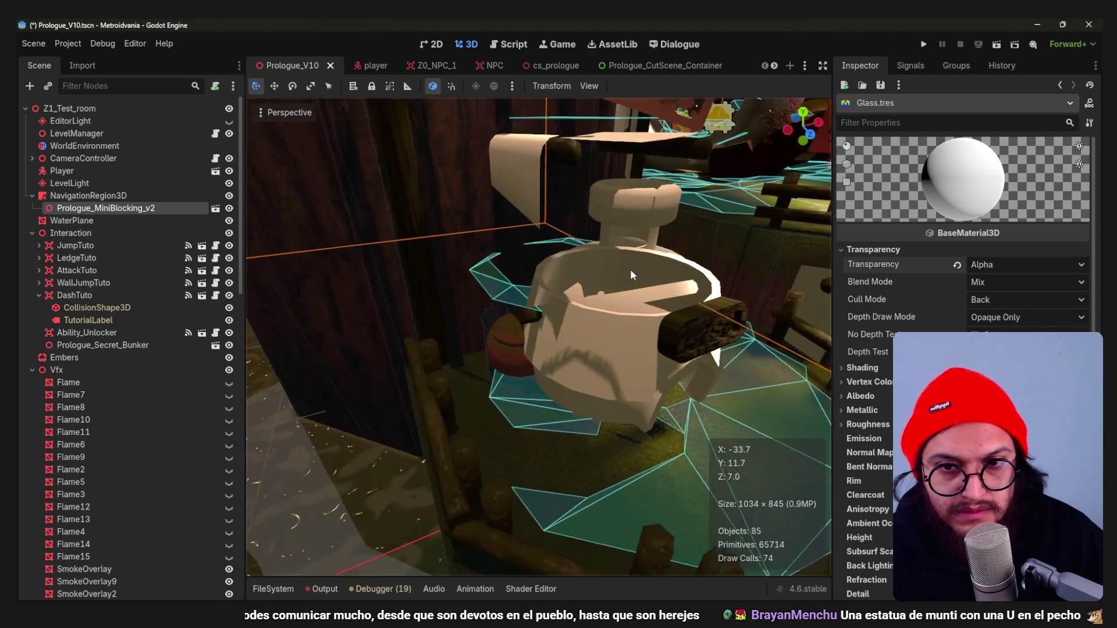
{"action": "middle_click_drag", "start_coordinate": [698, 287], "coordinate": [703, 291]}
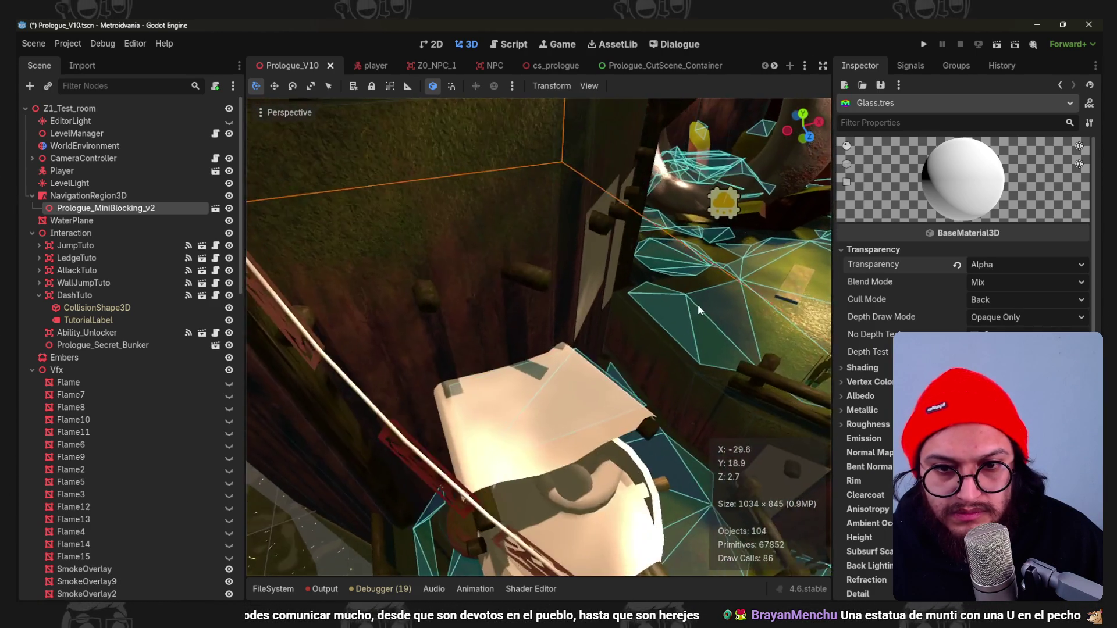
{"action": "middle_click_drag", "start_coordinate": [704, 290], "coordinate": [694, 286]}
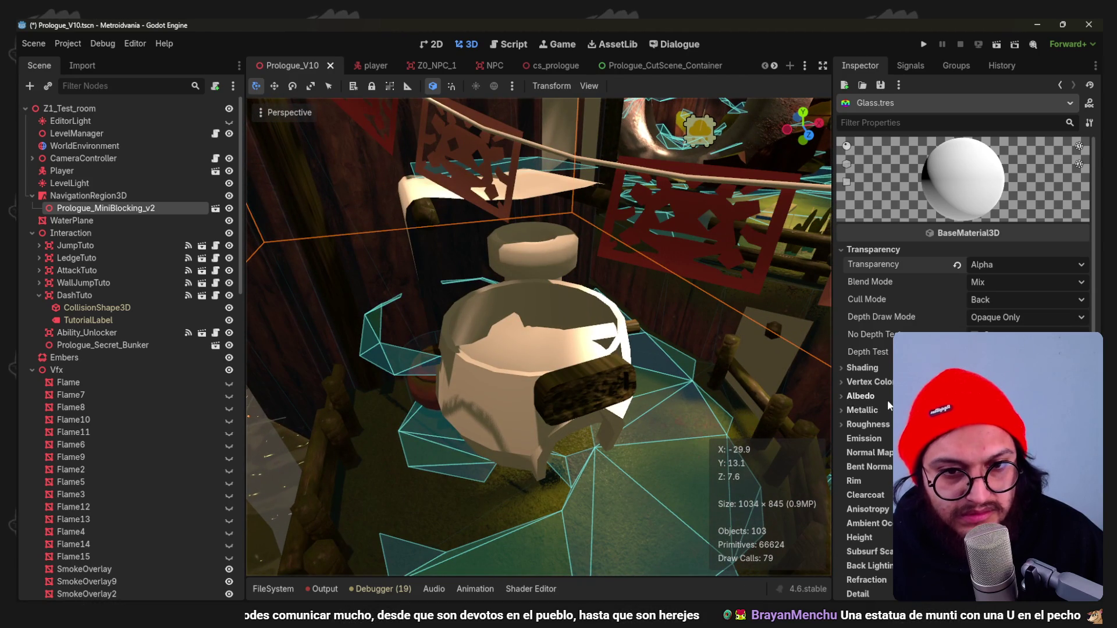
{"action": "left_click", "coordinate": [1026, 410]}
{"action": "left_click_drag", "start_coordinate": [1042, 324], "coordinate": [982, 332]}
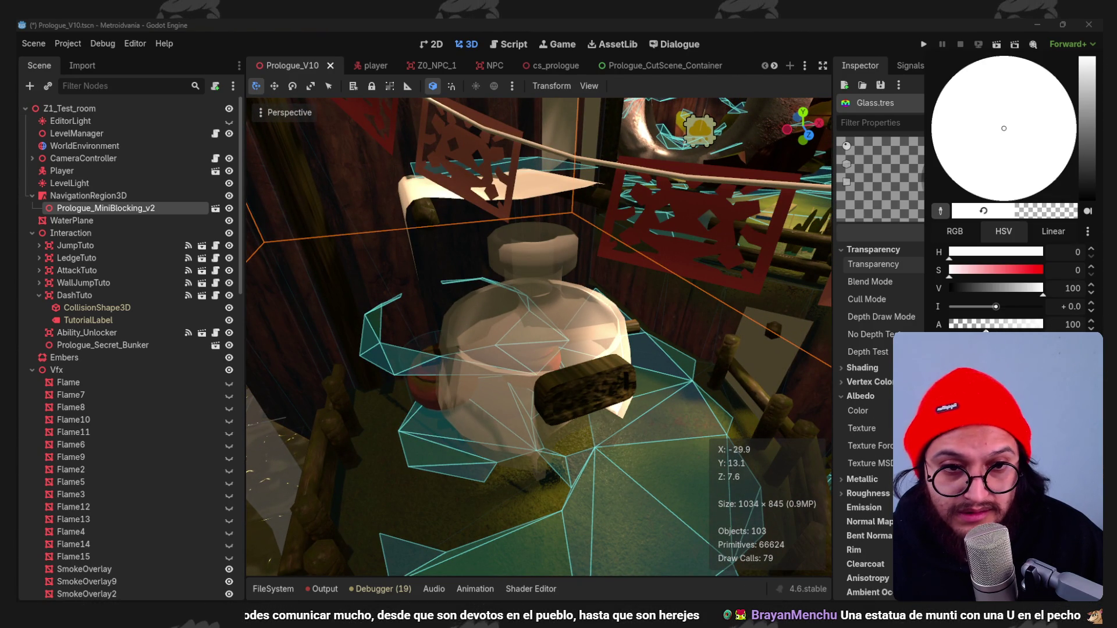
Reset transparency to Alpha and make the Glass material always draw depth.
{"action": "left_click", "coordinate": [902, 331]}
{"action": "left_click", "coordinate": [958, 263]}
{"action": "left_click", "coordinate": [969, 264]}
{"action": "left_click", "coordinate": [995, 298]}
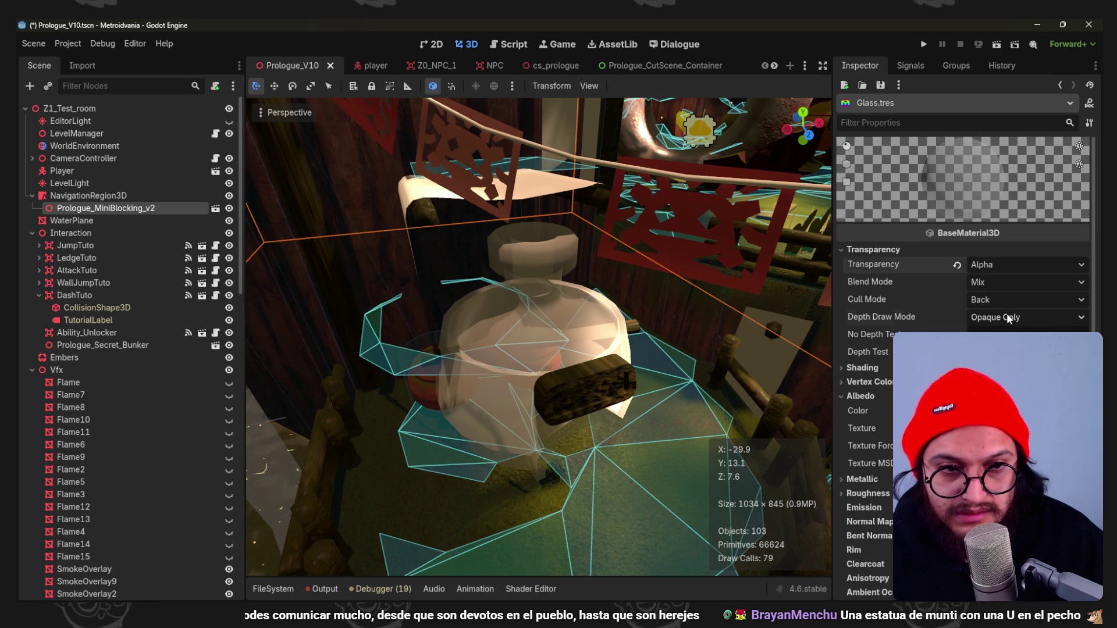
{"action": "left_click", "coordinate": [995, 353]}
{"action": "mouse_move", "coordinate": [653, 322]}
{"action": "middle_mouse_down"}
{"action": "mouse_move", "coordinate": [676, 321]}
{"action": "mouse_move", "coordinate": [660, 309]}
{"action": "mouse_move", "coordinate": [661, 330]}
{"action": "middle_mouse_up"}
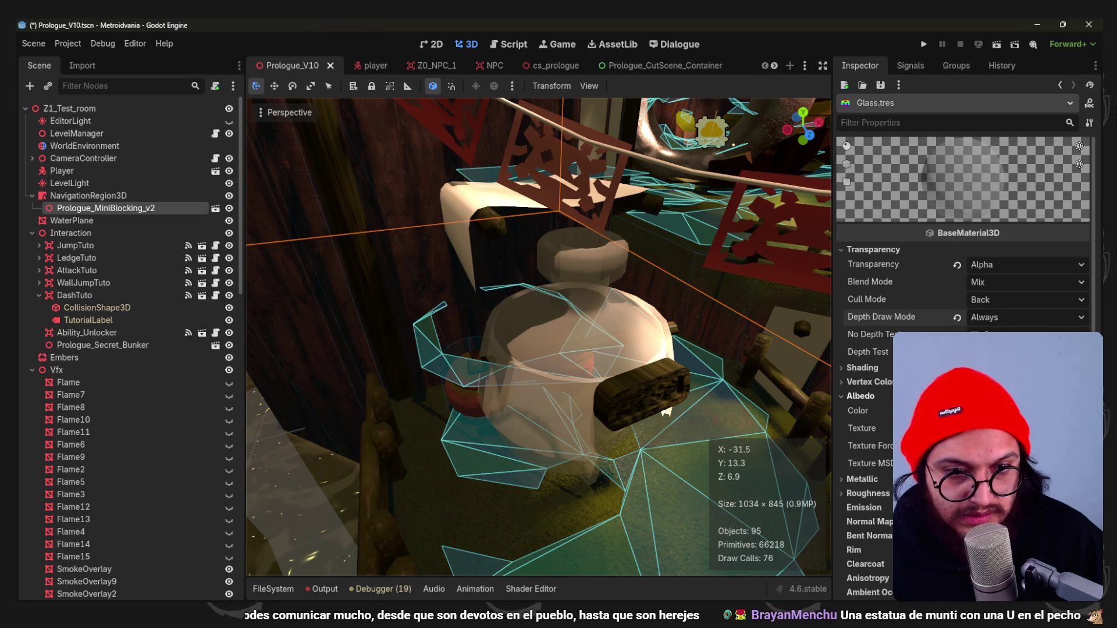
Reduce the albedo opacity further so the glass is clearer.
{"action": "left_click", "coordinate": [995, 410]}
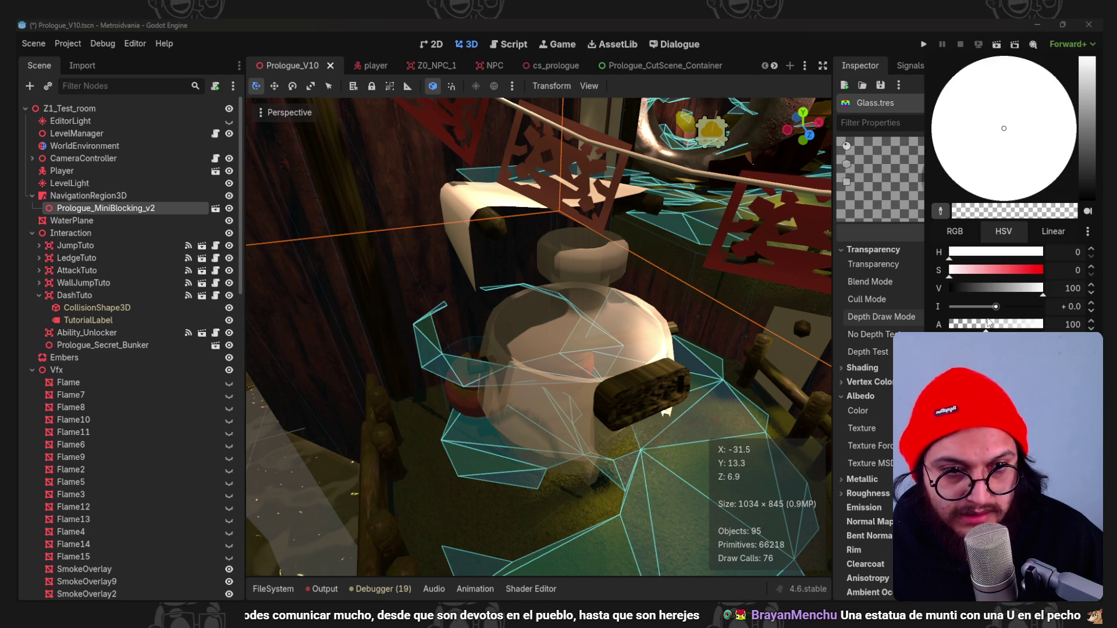
{"action": "left_click_drag", "start_coordinate": [1002, 328], "coordinate": [980, 327]}
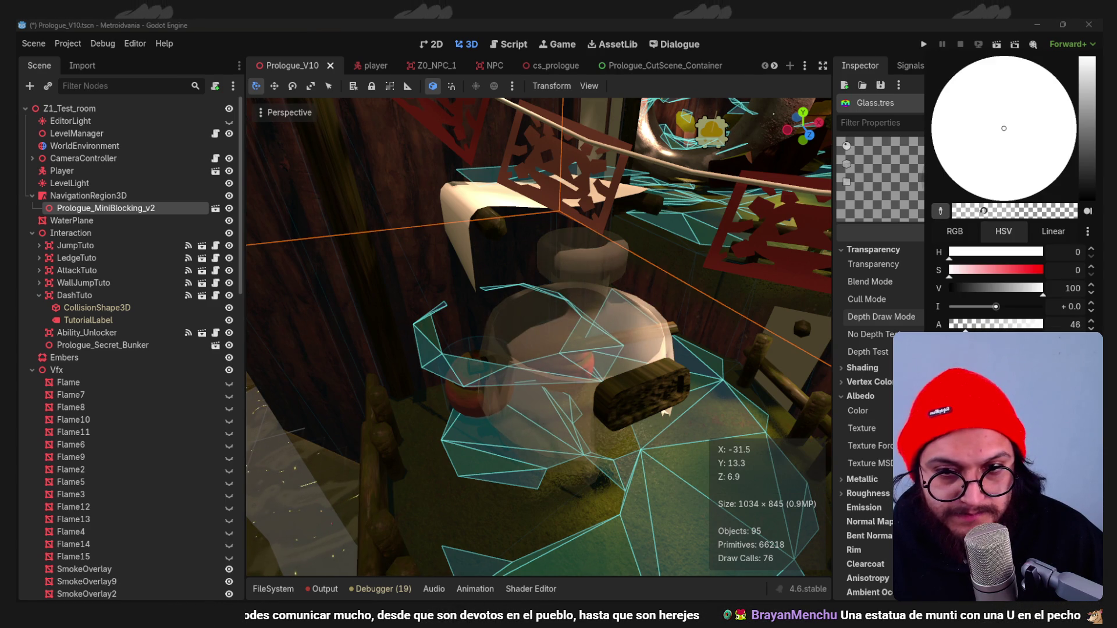
{"action": "left_click", "coordinate": [870, 427]}
{"action": "scroll", "coordinate": [890, 444], "scroll_direction": "down", "scroll_amount": 2}
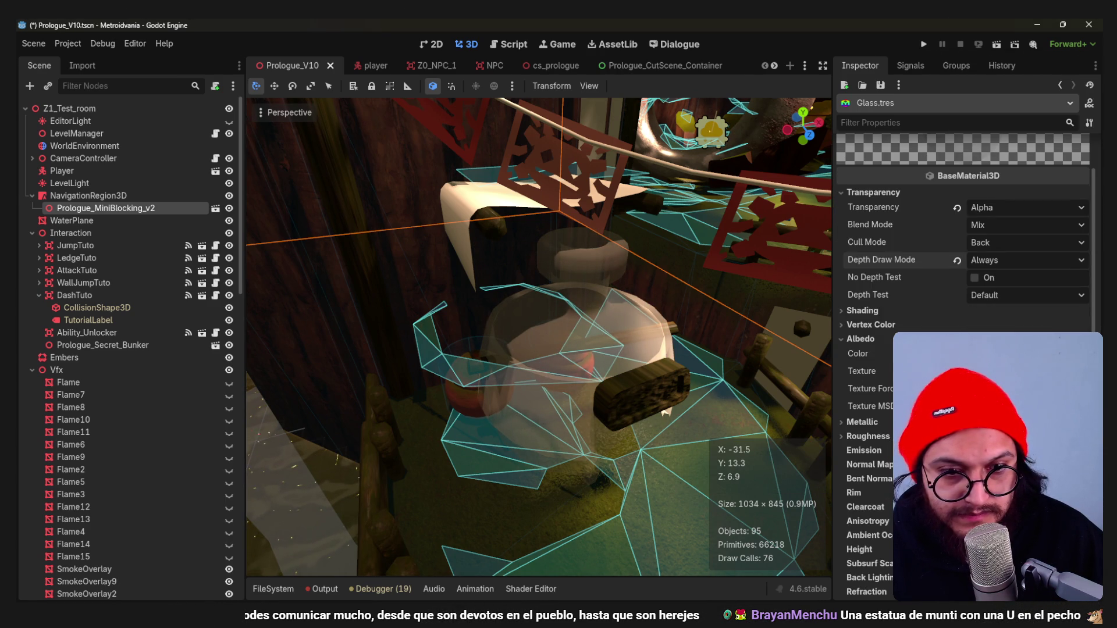
{"action": "scroll", "coordinate": [881, 436], "scroll_direction": "down", "scroll_amount": 2}
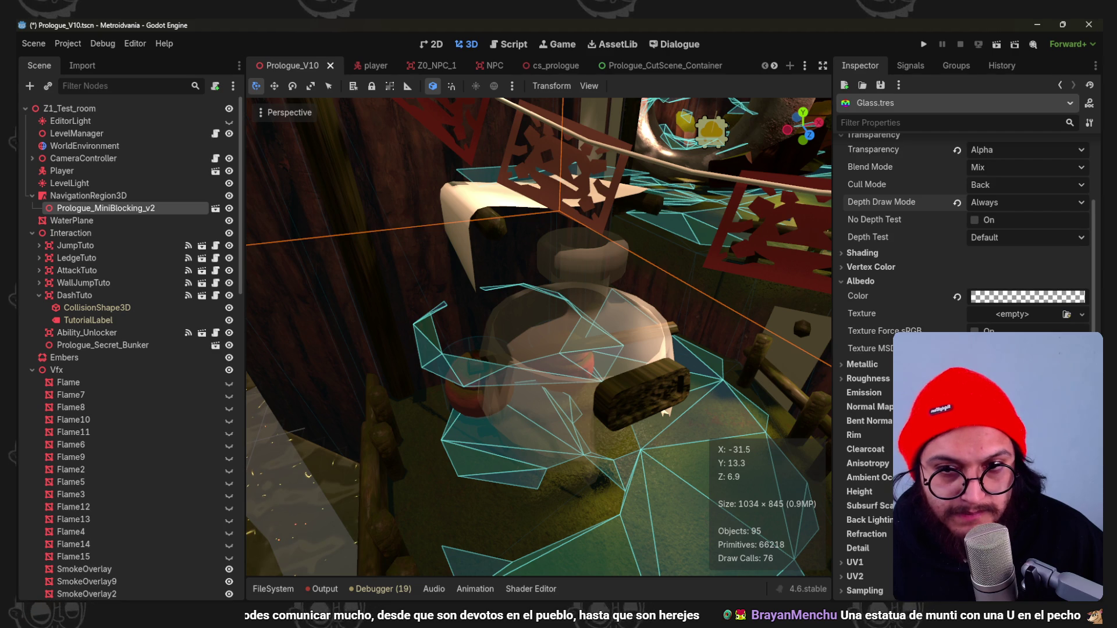
Enable rim lighting on the glass and tune its strength, then switch over to Blender.
{"action": "left_click", "coordinate": [892, 434]}
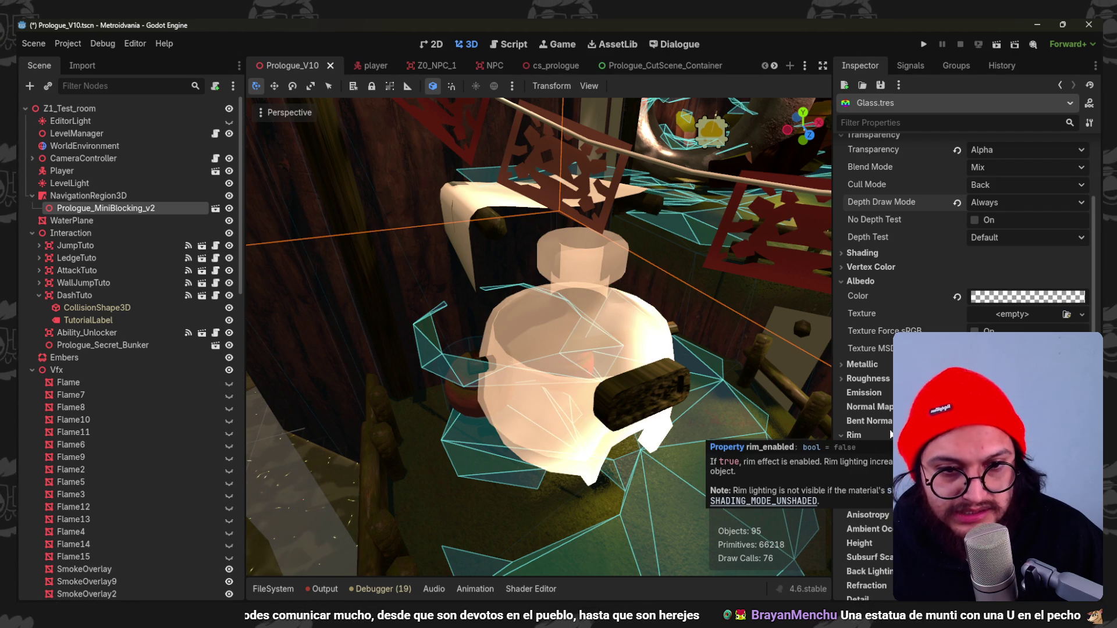
{"action": "left_click_drag", "start_coordinate": [1004, 449], "coordinate": [978, 449]}
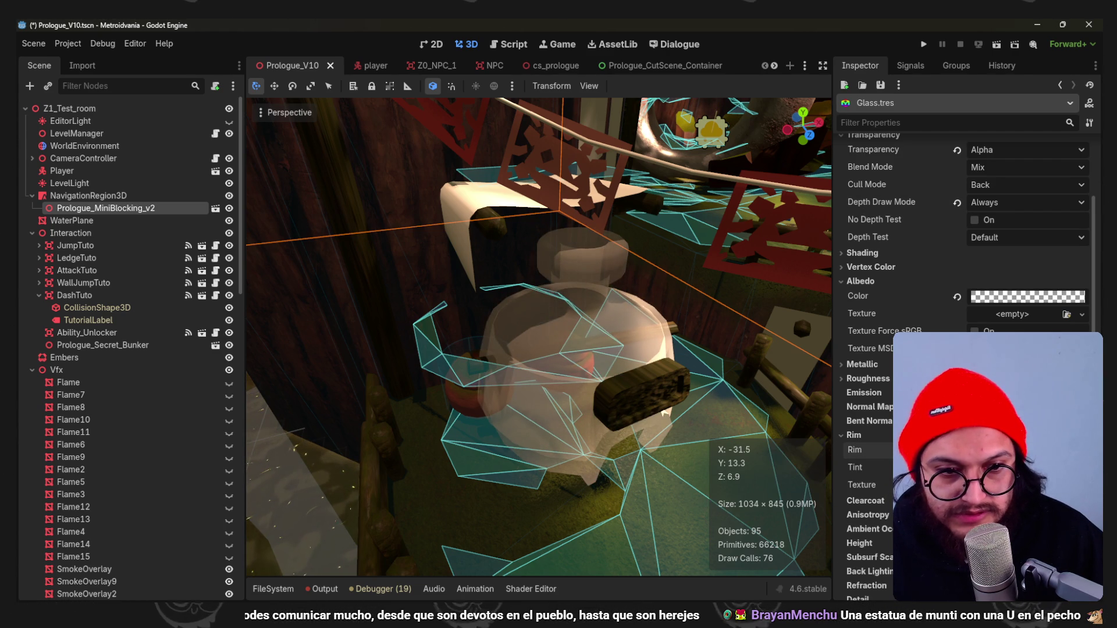
{"action": "left_click_drag", "start_coordinate": [979, 449], "coordinate": [1004, 449]}
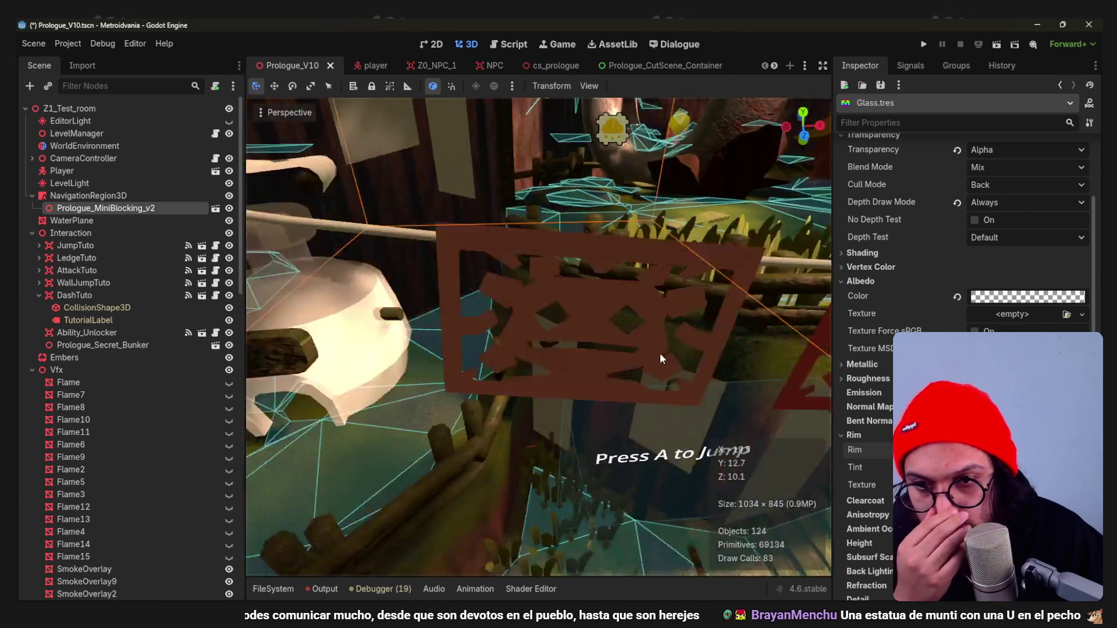
{"action": "middle_click_drag", "start_coordinate": [659, 353], "coordinate": [702, 353]}
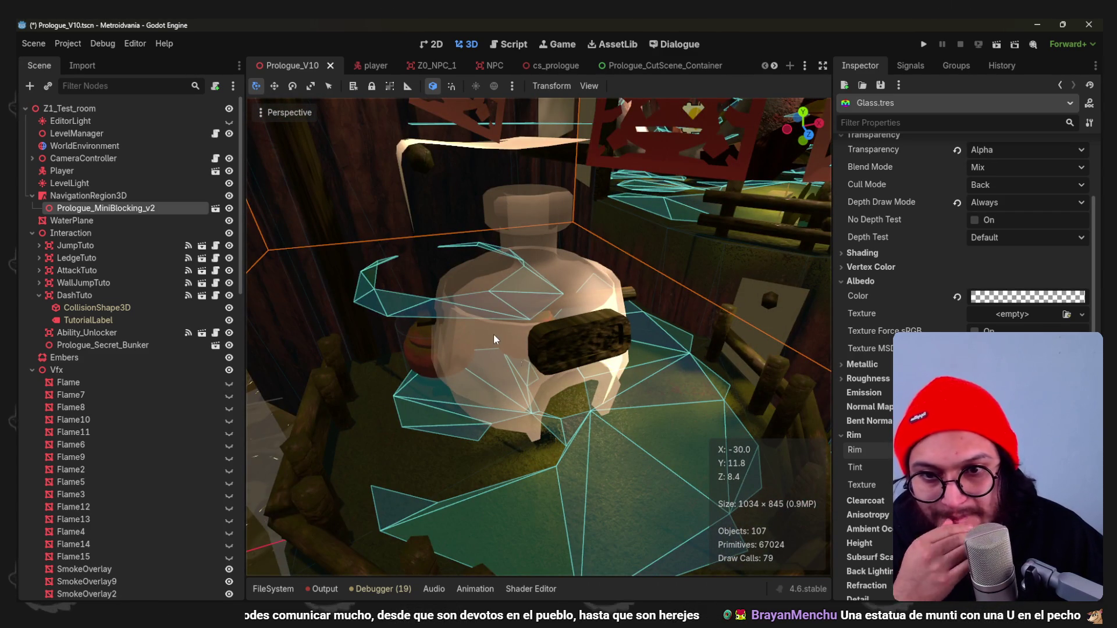
{"action": "key", "text": "alt+Tab"}
{"action": "key", "text": "a"}
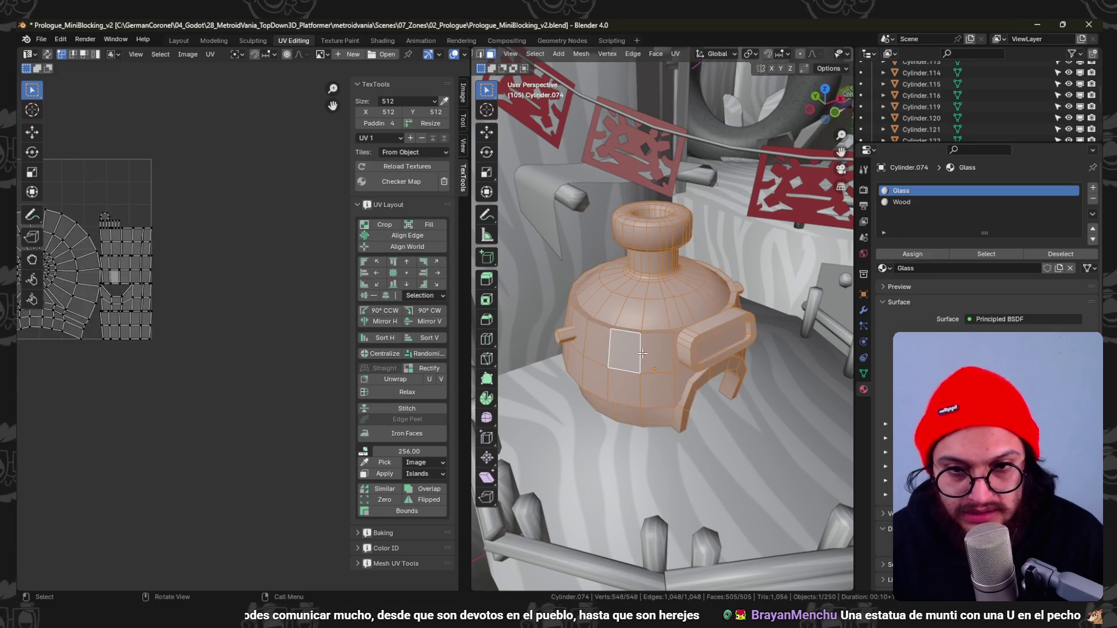
Select the pot's linked band faces and assign them a new Ceramic material slot.
{"action": "key", "text": "alt+a"}
{"action": "left_click", "coordinate": [643, 352]}
{"action": "key", "text": "ctrl+l"}
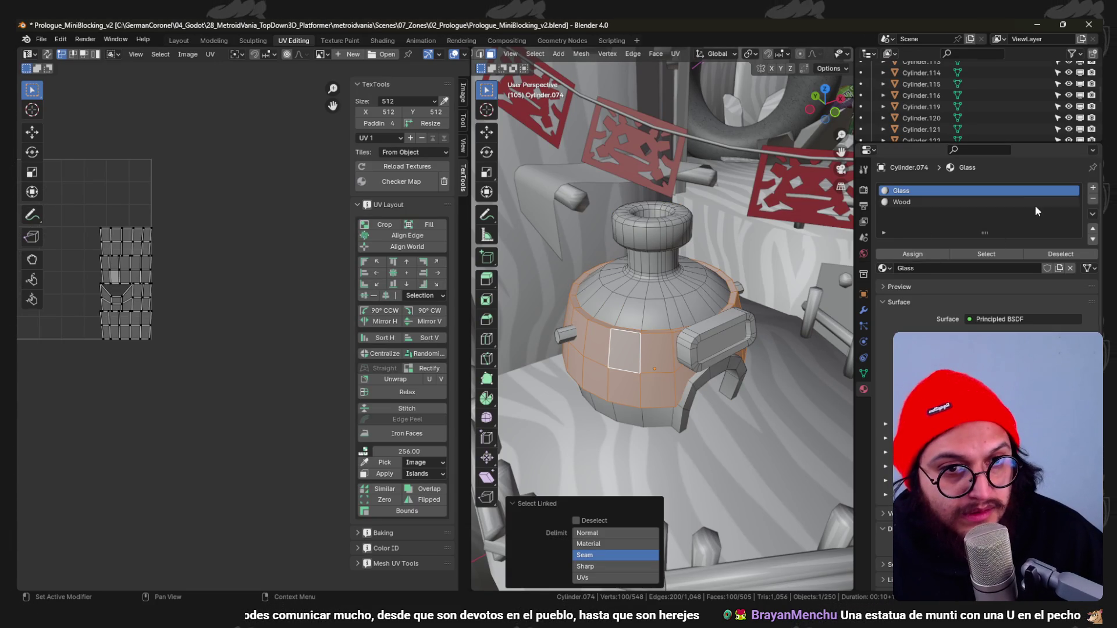
{"action": "left_click", "coordinate": [1092, 188]}
{"action": "left_click", "coordinate": [884, 268]}
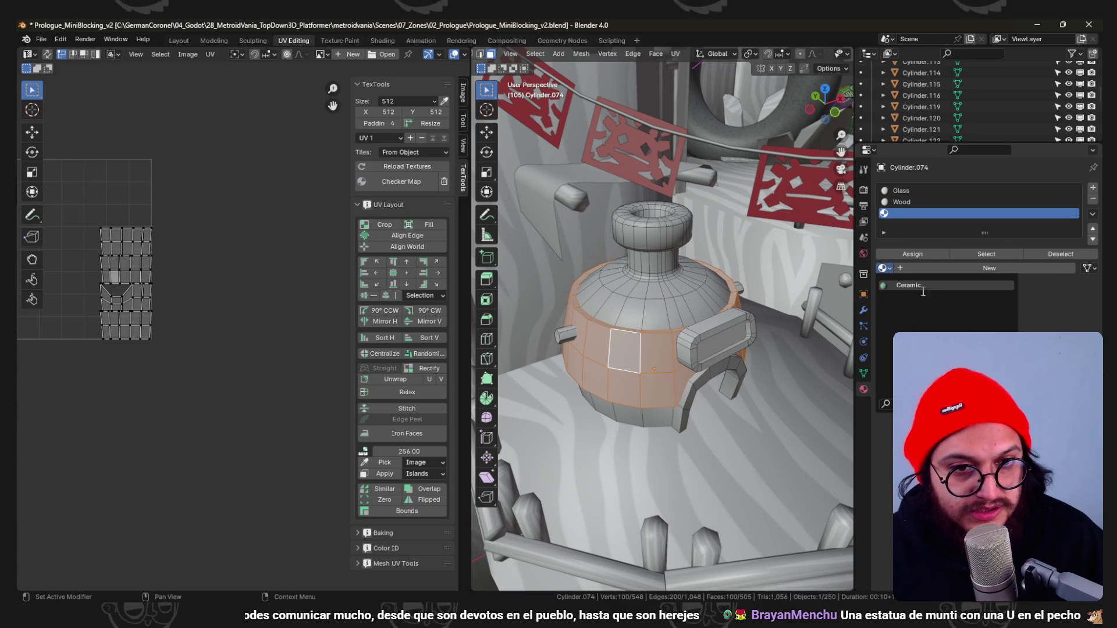
{"action": "left_click", "coordinate": [909, 285]}
{"action": "left_click", "coordinate": [912, 254]}
Return to Object Mode, save the blend file and go back to Godot.
{"action": "key", "text": "Tab"}
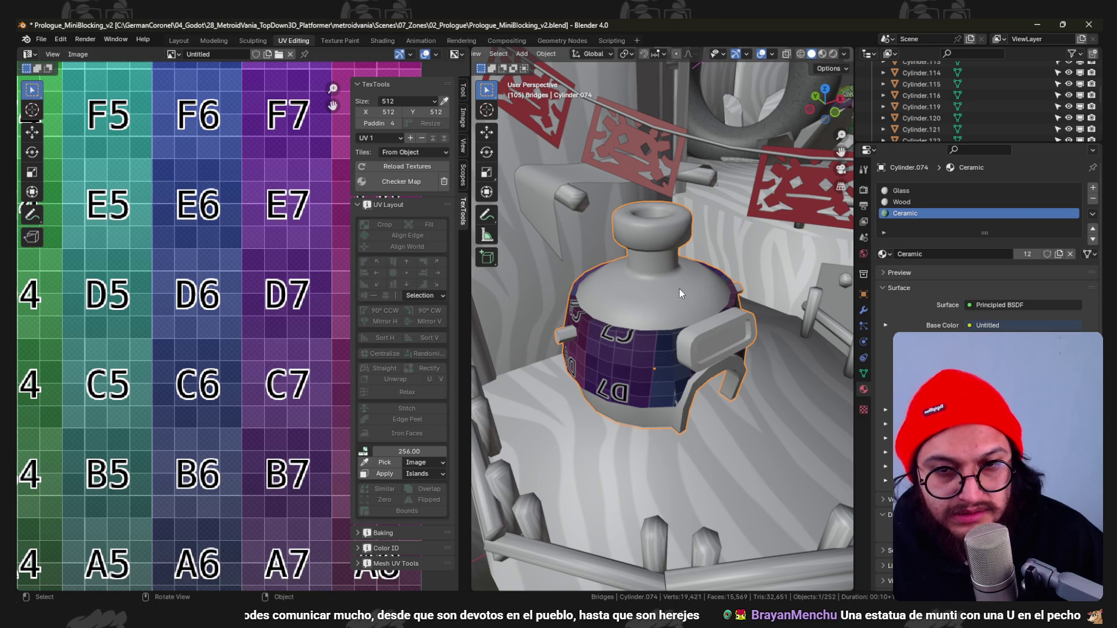
{"action": "key", "text": "ctrl+s"}
{"action": "left_click", "coordinate": [1032, 20]}
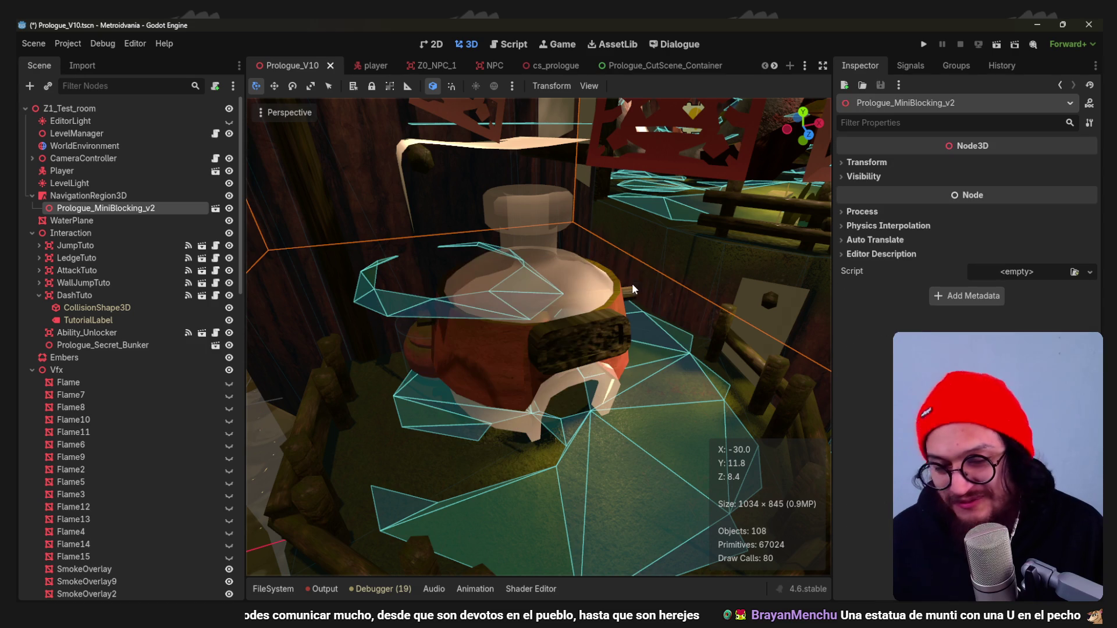
Open Glass.tres and lower its Roughness so the pot's glass looks darker and clearer.
{"action": "mouse_move", "coordinate": [632, 284]}
{"action": "middle_mouse_down"}
{"action": "mouse_move", "coordinate": [612, 277]}
{"action": "mouse_move", "coordinate": [271, 540]}
{"action": "middle_mouse_up"}
{"action": "left_click", "coordinate": [268, 589]}
{"action": "left_click", "coordinate": [759, 459]}
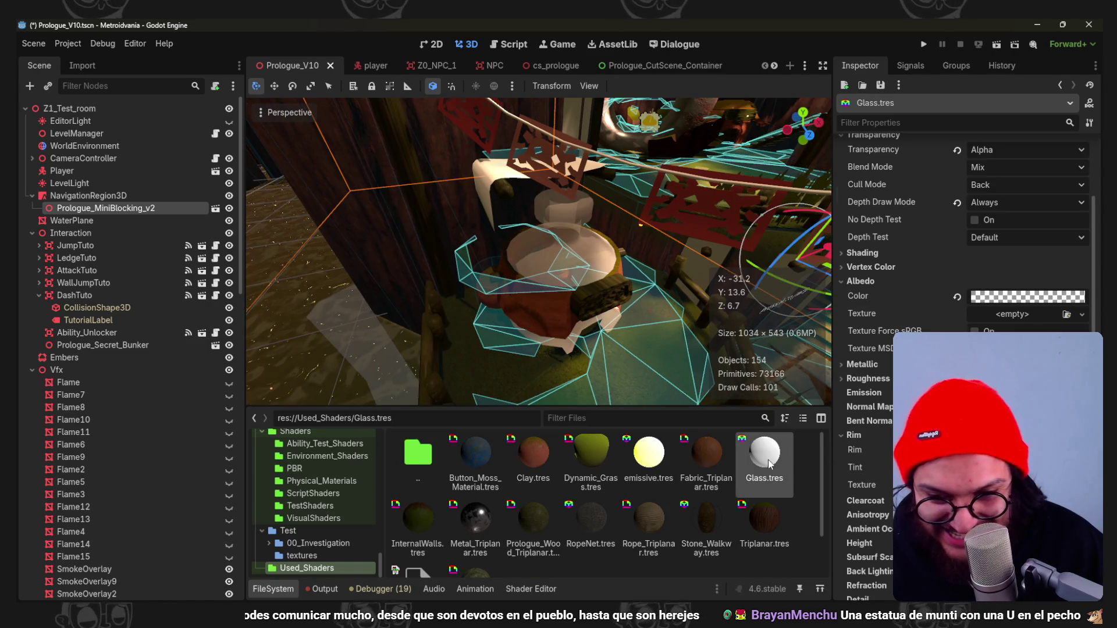
{"action": "scroll", "coordinate": [875, 395], "scroll_direction": "up", "scroll_amount": 2}
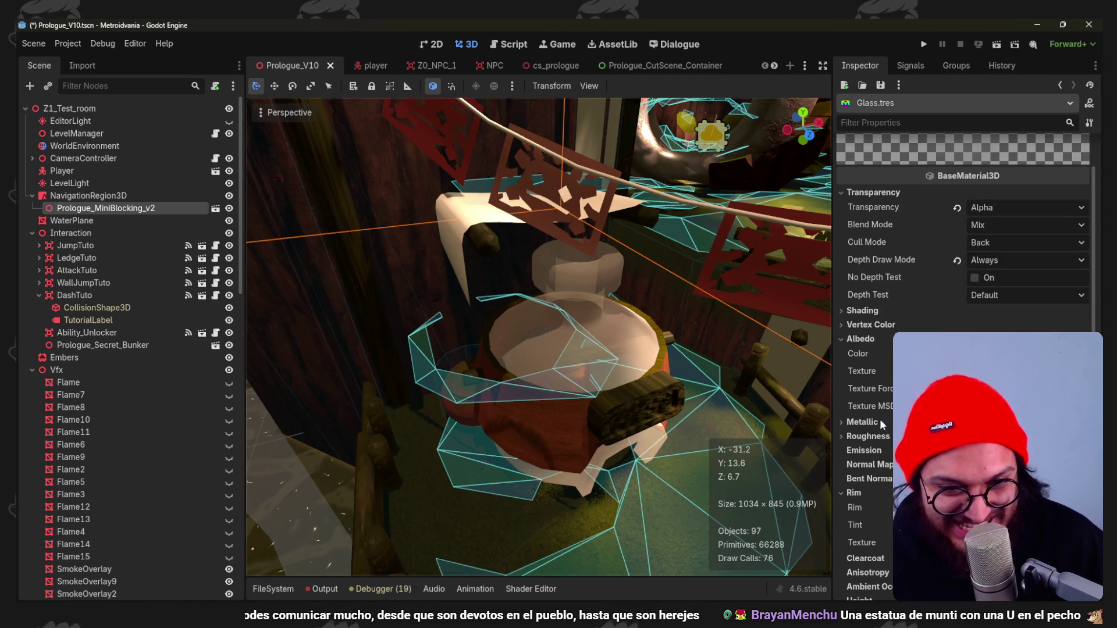
{"action": "left_click", "coordinate": [868, 436]}
{"action": "left_click_drag", "start_coordinate": [1012, 452], "coordinate": [978, 451]}
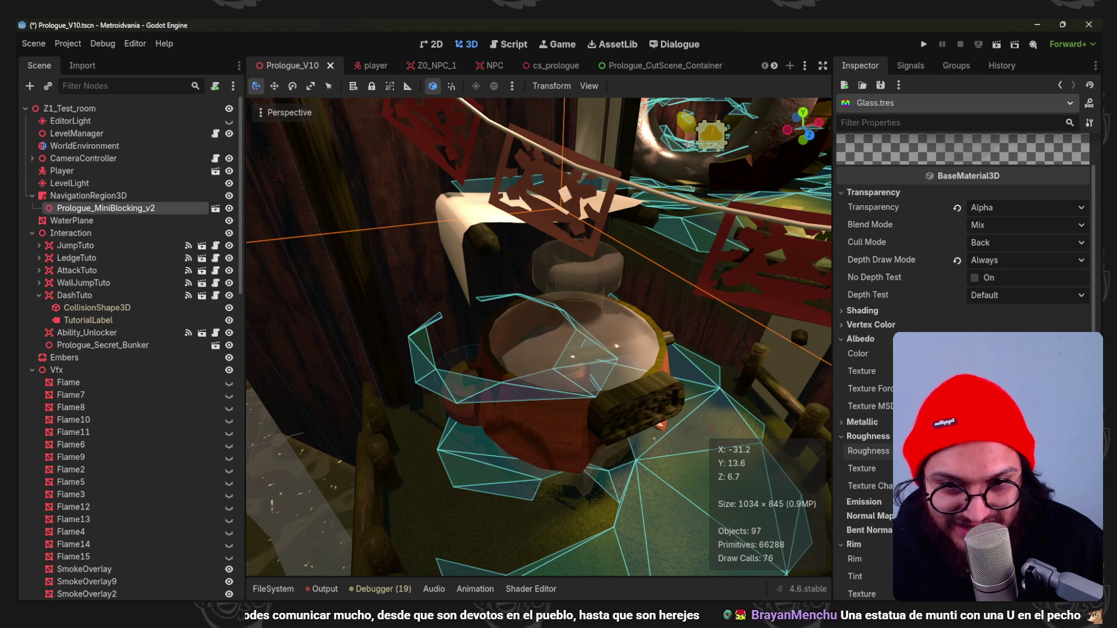
{"action": "mouse_move", "coordinate": [640, 341]}
{"action": "middle_mouse_down"}
{"action": "mouse_move", "coordinate": [643, 361]}
{"action": "mouse_move", "coordinate": [581, 351]}
{"action": "middle_mouse_up"}
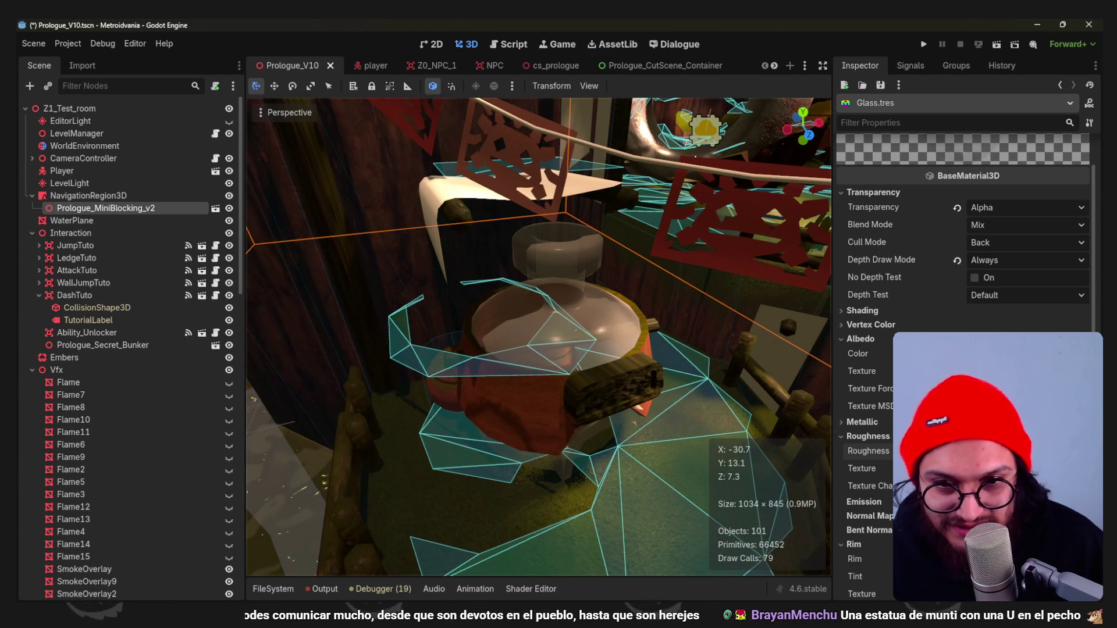
{"action": "left_click", "coordinate": [1025, 354]}
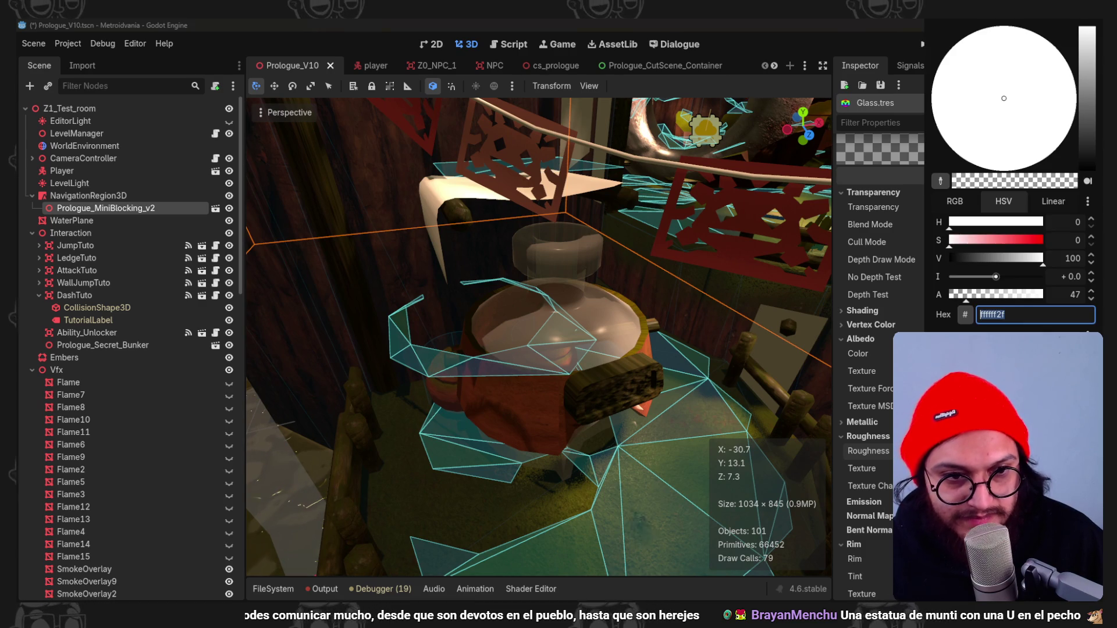
{"action": "left_click_drag", "start_coordinate": [1086, 99], "coordinate": [1085, 85]}
{"action": "mouse_move", "coordinate": [1016, 129]}
{"action": "left_mouse_down"}
{"action": "mouse_move", "coordinate": [986, 120]}
{"action": "mouse_move", "coordinate": [1003, 69]}
{"action": "left_mouse_up"}
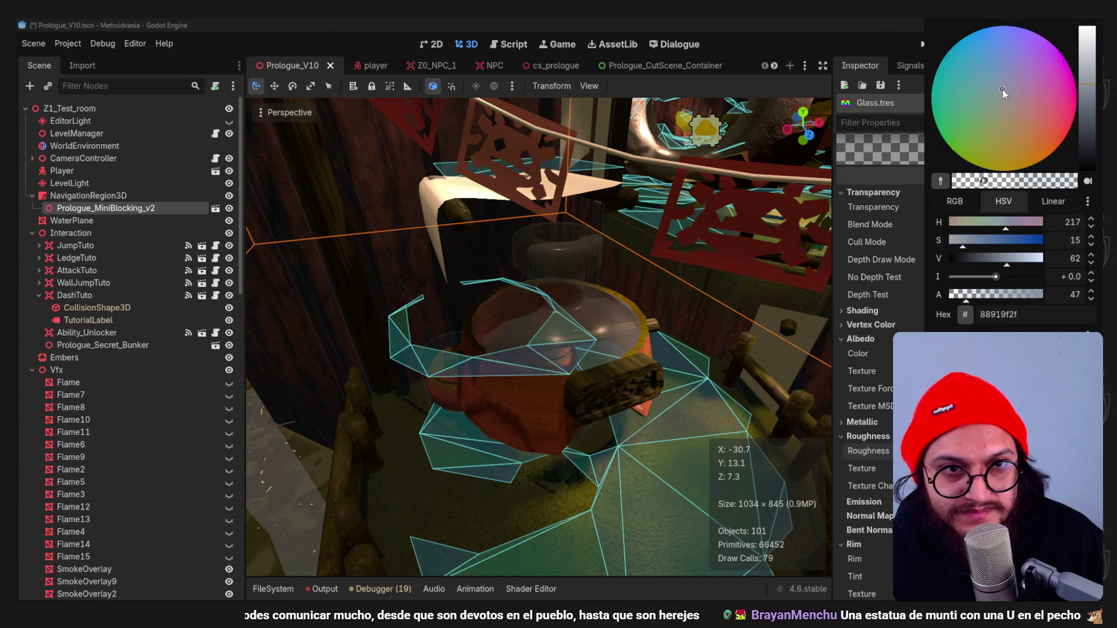
{"action": "key", "text": "Escape"}
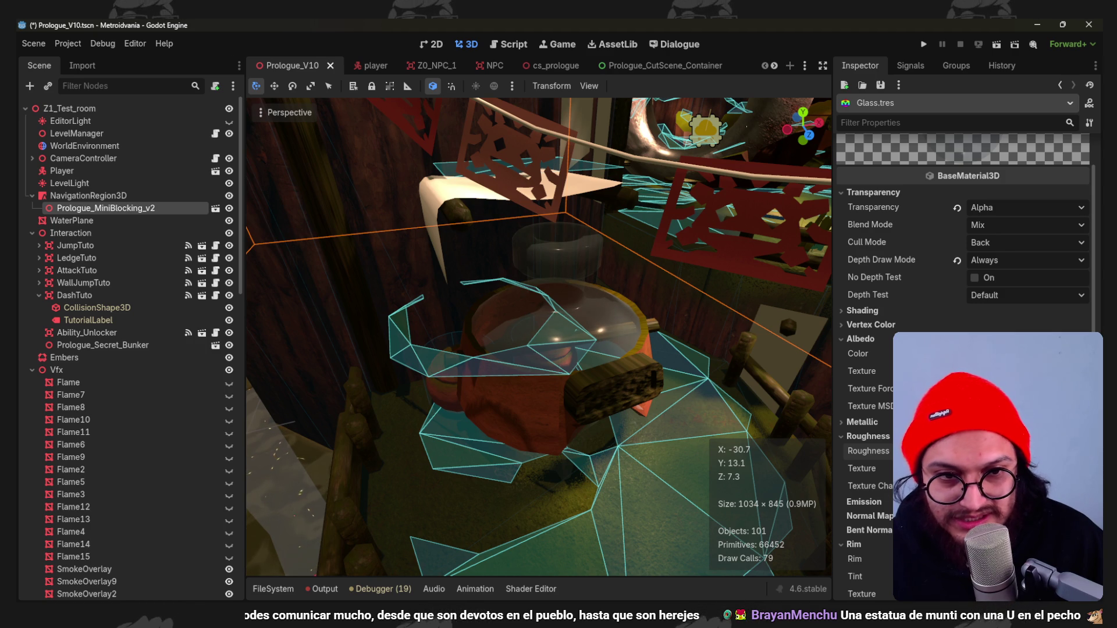
{"action": "scroll", "coordinate": [584, 303], "scroll_direction": "up", "scroll_amount": 3}
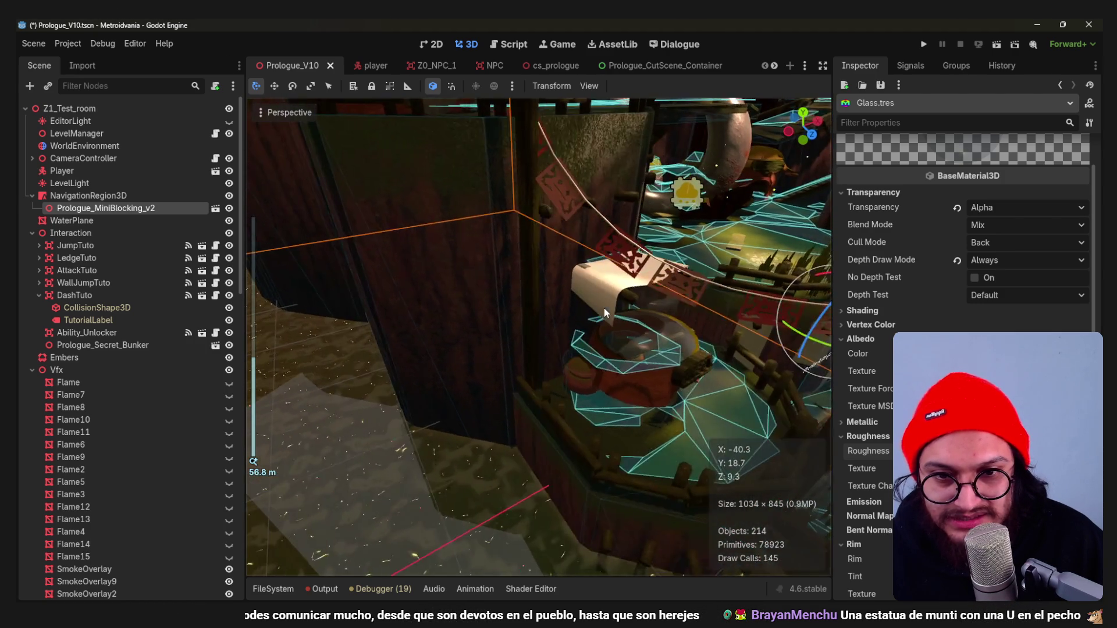
{"action": "mouse_move", "coordinate": [591, 305]}
{"action": "middle_mouse_down"}
{"action": "mouse_move", "coordinate": [679, 338]}
{"action": "mouse_move", "coordinate": [661, 339]}
{"action": "middle_mouse_up"}
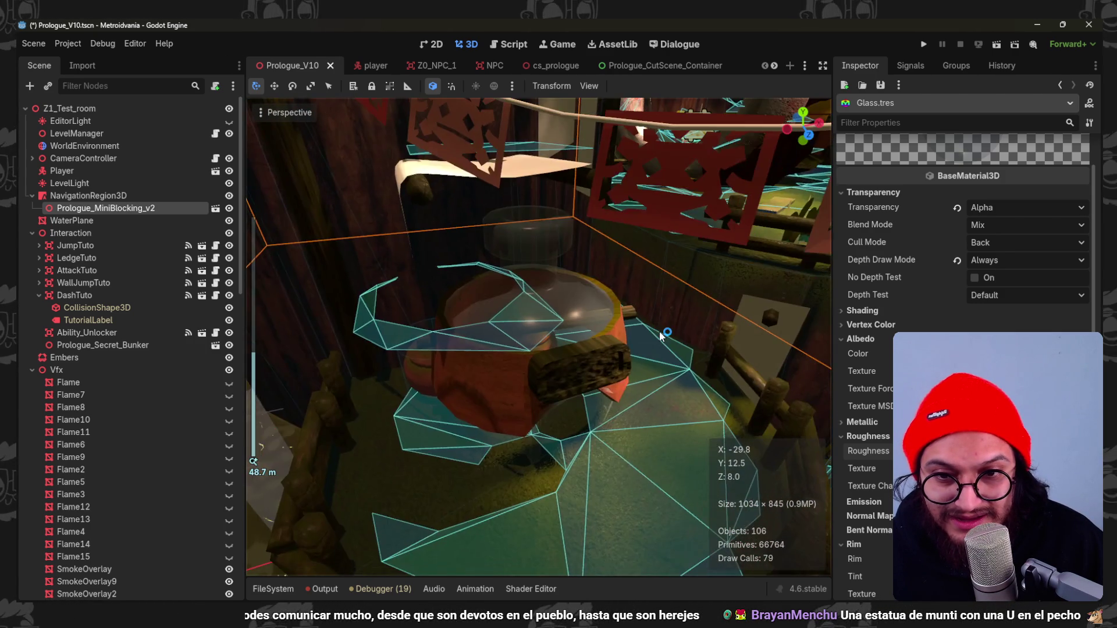
{"action": "middle_click_drag", "start_coordinate": [661, 336], "coordinate": [611, 349]}
{"action": "scroll", "coordinate": [611, 350], "scroll_direction": "up", "scroll_amount": 2}
{"action": "middle_click_drag", "start_coordinate": [689, 282], "coordinate": [622, 294]}
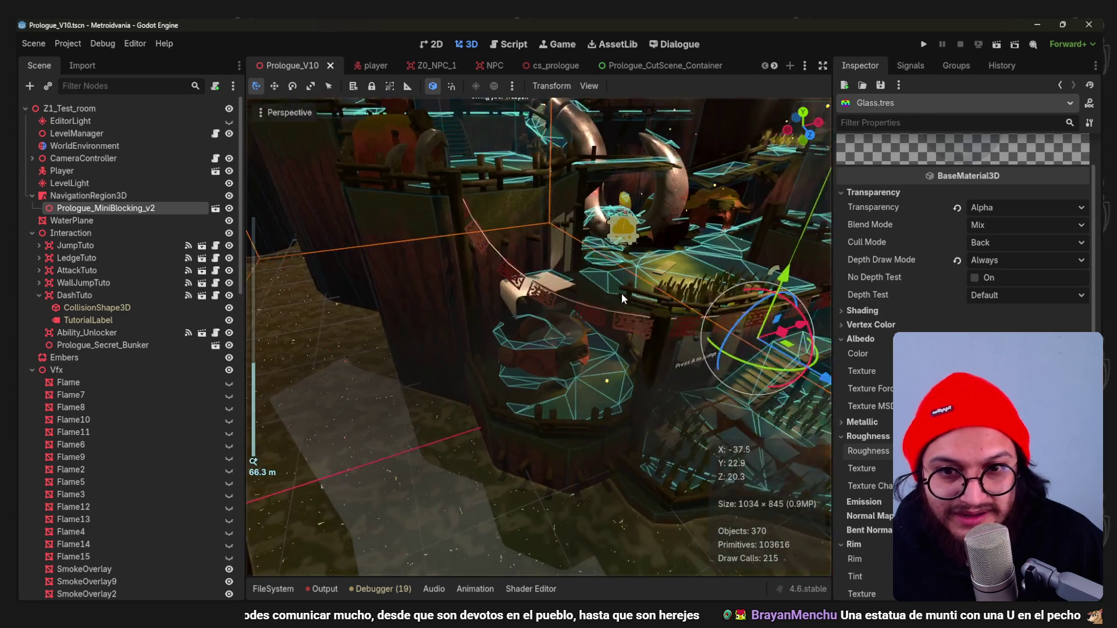
{"action": "left_click", "coordinate": [923, 44]}
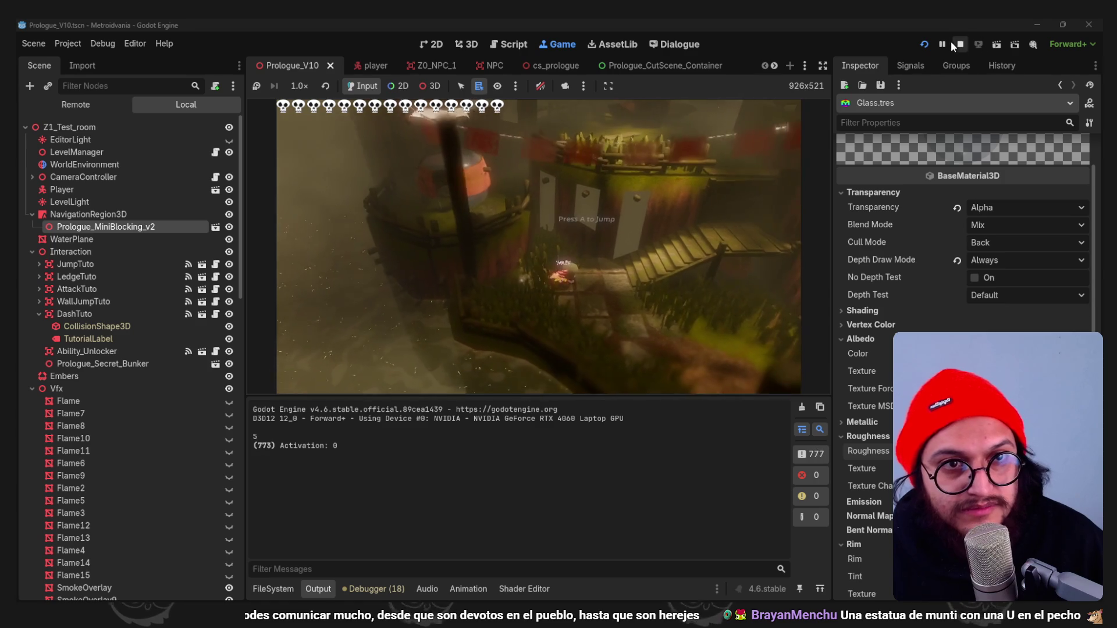
Stop the running game and switch over to Blender.
{"action": "left_click", "coordinate": [960, 43]}
{"action": "key", "text": "alt+Tab"}
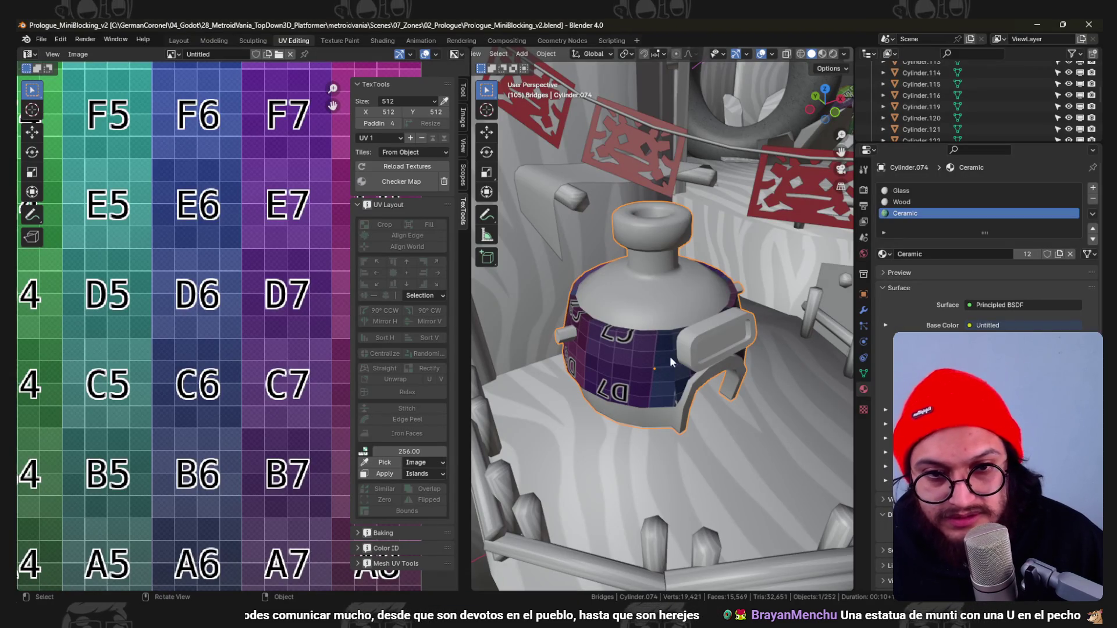
Replace the bottle's Ceramic material with Cloths, save, and enter Edit Mode with nothing selected.
{"action": "left_click", "coordinate": [883, 254]}
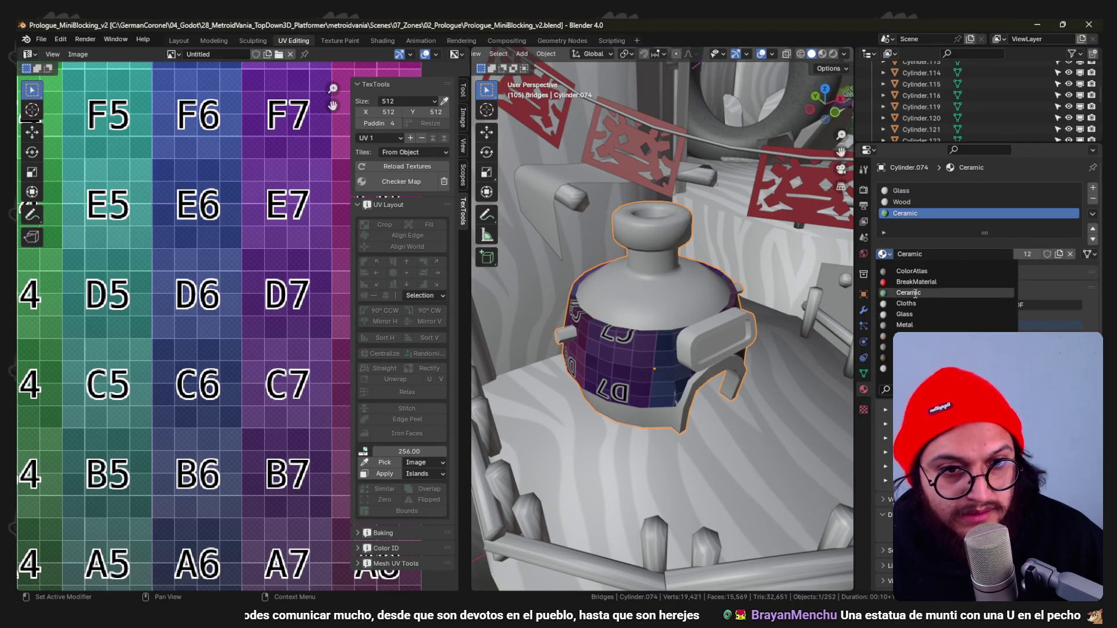
{"action": "left_click", "coordinate": [927, 303]}
{"action": "key", "text": "ctrl+s"}
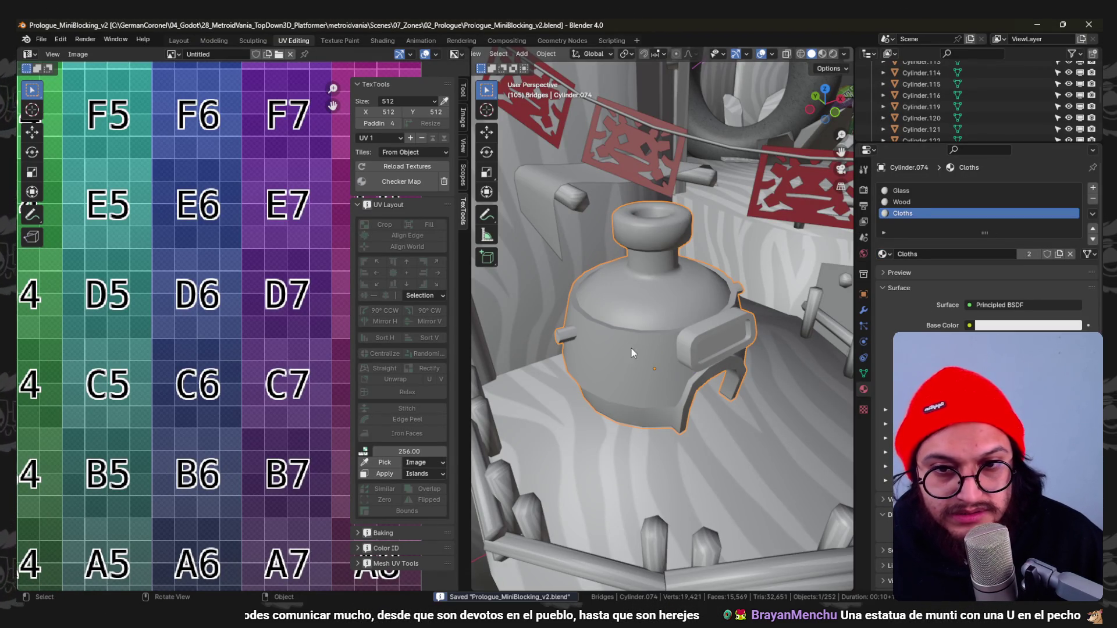
{"action": "key", "text": "Tab"}
{"action": "key", "text": "alt+a"}
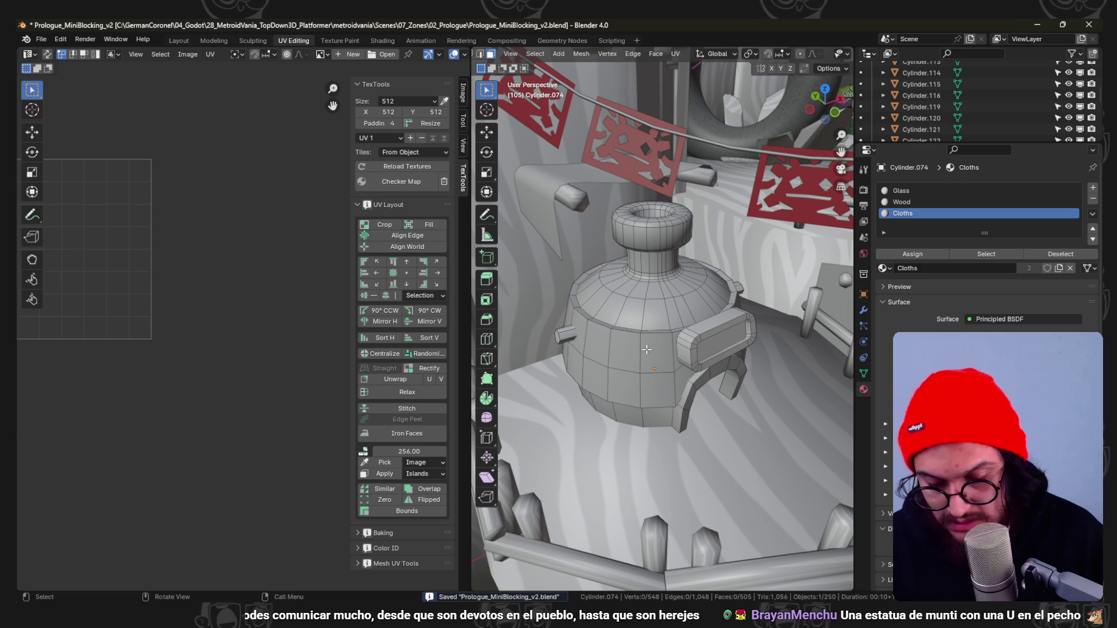
Select the band's two face loops, unwrap them and rectify the UVs into a straight strip.
{"action": "left_click", "coordinate": [608, 339], "text": "alt"}
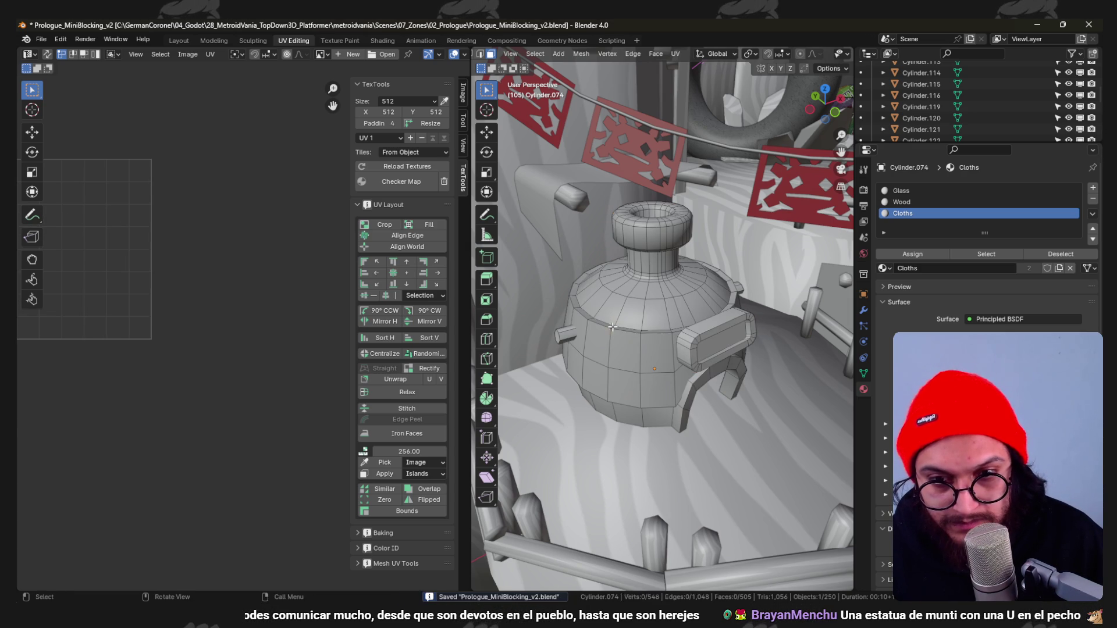
{"action": "left_click", "coordinate": [608, 377], "text": "alt+shift"}
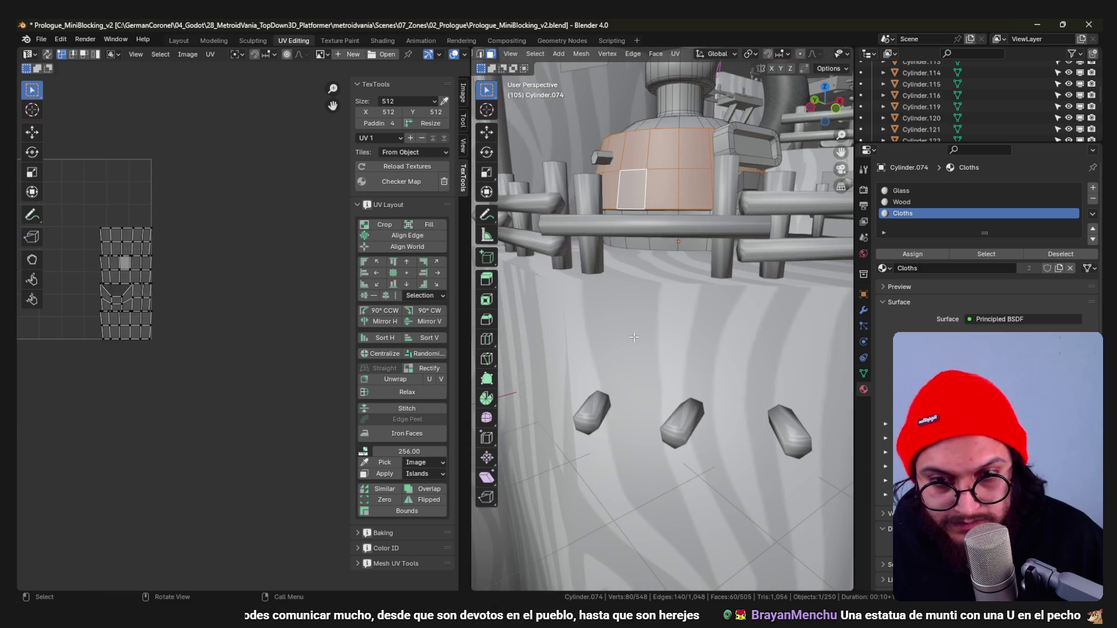
{"action": "middle_click_drag", "start_coordinate": [608, 378], "coordinate": [642, 287]}
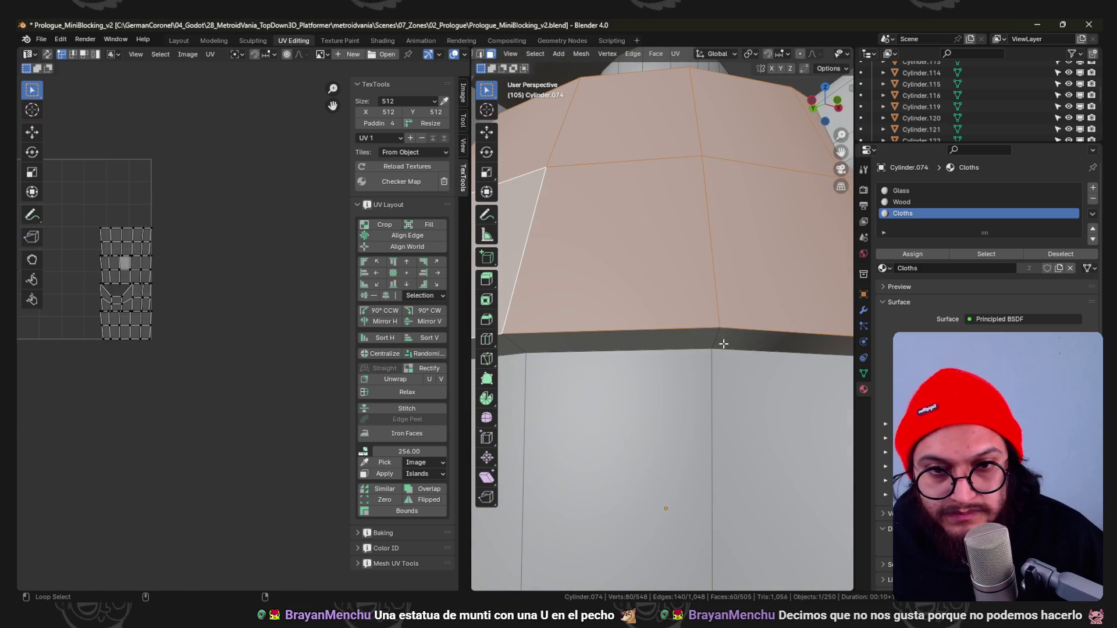
{"action": "mouse_move", "coordinate": [643, 287]}
{"action": "middle_mouse_down"}
{"action": "mouse_move", "coordinate": [717, 328]}
{"action": "mouse_move", "coordinate": [647, 349]}
{"action": "middle_mouse_up"}
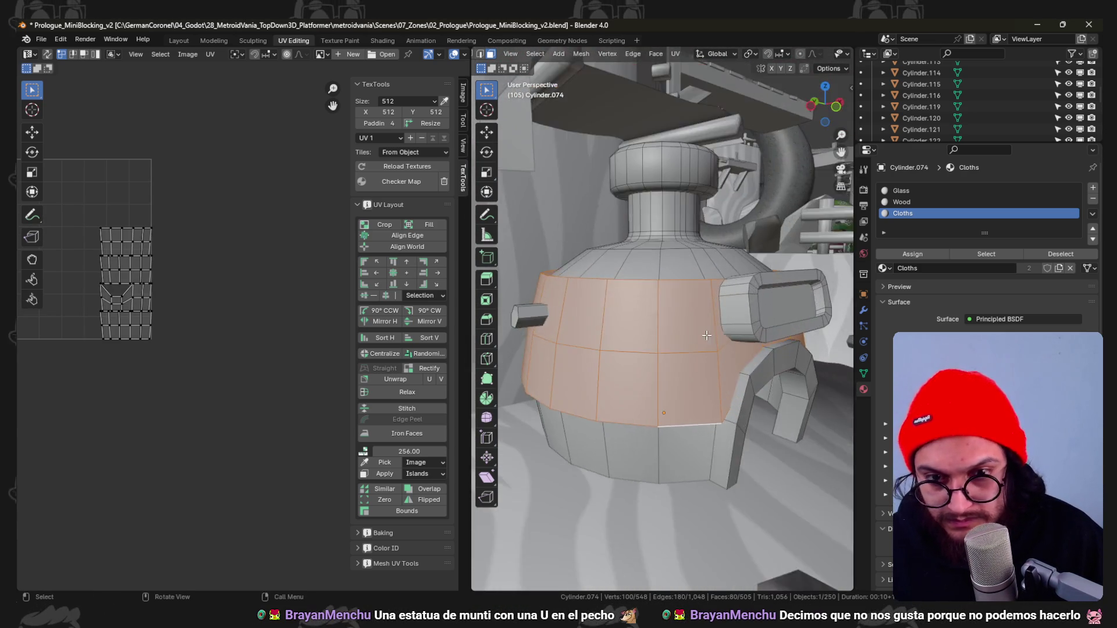
{"action": "scroll", "coordinate": [646, 349], "scroll_direction": "up", "scroll_amount": 2}
{"action": "key", "text": "u"}
{"action": "left_click", "coordinate": [650, 350]}
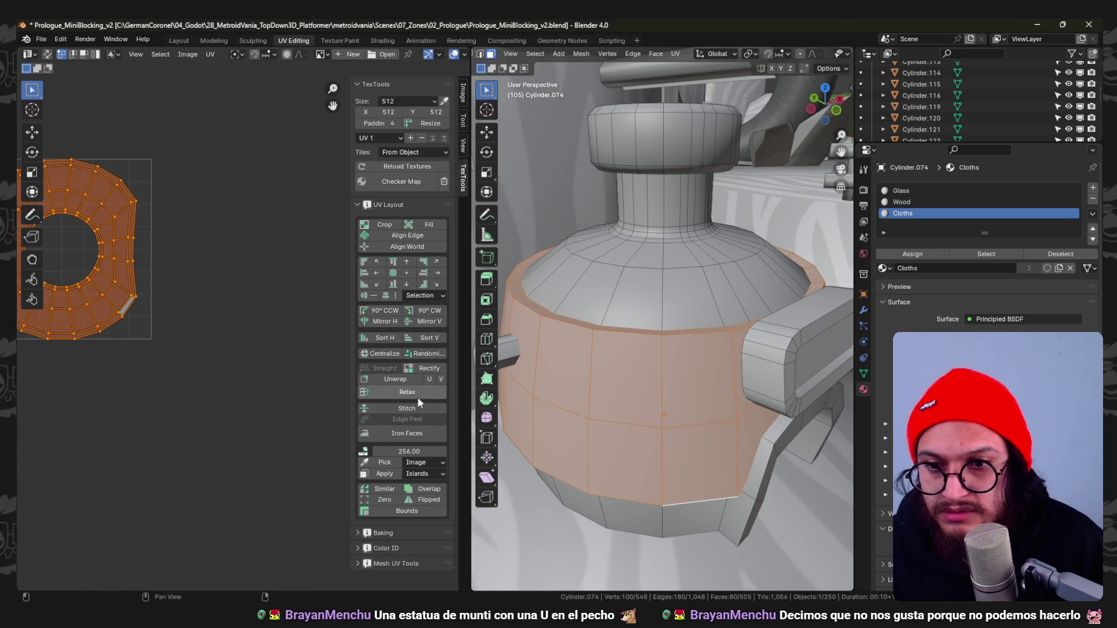
{"action": "left_click", "coordinate": [434, 369]}
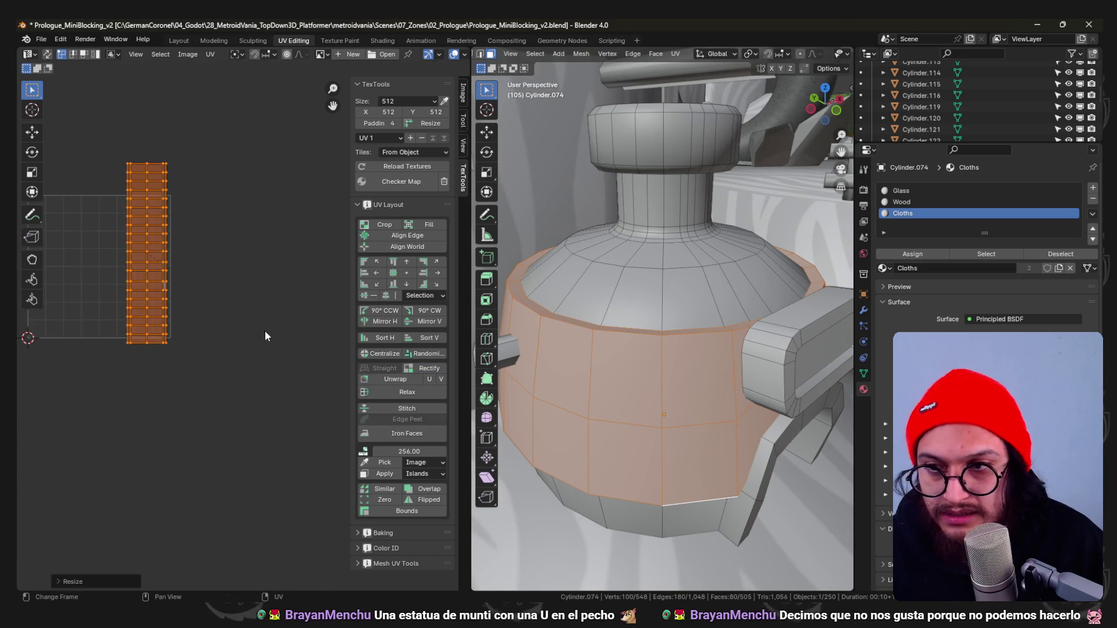
{"action": "scroll", "coordinate": [695, 319], "scroll_direction": "down", "scroll_amount": 3}
{"action": "key", "text": "ctrl+Tab"}
{"action": "left_click", "coordinate": [626, 315]}
Unwrap the handle's face loop, rectify its UVs into a grid and rotate them 90°.
{"action": "middle_click_drag", "start_coordinate": [723, 296], "coordinate": [713, 344]}
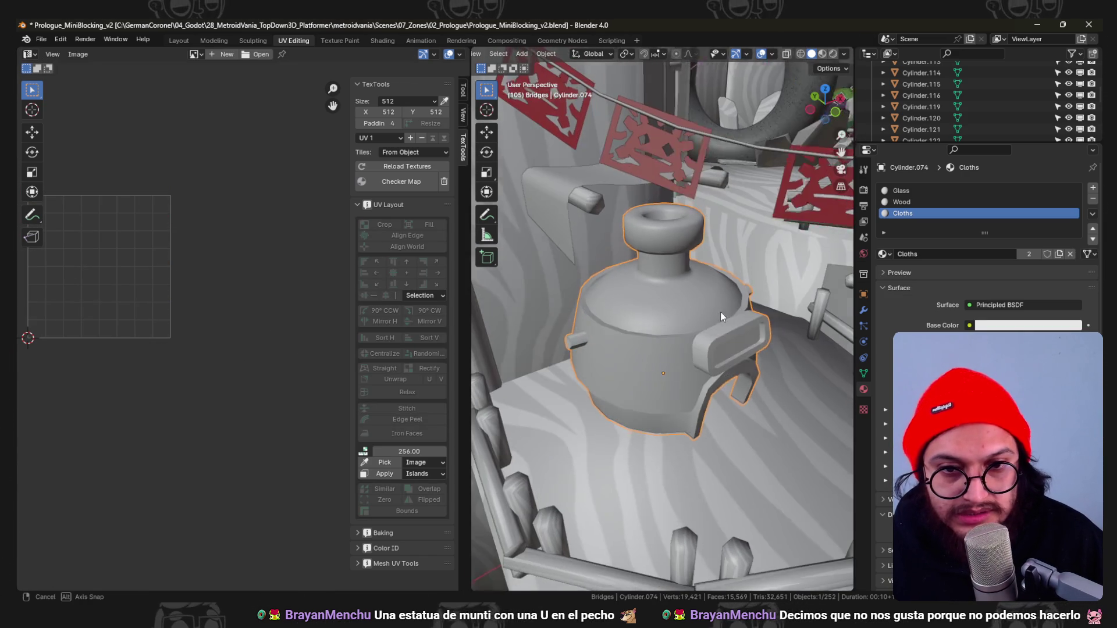
{"action": "key", "text": "ctrl+Tab"}
{"action": "left_click", "coordinate": [783, 346]}
{"action": "left_click", "coordinate": [724, 344], "text": "alt"}
{"action": "scroll", "coordinate": [682, 342], "scroll_direction": "up", "scroll_amount": 5}
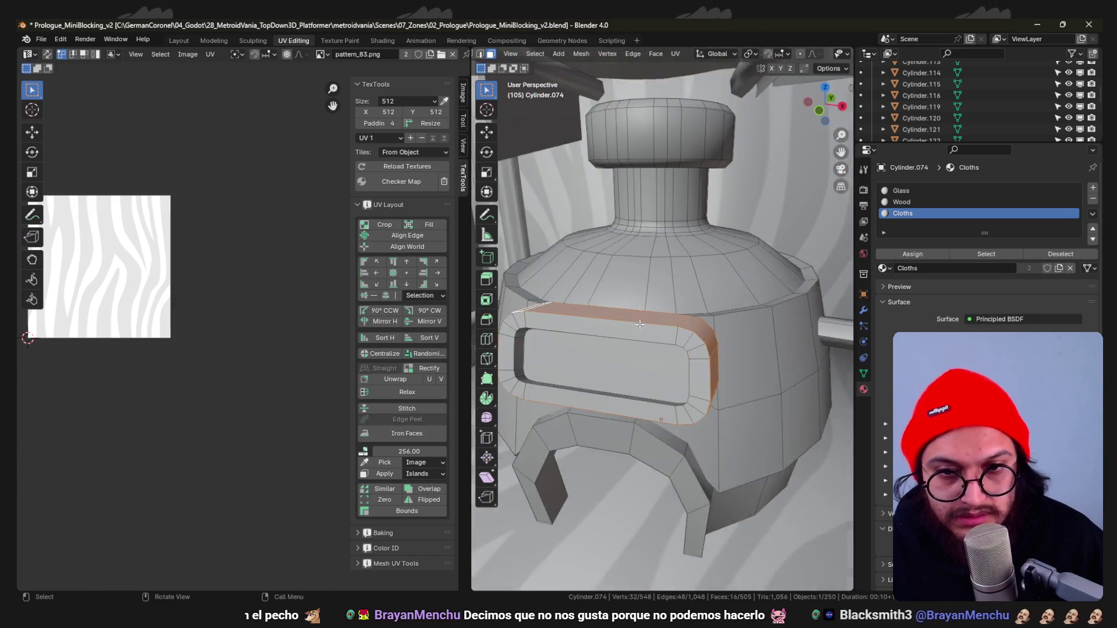
{"action": "middle_click_drag", "start_coordinate": [681, 342], "coordinate": [841, 325]}
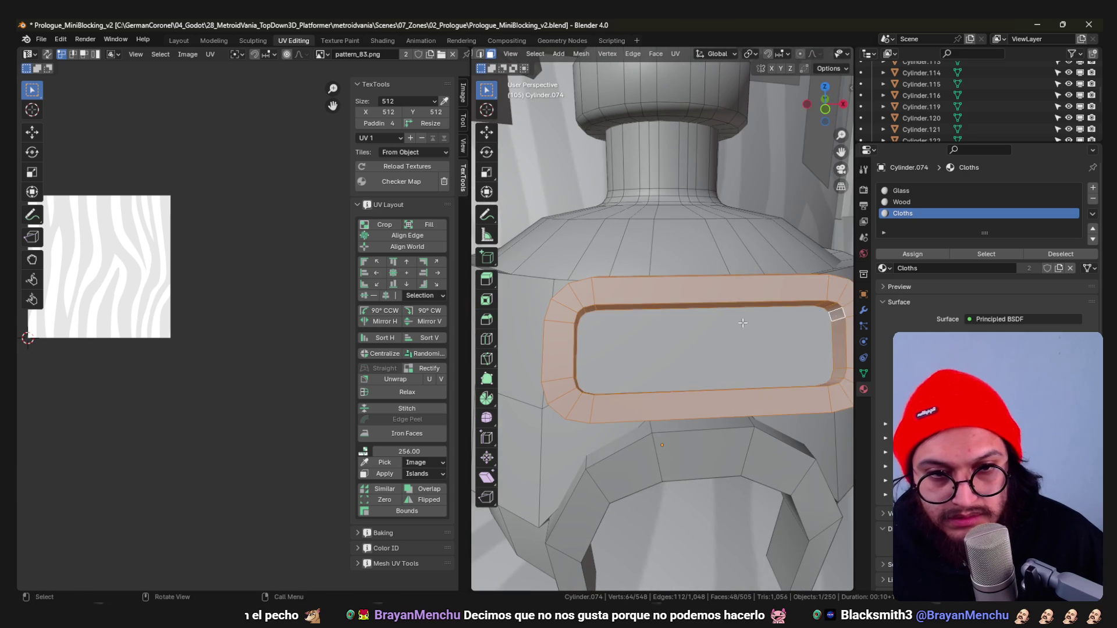
{"action": "middle_click_drag", "start_coordinate": [742, 324], "coordinate": [736, 338]}
{"action": "scroll", "coordinate": [736, 338], "scroll_direction": "down", "scroll_amount": 3}
{"action": "key", "text": "u"}
{"action": "left_click", "coordinate": [736, 338]}
{"action": "key", "text": "a"}
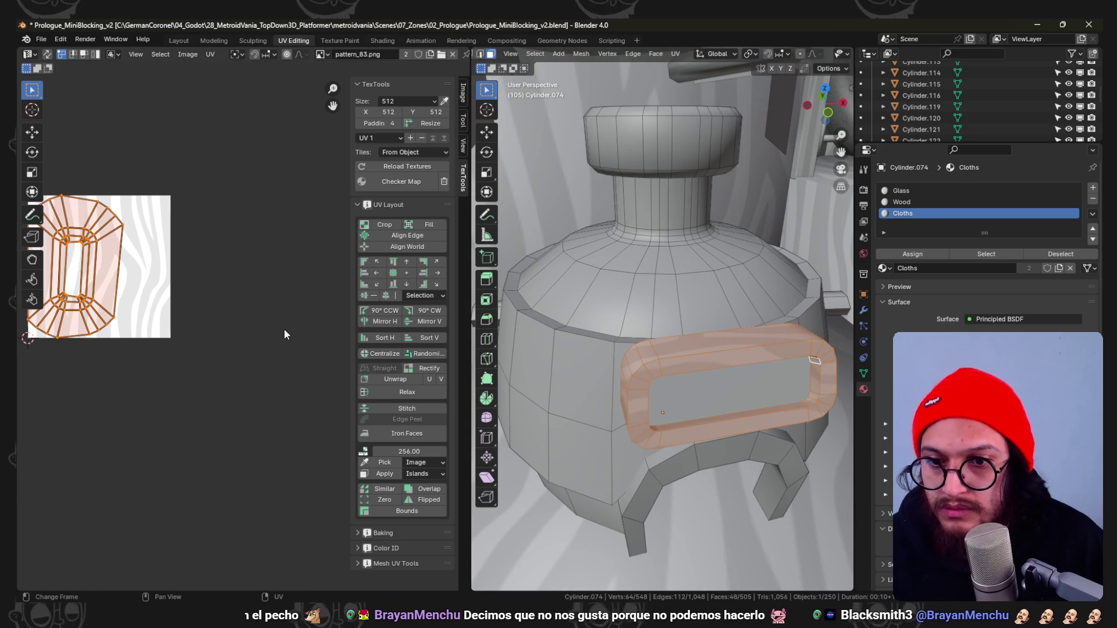
{"action": "left_click", "coordinate": [441, 369]}
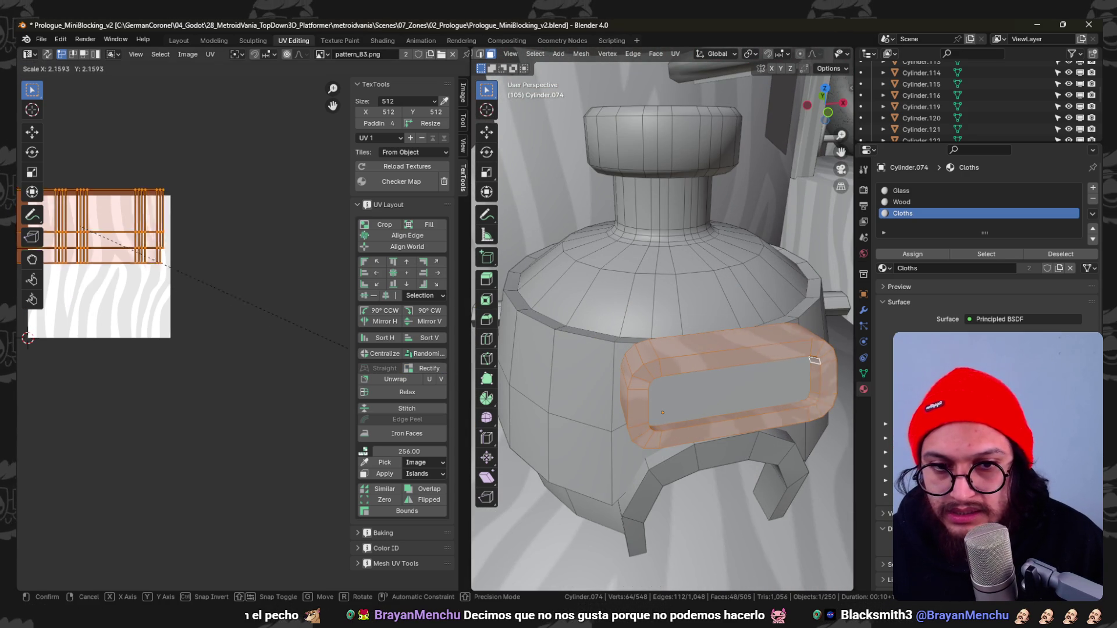
{"action": "type", "text": "r90"}
{"action": "key", "text": "Return"}
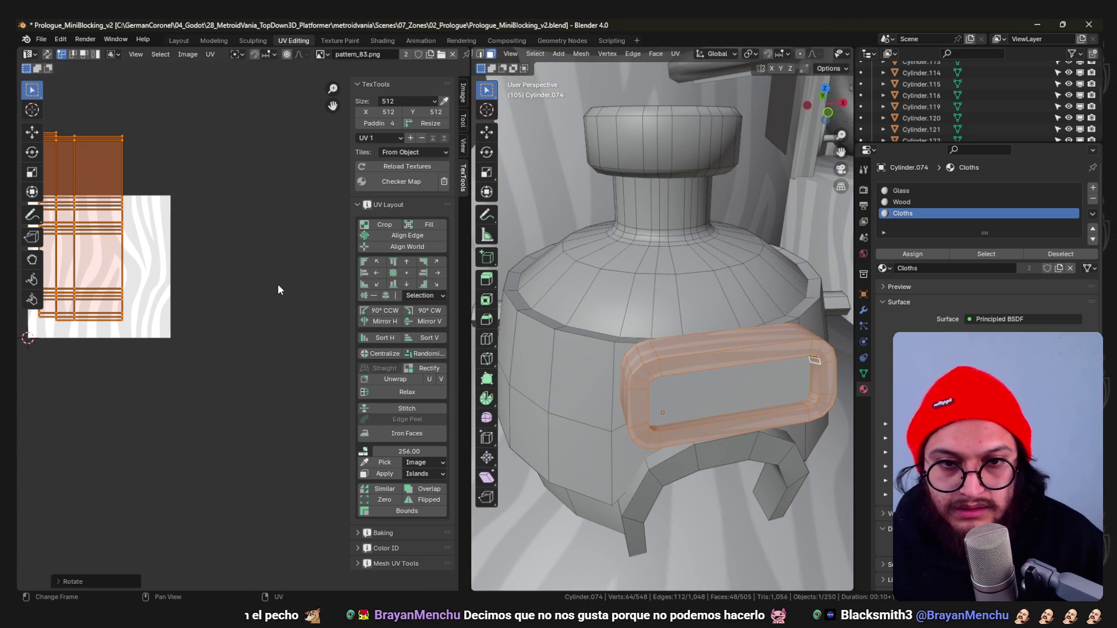
Return to Object Mode, save the blend file and select the green pot.
{"action": "key", "text": "Tab"}
{"action": "scroll", "coordinate": [645, 409], "scroll_direction": "down", "scroll_amount": 4}
{"action": "mouse_move", "coordinate": [663, 384]}
{"action": "middle_mouse_down"}
{"action": "mouse_move", "coordinate": [646, 409]}
{"action": "mouse_move", "coordinate": [714, 406]}
{"action": "mouse_move", "coordinate": [718, 385]}
{"action": "mouse_move", "coordinate": [702, 413]}
{"action": "mouse_move", "coordinate": [724, 371]}
{"action": "mouse_move", "coordinate": [629, 389]}
{"action": "mouse_move", "coordinate": [629, 366]}
{"action": "mouse_move", "coordinate": [732, 357]}
{"action": "mouse_move", "coordinate": [605, 341]}
{"action": "middle_mouse_up"}
{"action": "key", "text": "ctrl+s"}
{"action": "mouse_move", "coordinate": [607, 351]}
{"action": "middle_mouse_down"}
{"action": "mouse_move", "coordinate": [742, 375]}
{"action": "mouse_move", "coordinate": [711, 450]}
{"action": "mouse_move", "coordinate": [737, 393]}
{"action": "mouse_move", "coordinate": [669, 371]}
{"action": "mouse_move", "coordinate": [687, 413]}
{"action": "mouse_move", "coordinate": [598, 435]}
{"action": "middle_mouse_up"}
{"action": "left_click", "coordinate": [594, 434]}
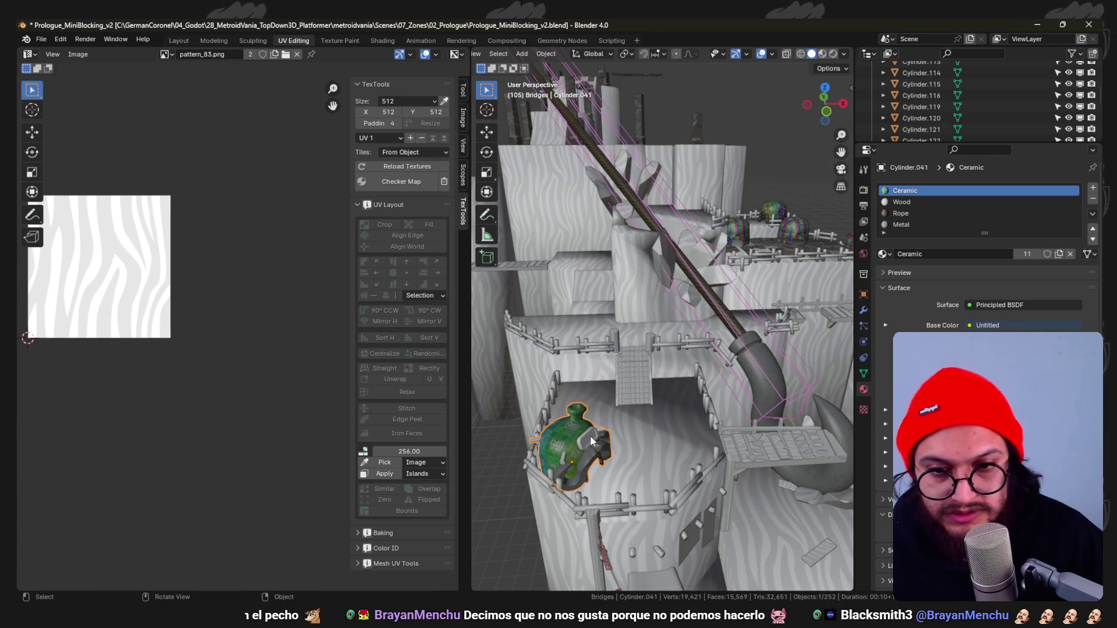
From Top view, nudge the green pot, rotate it -5°, save the blend and switch to Godot.
{"action": "key", "text": "KP_7"}
{"action": "key", "text": "g"}
{"action": "left_click", "coordinate": [584, 425]}
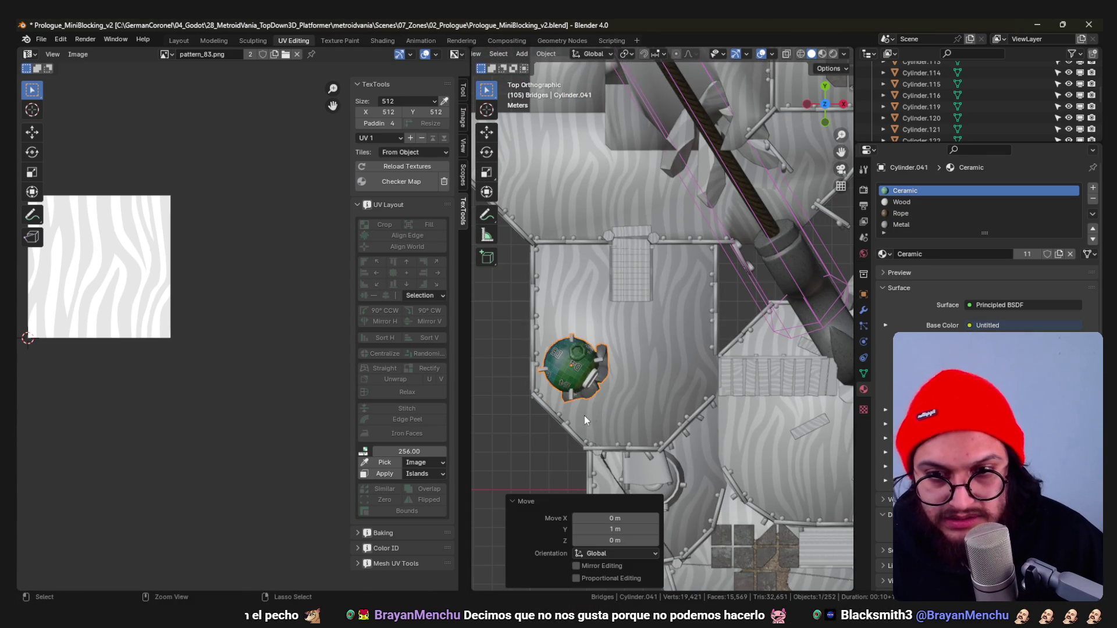
{"action": "key", "text": "r"}
{"action": "left_click", "coordinate": [673, 397]}
{"action": "key", "text": "g"}
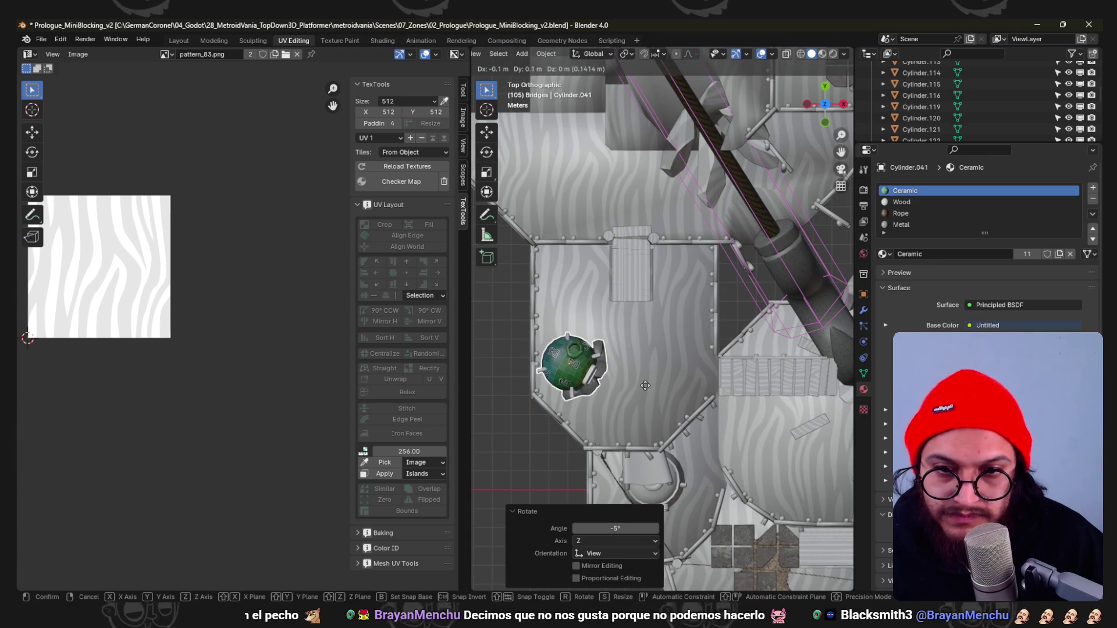
{"action": "left_click", "coordinate": [646, 385]}
{"action": "key", "text": "ctrl+s"}
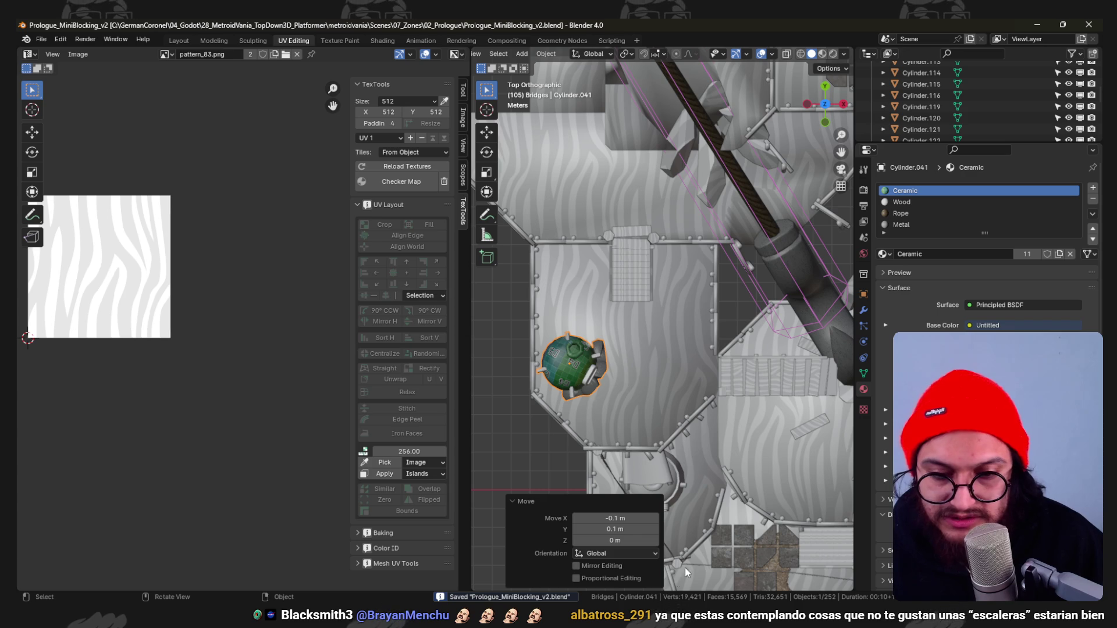
{"action": "key", "text": "alt+Tab"}
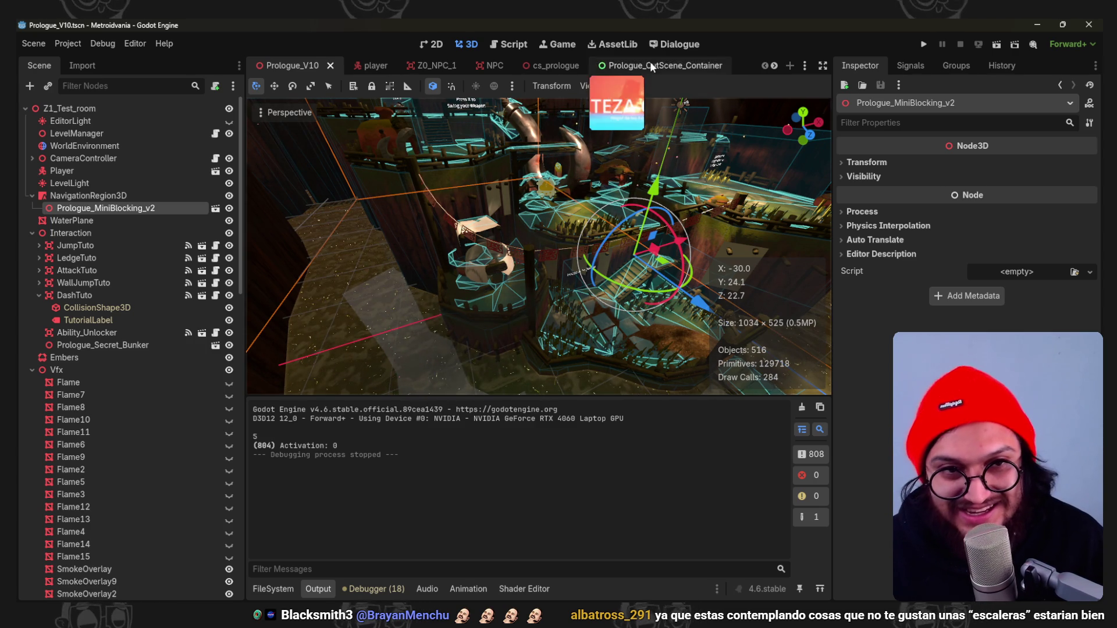
Run the project to check the jar area, stop with F8, and return to Blender.
{"action": "left_click", "coordinate": [924, 45]}
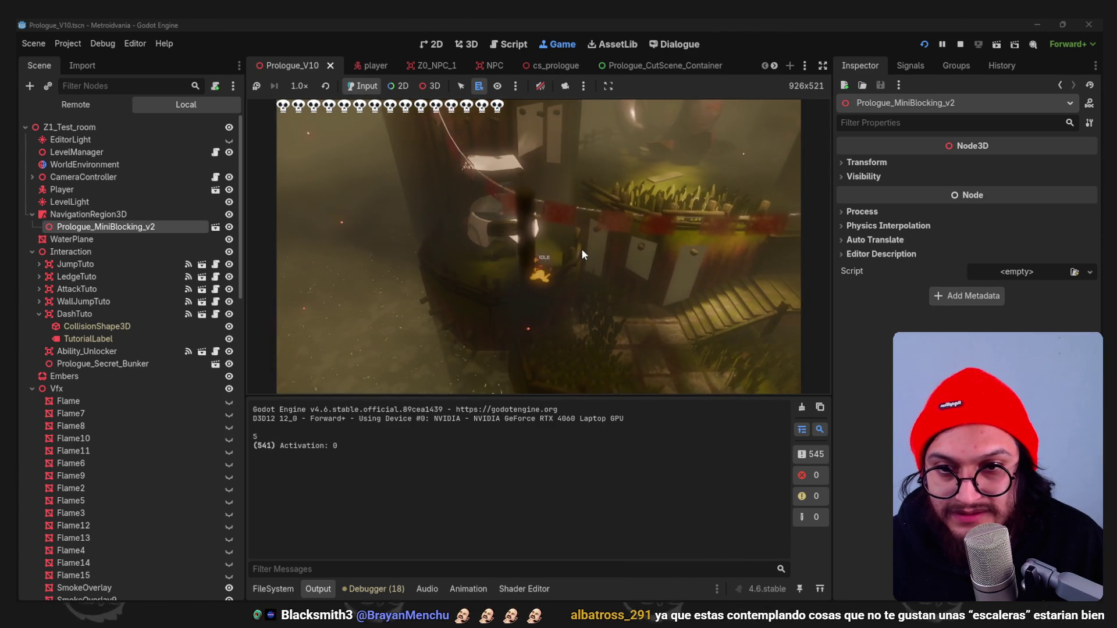
{"action": "key", "text": "F8"}
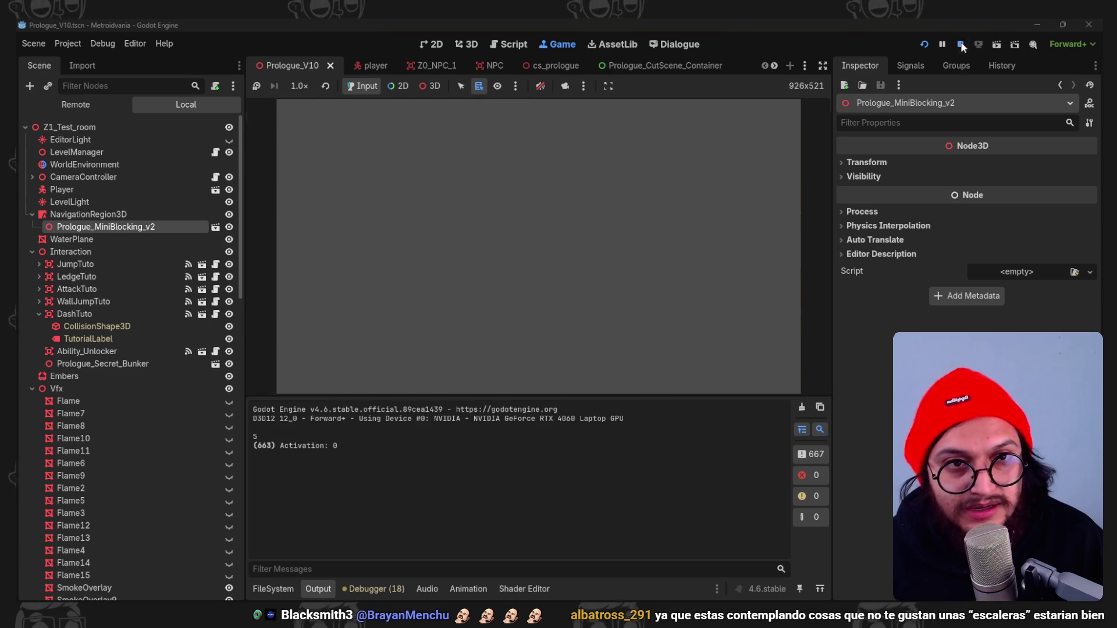
{"action": "key", "text": "alt+Tab"}
{"action": "scroll", "coordinate": [649, 390], "scroll_direction": "down", "scroll_amount": 3}
{"action": "middle_click_drag", "start_coordinate": [710, 237], "coordinate": [678, 312]}
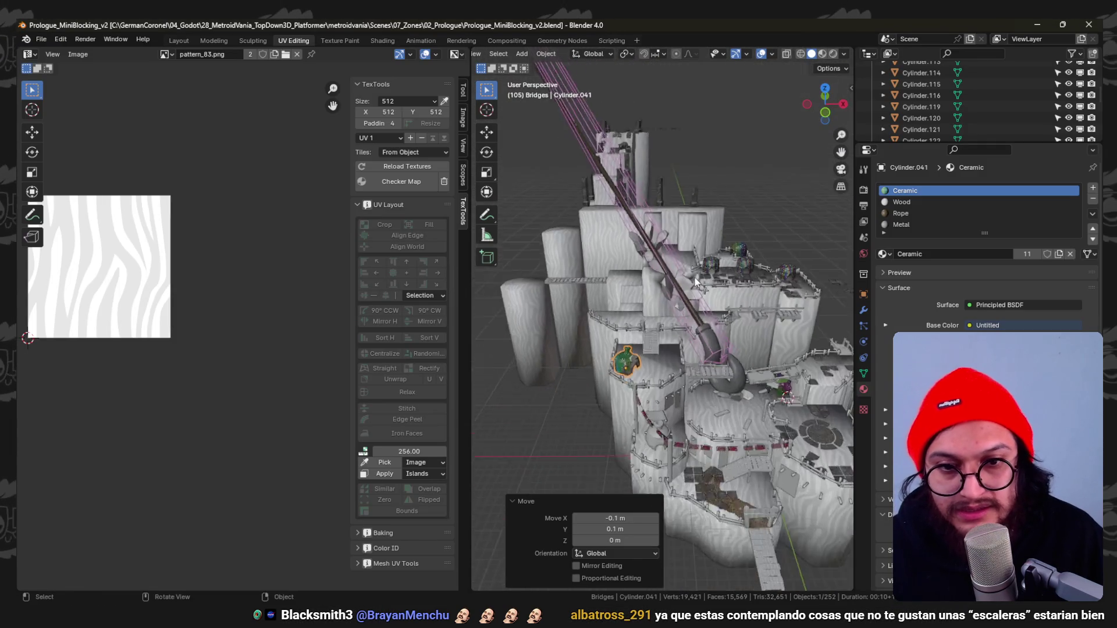
{"action": "scroll", "coordinate": [678, 312], "scroll_direction": "up", "scroll_amount": 3}
Move one linked part of the LightPoles mesh outside the round plaza wall in Top view.
{"action": "left_click", "coordinate": [640, 248]}
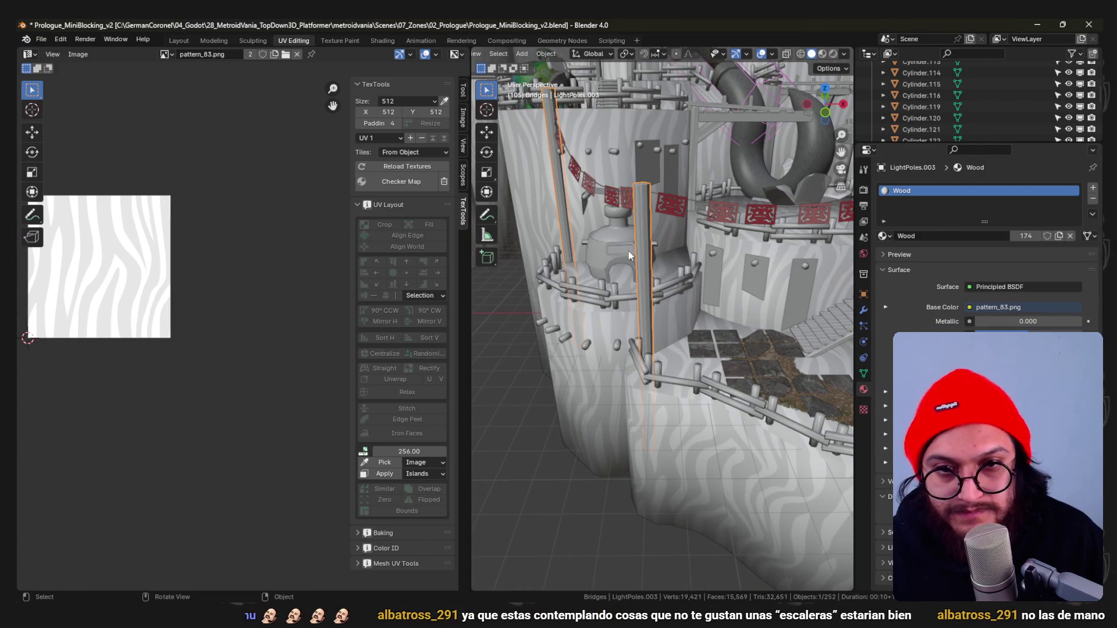
{"action": "key", "text": "Tab"}
{"action": "key", "text": "alt+a"}
{"action": "key", "text": "l"}
{"action": "key", "text": "KP_7"}
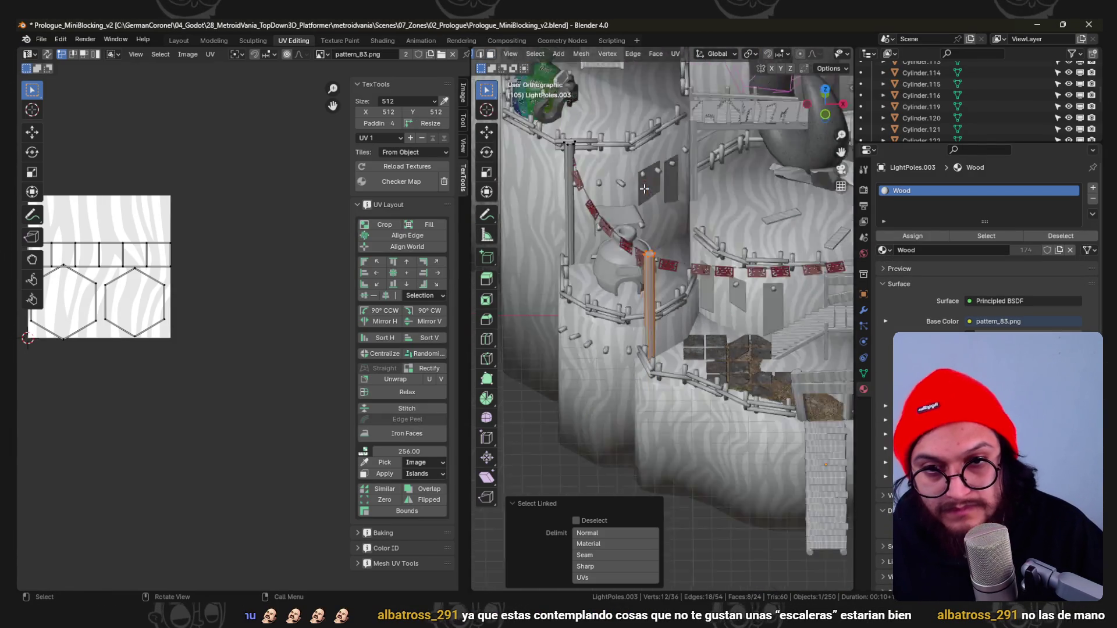
{"action": "scroll", "coordinate": [705, 304], "scroll_direction": "up", "scroll_amount": 3}
{"action": "key", "text": "g"}
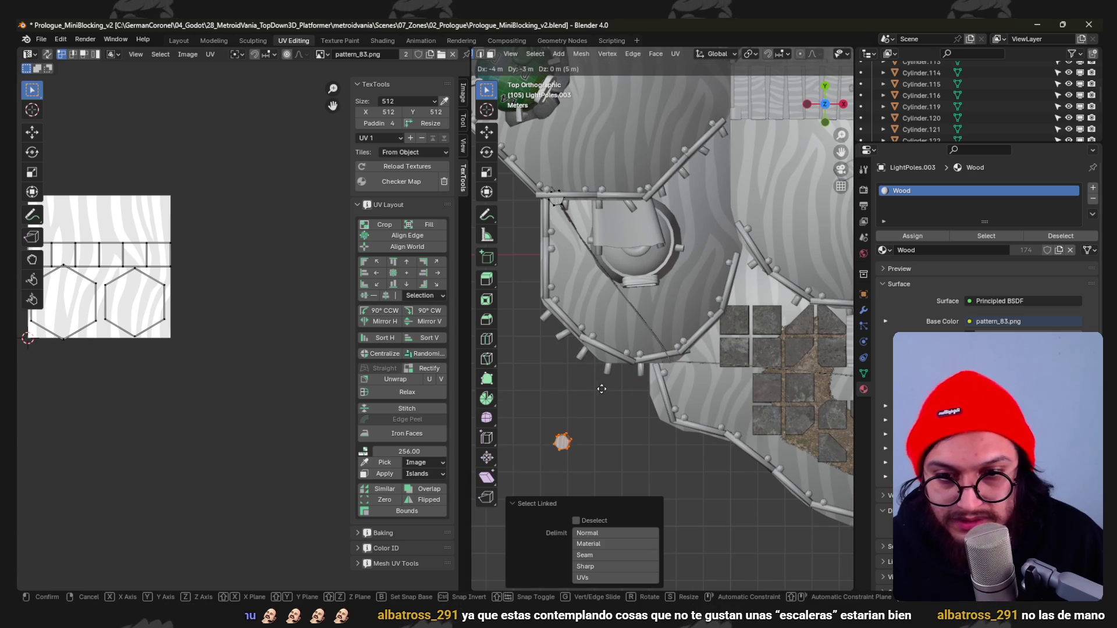
{"action": "left_click", "coordinate": [560, 356]}
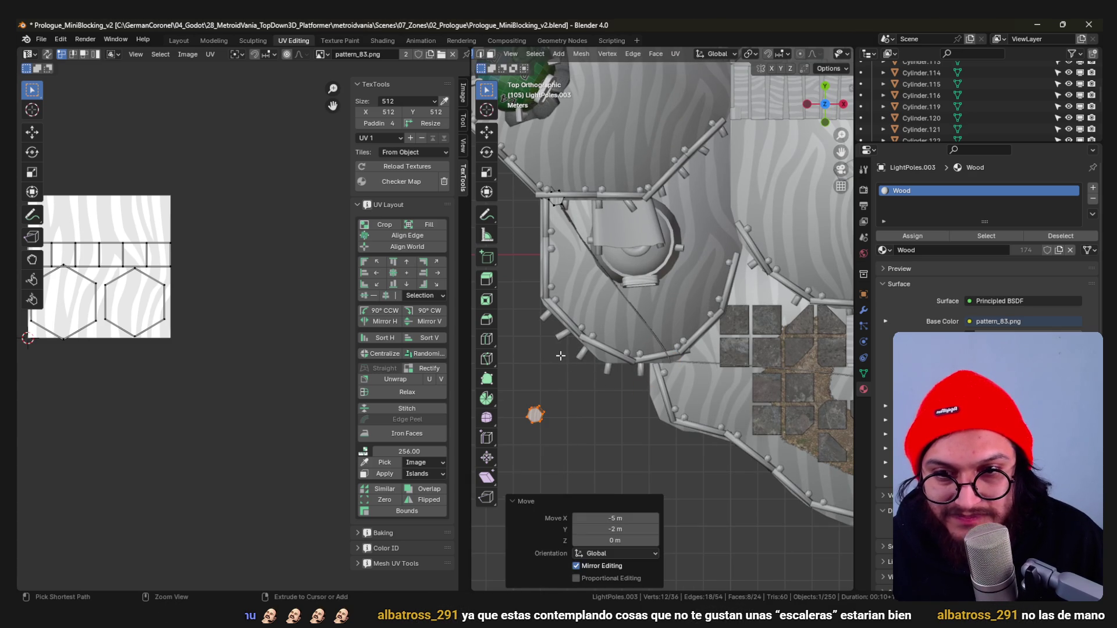
Drag the hanging cable curves' end control points over to meet the relocated pole.
{"action": "left_click", "coordinate": [662, 347]}
{"action": "left_click", "coordinate": [670, 357]}
{"action": "scroll", "coordinate": [671, 357], "scroll_direction": "up", "scroll_amount": 1}
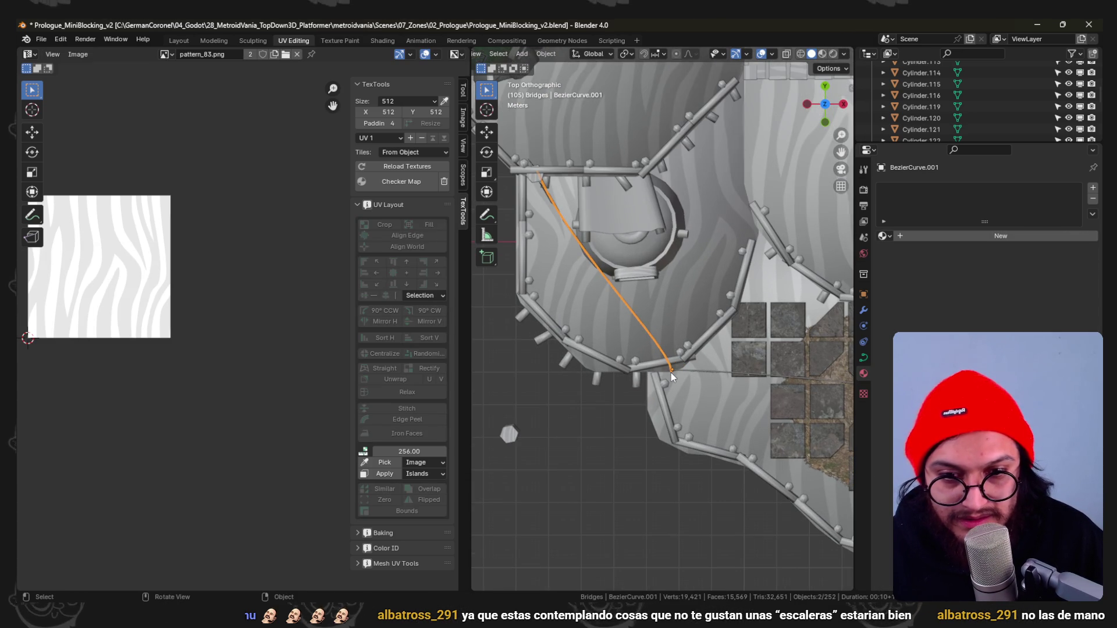
{"action": "left_click", "coordinate": [672, 372]}
{"action": "key", "text": "Tab"}
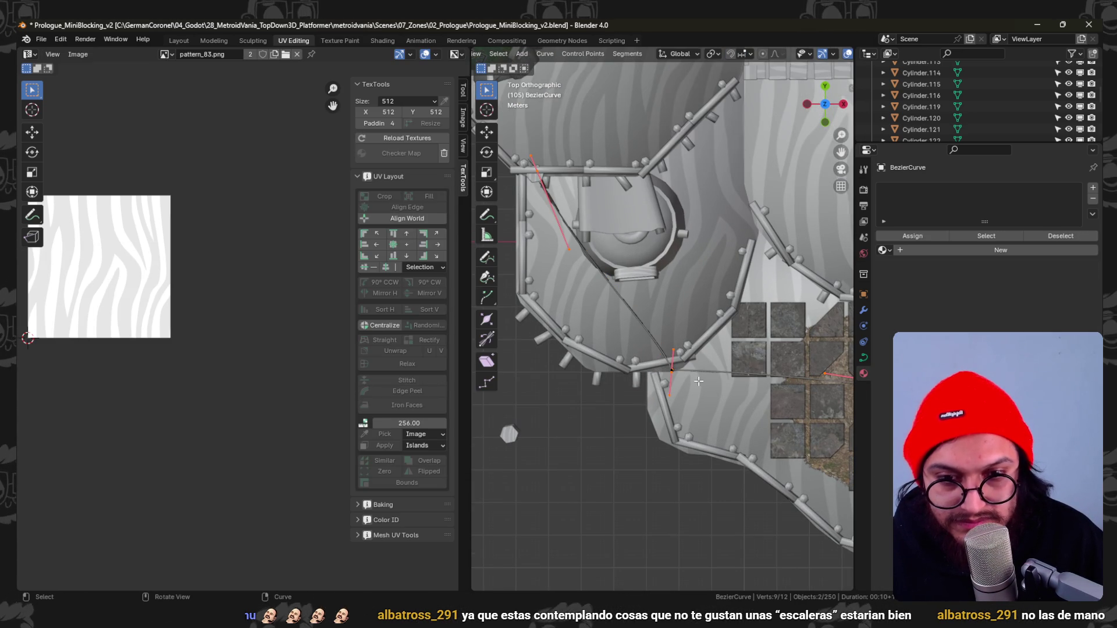
{"action": "key", "text": "g"}
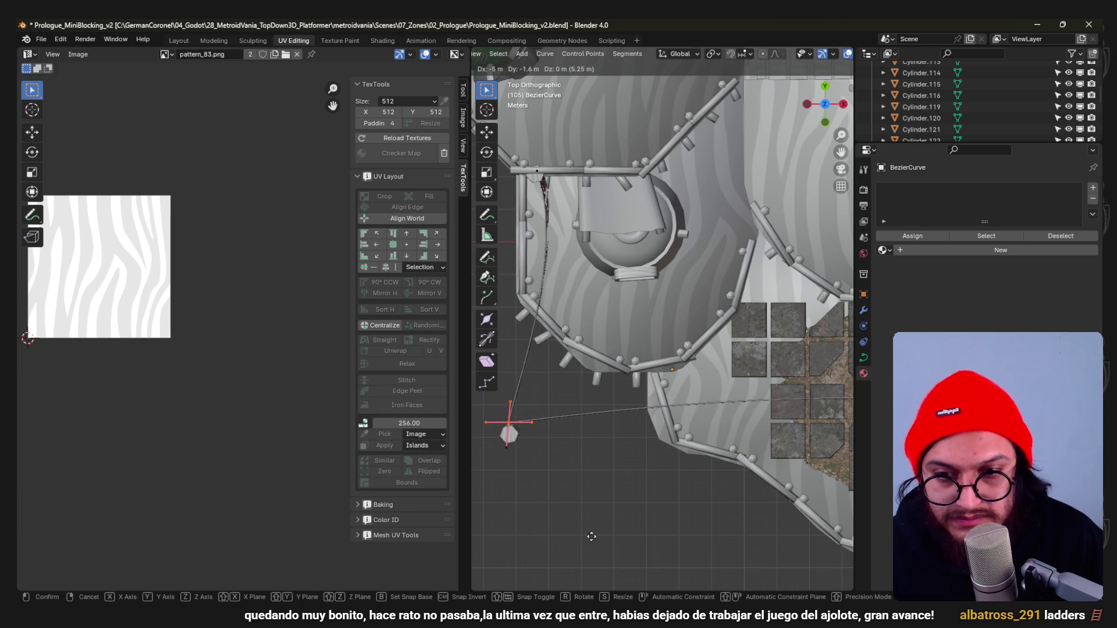
{"action": "left_click", "coordinate": [618, 91]}
{"action": "scroll", "coordinate": [598, 147], "scroll_direction": "down", "scroll_amount": 2}
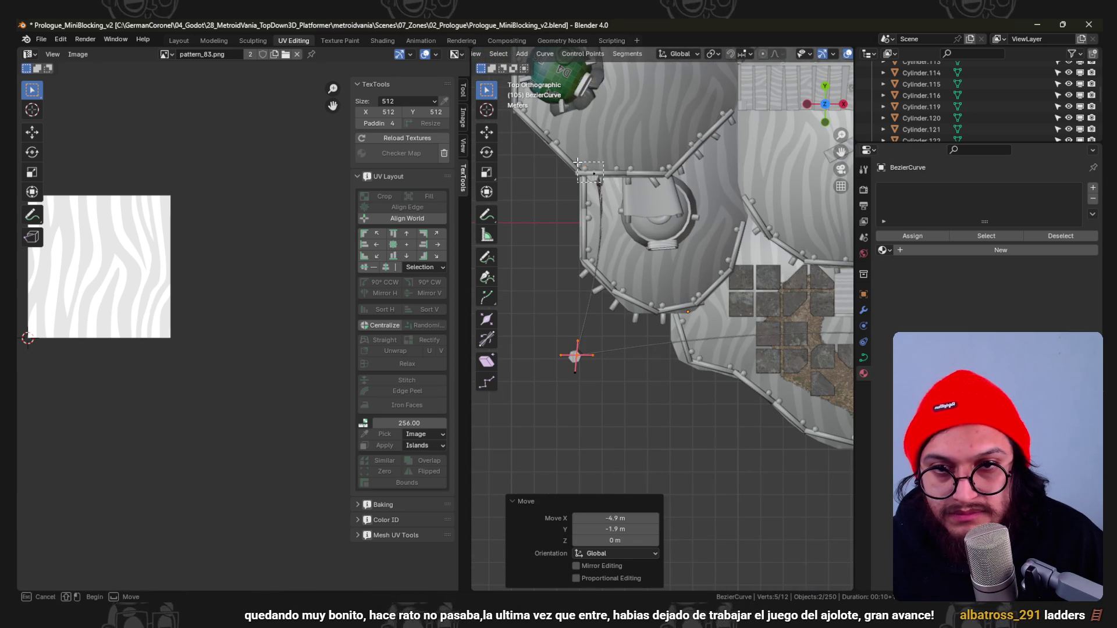
{"action": "key", "text": "g"}
{"action": "left_click", "coordinate": [570, 188]}
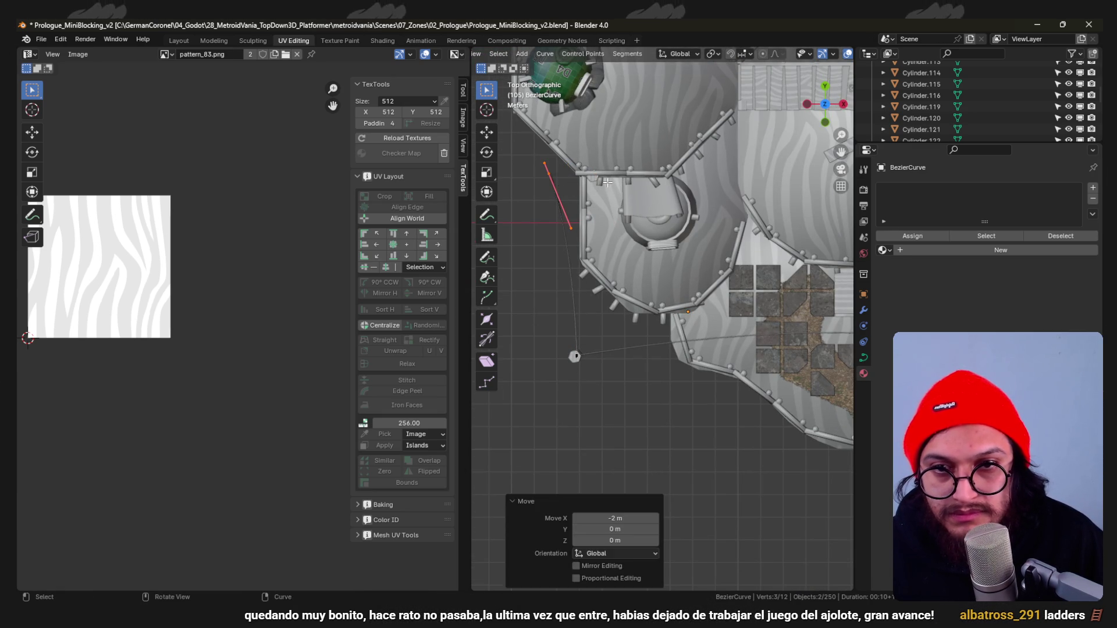
Using see-through shading, grab the pole's hidden top vertex and shift it into place.
{"action": "key", "text": "Tab"}
{"action": "key", "text": "z"}
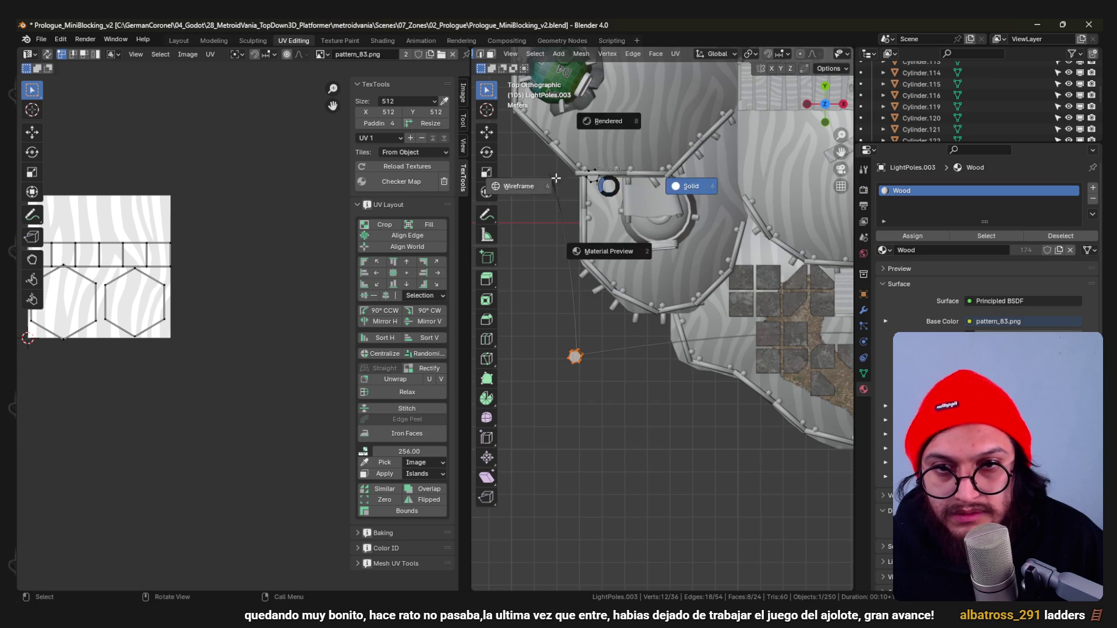
{"action": "left_click", "coordinate": [524, 187]}
{"action": "left_click", "coordinate": [567, 176]}
{"action": "key", "text": "shift+z"}
{"action": "key", "text": "g"}
{"action": "left_click", "coordinate": [637, 182]}
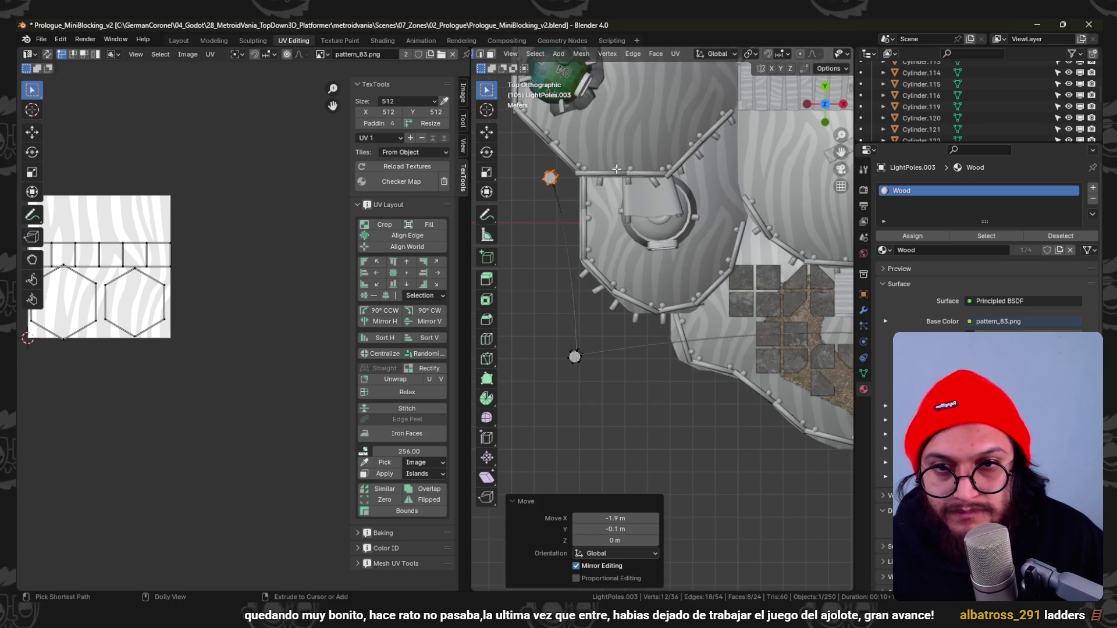
{"action": "middle_click_drag", "start_coordinate": [637, 182], "coordinate": [630, 288]}
{"action": "key", "text": "shift+z"}
{"action": "key", "text": "Tab"}
{"action": "key", "text": "shift+z"}
Inspect the cable near the bridge walkway and try moving its points, cancelling the move.
{"action": "mouse_move", "coordinate": [630, 288]}
{"action": "middle_mouse_down"}
{"action": "mouse_move", "coordinate": [659, 348]}
{"action": "mouse_move", "coordinate": [685, 238]}
{"action": "middle_mouse_up"}
{"action": "scroll", "coordinate": [580, 209], "scroll_direction": "up", "scroll_amount": 3}
{"action": "mouse_move", "coordinate": [589, 193]}
{"action": "middle_mouse_down"}
{"action": "mouse_move", "coordinate": [632, 251]}
{"action": "mouse_move", "coordinate": [644, 316]}
{"action": "mouse_move", "coordinate": [662, 295]}
{"action": "mouse_move", "coordinate": [682, 321]}
{"action": "mouse_move", "coordinate": [629, 314]}
{"action": "mouse_move", "coordinate": [638, 270]}
{"action": "middle_mouse_up"}
{"action": "left_click", "coordinate": [648, 229]}
{"action": "key", "text": "Tab"}
{"action": "mouse_move", "coordinate": [648, 230]}
{"action": "middle_mouse_down"}
{"action": "mouse_move", "coordinate": [552, 248]}
{"action": "mouse_move", "coordinate": [612, 289]}
{"action": "middle_mouse_up"}
{"action": "key", "text": "g"}
{"action": "key", "text": "Escape"}
{"action": "key", "text": "Tab"}
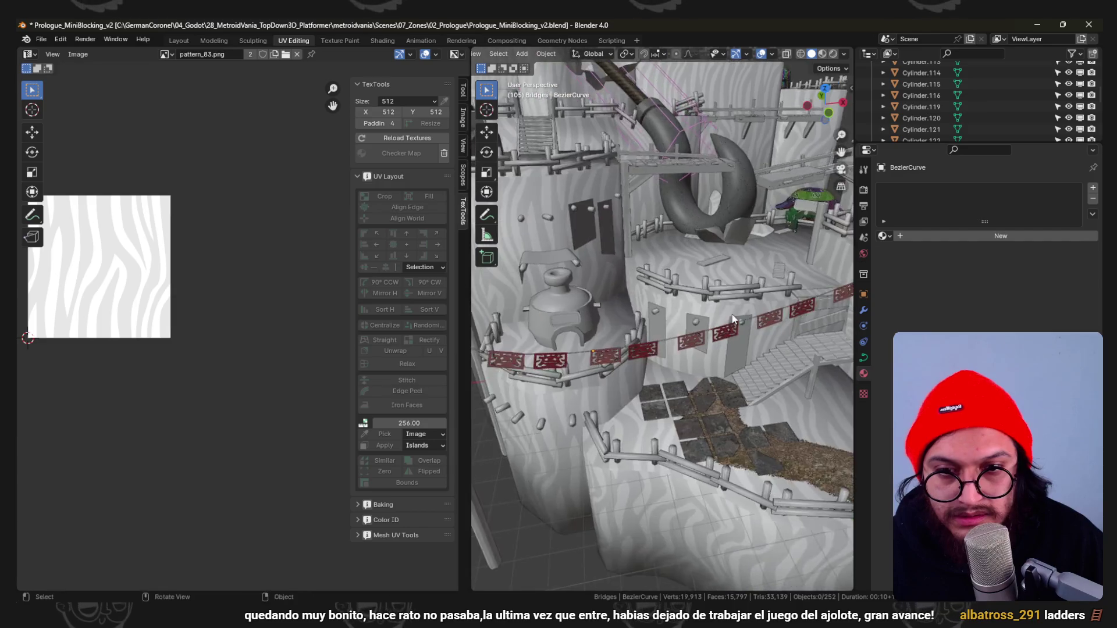
{"action": "scroll", "coordinate": [653, 322], "scroll_direction": "up", "scroll_amount": 3}
Check the cables by the bridges, then leave the saved blockout for Godot.
{"action": "mouse_move", "coordinate": [702, 293]}
{"action": "middle_mouse_down"}
{"action": "mouse_move", "coordinate": [667, 305]}
{"action": "mouse_move", "coordinate": [651, 294]}
{"action": "mouse_move", "coordinate": [577, 297]}
{"action": "mouse_move", "coordinate": [654, 293]}
{"action": "mouse_move", "coordinate": [716, 342]}
{"action": "mouse_move", "coordinate": [734, 296]}
{"action": "mouse_move", "coordinate": [756, 317]}
{"action": "mouse_move", "coordinate": [723, 306]}
{"action": "mouse_move", "coordinate": [640, 310]}
{"action": "mouse_move", "coordinate": [587, 342]}
{"action": "mouse_move", "coordinate": [646, 246]}
{"action": "mouse_move", "coordinate": [659, 279]}
{"action": "mouse_move", "coordinate": [461, 308]}
{"action": "middle_mouse_up"}
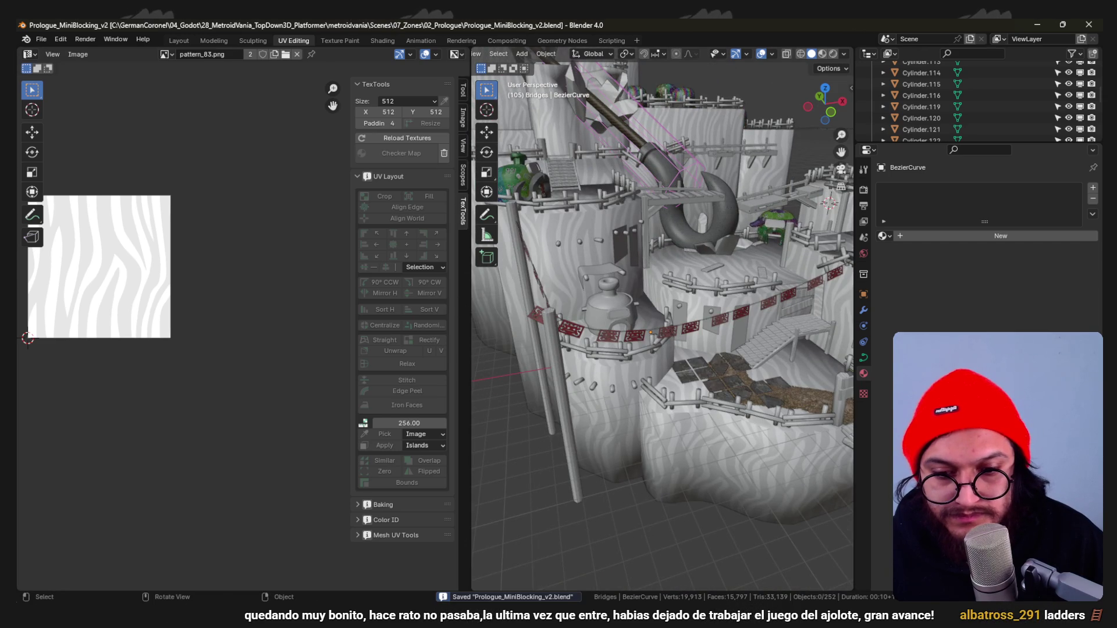
{"action": "key", "text": "alt+Tab"}
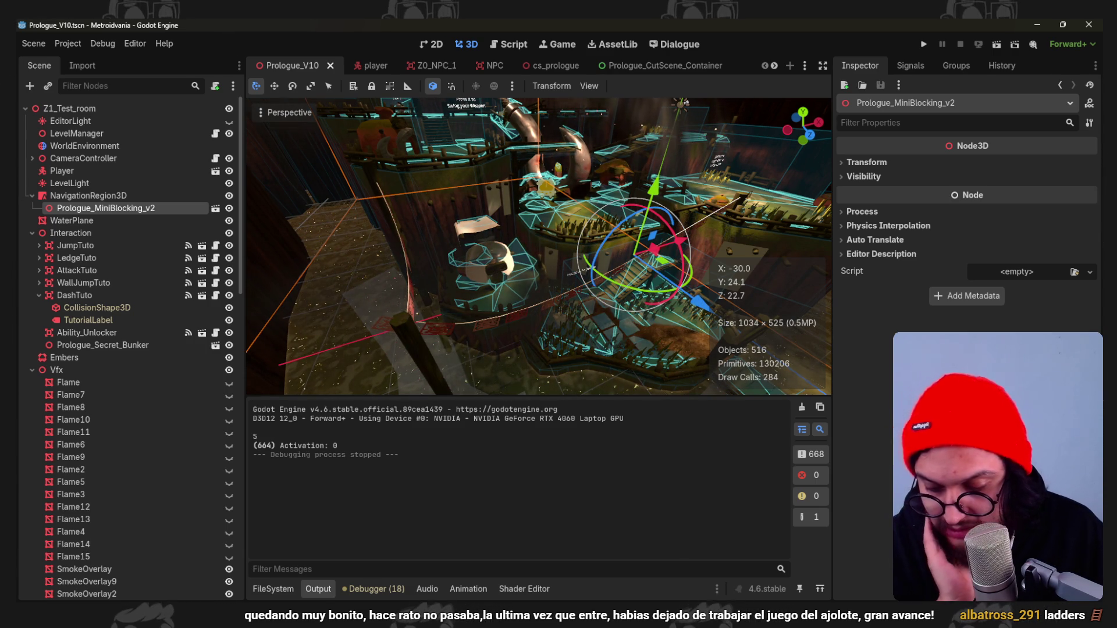
{"action": "scroll", "coordinate": [610, 268], "scroll_direction": "up", "scroll_amount": 5}
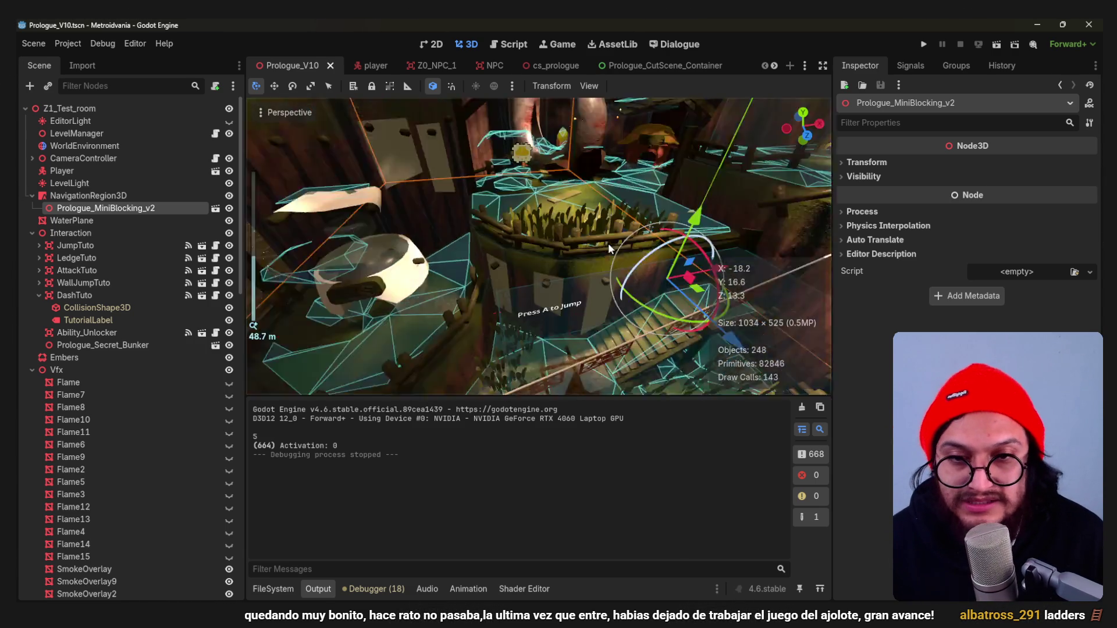
Show Prologue_MiniBlocking_v2.blend in the FileSystem and open its Advanced import settings.
{"action": "left_click", "coordinate": [273, 589]}
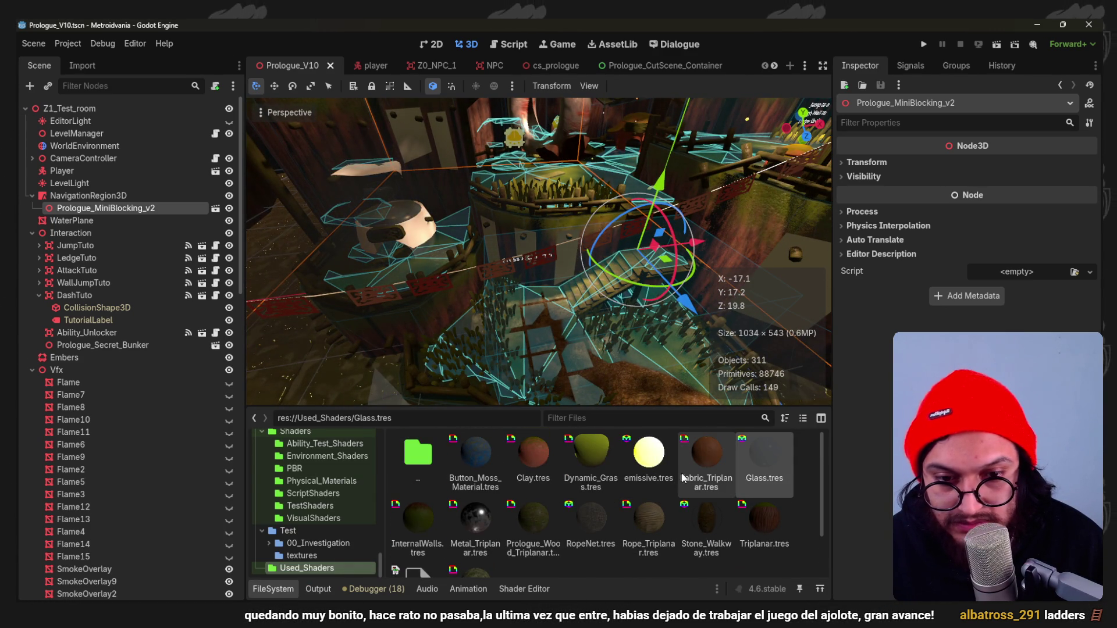
{"action": "scroll", "coordinate": [495, 525], "scroll_direction": "down", "scroll_amount": 2}
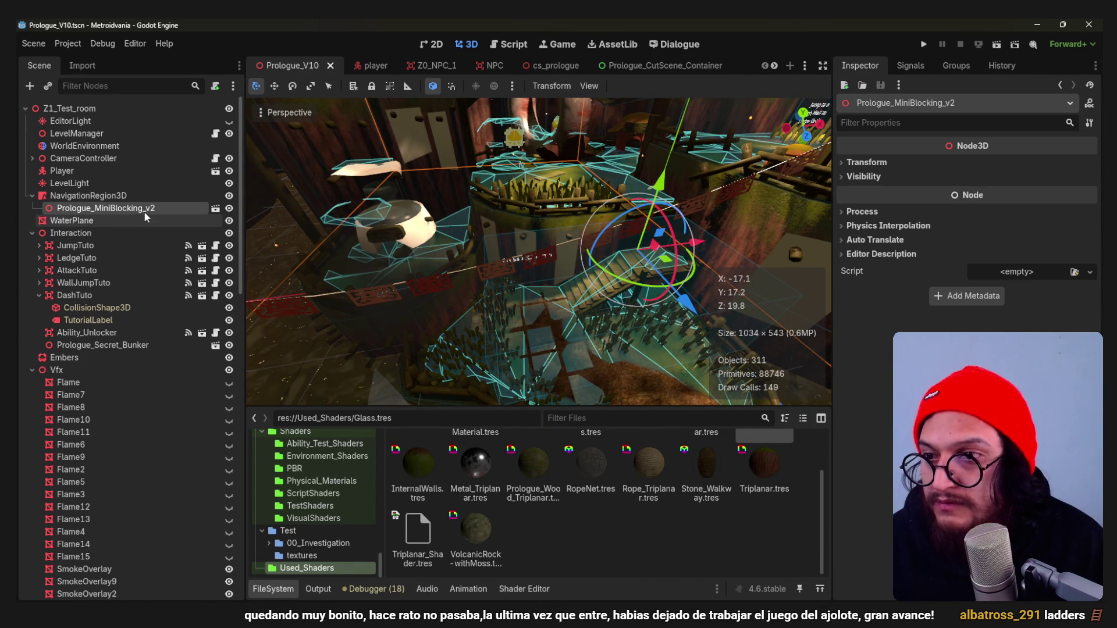
{"action": "right_click", "coordinate": [145, 212]}
{"action": "left_click", "coordinate": [213, 502]}
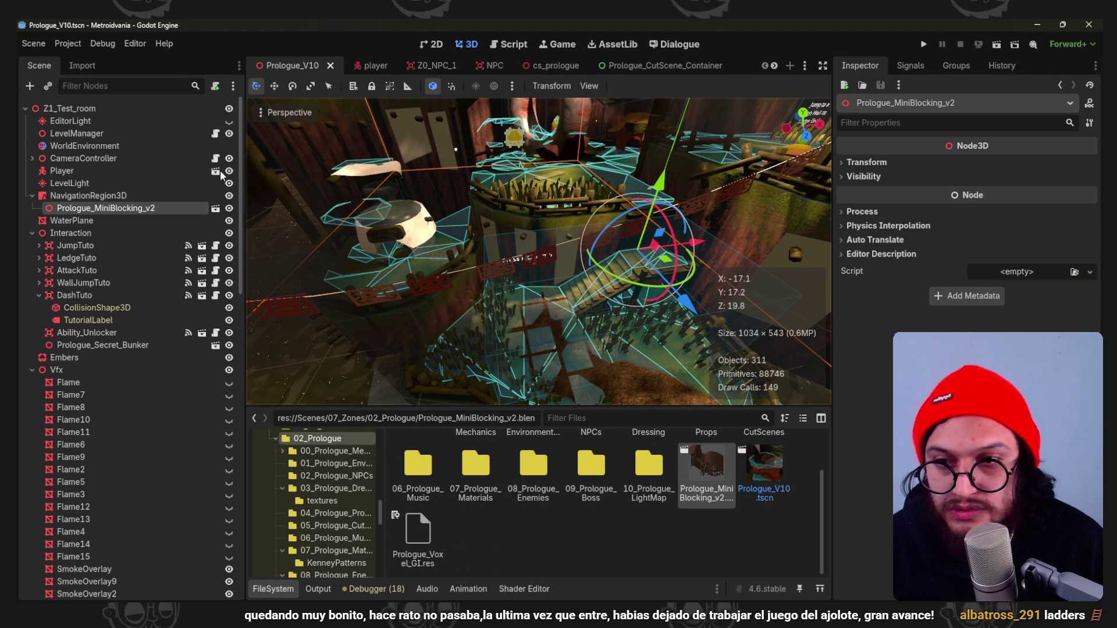
{"action": "left_click", "coordinate": [174, 587]}
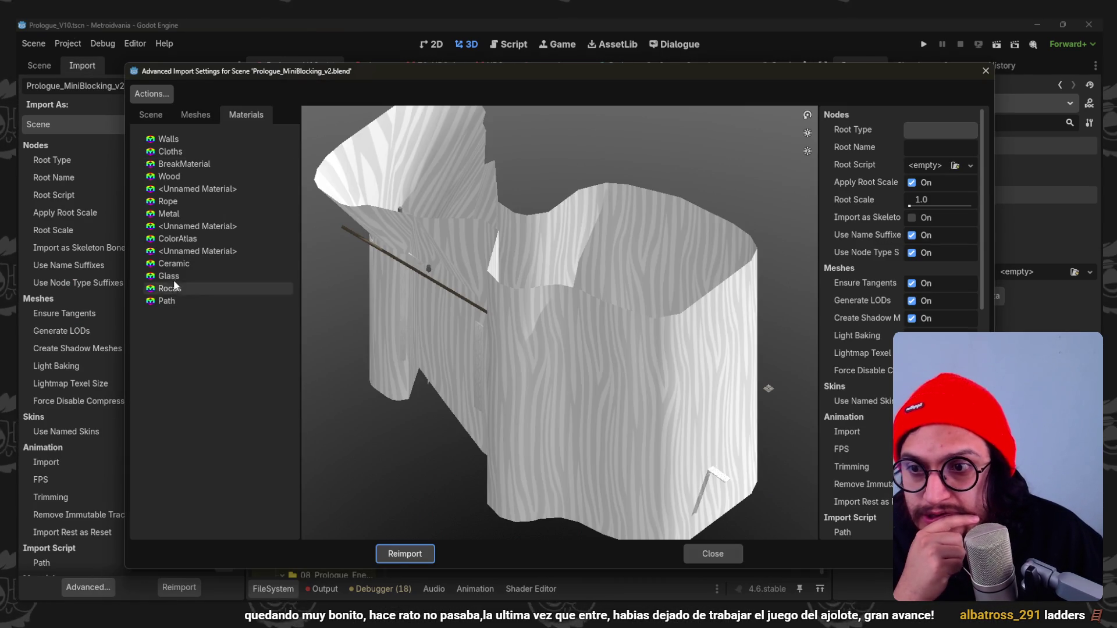
Point the Cloths material to external res://Used_Shaders/Fabric_Triplanar.tres and reimport.
{"action": "left_click", "coordinate": [183, 151]}
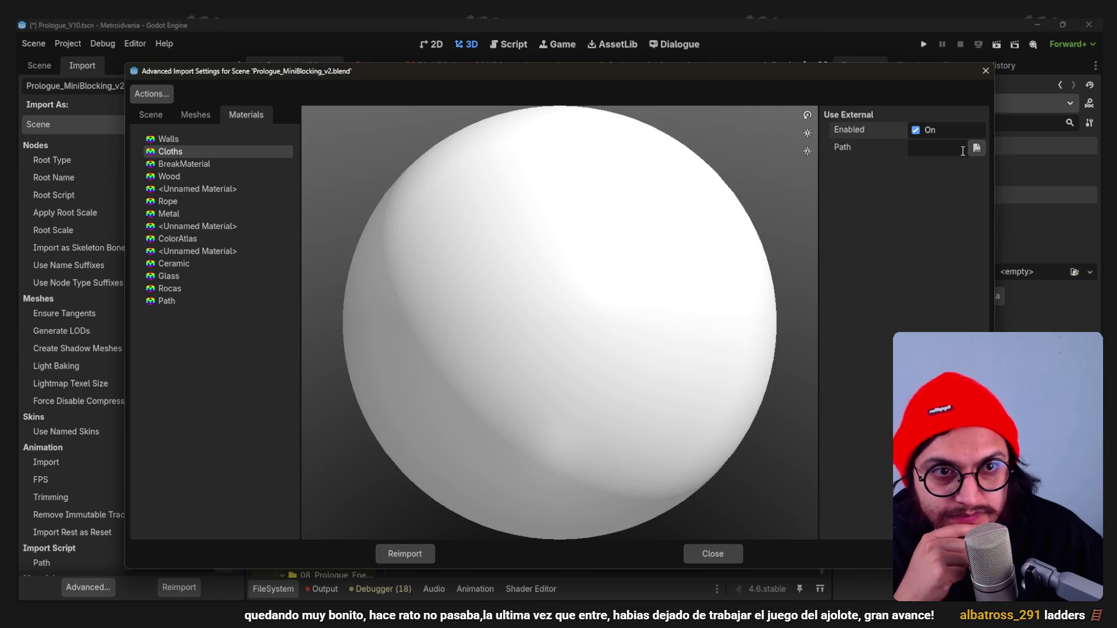
{"action": "left_click", "coordinate": [977, 149]}
{"action": "left_click", "coordinate": [330, 356]}
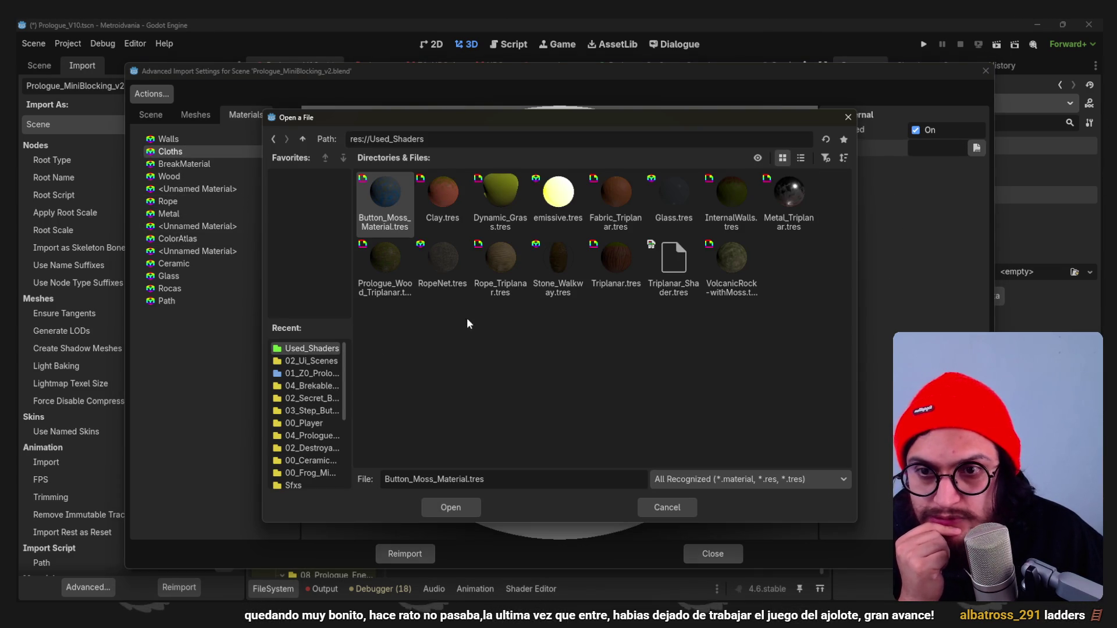
{"action": "left_click", "coordinate": [621, 204]}
{"action": "left_click", "coordinate": [447, 508]}
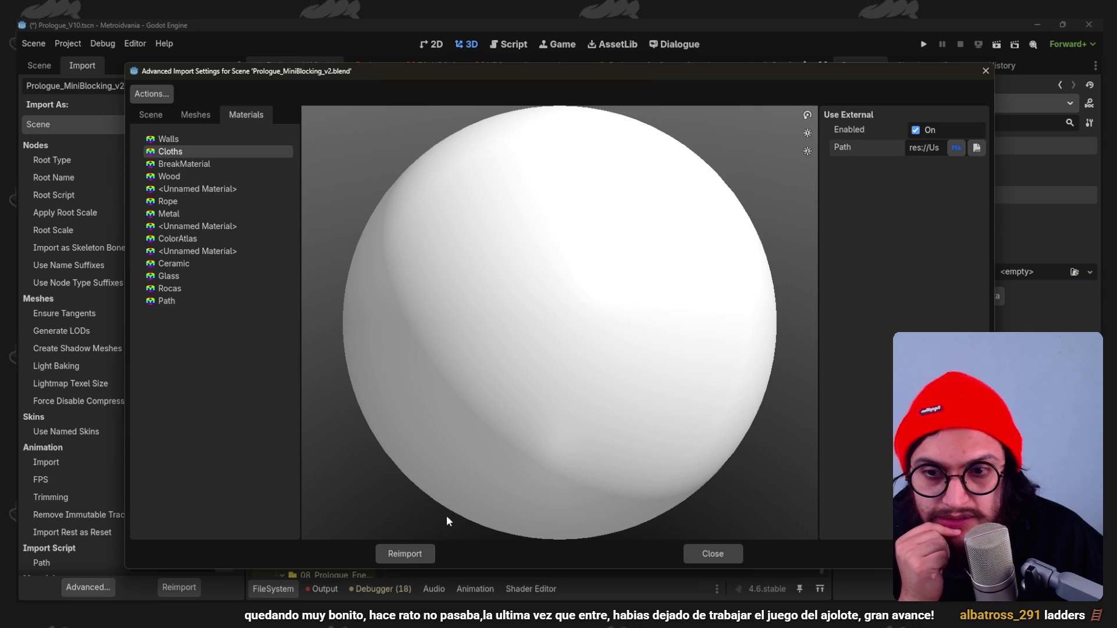
{"action": "left_click", "coordinate": [404, 554]}
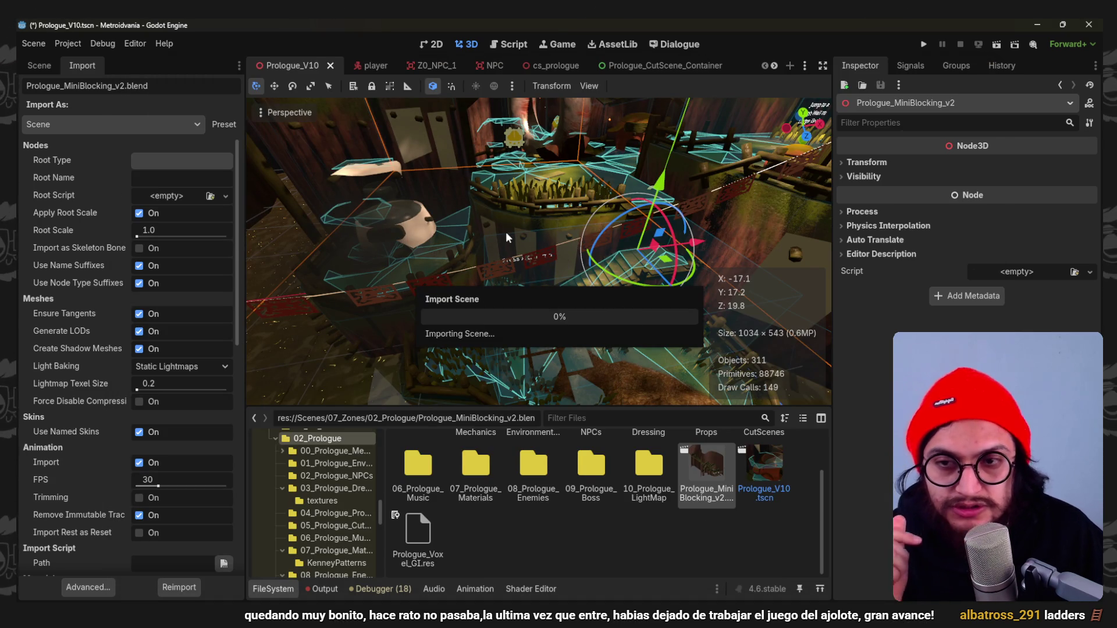
Orbit to the cloth awning and load Fabric_Triplanar.tres from Used_Shaders into the Inspector.
{"action": "left_click", "coordinate": [39, 66]}
{"action": "scroll", "coordinate": [436, 221], "scroll_direction": "up", "scroll_amount": 5}
{"action": "mouse_move", "coordinate": [435, 220]}
{"action": "middle_mouse_down"}
{"action": "mouse_move", "coordinate": [512, 242]}
{"action": "mouse_move", "coordinate": [524, 262]}
{"action": "middle_mouse_up"}
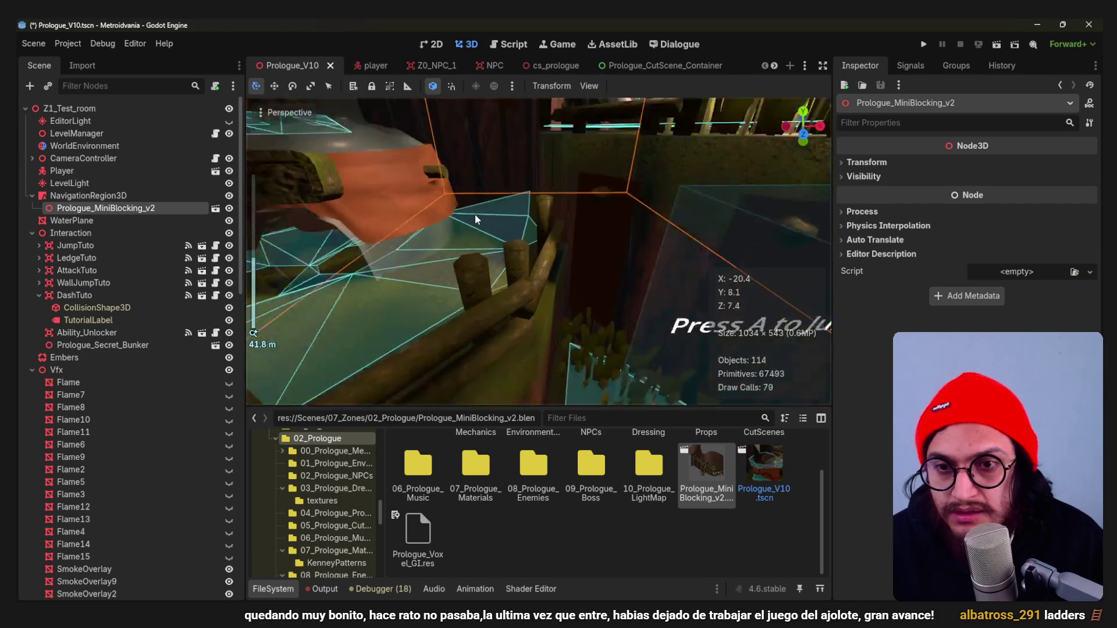
{"action": "scroll", "coordinate": [607, 524], "scroll_direction": "up", "scroll_amount": 2}
{"action": "scroll", "coordinate": [315, 506], "scroll_direction": "down", "scroll_amount": 10}
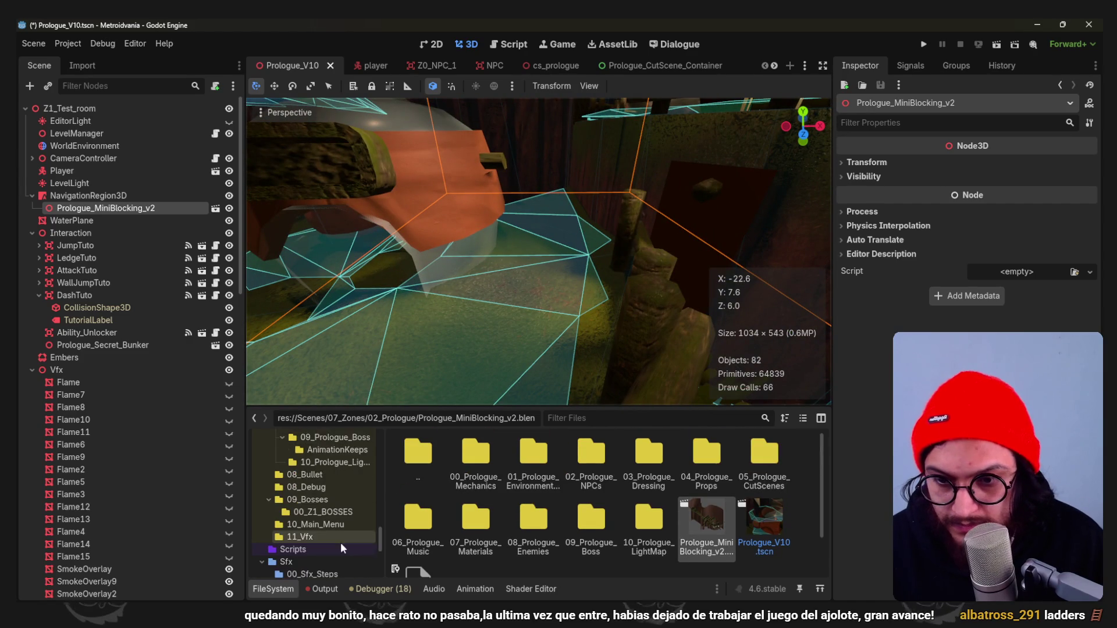
{"action": "left_click", "coordinate": [307, 569]}
{"action": "left_click", "coordinate": [704, 479]}
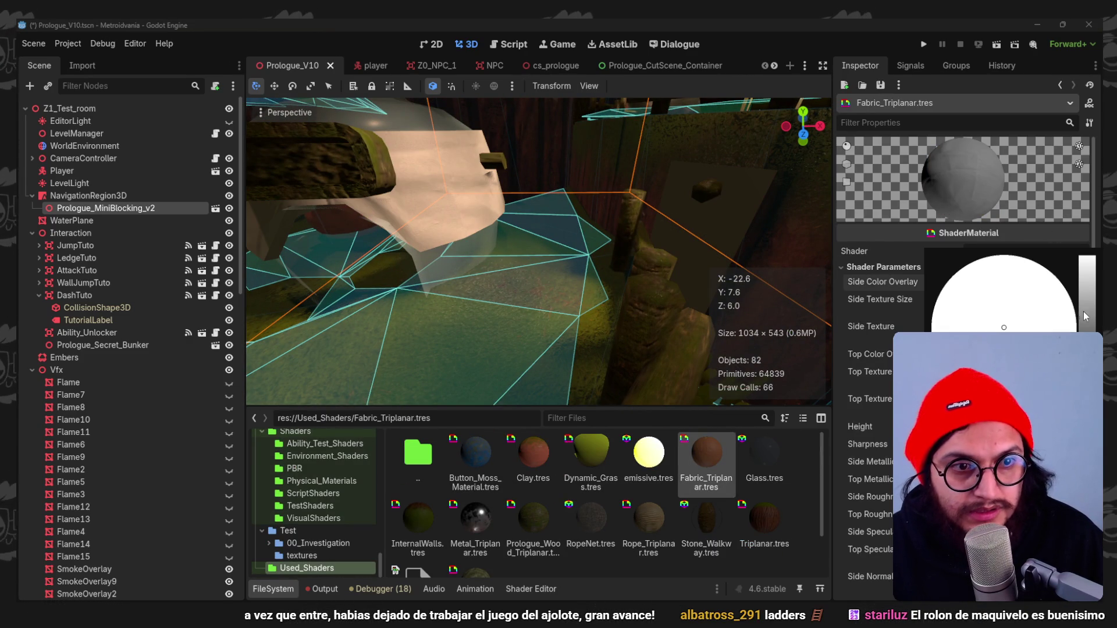
Give the fabric a teal side colour overlay and a side texture size of about 1.4.
{"action": "left_click", "coordinate": [1086, 317]}
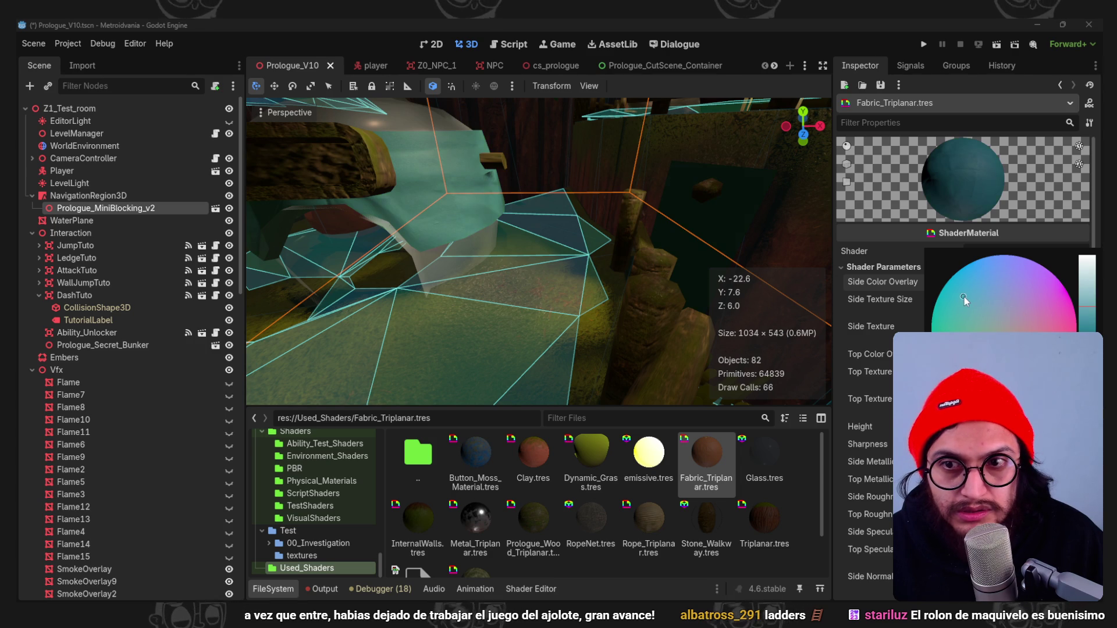
{"action": "left_click", "coordinate": [879, 359]}
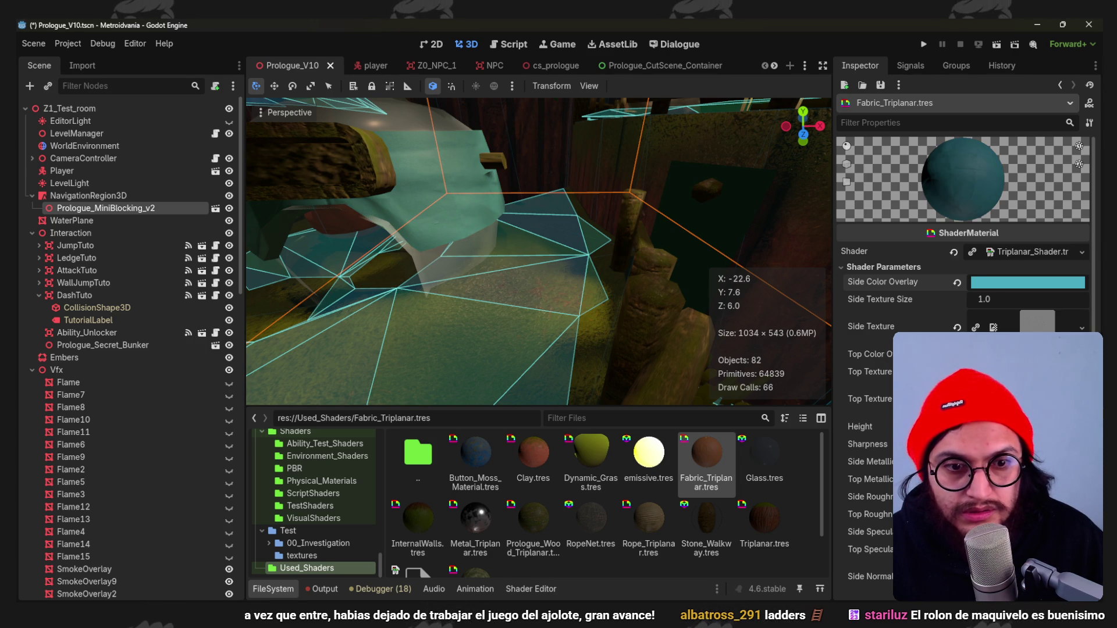
{"action": "scroll", "coordinate": [961, 262], "scroll_direction": "down", "scroll_amount": 2}
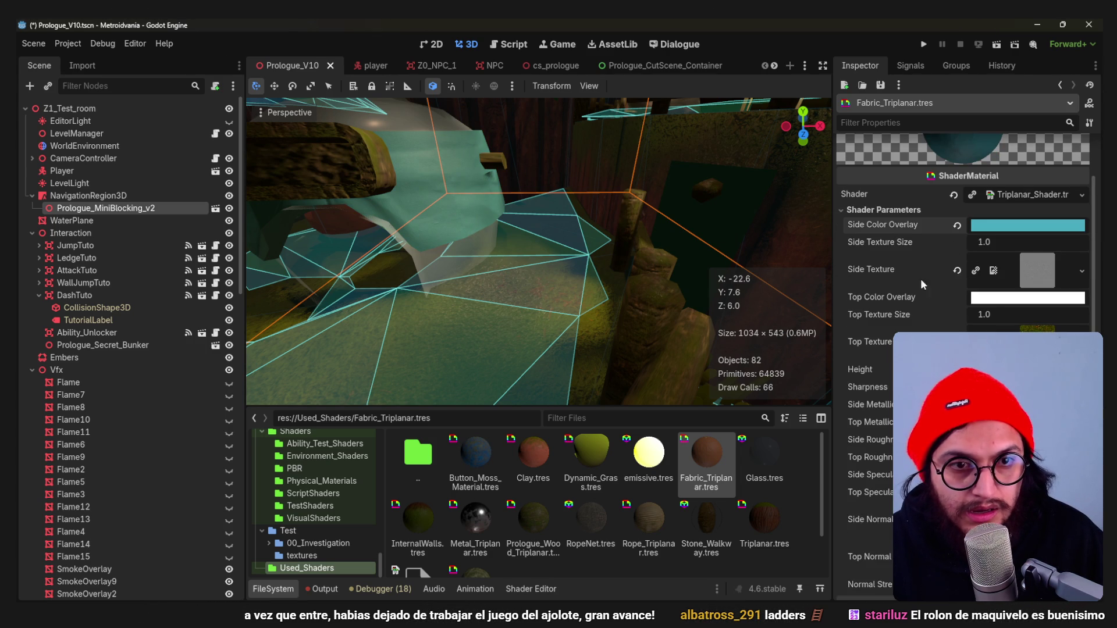
{"action": "left_click_drag", "start_coordinate": [1031, 242], "coordinate": [1038, 242]}
{"action": "middle_click_drag", "start_coordinate": [541, 262], "coordinate": [708, 339]}
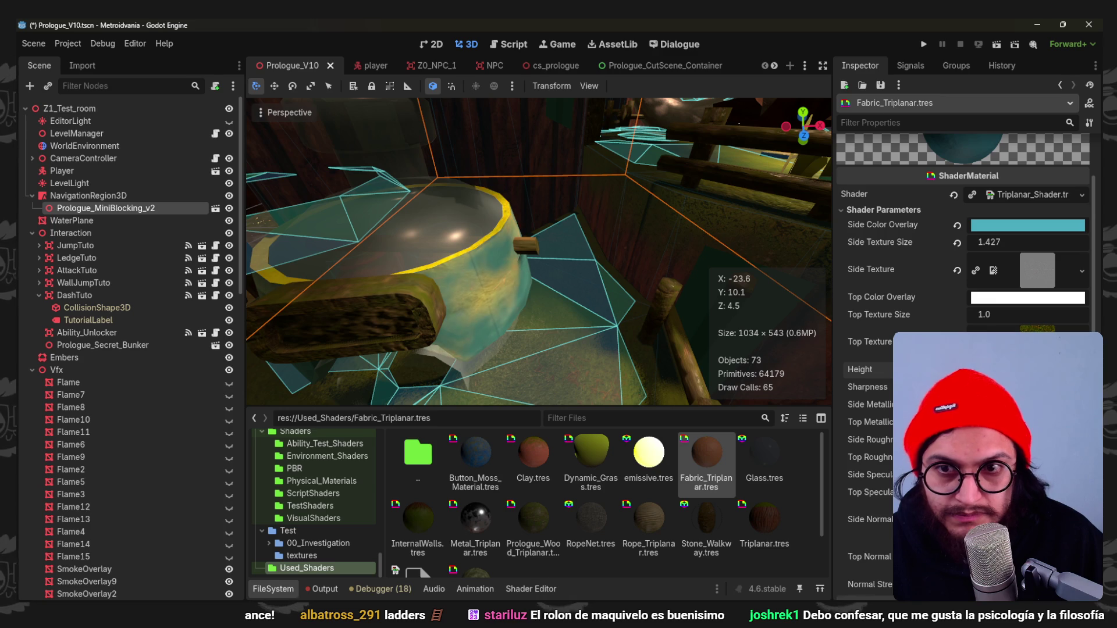
{"action": "scroll", "coordinate": [616, 320], "scroll_direction": "down", "scroll_amount": 5}
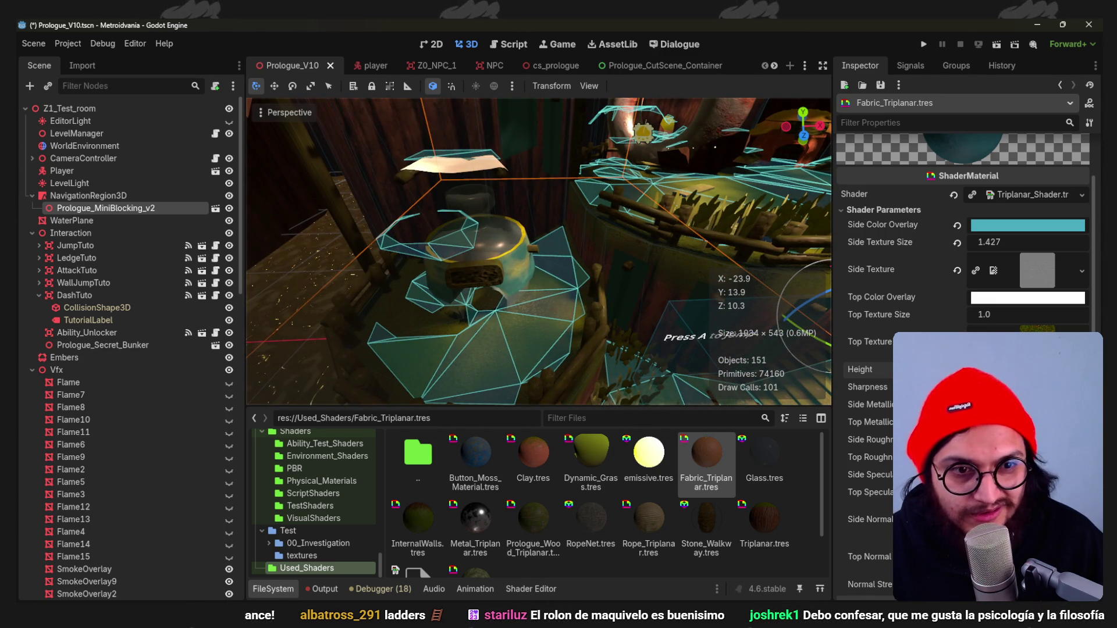
{"action": "middle_click_drag", "start_coordinate": [653, 308], "coordinate": [596, 266]}
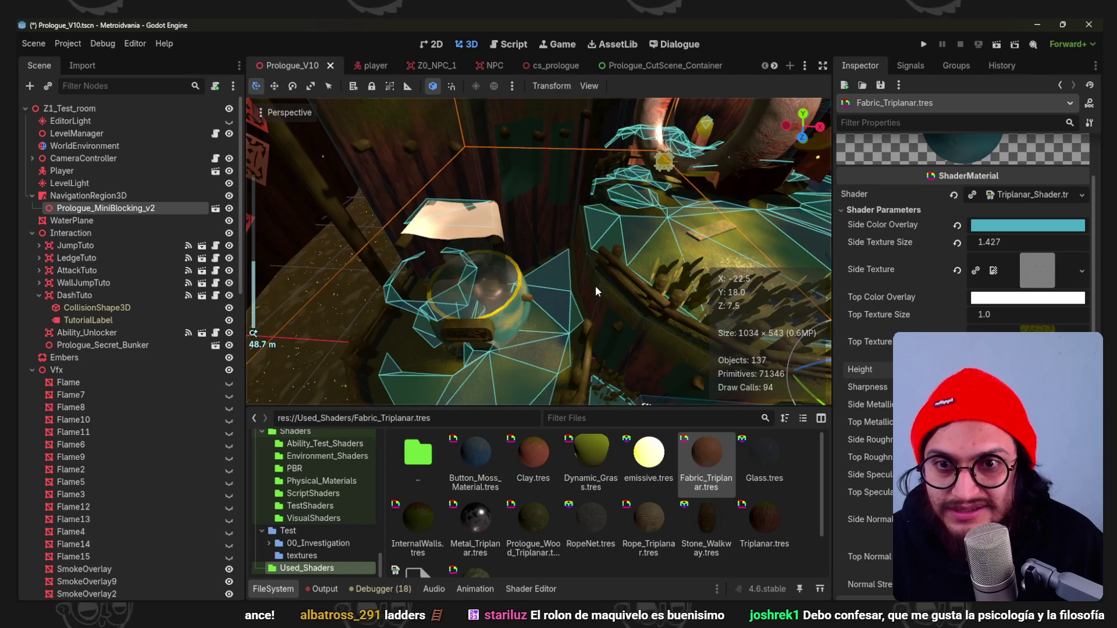
{"action": "scroll", "coordinate": [597, 266], "scroll_direction": "up", "scroll_amount": 2}
{"action": "scroll", "coordinate": [603, 268], "scroll_direction": "up", "scroll_amount": 1}
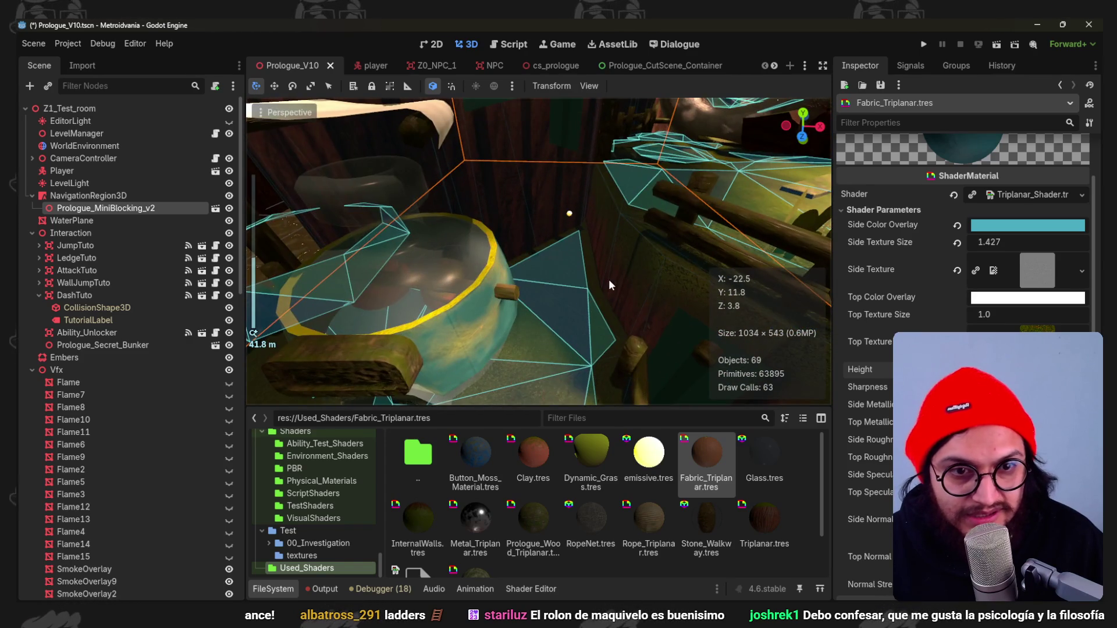
{"action": "scroll", "coordinate": [607, 267], "scroll_direction": "up", "scroll_amount": 2}
{"action": "scroll", "coordinate": [612, 268], "scroll_direction": "up", "scroll_amount": 1}
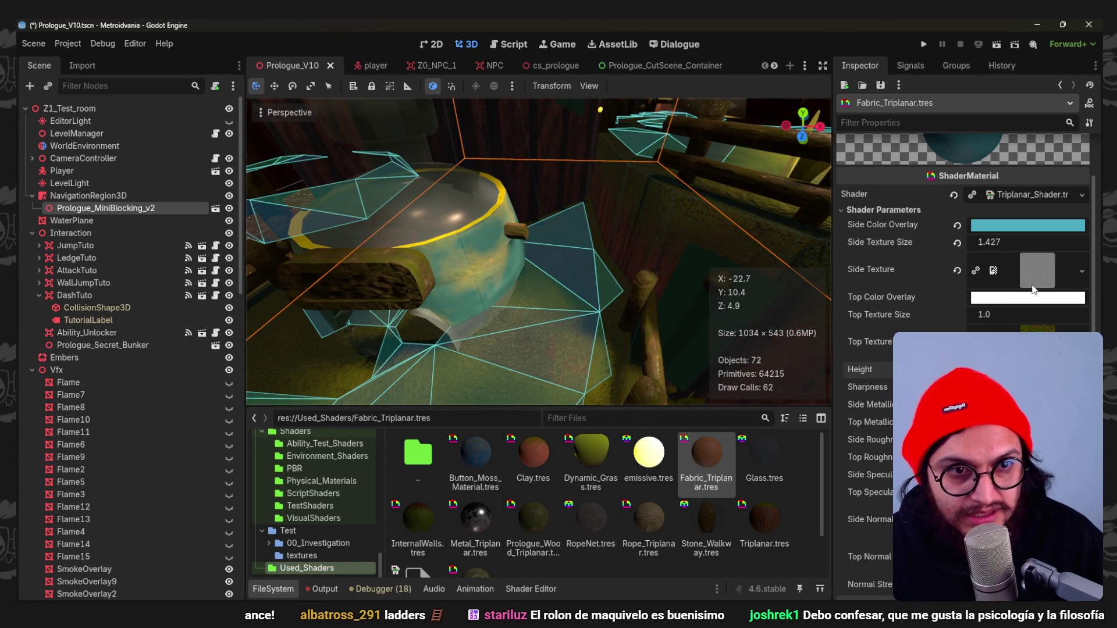
Set the top colour overlay to a brighter green and inspect the result around the pot.
{"action": "left_click", "coordinate": [1004, 301]}
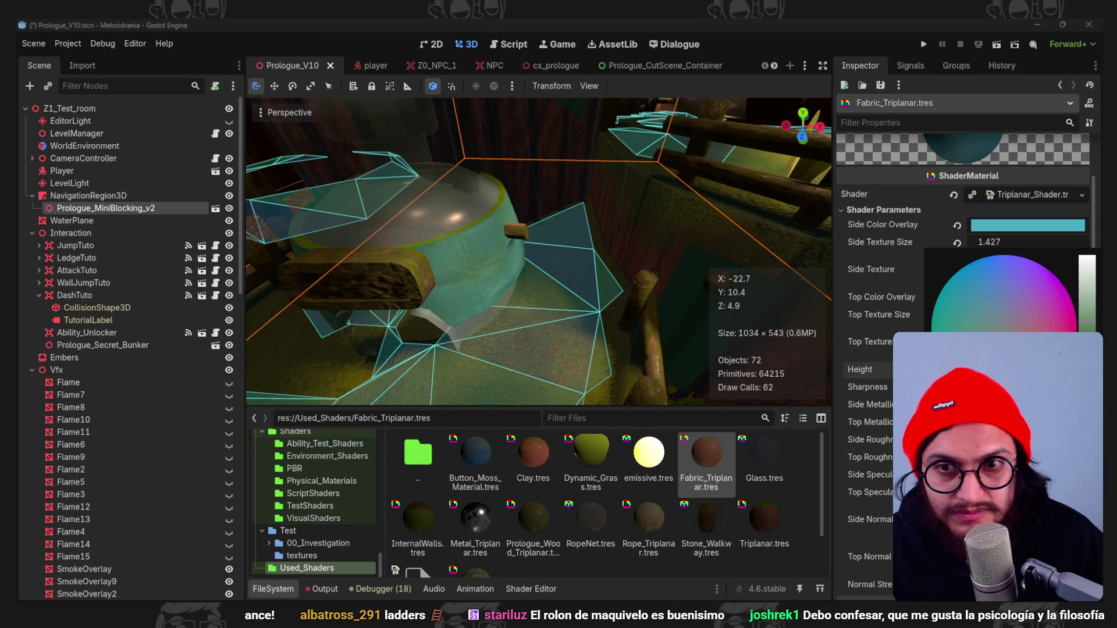
{"action": "left_click_drag", "start_coordinate": [1081, 321], "coordinate": [1087, 309]}
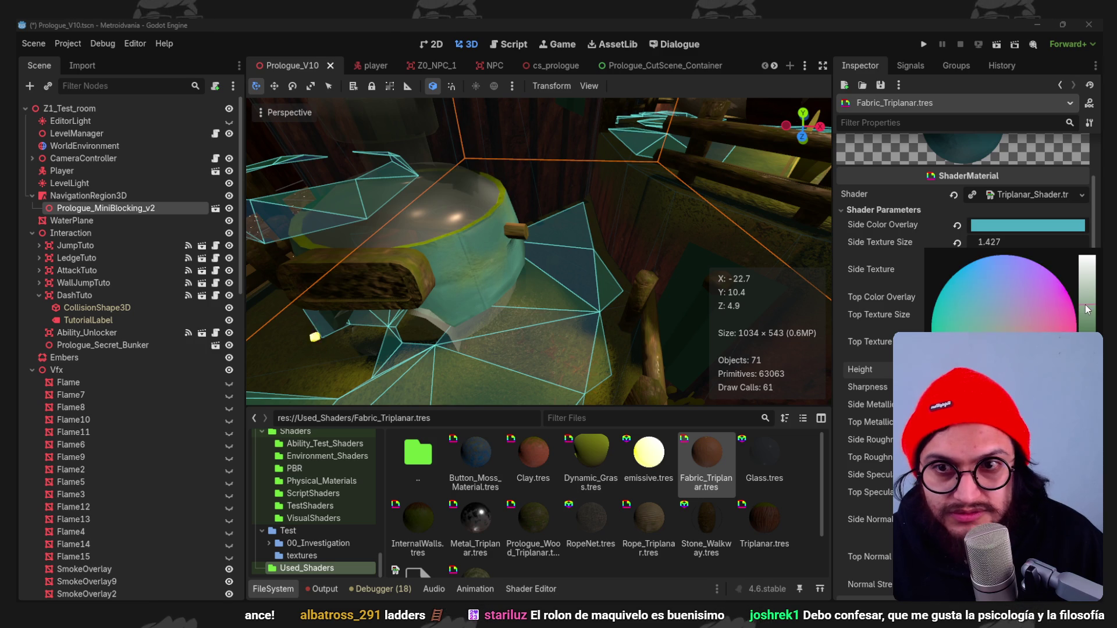
{"action": "left_click", "coordinate": [879, 319]}
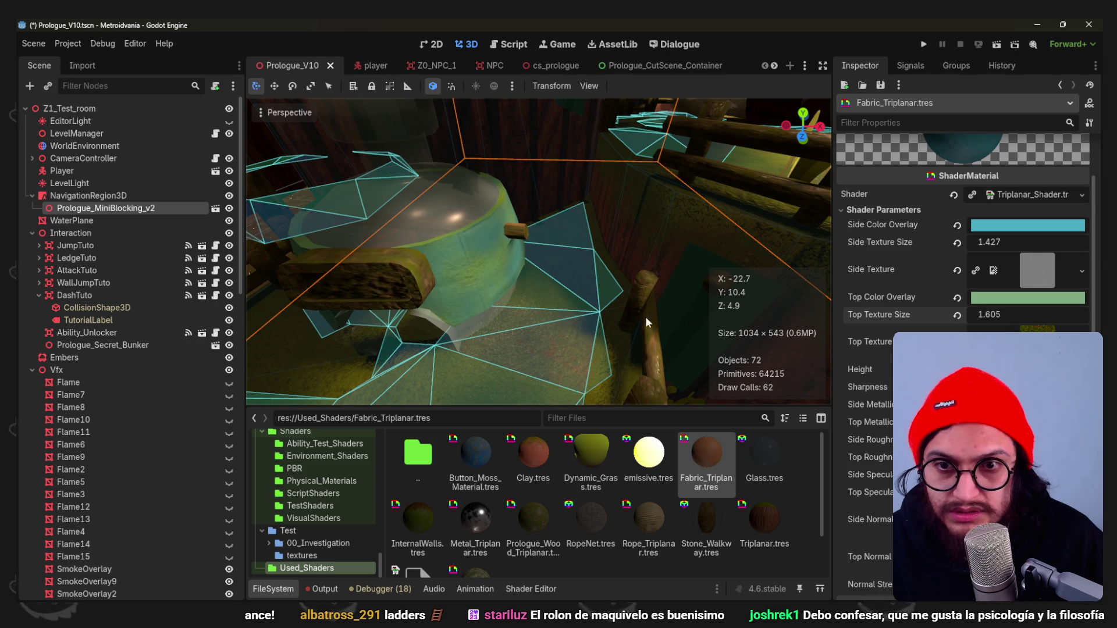
{"action": "scroll", "coordinate": [960, 262], "scroll_direction": "down", "scroll_amount": 2}
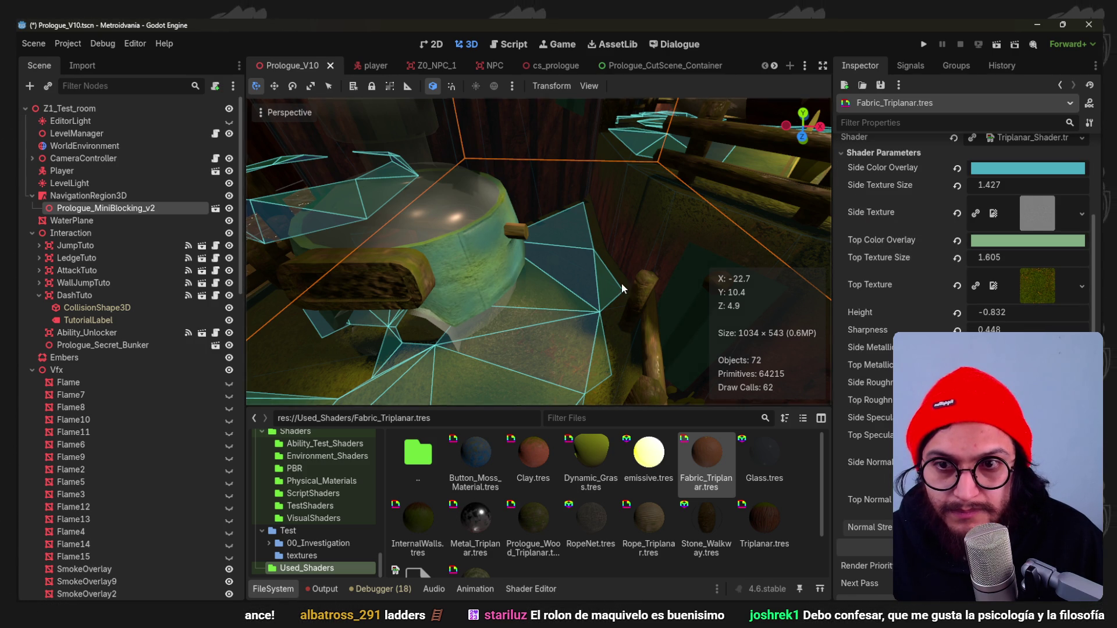
{"action": "scroll", "coordinate": [647, 288], "scroll_direction": "up", "scroll_amount": 5}
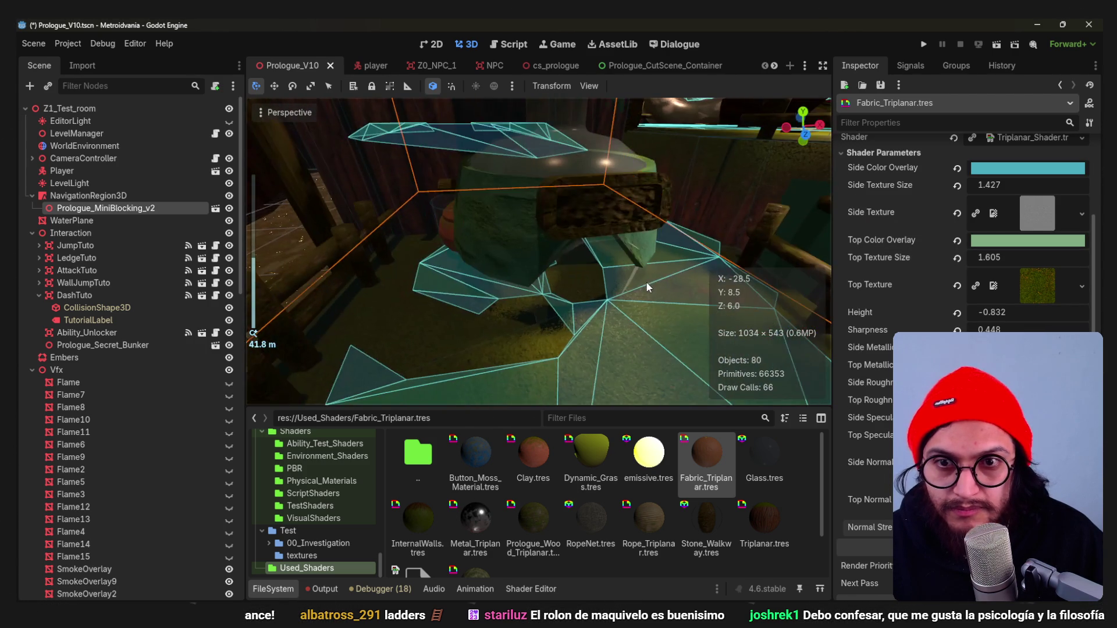
{"action": "middle_click_drag", "start_coordinate": [646, 289], "coordinate": [634, 300]}
{"action": "mouse_move", "coordinate": [533, 365]}
{"action": "middle_mouse_down"}
{"action": "mouse_move", "coordinate": [544, 290]}
{"action": "mouse_move", "coordinate": [480, 301]}
{"action": "middle_mouse_up"}
{"action": "scroll", "coordinate": [545, 291], "scroll_direction": "up", "scroll_amount": 3}
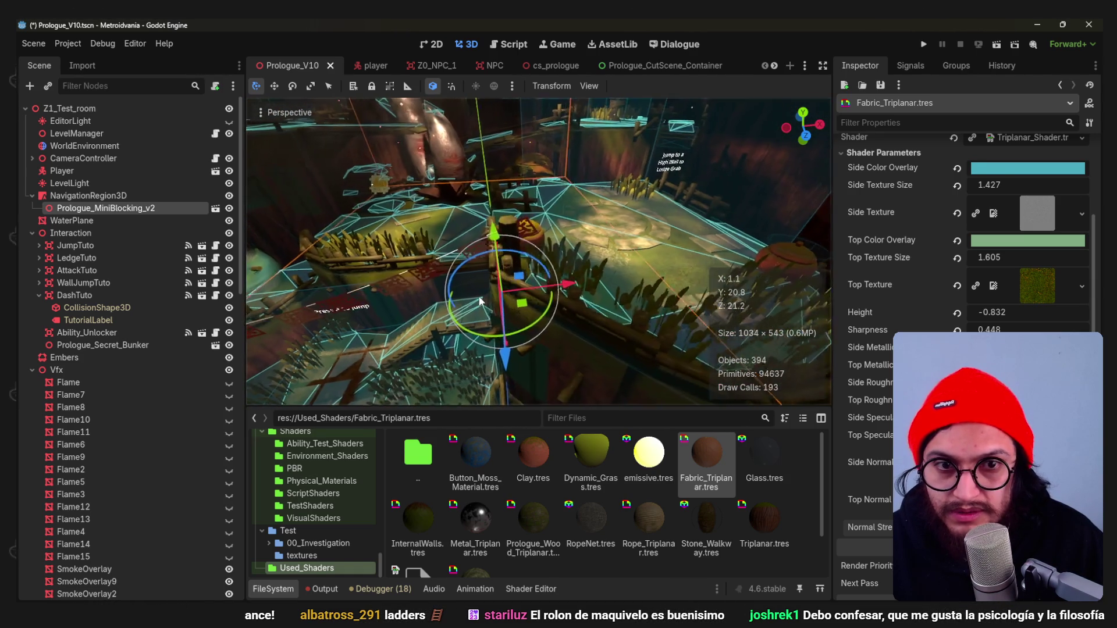
Run the game with F5 to view the retinted cloth, stop it, and switch to Blender.
{"action": "key", "text": "F5"}
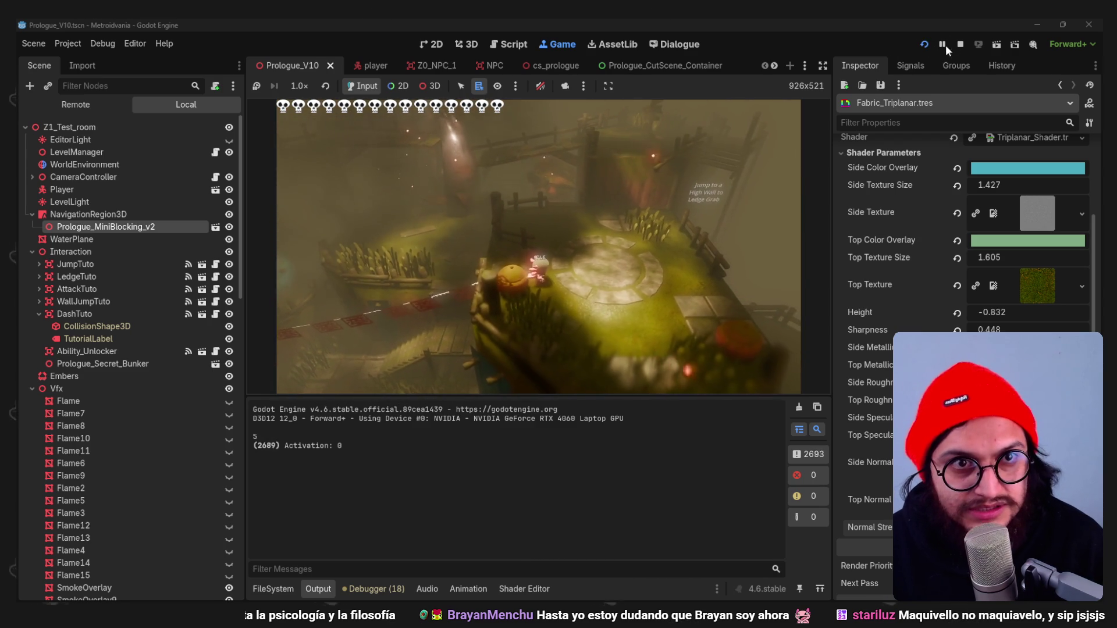
{"action": "left_click", "coordinate": [960, 44]}
{"action": "key", "text": "alt+Tab"}
{"action": "mouse_move", "coordinate": [674, 369]}
{"action": "middle_mouse_down"}
{"action": "mouse_move", "coordinate": [562, 326]}
{"action": "mouse_move", "coordinate": [574, 332]}
{"action": "middle_mouse_up"}
In wireframe Top view, box-select the second light pole's geometry and move it near the lower staircase.
{"action": "left_click", "coordinate": [565, 327]}
{"action": "key", "text": "Tab"}
{"action": "key", "text": "shift+z"}
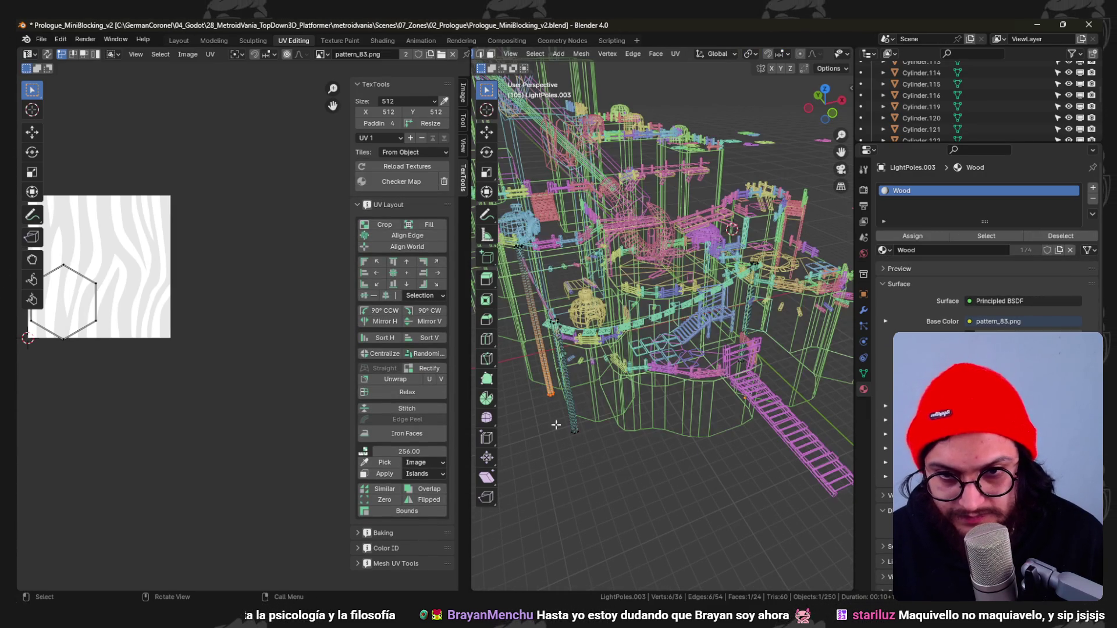
{"action": "left_click_drag", "start_coordinate": [555, 324], "coordinate": [547, 304]}
{"action": "key", "text": "KP_7"}
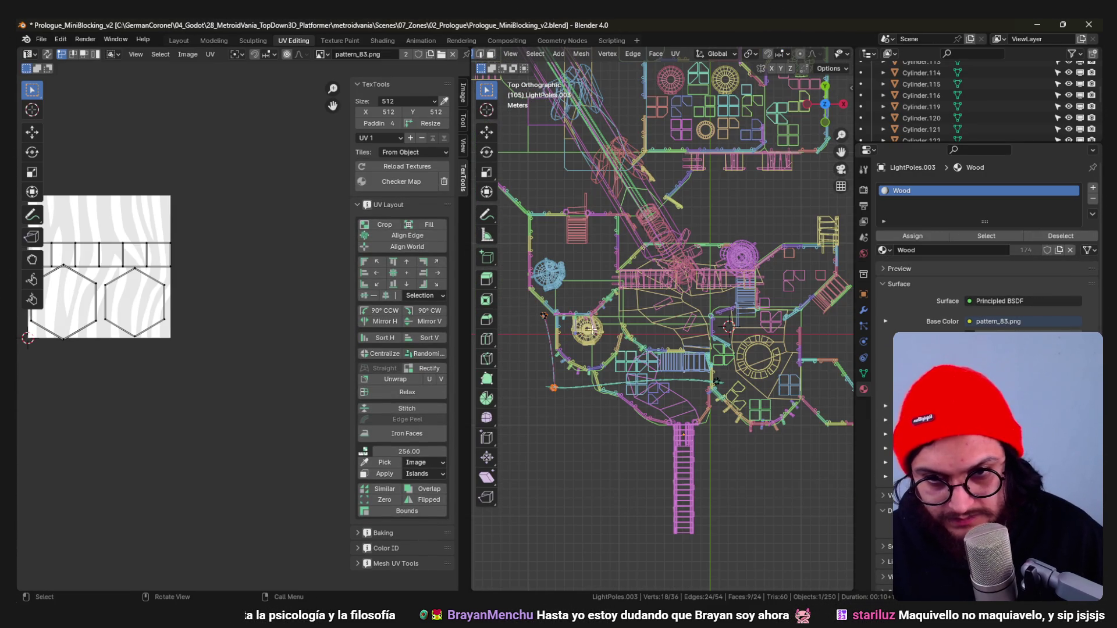
{"action": "key", "text": "g"}
{"action": "scroll", "coordinate": [638, 382], "scroll_direction": "up", "scroll_amount": 2}
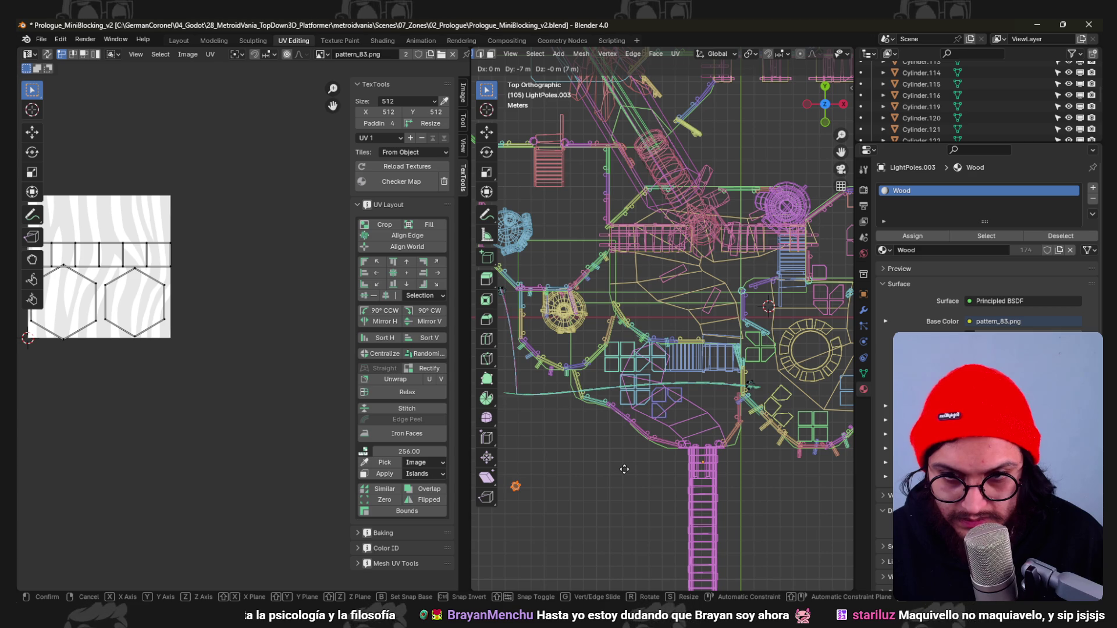
{"action": "left_click", "coordinate": [639, 462]}
{"action": "middle_click_drag", "start_coordinate": [638, 462], "coordinate": [685, 417], "text": "shift"}
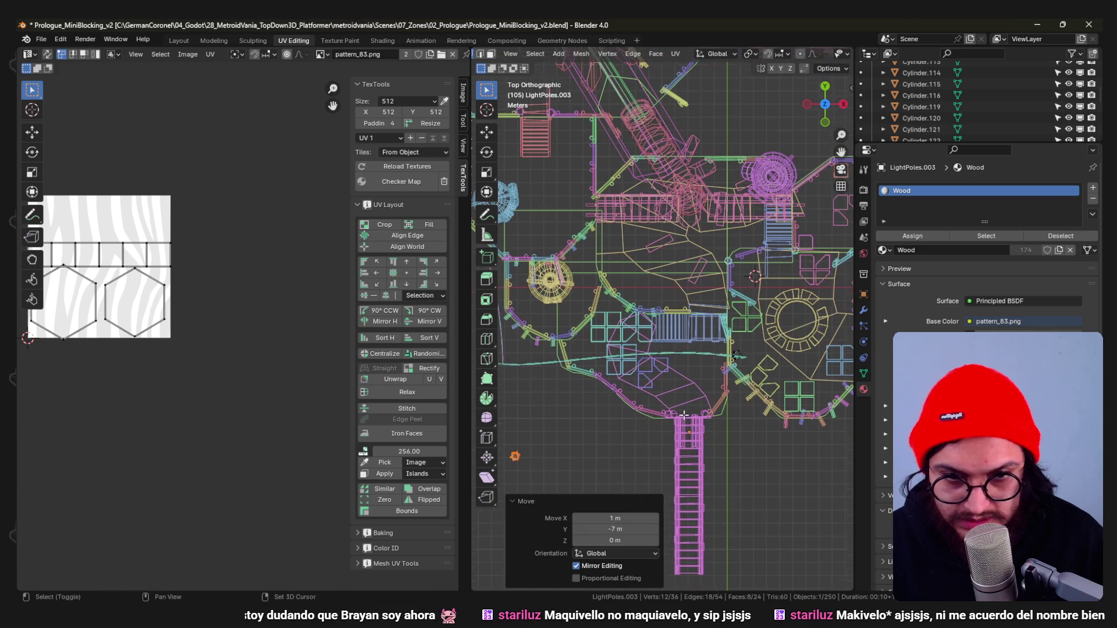
{"action": "key", "text": "g"}
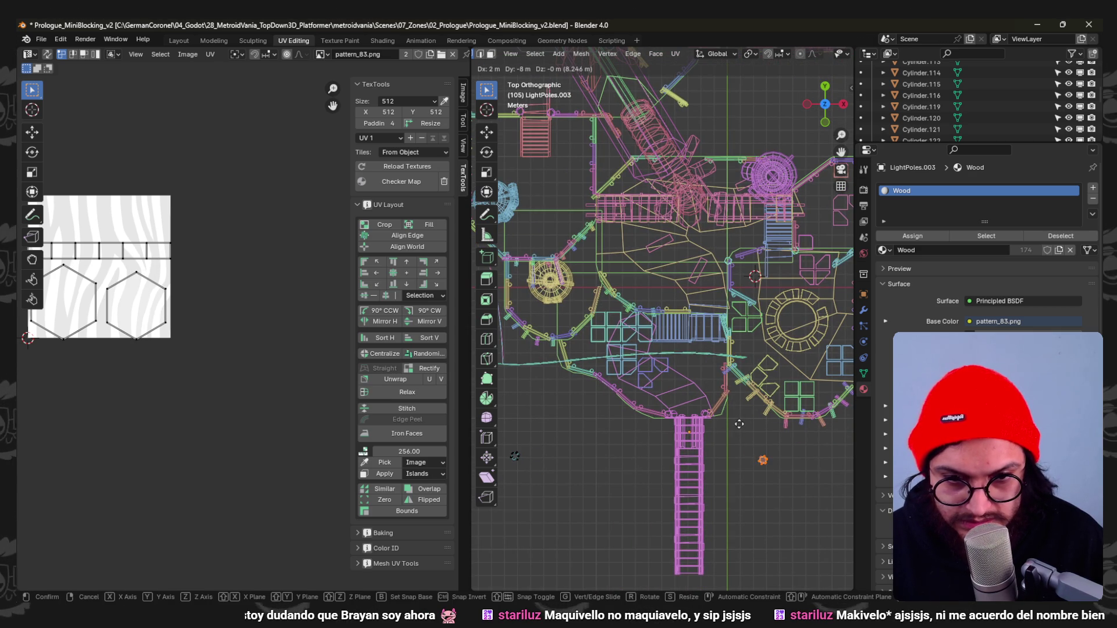
{"action": "left_click", "coordinate": [734, 429]}
{"action": "key", "text": "Tab"}
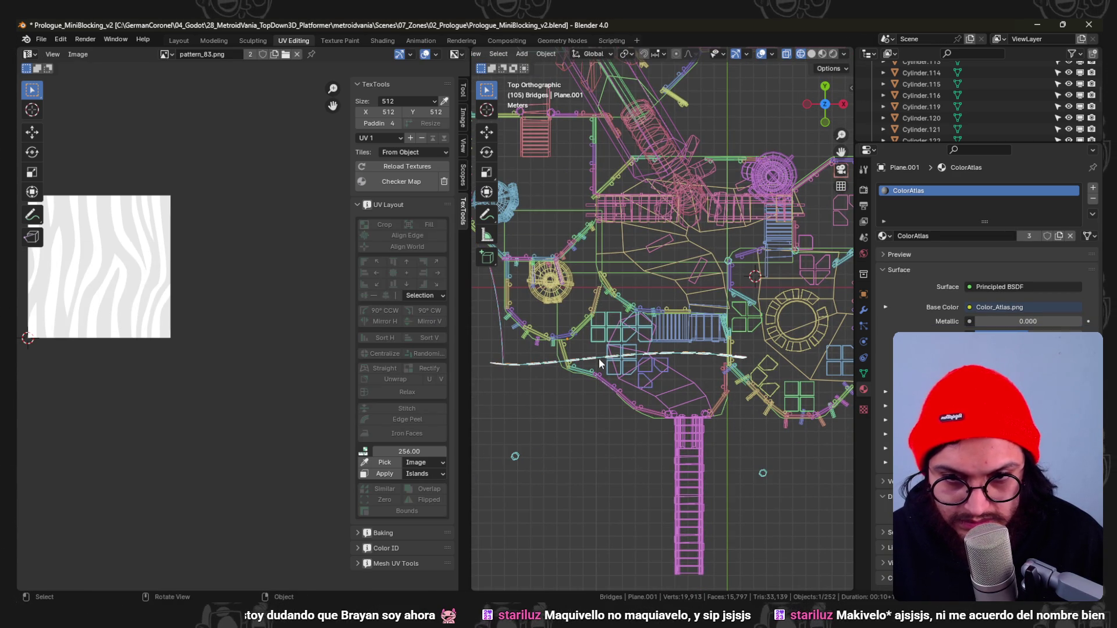
Reposition and rotate the first BezierCurve's points so the cable runs toward the moved pole.
{"action": "left_click", "coordinate": [599, 357]}
{"action": "key", "text": "Tab"}
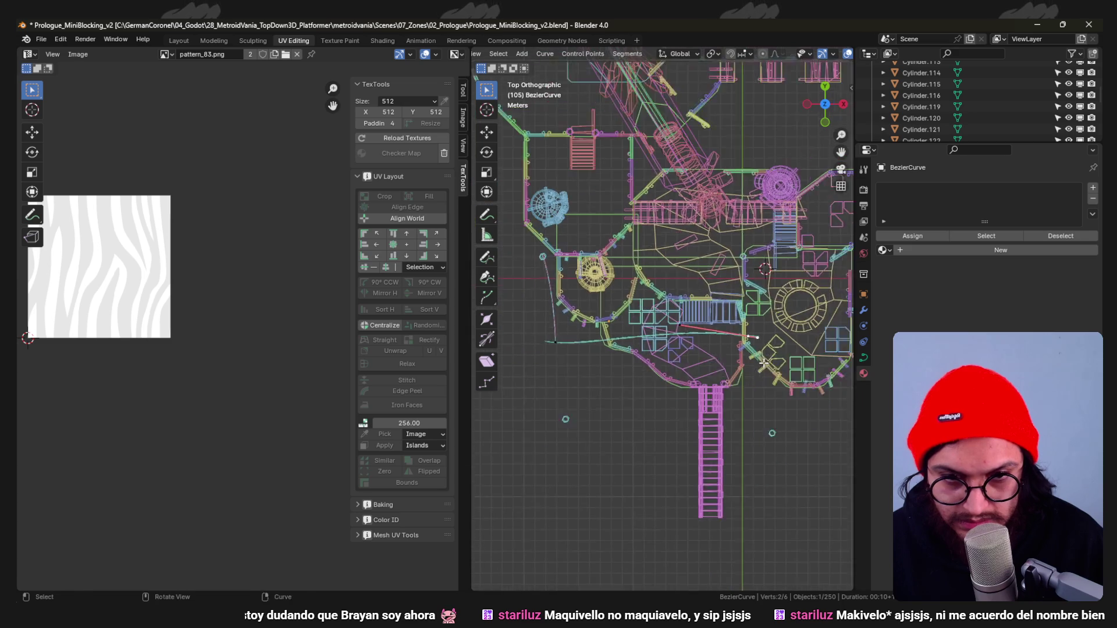
{"action": "scroll", "coordinate": [774, 441], "scroll_direction": "down", "scroll_amount": 2}
{"action": "key", "text": "g"}
{"action": "left_click", "coordinate": [785, 457]}
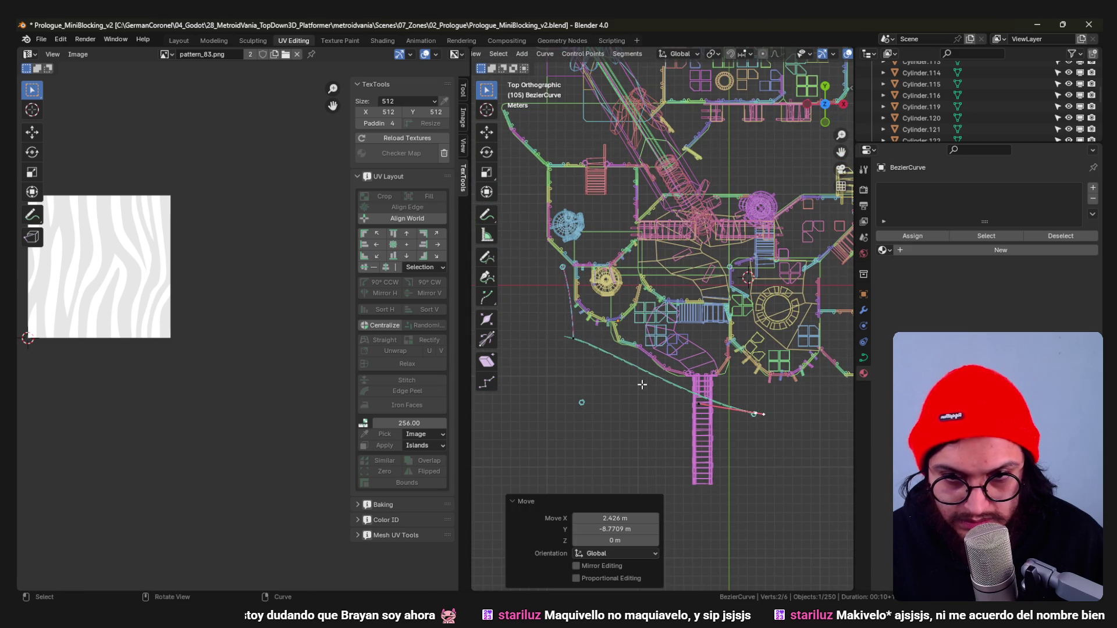
{"action": "left_click_drag", "start_coordinate": [562, 326], "coordinate": [564, 329]}
{"action": "key", "text": "g"}
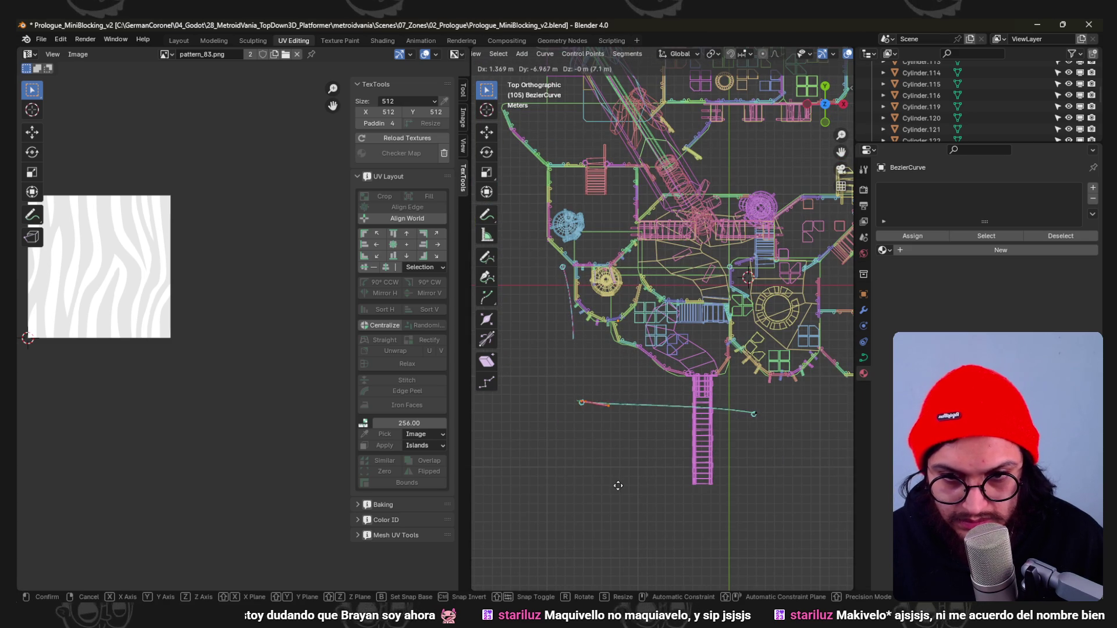
{"action": "left_click", "coordinate": [618, 487]}
{"action": "key", "text": "r"}
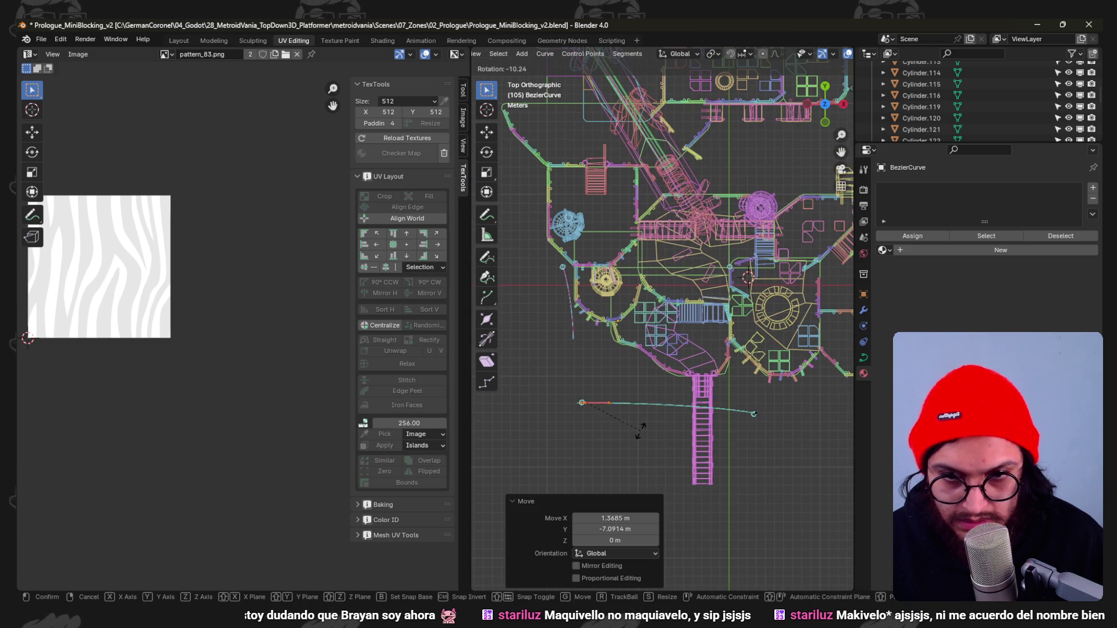
{"action": "left_click", "coordinate": [640, 430]}
{"action": "key", "text": "Tab"}
{"action": "key", "text": "Tab"}
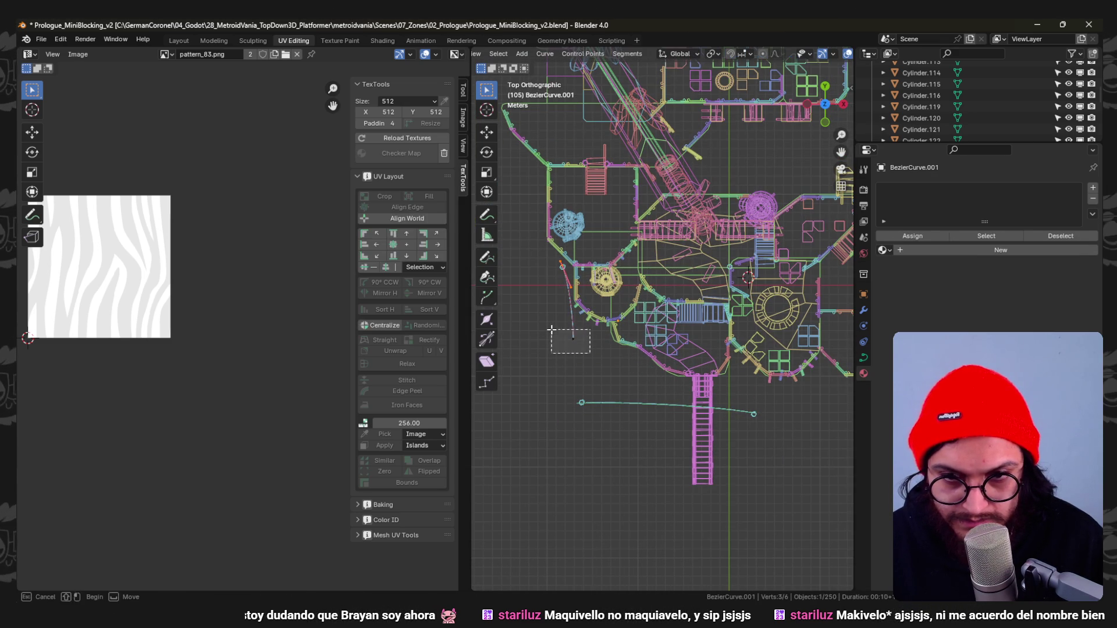
Lower BezierCurve.001's end point, return to solid perspective view and select the bridge banners.
{"action": "key", "text": "g"}
{"action": "left_click", "coordinate": [565, 400]}
{"action": "mouse_move", "coordinate": [565, 400]}
{"action": "middle_mouse_down"}
{"action": "mouse_move", "coordinate": [715, 313]}
{"action": "mouse_move", "coordinate": [698, 324]}
{"action": "middle_mouse_up"}
{"action": "key", "text": "z"}
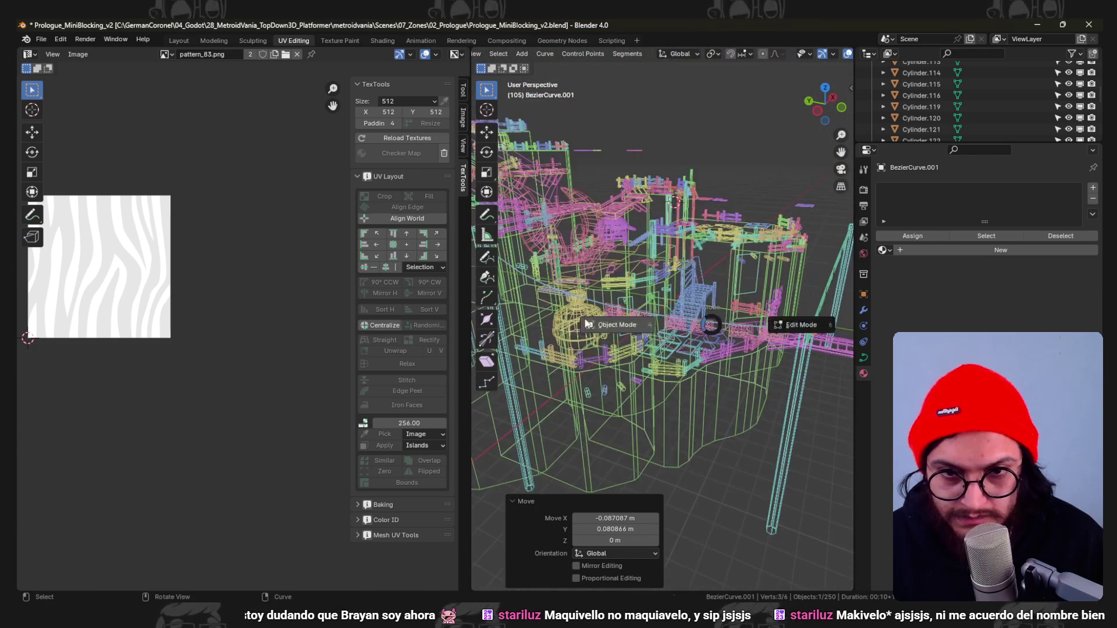
{"action": "left_click", "coordinate": [768, 323]}
{"action": "key", "text": "Tab"}
{"action": "left_click", "coordinate": [685, 329]}
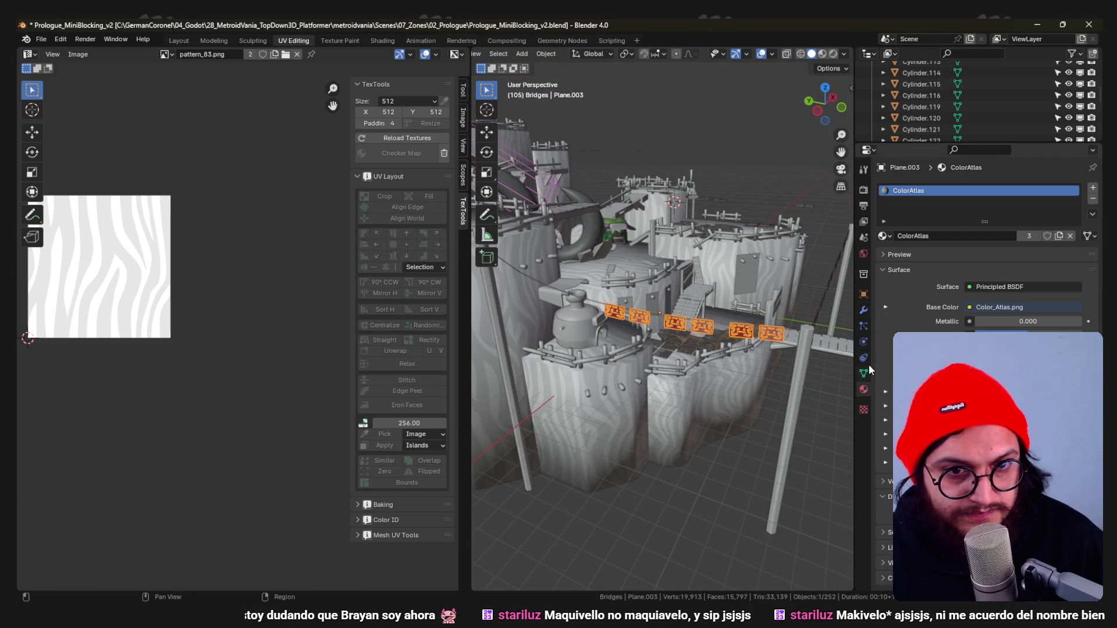
Set Plane.003's Array modifier to Fit Curve along the BezierCurve so banners repeat along it.
{"action": "middle_click_drag", "start_coordinate": [838, 361], "coordinate": [821, 375]}
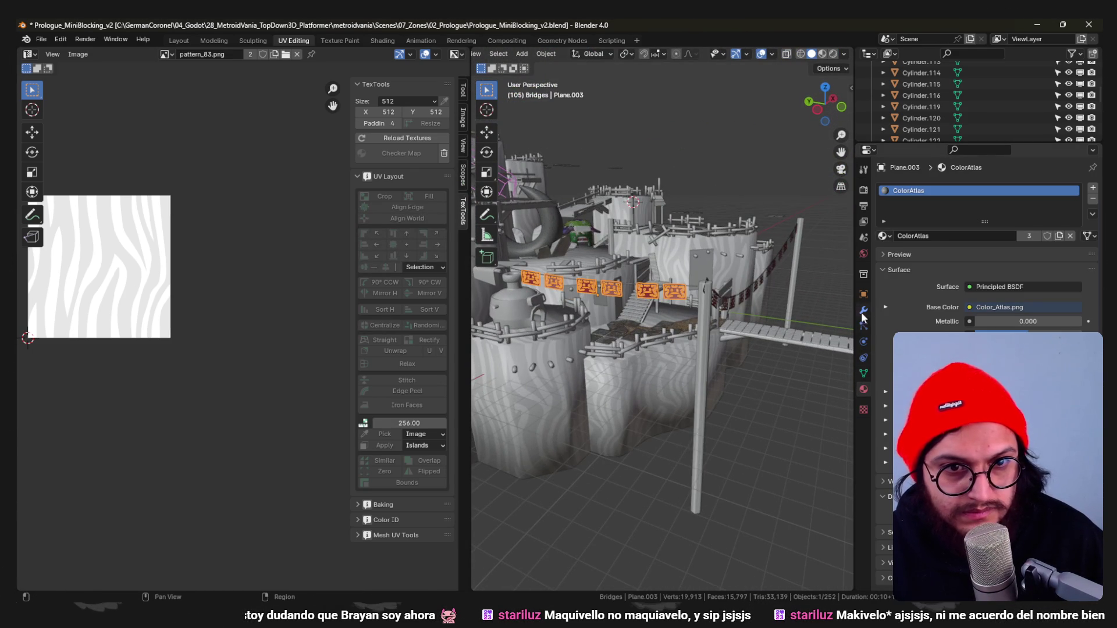
{"action": "left_click", "coordinate": [864, 311]}
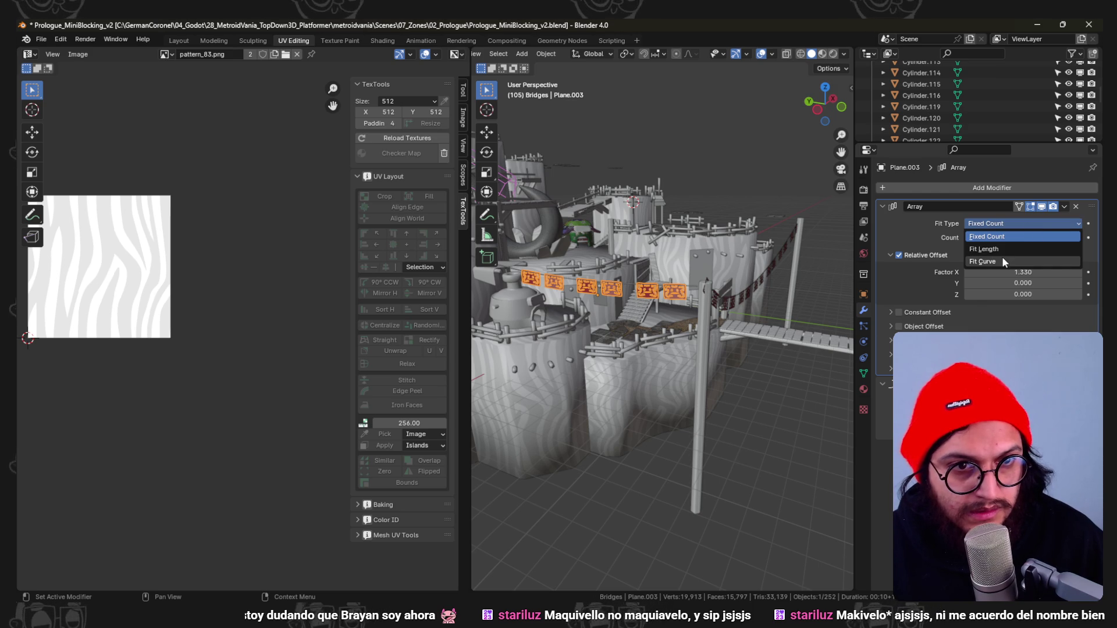
{"action": "left_click", "coordinate": [1003, 256]}
{"action": "mouse_move", "coordinate": [785, 305]}
{"action": "middle_mouse_down"}
{"action": "mouse_move", "coordinate": [703, 320]}
{"action": "mouse_move", "coordinate": [680, 296]}
{"action": "middle_mouse_up"}
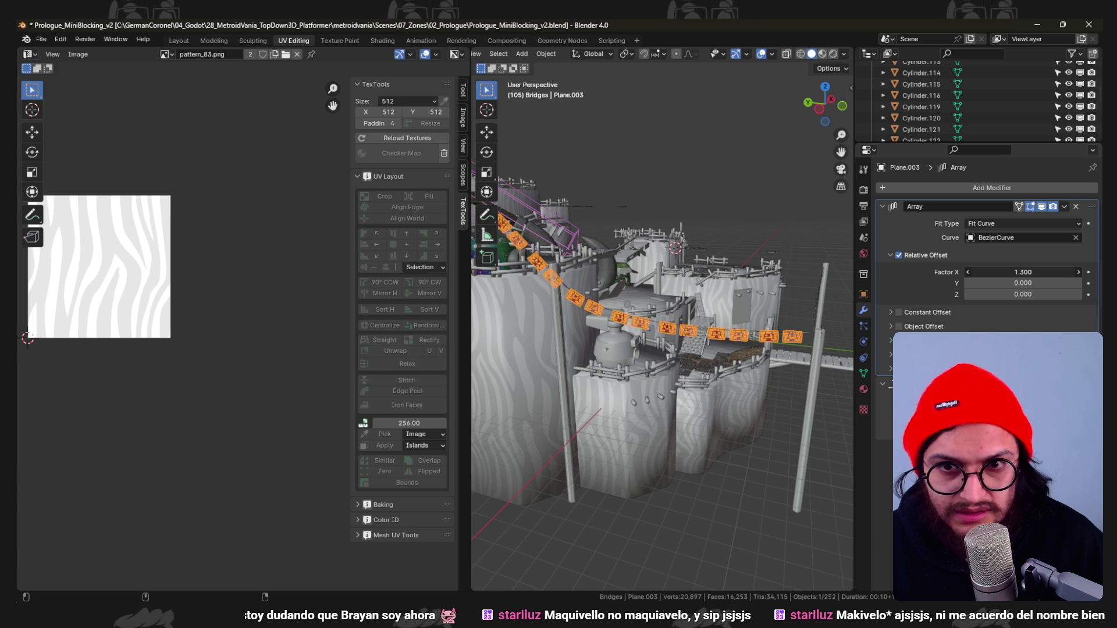
{"action": "mouse_move", "coordinate": [708, 295]}
{"action": "middle_mouse_down"}
{"action": "mouse_move", "coordinate": [701, 310]}
{"action": "mouse_move", "coordinate": [712, 313]}
{"action": "mouse_move", "coordinate": [624, 350]}
{"action": "middle_mouse_up"}
Reposition points on the second Bezier curve, then save the blend file.
{"action": "left_click", "coordinate": [691, 342]}
{"action": "key", "text": "Tab"}
{"action": "key", "text": "z"}
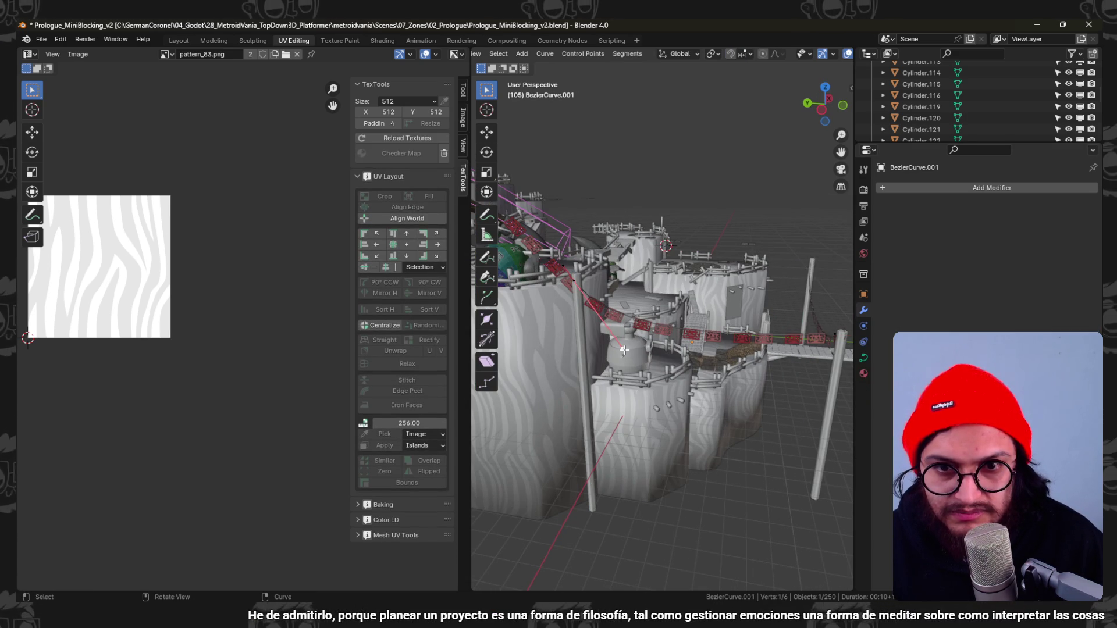
{"action": "key", "text": "g"}
{"action": "left_click", "coordinate": [597, 297]}
{"action": "key", "text": "g"}
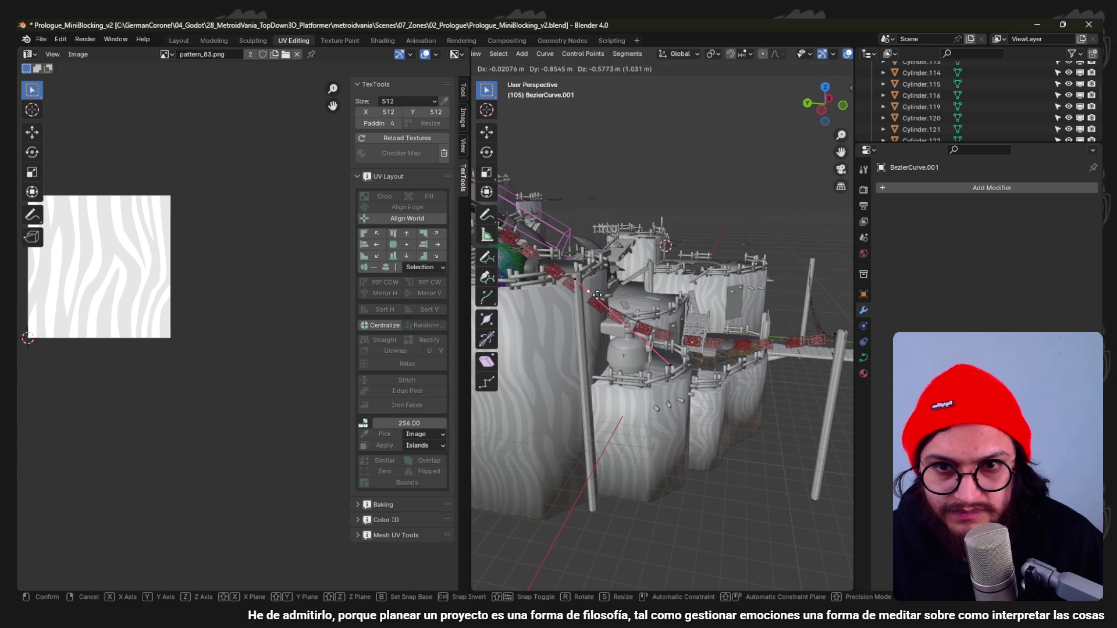
{"action": "key", "text": "Tab"}
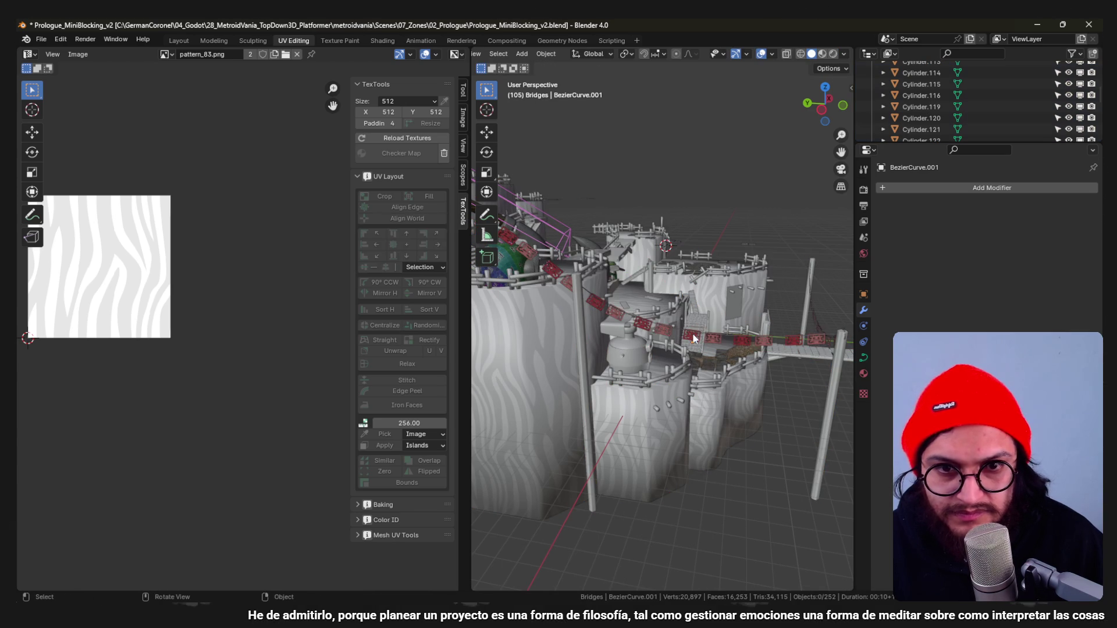
{"action": "left_click", "coordinate": [692, 333]}
{"action": "key", "text": "ctrl+s"}
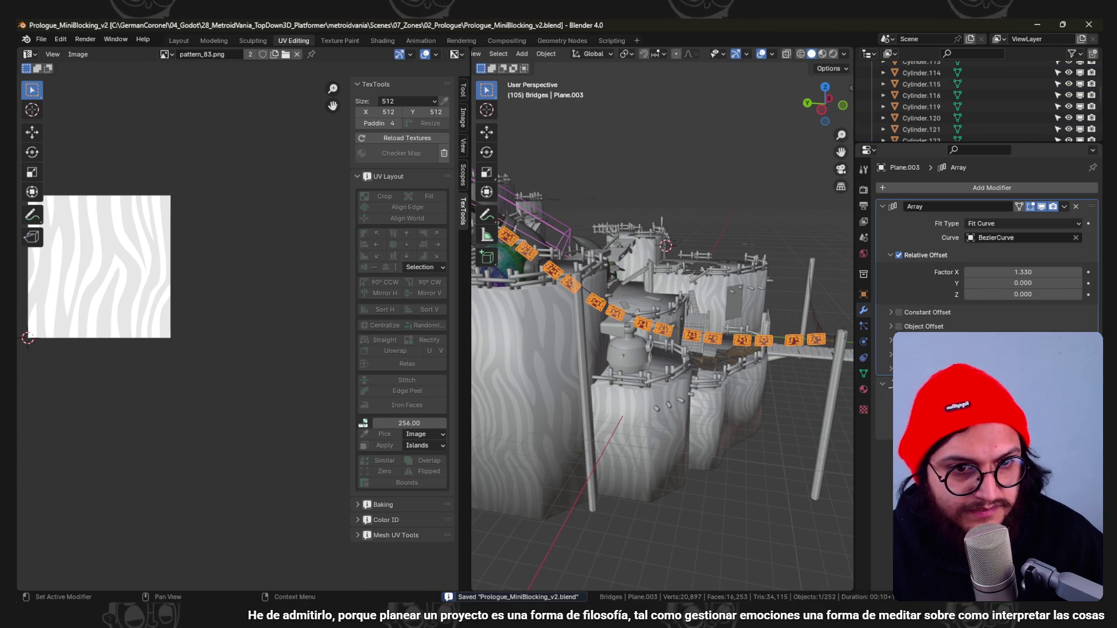
Switch the banner array to Fixed Count with 5 copies.
{"action": "left_click", "coordinate": [1062, 198]}
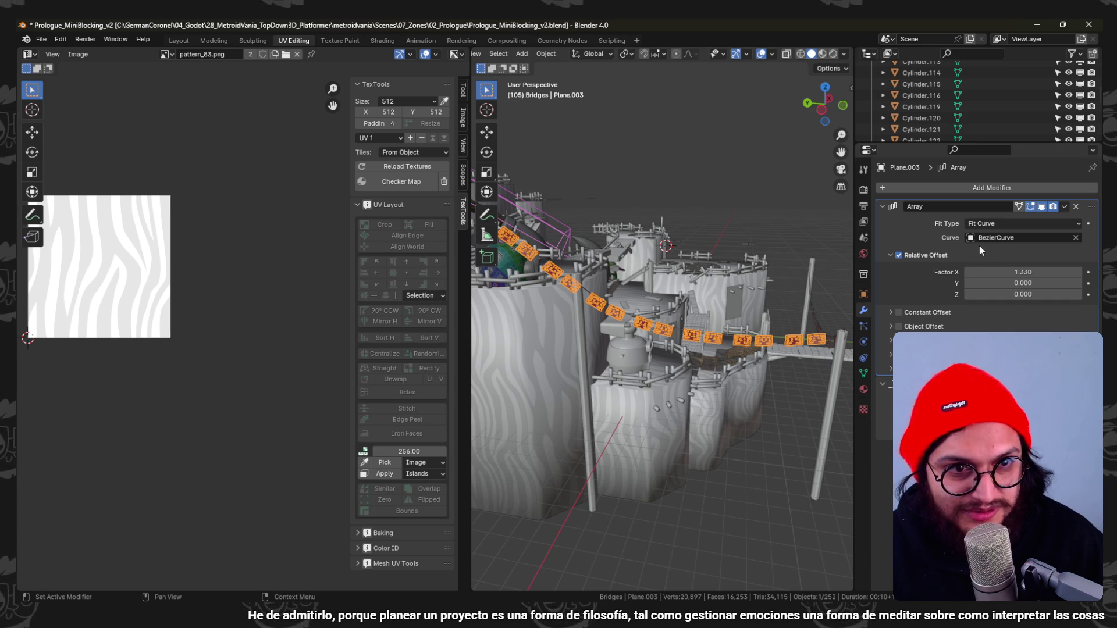
{"action": "left_click", "coordinate": [1060, 224]}
{"action": "left_click", "coordinate": [1027, 239]}
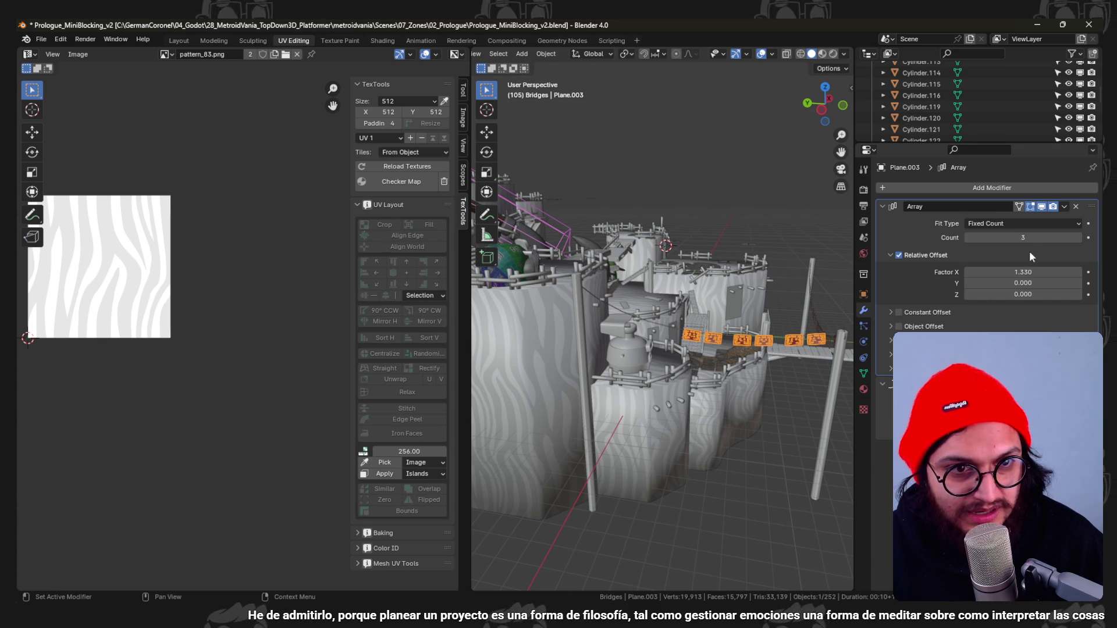
{"action": "left_click", "coordinate": [1079, 238]}
{"action": "left_click", "coordinate": [1079, 238]}
{"action": "mouse_move", "coordinate": [664, 298]}
{"action": "middle_mouse_down"}
{"action": "mouse_move", "coordinate": [710, 302]}
{"action": "mouse_move", "coordinate": [664, 310]}
{"action": "mouse_move", "coordinate": [775, 310]}
{"action": "mouse_move", "coordinate": [733, 323]}
{"action": "middle_mouse_up"}
Select the banner flags and begin editing the Bezier curve they follow.
{"action": "left_click", "coordinate": [775, 310]}
{"action": "scroll", "coordinate": [732, 323], "scroll_direction": "up", "scroll_amount": 3}
{"action": "key", "text": "Tab"}
{"action": "key", "text": "Tab"}
{"action": "left_click", "coordinate": [744, 306]}
{"action": "key", "text": "Tab"}
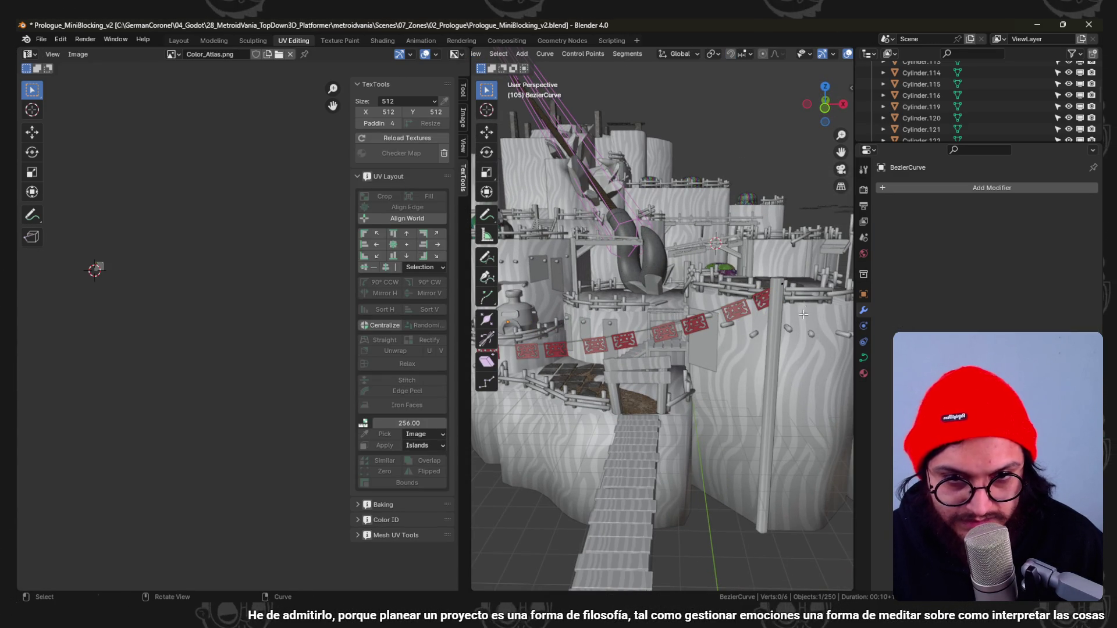
Confirm the rope curve point's new position, return to object mode and switch to Godot.
{"action": "left_click", "coordinate": [612, 394]}
{"action": "mouse_move", "coordinate": [611, 393]}
{"action": "middle_mouse_down"}
{"action": "mouse_move", "coordinate": [692, 406]}
{"action": "mouse_move", "coordinate": [645, 332]}
{"action": "mouse_move", "coordinate": [675, 547]}
{"action": "middle_mouse_up"}
{"action": "key", "text": "Tab"}
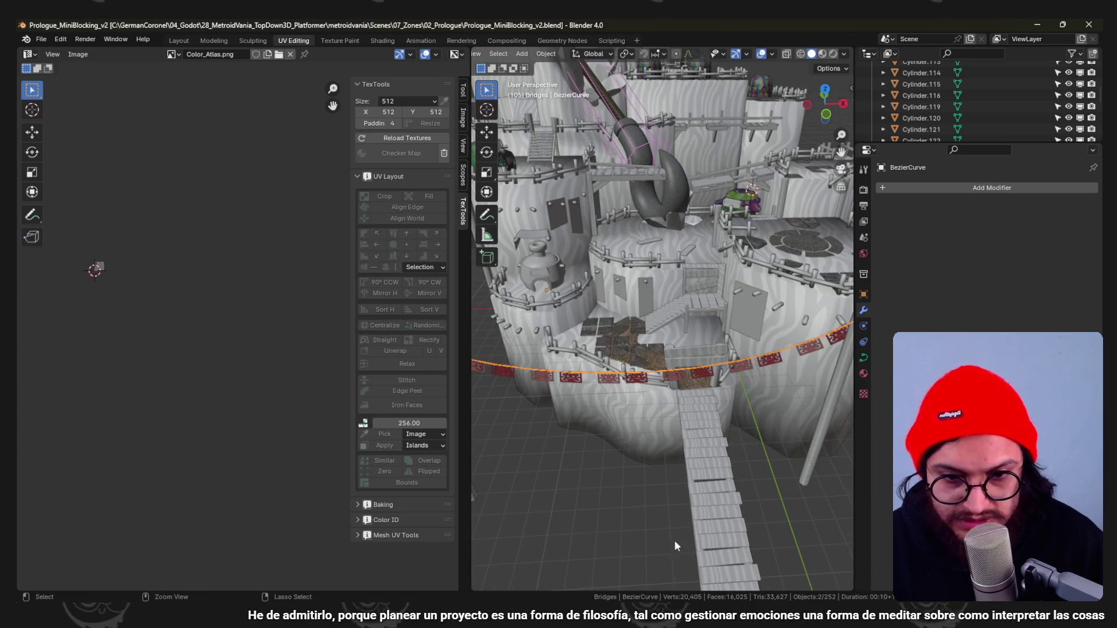
{"action": "key", "text": "alt+Tab"}
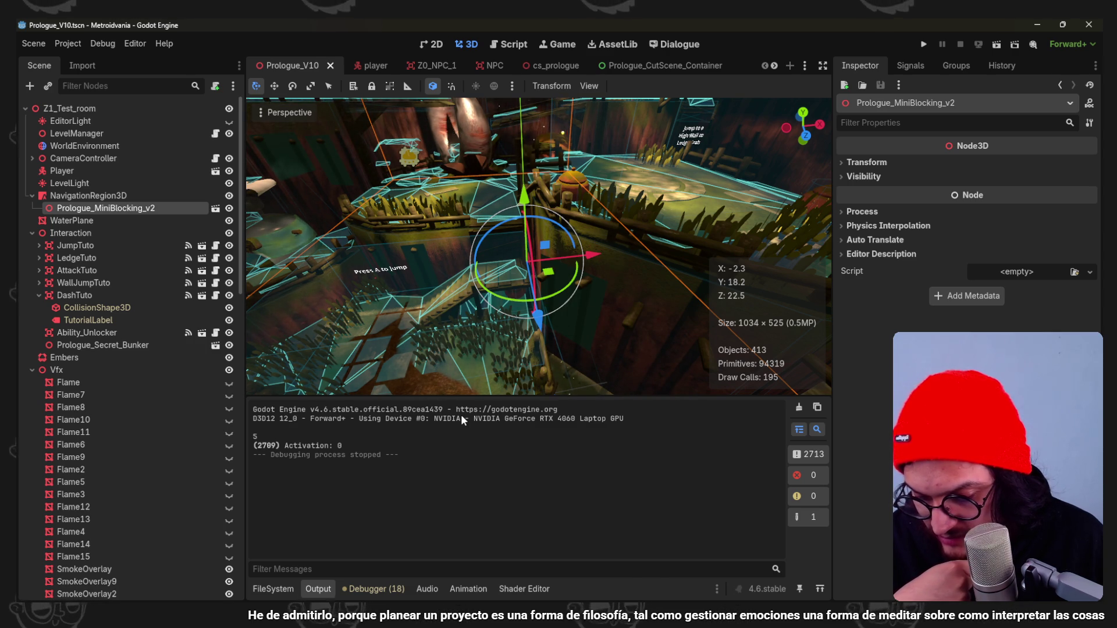
{"action": "left_click", "coordinate": [924, 43]}
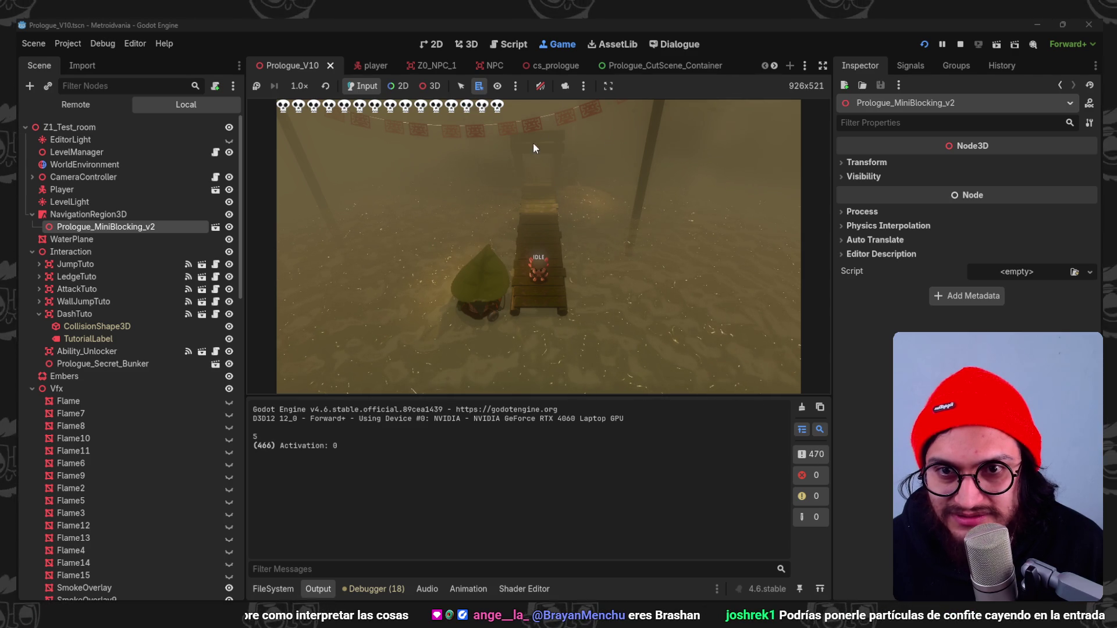
{"action": "key", "text": "w"}
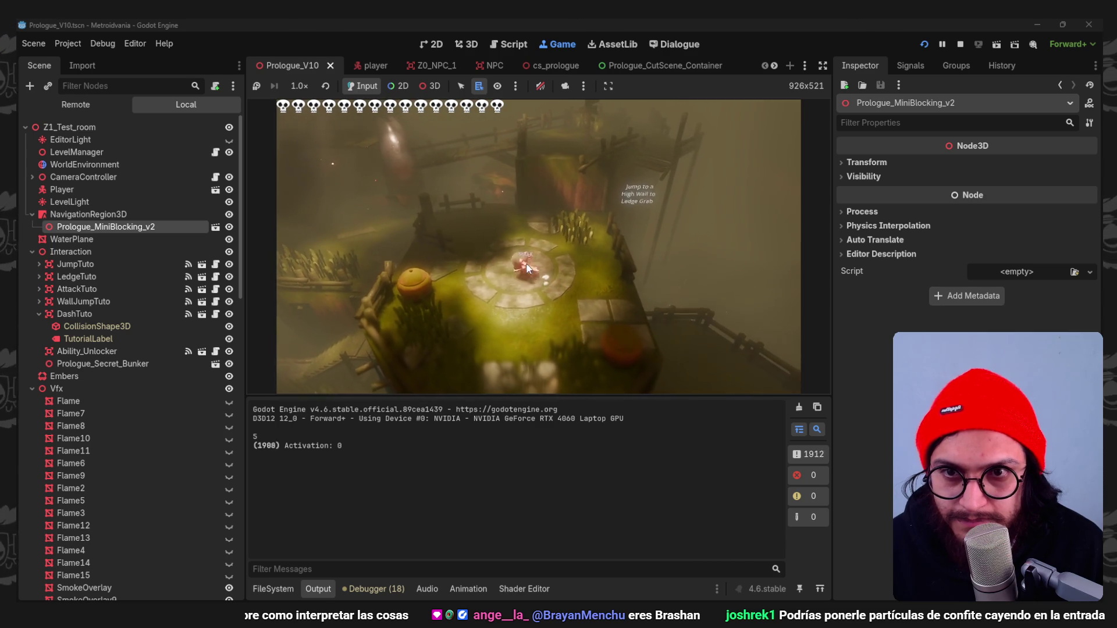
{"action": "left_click", "coordinate": [960, 44]}
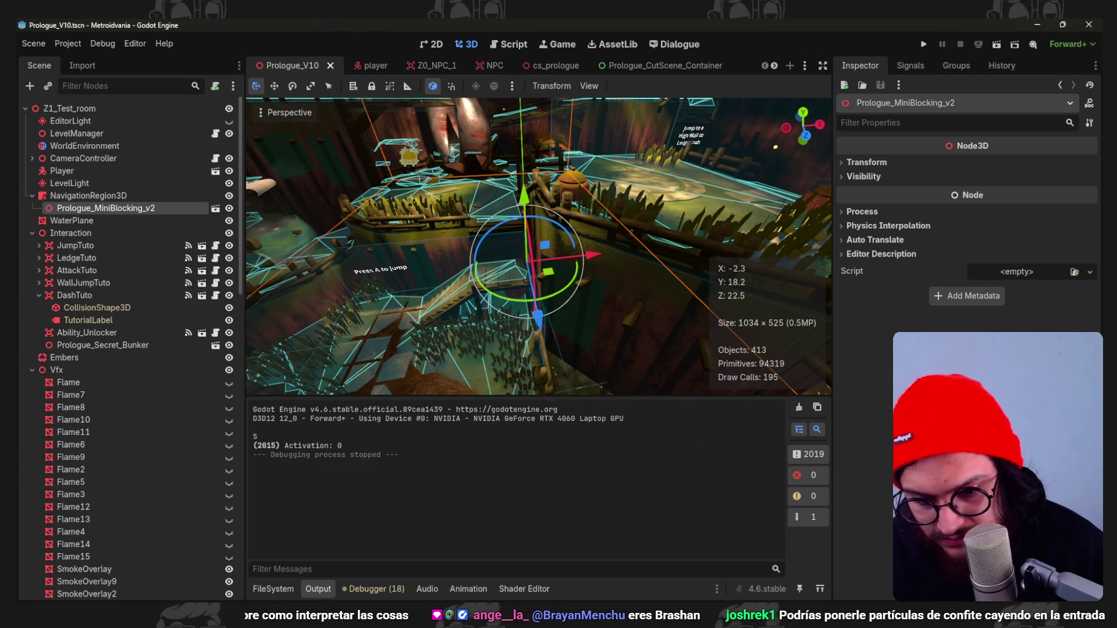
Toggle the music player window away, then run the project for another playtest.
{"action": "key", "text": "alt+Tab"}
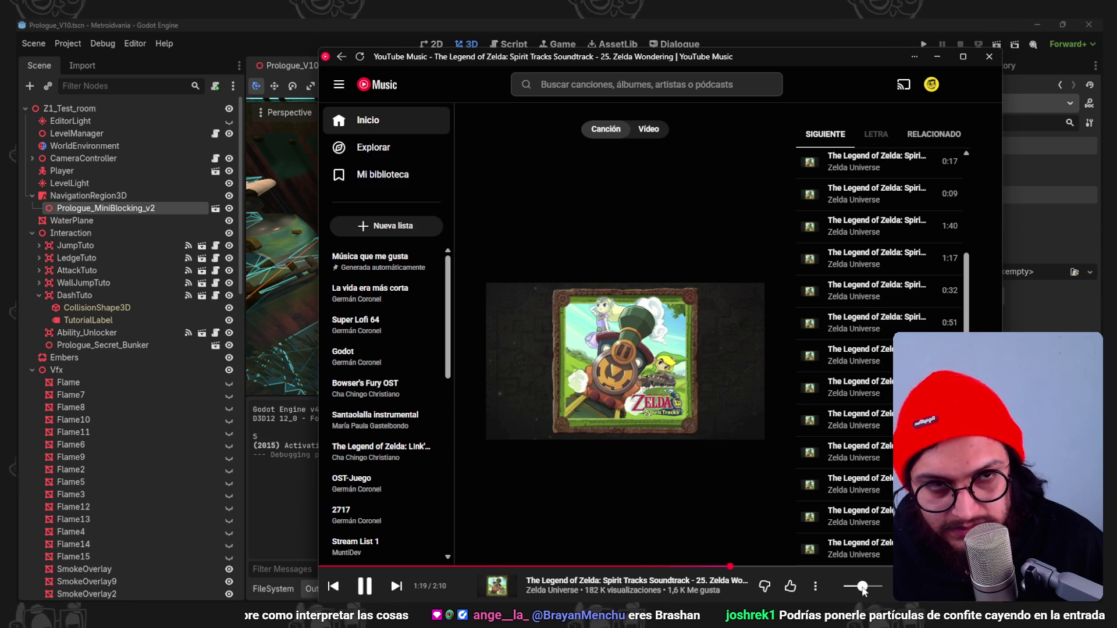
{"action": "left_click", "coordinate": [938, 57]}
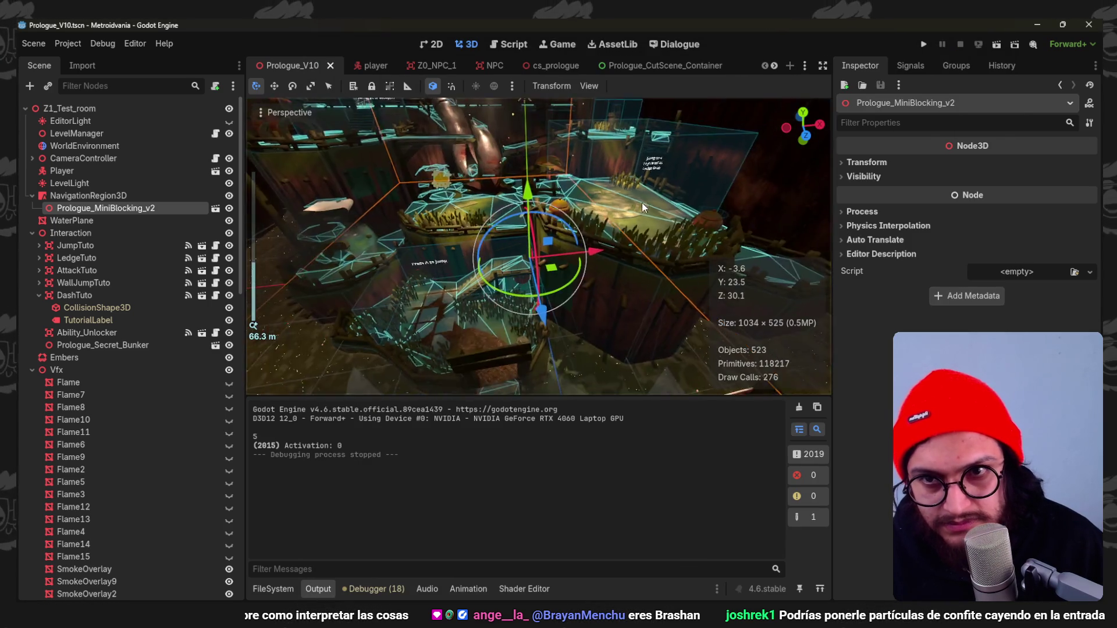
{"action": "key", "text": "alt+Tab"}
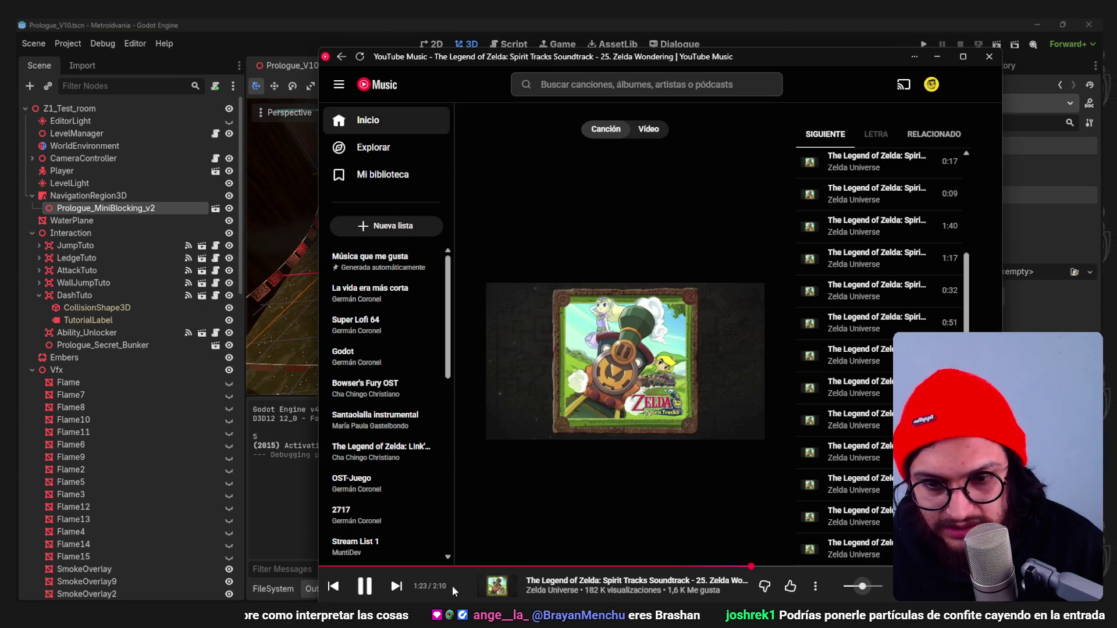
{"action": "key", "text": "alt+Tab"}
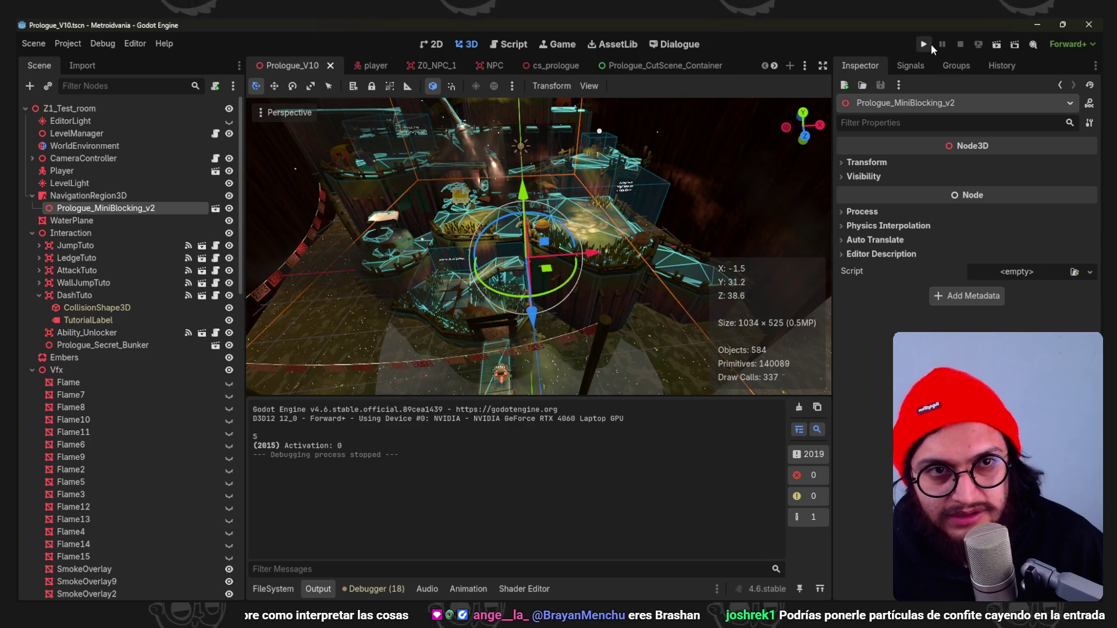
{"action": "left_click", "coordinate": [924, 45]}
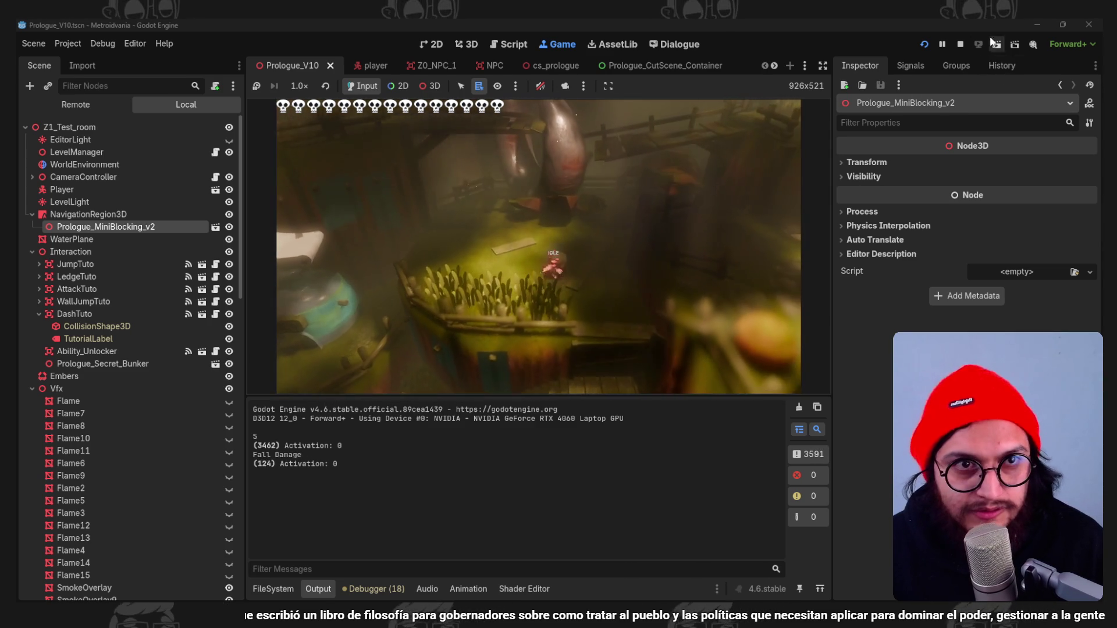
Stop the game, return to Blender and rotate Cylinder.015 by -45 degrees from top view.
{"action": "key", "text": "F8"}
{"action": "key", "text": "alt+Tab"}
{"action": "scroll", "coordinate": [664, 348], "scroll_direction": "up", "scroll_amount": 3}
{"action": "scroll", "coordinate": [681, 311], "scroll_direction": "up", "scroll_amount": 3}
{"action": "key", "text": "KP_7"}
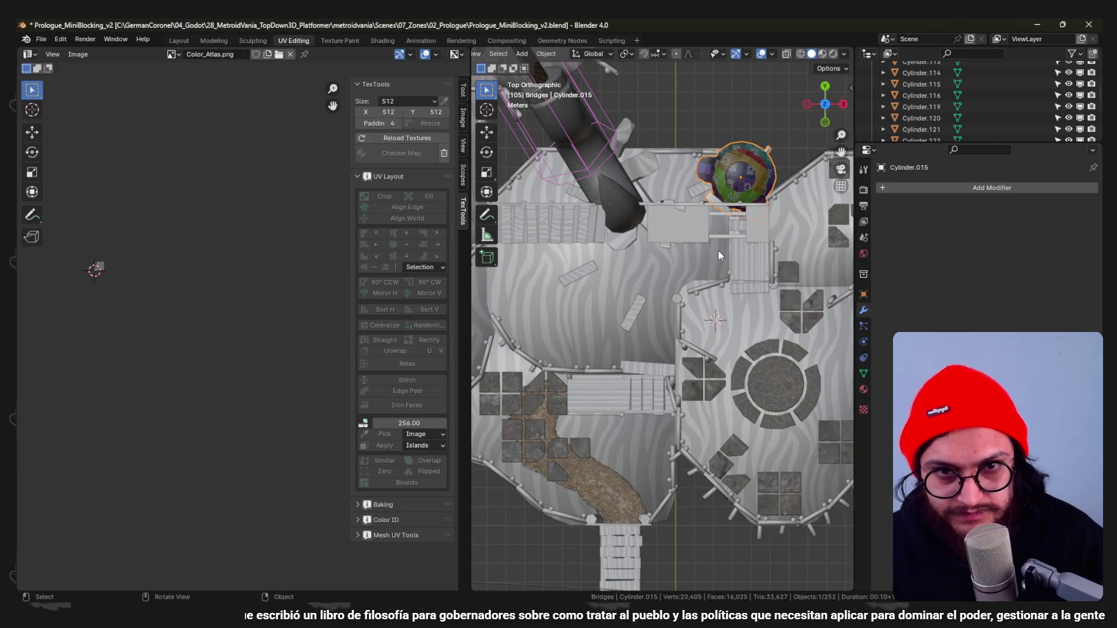
{"action": "type", "text": "r45"}
{"action": "key", "text": "Return"}
{"action": "key", "text": "g"}
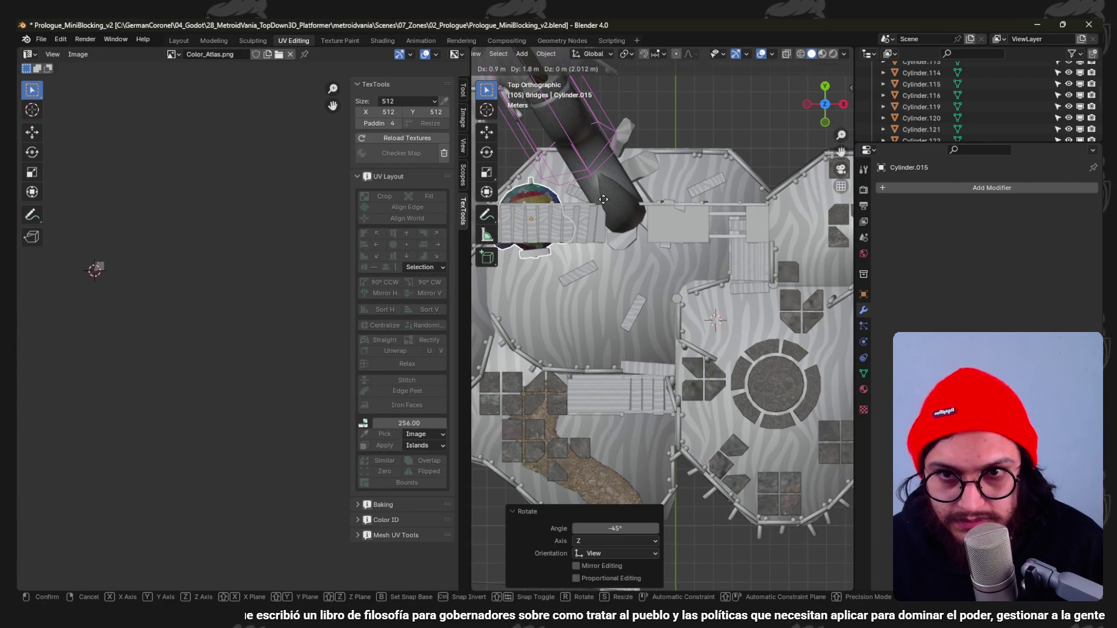
{"action": "mouse_move", "coordinate": [602, 346]}
{"action": "middle_mouse_down"}
{"action": "mouse_move", "coordinate": [609, 269]}
{"action": "mouse_move", "coordinate": [627, 256]}
{"action": "mouse_move", "coordinate": [640, 343]}
{"action": "mouse_move", "coordinate": [630, 335]}
{"action": "middle_mouse_up"}
Move Cylinder.015 0.8 m along Y, then select the light poles and rope.
{"action": "key", "text": "g"}
{"action": "mouse_move", "coordinate": [570, 484]}
{"action": "middle_mouse_down"}
{"action": "mouse_move", "coordinate": [631, 364]}
{"action": "mouse_move", "coordinate": [665, 331]}
{"action": "mouse_move", "coordinate": [664, 315]}
{"action": "mouse_move", "coordinate": [667, 344]}
{"action": "middle_mouse_up"}
{"action": "key", "text": "Escape"}
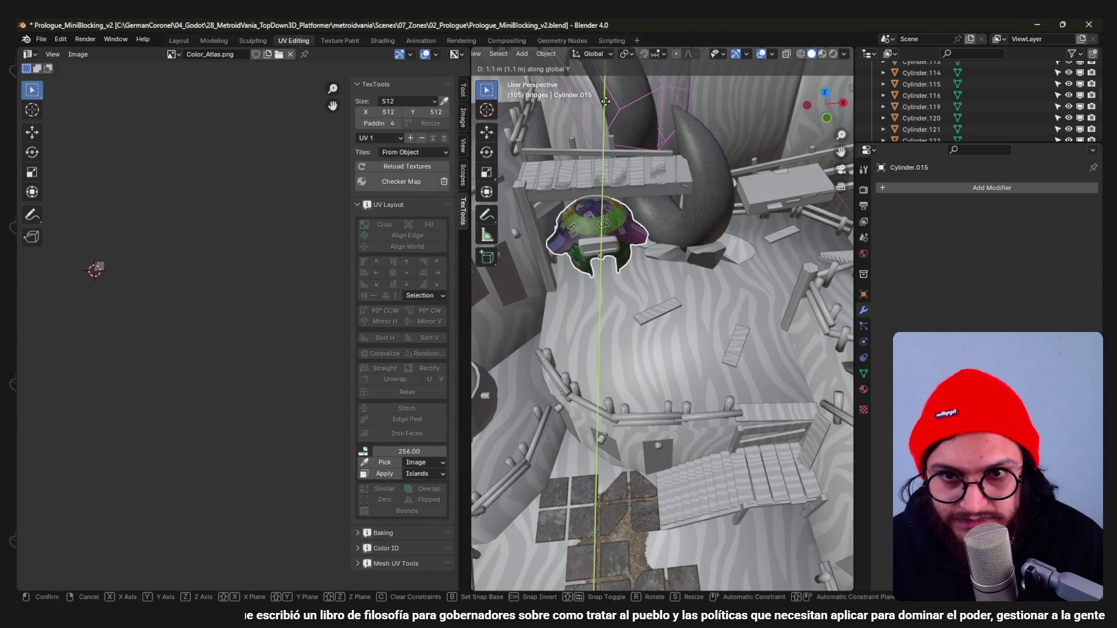
{"action": "left_click", "coordinate": [605, 102]}
{"action": "mouse_move", "coordinate": [602, 277]}
{"action": "middle_mouse_down"}
{"action": "mouse_move", "coordinate": [599, 268]}
{"action": "mouse_move", "coordinate": [623, 285]}
{"action": "mouse_move", "coordinate": [693, 376]}
{"action": "mouse_move", "coordinate": [769, 397]}
{"action": "middle_mouse_up"}
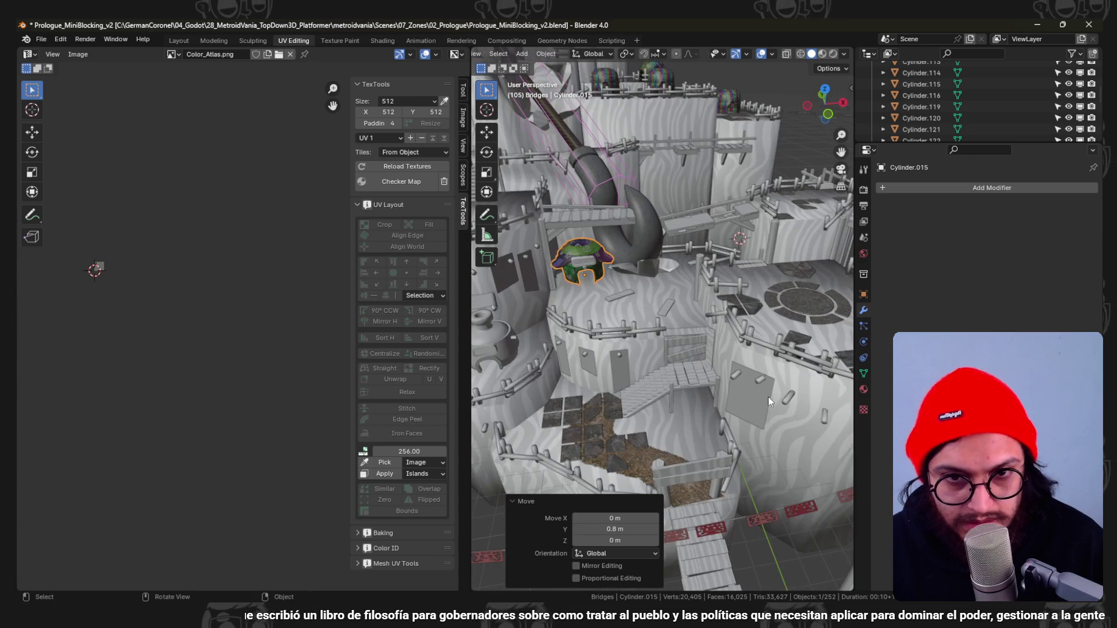
{"action": "scroll", "coordinate": [683, 367], "scroll_direction": "up", "scroll_amount": 3}
{"action": "scroll", "coordinate": [684, 367], "scroll_direction": "up", "scroll_amount": 3}
{"action": "mouse_move", "coordinate": [683, 367]}
{"action": "middle_mouse_down"}
{"action": "mouse_move", "coordinate": [805, 340]}
{"action": "mouse_move", "coordinate": [742, 366]}
{"action": "mouse_move", "coordinate": [689, 343]}
{"action": "mouse_move", "coordinate": [783, 310]}
{"action": "mouse_move", "coordinate": [733, 323]}
{"action": "mouse_move", "coordinate": [694, 284]}
{"action": "middle_mouse_up"}
{"action": "scroll", "coordinate": [742, 365], "scroll_direction": "down", "scroll_amount": 3}
{"action": "scroll", "coordinate": [733, 323], "scroll_direction": "down", "scroll_amount": 3}
{"action": "scroll", "coordinate": [693, 284], "scroll_direction": "up", "scroll_amount": 3}
{"action": "middle_click_drag", "start_coordinate": [670, 323], "coordinate": [641, 318]}
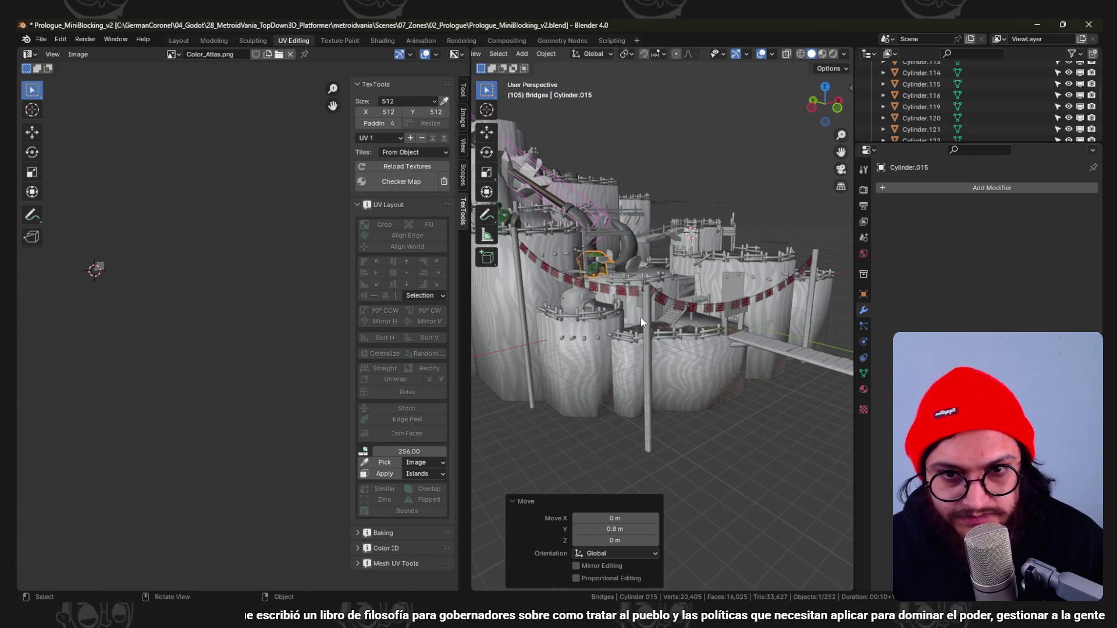
{"action": "left_click", "coordinate": [646, 305]}
{"action": "left_click", "coordinate": [673, 301], "text": "shift"}
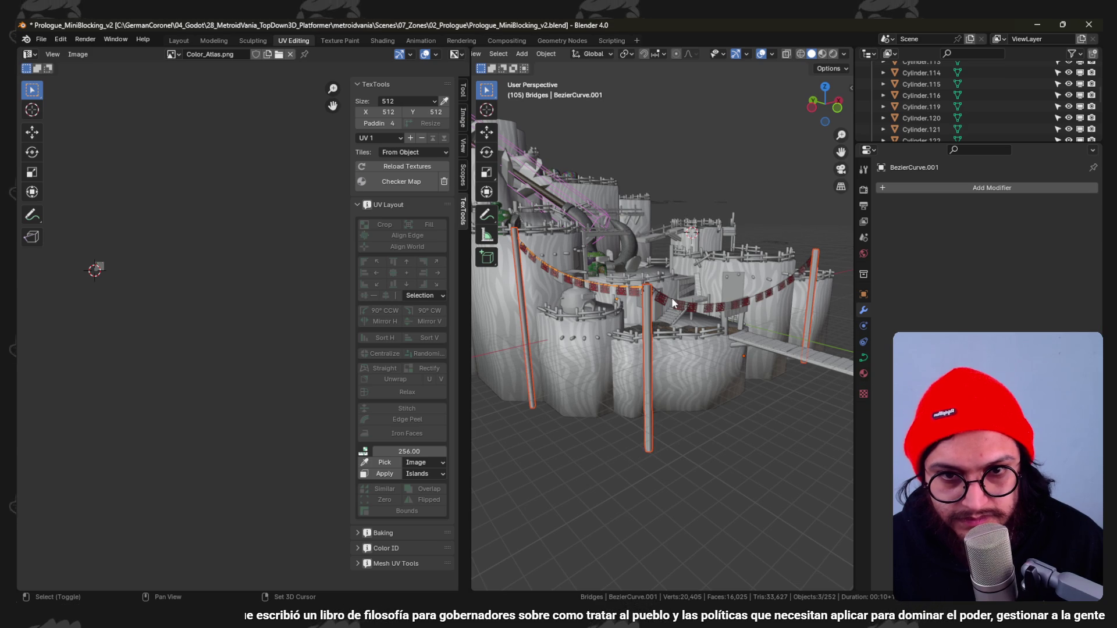
Raise the light poles, rope and flag bunting straight up along Z.
{"action": "left_click", "coordinate": [684, 299]}
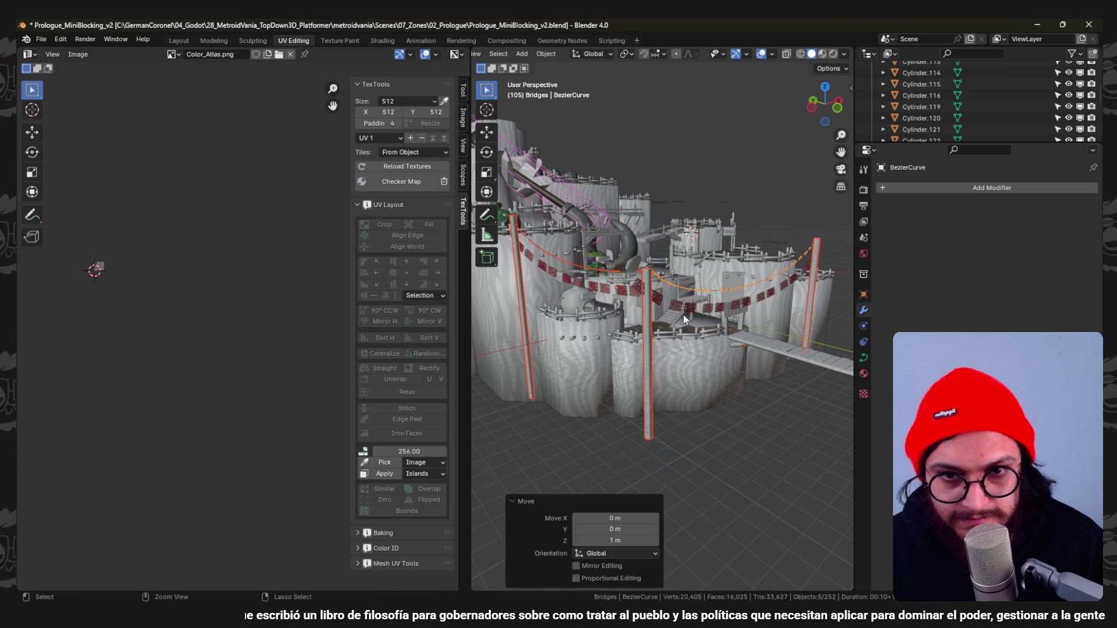
{"action": "scroll", "coordinate": [681, 316], "scroll_direction": "up", "scroll_amount": 3}
{"action": "left_click", "coordinate": [625, 271]}
{"action": "key", "text": "z"}
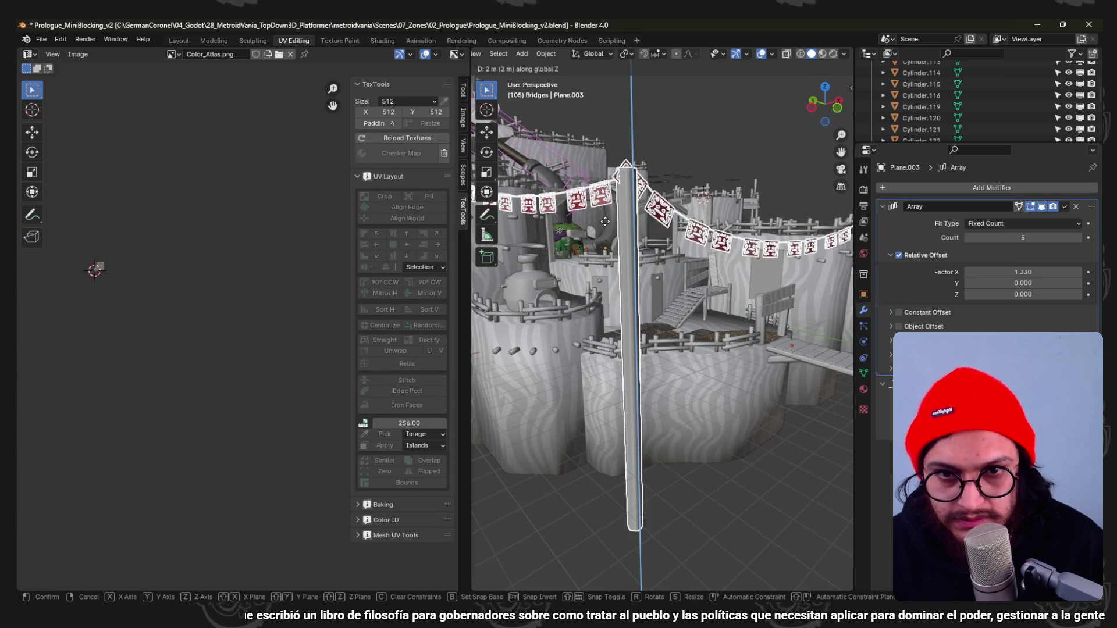
{"action": "left_click", "coordinate": [603, 204]}
{"action": "middle_click_drag", "start_coordinate": [661, 281], "coordinate": [612, 343]}
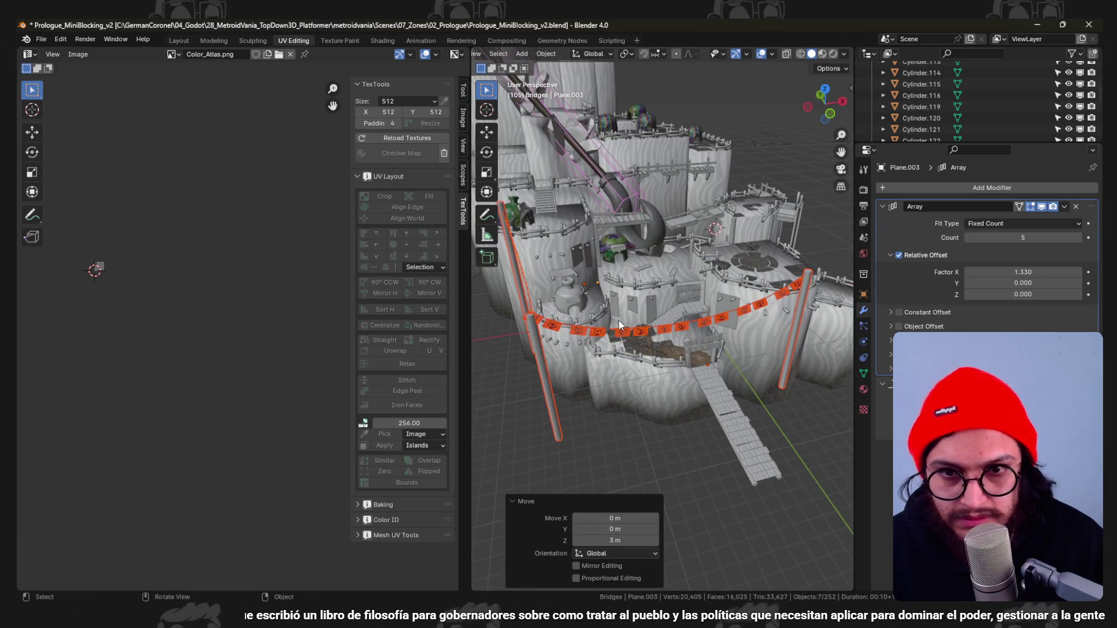
{"action": "scroll", "coordinate": [612, 345], "scroll_direction": "up", "scroll_amount": 2}
{"action": "scroll", "coordinate": [638, 349], "scroll_direction": "up", "scroll_amount": 2}
{"action": "scroll", "coordinate": [667, 354], "scroll_direction": "up", "scroll_amount": 2}
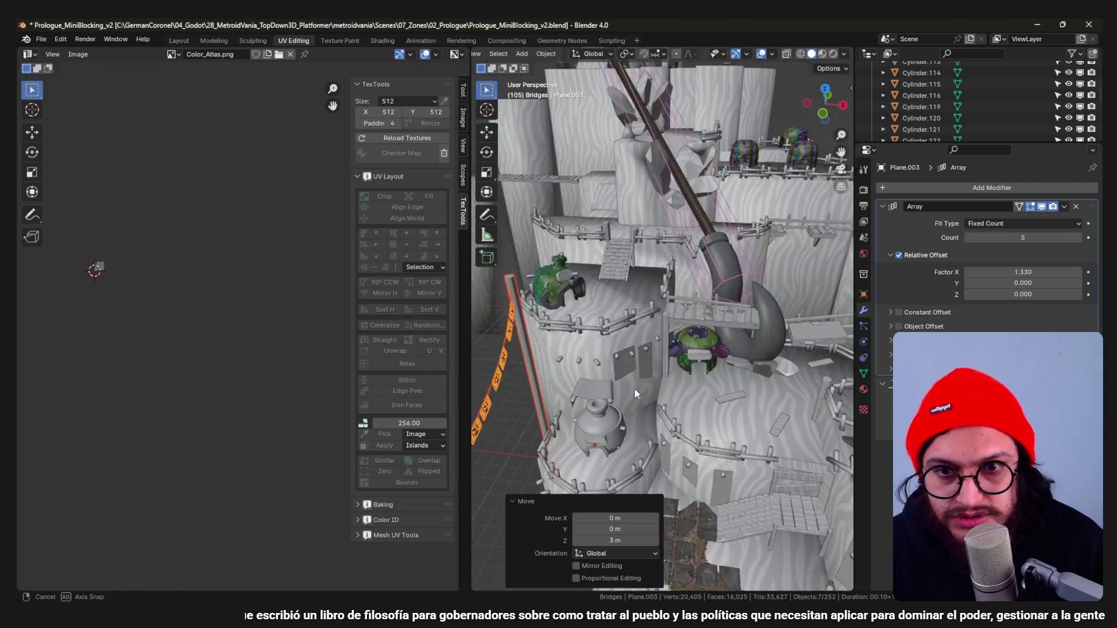
{"action": "scroll", "coordinate": [635, 387], "scroll_direction": "up", "scroll_amount": 2}
{"action": "mouse_move", "coordinate": [605, 352]}
{"action": "middle_mouse_down"}
{"action": "mouse_move", "coordinate": [640, 378]}
{"action": "mouse_move", "coordinate": [662, 347]}
{"action": "mouse_move", "coordinate": [606, 292]}
{"action": "mouse_move", "coordinate": [586, 291]}
{"action": "mouse_move", "coordinate": [677, 325]}
{"action": "mouse_move", "coordinate": [617, 339]}
{"action": "mouse_move", "coordinate": [629, 324]}
{"action": "middle_mouse_up"}
Delete the stray plane, then select the pot Cylinder.074 and start editing its mesh.
{"action": "left_click", "coordinate": [607, 293]}
{"action": "key", "text": "x"}
{"action": "left_click", "coordinate": [625, 304]}
{"action": "scroll", "coordinate": [625, 304], "scroll_direction": "down", "scroll_amount": 5}
{"action": "scroll", "coordinate": [686, 314], "scroll_direction": "up", "scroll_amount": 3}
{"action": "scroll", "coordinate": [683, 326], "scroll_direction": "up", "scroll_amount": 3}
{"action": "left_click", "coordinate": [630, 324]}
{"action": "left_click", "coordinate": [654, 339]}
{"action": "key", "text": "Tab"}
{"action": "key", "text": "KP_Decimal"}
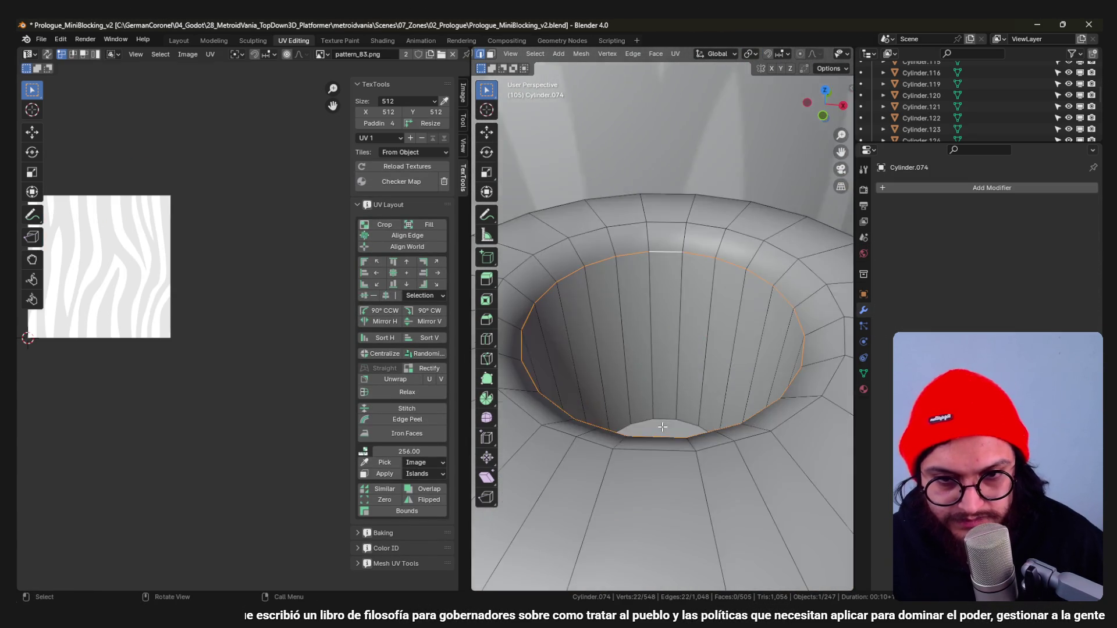
{"action": "scroll", "coordinate": [672, 393], "scroll_direction": "down", "scroll_amount": 3}
Duplicate and raise the pot's top edge loop into a neck, fill the opening and bevel the cap rim.
{"action": "middle_click_drag", "start_coordinate": [663, 426], "coordinate": [699, 330]}
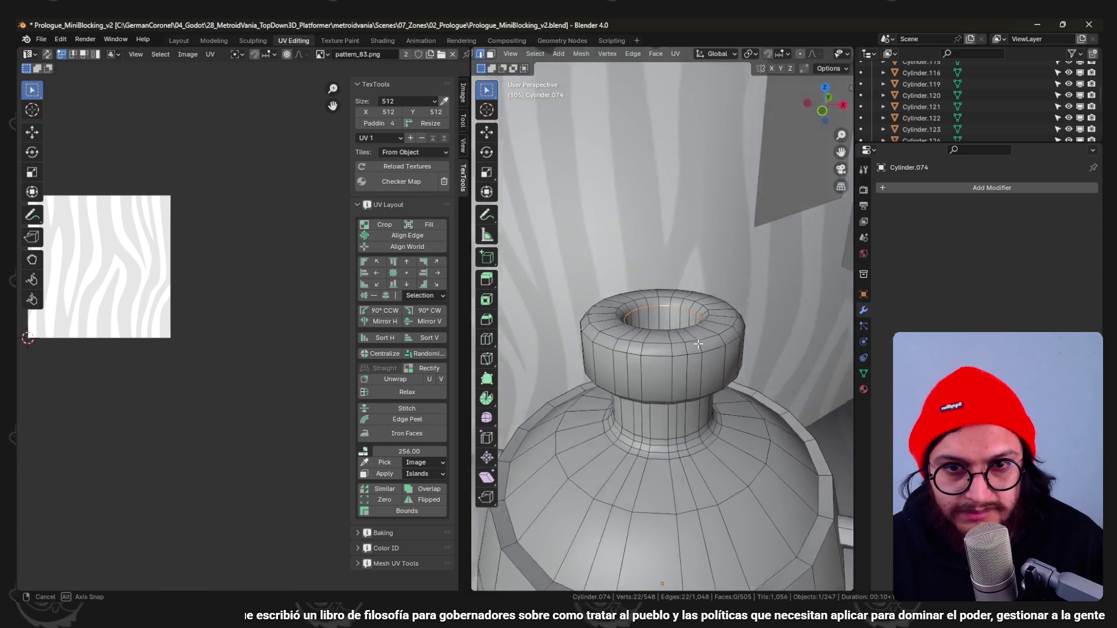
{"action": "key", "text": "g"}
{"action": "left_click", "coordinate": [701, 328]}
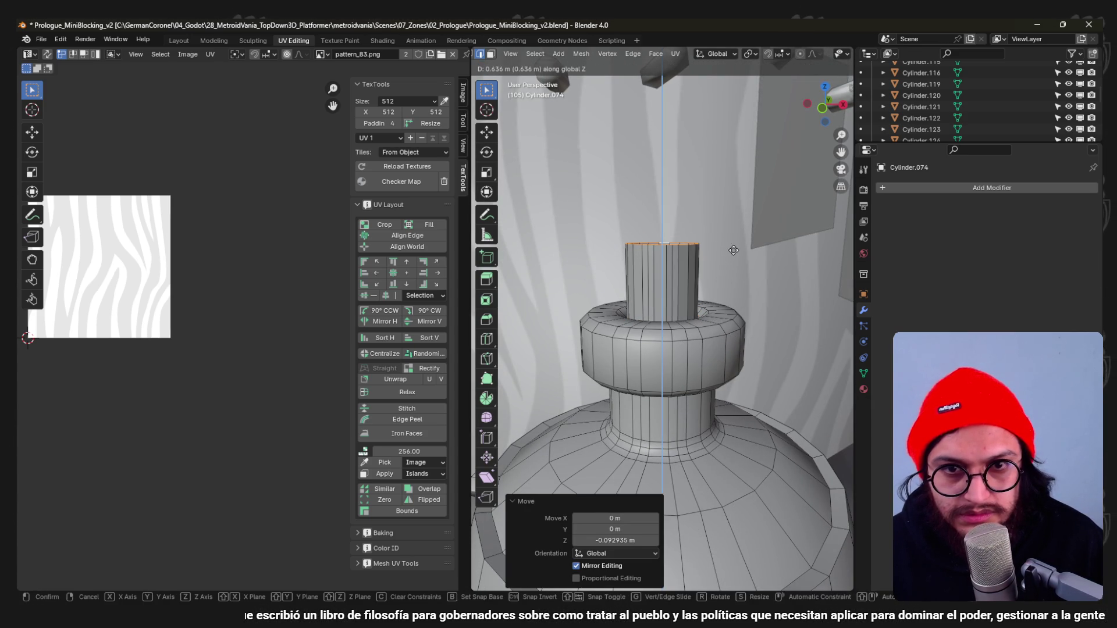
{"action": "scroll", "coordinate": [738, 255], "scroll_direction": "down", "scroll_amount": 3}
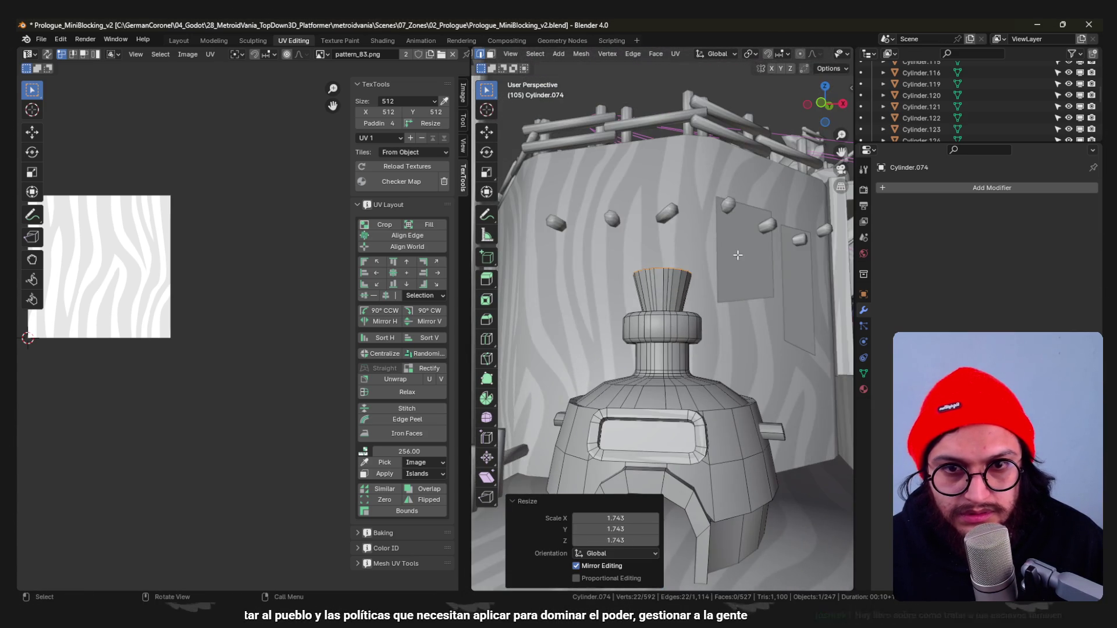
{"action": "left_click", "coordinate": [739, 275]}
{"action": "scroll", "coordinate": [740, 288], "scroll_direction": "up", "scroll_amount": 4}
{"action": "key", "text": "f"}
{"action": "key", "text": "a"}
{"action": "key", "text": "ctrl+z"}
{"action": "left_click", "coordinate": [755, 300]}
{"action": "scroll", "coordinate": [755, 300], "scroll_direction": "down", "scroll_amount": 3}
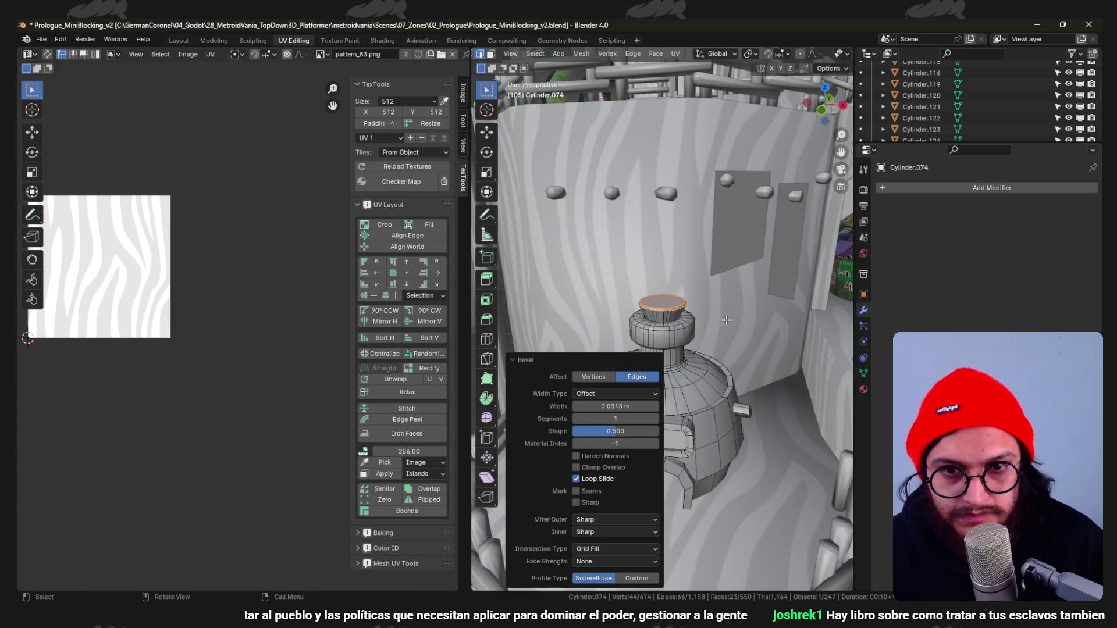
{"action": "scroll", "coordinate": [684, 315], "scroll_direction": "up", "scroll_amount": 3}
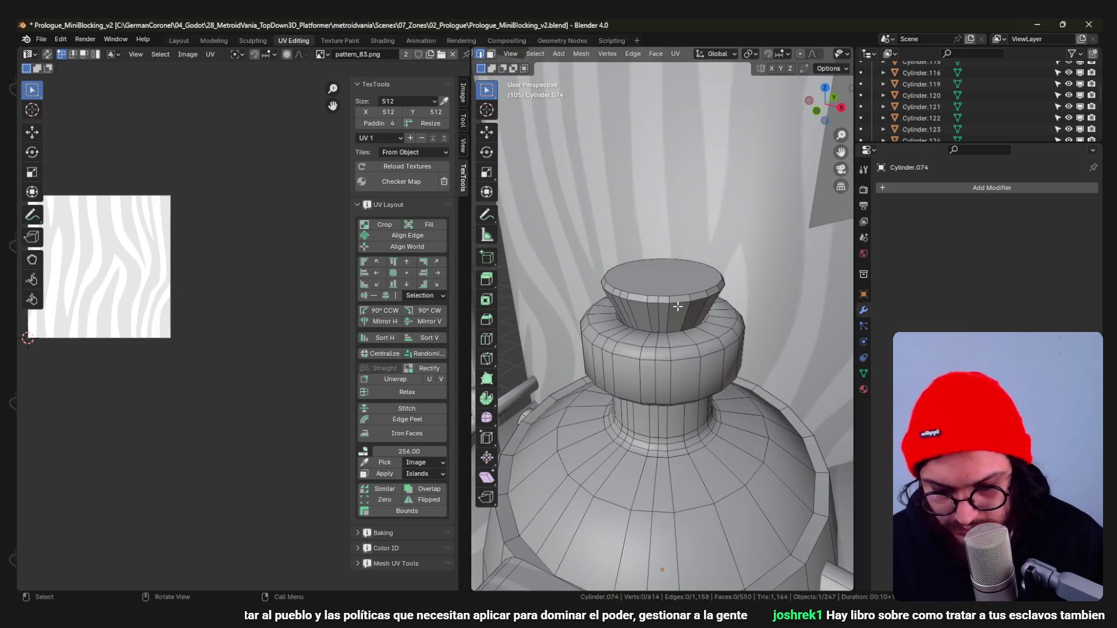
{"action": "key", "text": "l"}
Add a material slot, assign Wood to the cap and unwrap its UVs.
{"action": "left_click", "coordinate": [863, 375]}
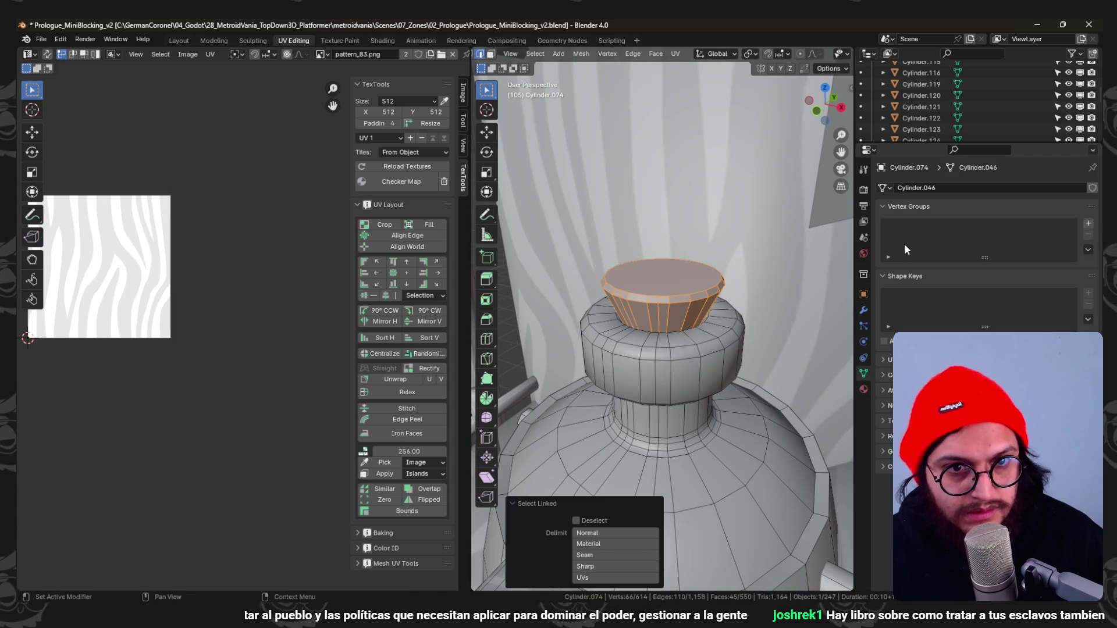
{"action": "left_click", "coordinate": [863, 389]}
{"action": "left_click", "coordinate": [1092, 188]}
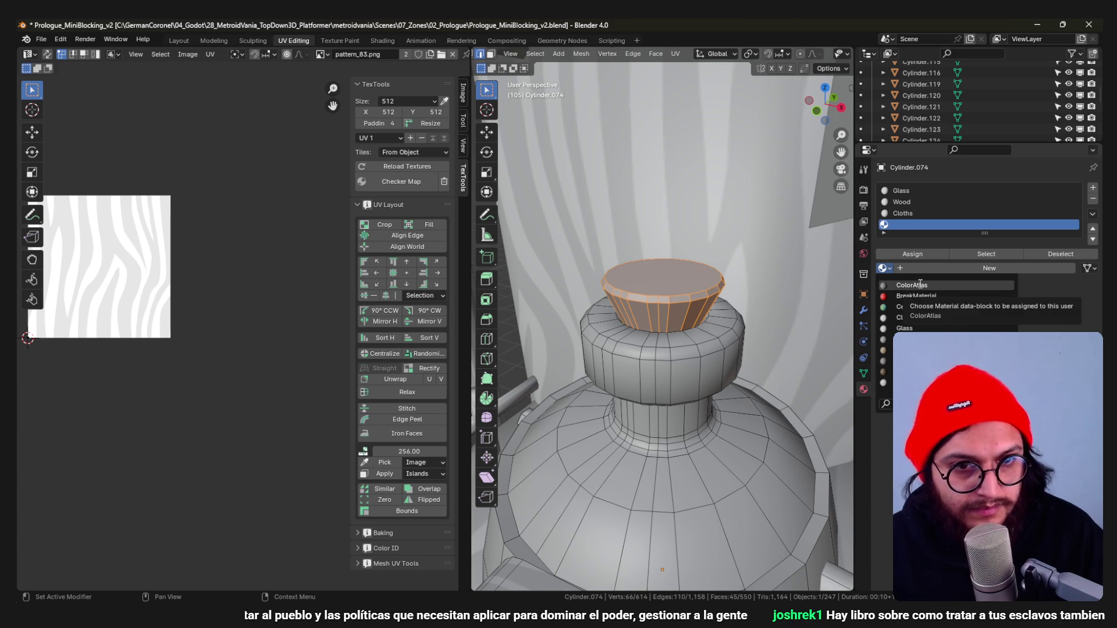
{"action": "left_click", "coordinate": [919, 283]}
{"action": "scroll", "coordinate": [675, 358], "scroll_direction": "up", "scroll_amount": 2}
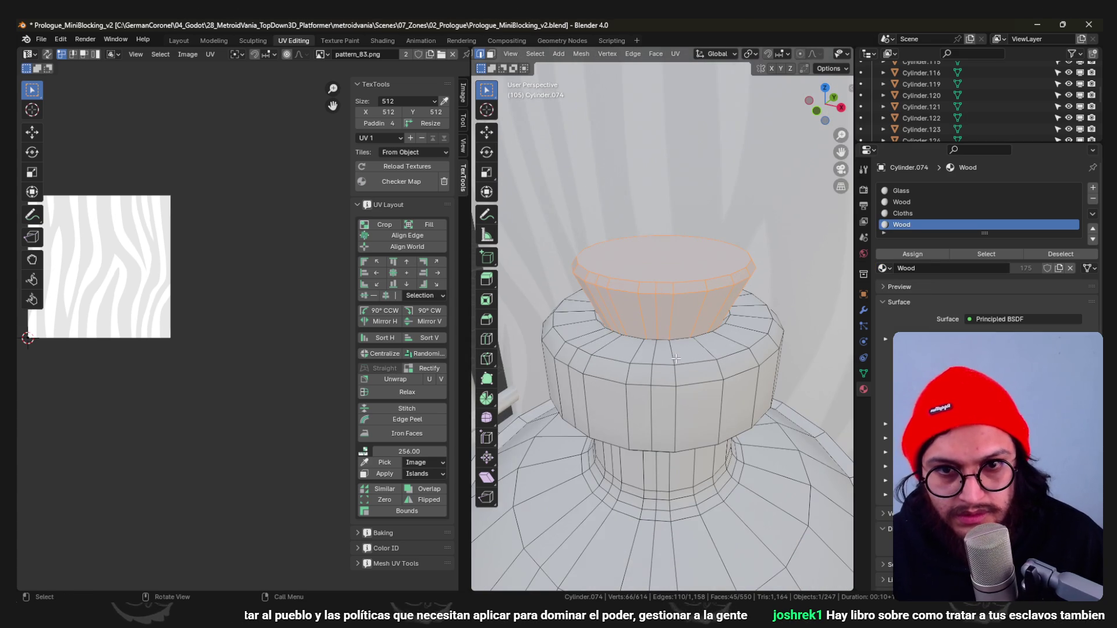
{"action": "key", "text": "u"}
{"action": "left_click", "coordinate": [663, 312]}
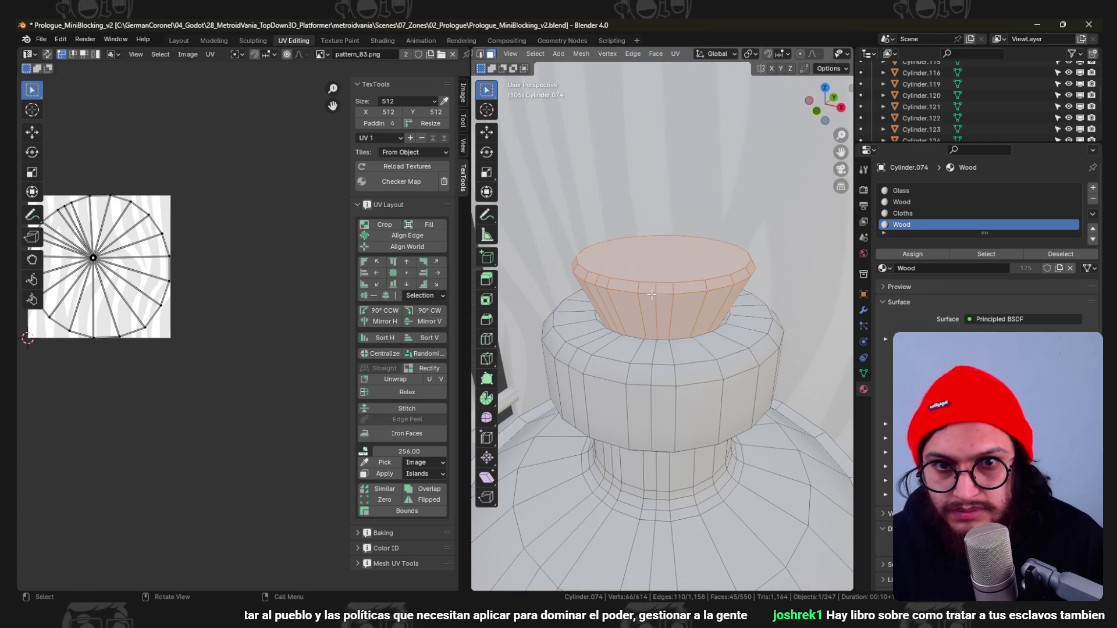
Unwrap the cone's top and side faces, rectify the side UVs into a strip, and save the scene.
{"action": "left_click", "coordinate": [660, 272]}
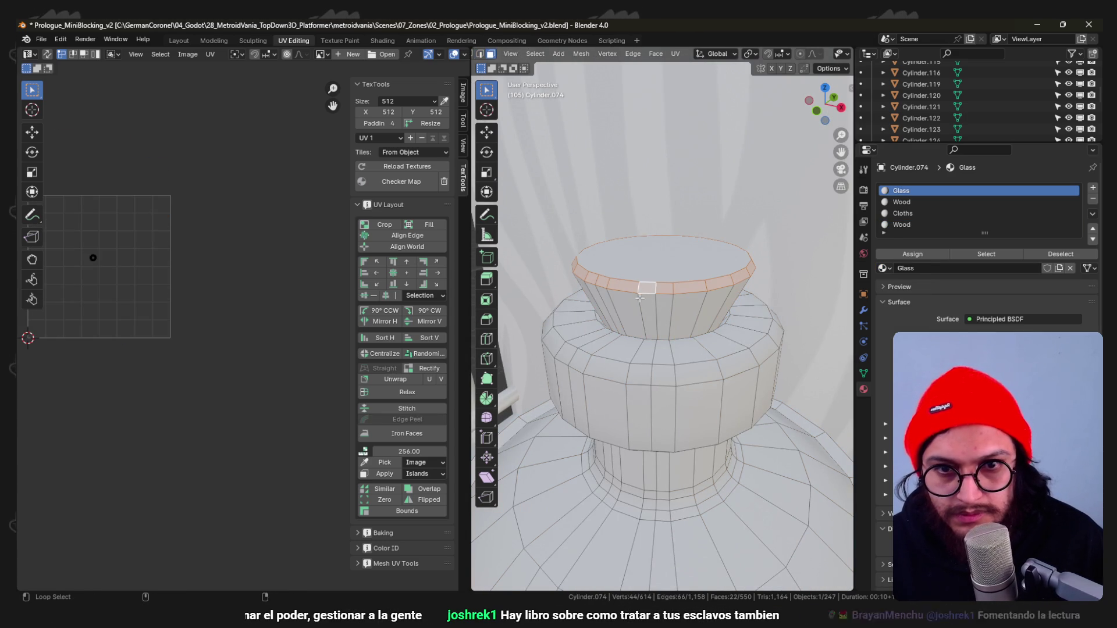
{"action": "left_click", "coordinate": [640, 298], "text": "alt+shift"}
{"action": "key", "text": "u"}
{"action": "left_click", "coordinate": [653, 267]}
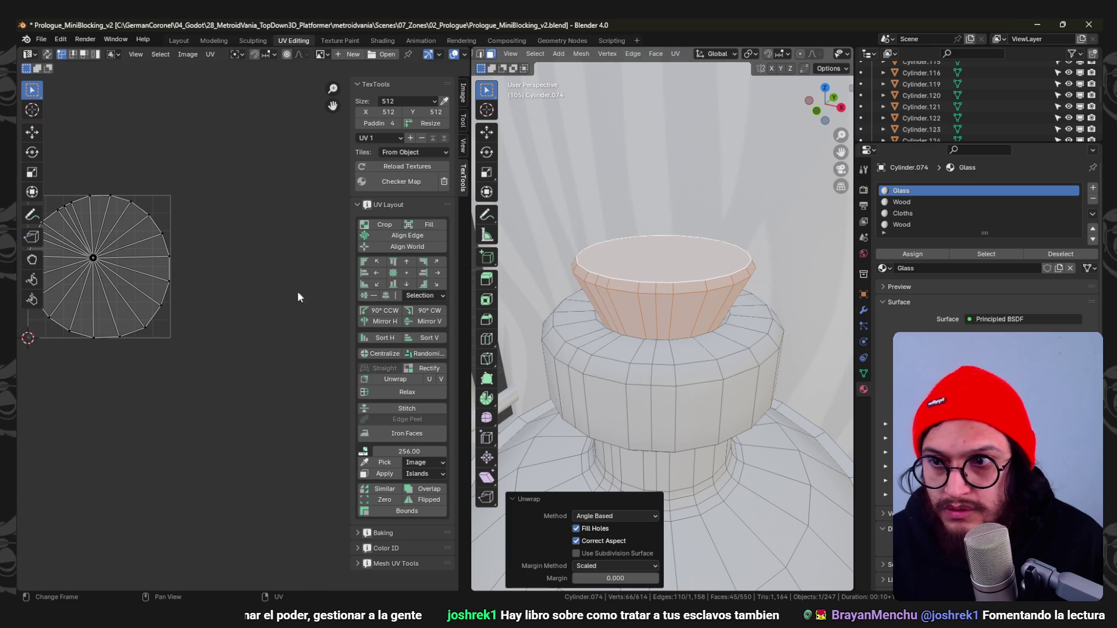
{"action": "left_click", "coordinate": [428, 309]}
{"action": "left_click", "coordinate": [429, 371]}
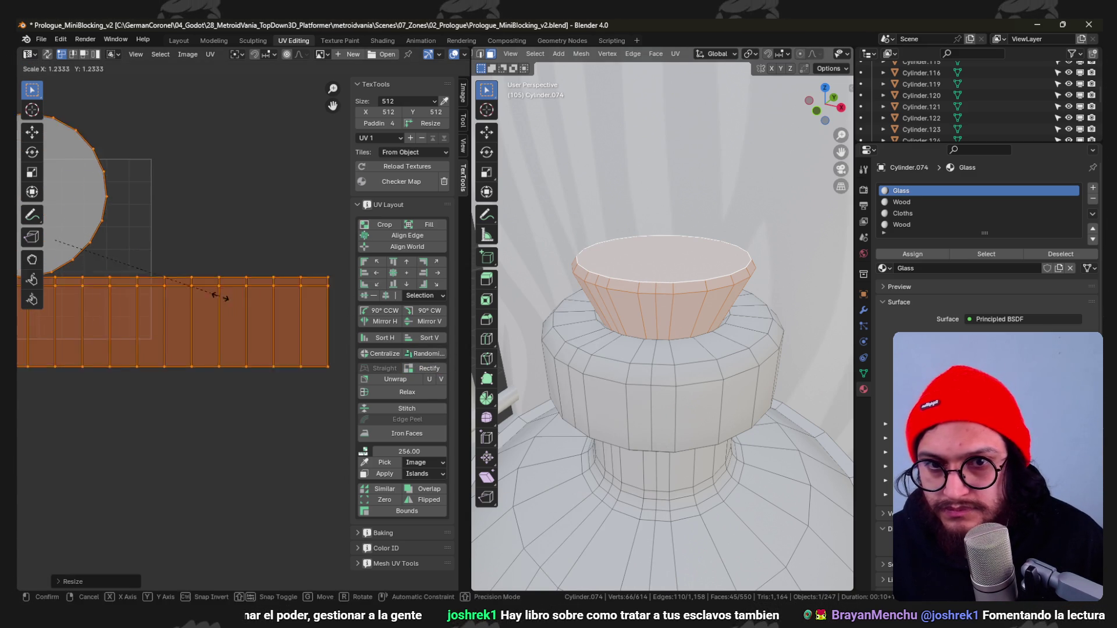
{"action": "scroll", "coordinate": [601, 313], "scroll_direction": "down", "scroll_amount": 5}
{"action": "key", "text": "Tab"}
{"action": "mouse_move", "coordinate": [681, 342]}
{"action": "middle_mouse_down"}
{"action": "mouse_move", "coordinate": [743, 370]}
{"action": "mouse_move", "coordinate": [715, 315]}
{"action": "mouse_move", "coordinate": [621, 252]}
{"action": "middle_mouse_up"}
{"action": "key", "text": "ctrl+s"}
{"action": "scroll", "coordinate": [620, 251], "scroll_direction": "up", "scroll_amount": 5}
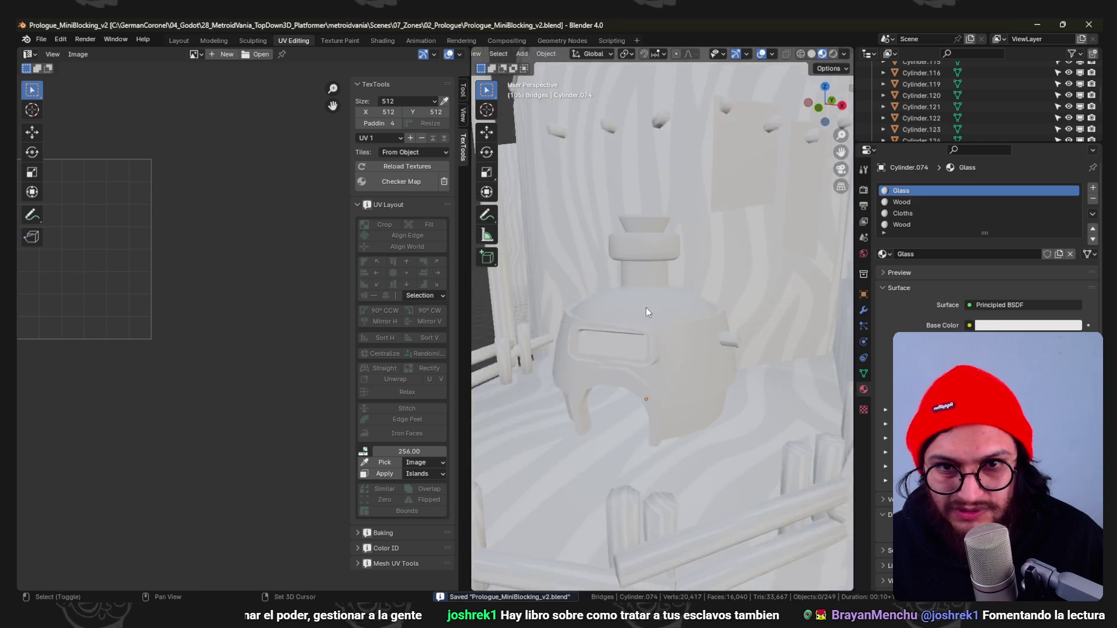
Lower the bottle-shaped house's small top piece 0.2 m along Z.
{"action": "middle_click_drag", "start_coordinate": [646, 307], "coordinate": [638, 250]}
{"action": "key", "text": "Tab"}
{"action": "key", "text": "shift+z"}
{"action": "scroll", "coordinate": [677, 263], "scroll_direction": "up", "scroll_amount": 2}
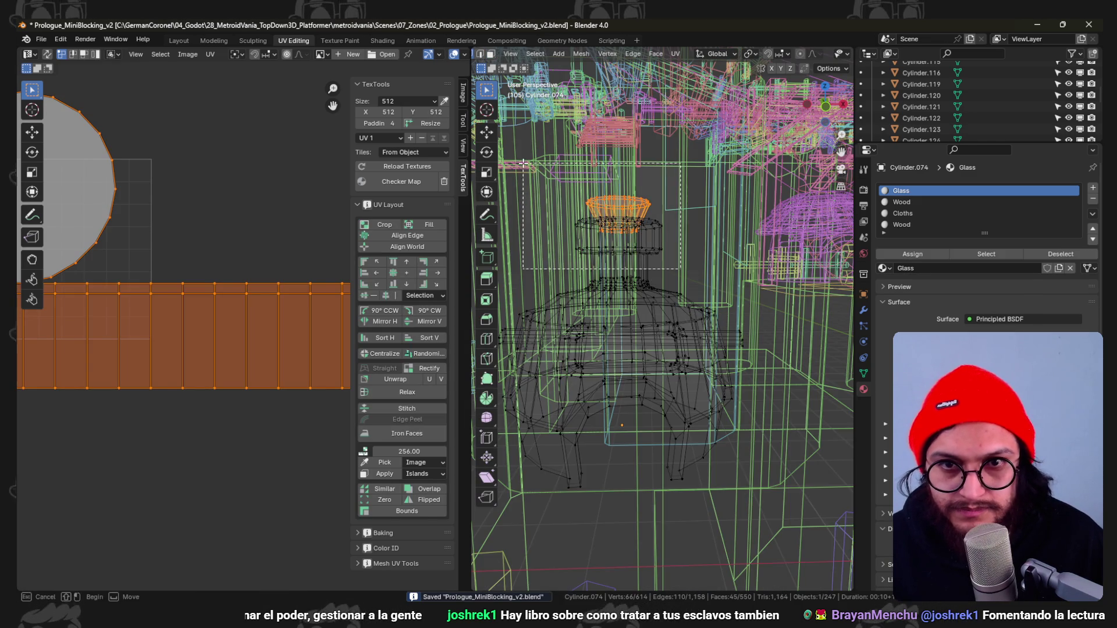
{"action": "scroll", "coordinate": [671, 242], "scroll_direction": "up", "scroll_amount": 3}
{"action": "key", "text": "shift+z"}
{"action": "left_click", "coordinate": [677, 297]}
{"action": "scroll", "coordinate": [677, 296], "scroll_direction": "down", "scroll_amount": 4}
{"action": "middle_click_drag", "start_coordinate": [677, 297], "coordinate": [708, 294]}
{"action": "scroll", "coordinate": [690, 301], "scroll_direction": "up", "scroll_amount": 2}
{"action": "key", "text": "Tab"}
{"action": "scroll", "coordinate": [708, 294], "scroll_direction": "down", "scroll_amount": 5}
{"action": "mouse_move", "coordinate": [707, 348]}
{"action": "middle_mouse_down"}
{"action": "mouse_move", "coordinate": [678, 354]}
{"action": "mouse_move", "coordinate": [723, 362]}
{"action": "mouse_move", "coordinate": [679, 329]}
{"action": "middle_mouse_up"}
{"action": "scroll", "coordinate": [680, 328], "scroll_direction": "up", "scroll_amount": 3}
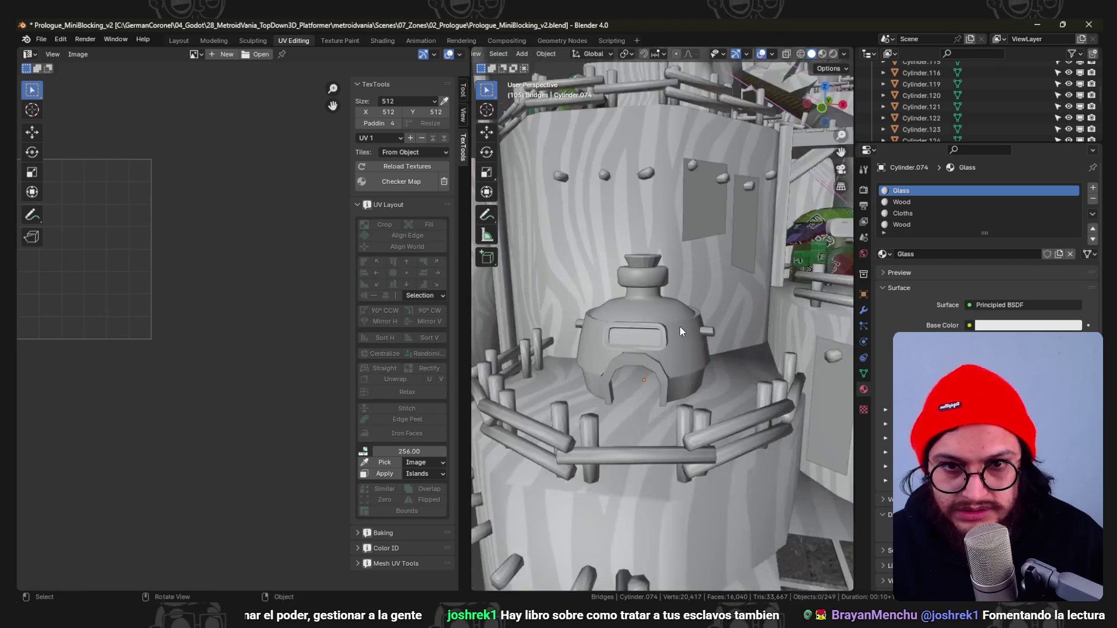
{"action": "scroll", "coordinate": [689, 329], "scroll_direction": "up", "scroll_amount": 3}
Bevel the edge loops around the house's dome and return to object mode.
{"action": "key", "text": "Tab"}
{"action": "scroll", "coordinate": [730, 328], "scroll_direction": "up", "scroll_amount": 2}
{"action": "key", "text": "alt+a"}
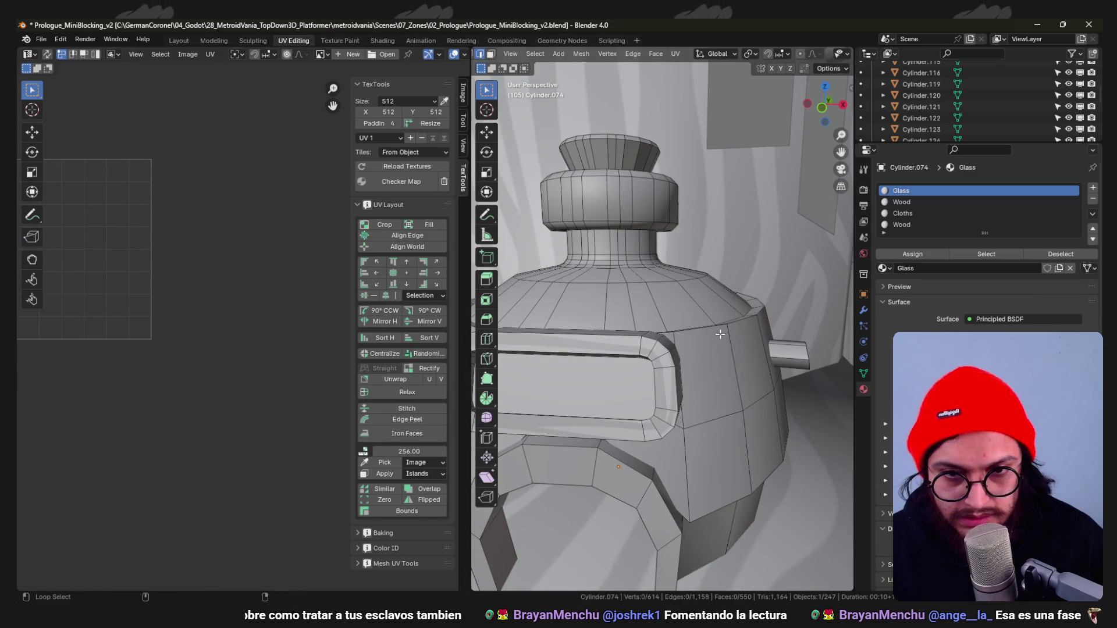
{"action": "mouse_move", "coordinate": [687, 240]}
{"action": "middle_mouse_down"}
{"action": "mouse_move", "coordinate": [701, 344]}
{"action": "mouse_move", "coordinate": [760, 324]}
{"action": "mouse_move", "coordinate": [781, 288]}
{"action": "middle_mouse_up"}
{"action": "key", "text": "ctrl+b"}
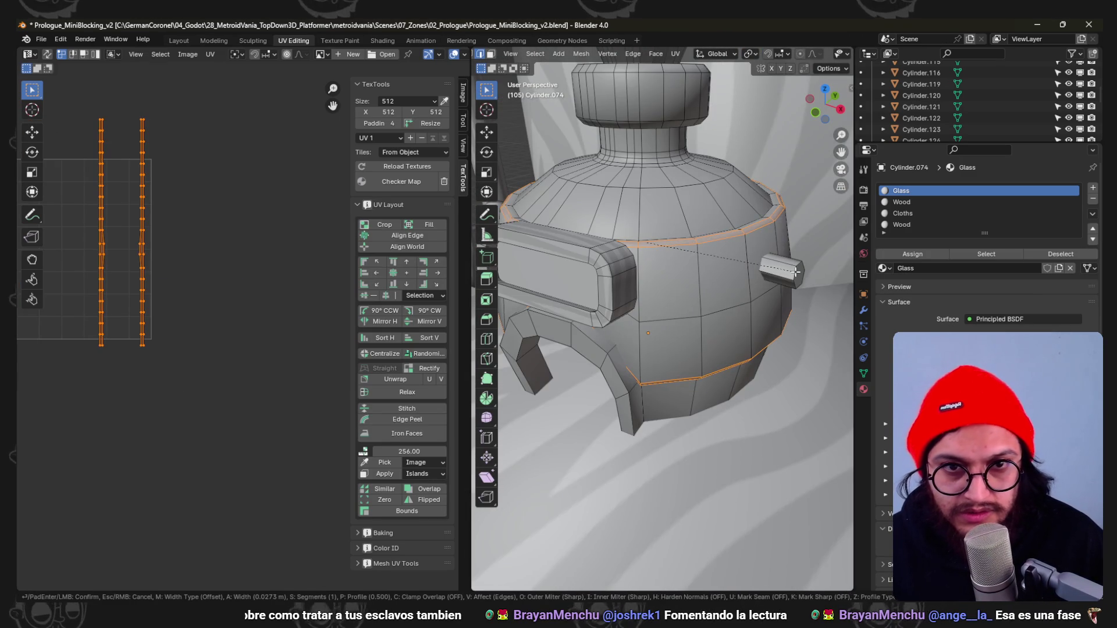
{"action": "left_click", "coordinate": [795, 272]}
{"action": "key", "text": "Tab"}
{"action": "scroll", "coordinate": [706, 278], "scroll_direction": "down", "scroll_amount": 5}
{"action": "mouse_move", "coordinate": [706, 278]}
{"action": "middle_mouse_down"}
{"action": "mouse_move", "coordinate": [821, 302]}
{"action": "mouse_move", "coordinate": [749, 326]}
{"action": "mouse_move", "coordinate": [693, 284]}
{"action": "mouse_move", "coordinate": [712, 280]}
{"action": "mouse_move", "coordinate": [736, 333]}
{"action": "mouse_move", "coordinate": [672, 296]}
{"action": "mouse_move", "coordinate": [608, 314]}
{"action": "mouse_move", "coordinate": [643, 343]}
{"action": "mouse_move", "coordinate": [710, 303]}
{"action": "mouse_move", "coordinate": [661, 321]}
{"action": "middle_mouse_up"}
{"action": "scroll", "coordinate": [661, 321], "scroll_direction": "up", "scroll_amount": 2}
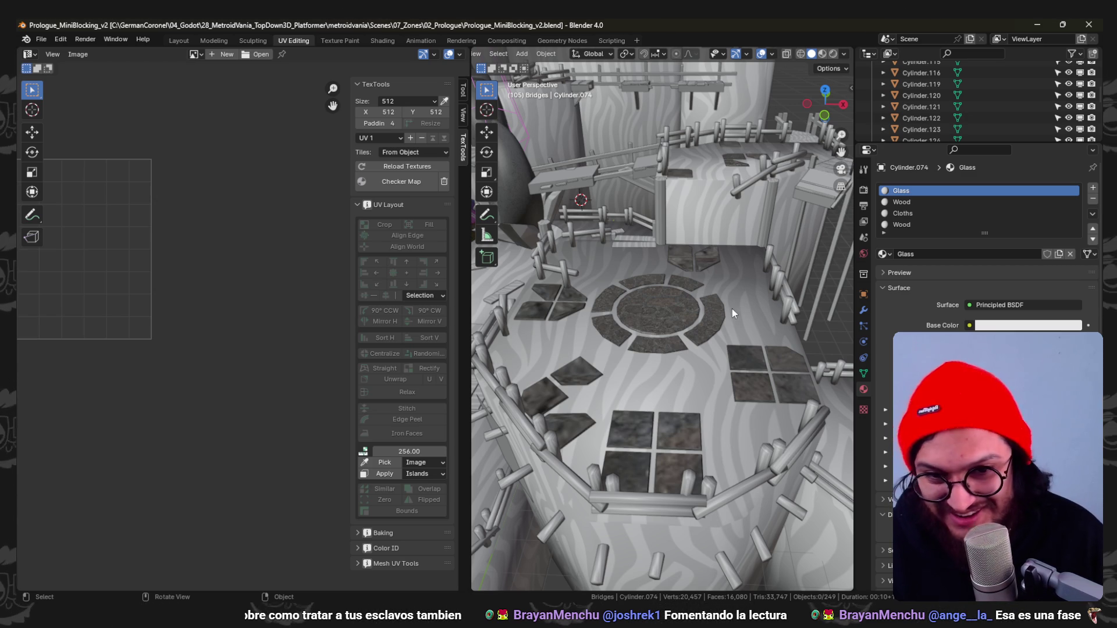
Add a cube inside the round plaza floor's mesh at its centre and sink it 0.4 m.
{"action": "left_click", "coordinate": [659, 309]}
{"action": "key", "text": "Tab"}
{"action": "left_click", "coordinate": [663, 311]}
{"action": "scroll", "coordinate": [702, 339], "scroll_direction": "up", "scroll_amount": 3}
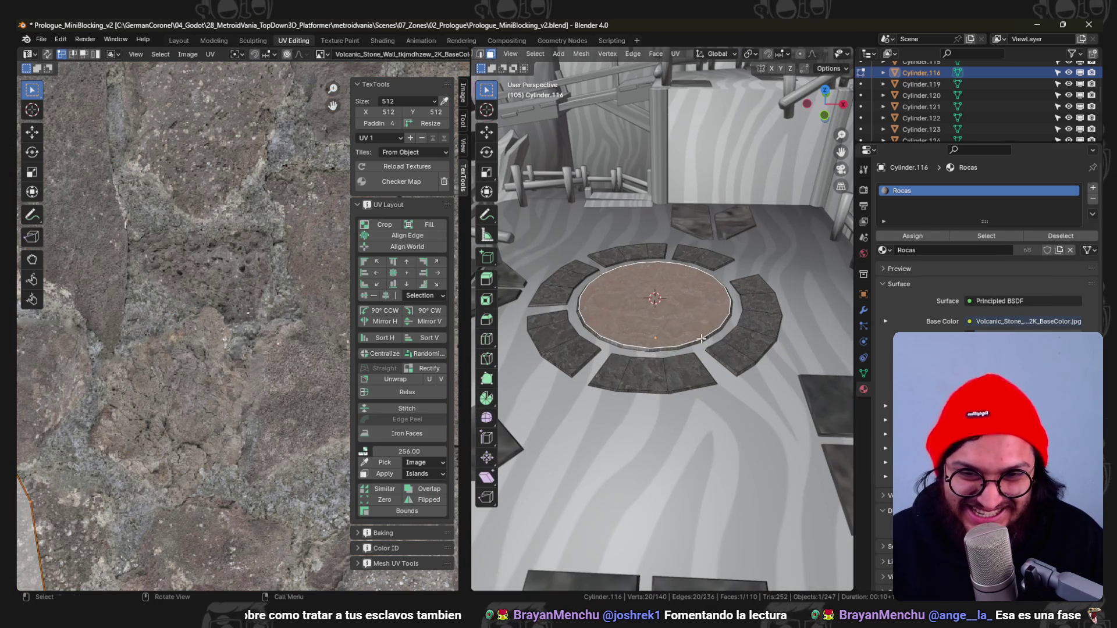
{"action": "key", "text": "shift+a"}
{"action": "left_click", "coordinate": [668, 348]}
{"action": "key", "text": "g"}
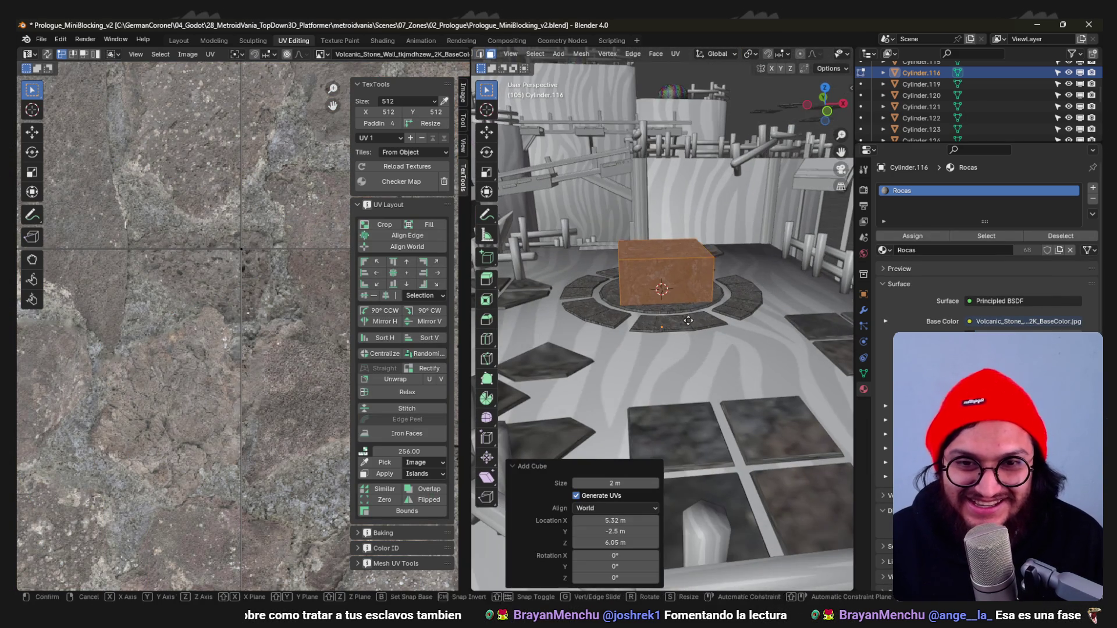
{"action": "left_click", "coordinate": [694, 266]}
{"action": "mouse_move", "coordinate": [694, 265]}
{"action": "middle_mouse_down"}
{"action": "mouse_move", "coordinate": [751, 297]}
{"action": "mouse_move", "coordinate": [710, 265]}
{"action": "mouse_move", "coordinate": [690, 293]}
{"action": "middle_mouse_up"}
{"action": "key", "text": "s"}
{"action": "type", "text": "gz-0.4"}
{"action": "key", "text": "Return"}
Slide a side face, shift the cube back along Y and narrow it along X.
{"action": "left_click", "coordinate": [690, 292]}
{"action": "key", "text": "g"}
{"action": "key", "text": "g"}
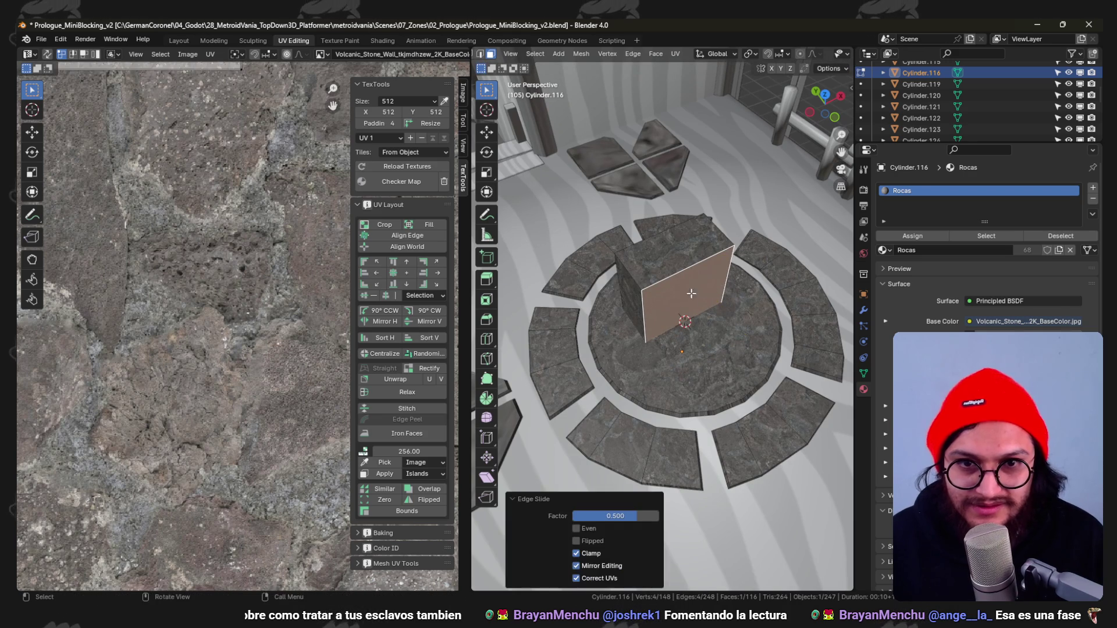
{"action": "key", "text": "alt+a"}
{"action": "key", "text": "l"}
{"action": "mouse_move", "coordinate": [671, 272]}
{"action": "middle_mouse_down"}
{"action": "mouse_move", "coordinate": [690, 279]}
{"action": "mouse_move", "coordinate": [698, 261]}
{"action": "middle_mouse_up"}
{"action": "key", "text": "g"}
{"action": "key", "text": "y"}
{"action": "left_click", "coordinate": [690, 279]}
{"action": "key", "text": "s"}
{"action": "key", "text": "x"}
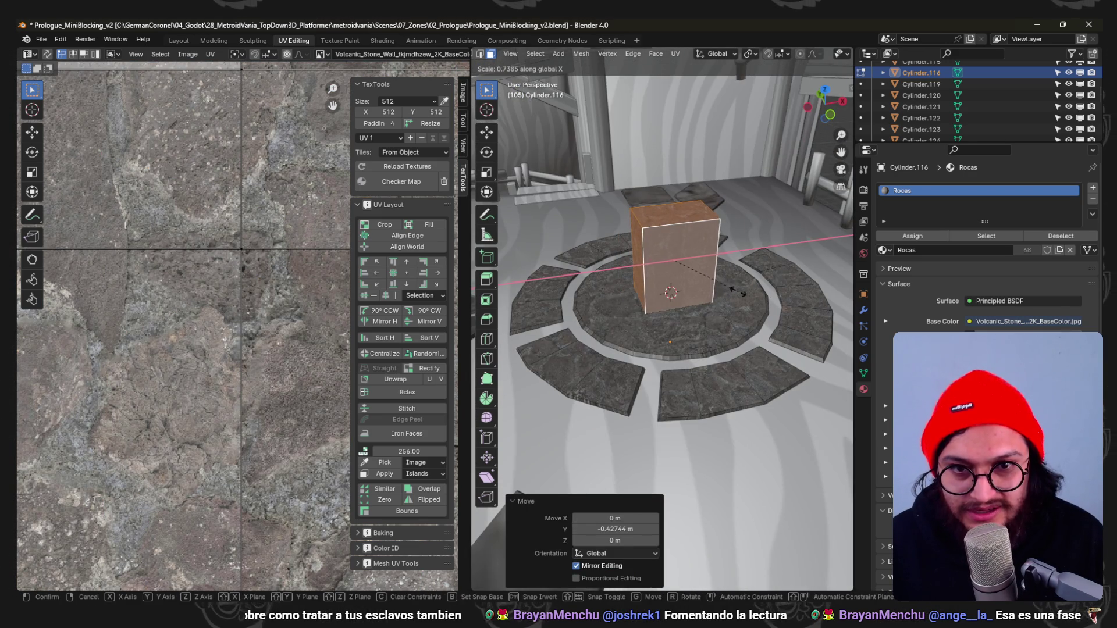
{"action": "left_click", "coordinate": [740, 292]}
Edge-slide the pillar's vertical edges and shift the whole pillar along X.
{"action": "mouse_move", "coordinate": [741, 293]}
{"action": "middle_mouse_down"}
{"action": "mouse_move", "coordinate": [698, 298]}
{"action": "mouse_move", "coordinate": [687, 224]}
{"action": "mouse_move", "coordinate": [730, 311]}
{"action": "mouse_move", "coordinate": [569, 188]}
{"action": "middle_mouse_up"}
{"action": "key", "text": "ctrl+r"}
{"action": "left_click", "coordinate": [698, 296]}
{"action": "left_click", "coordinate": [696, 303]}
{"action": "left_click", "coordinate": [691, 190]}
{"action": "key", "text": "ctrl+l"}
{"action": "left_click", "coordinate": [743, 313]}
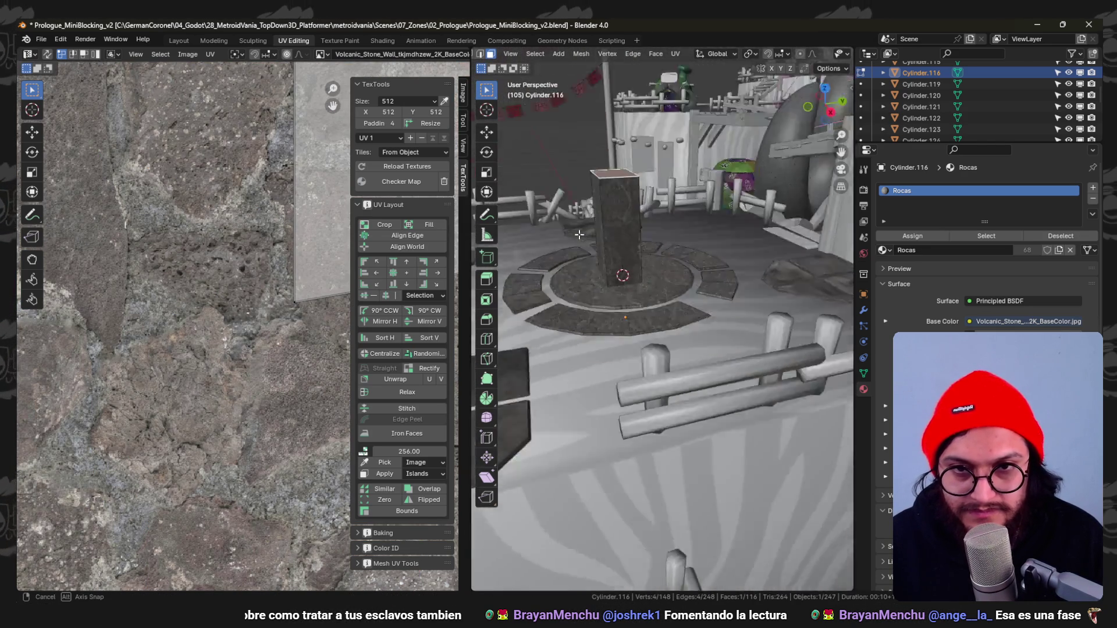
{"action": "left_click", "coordinate": [569, 188]}
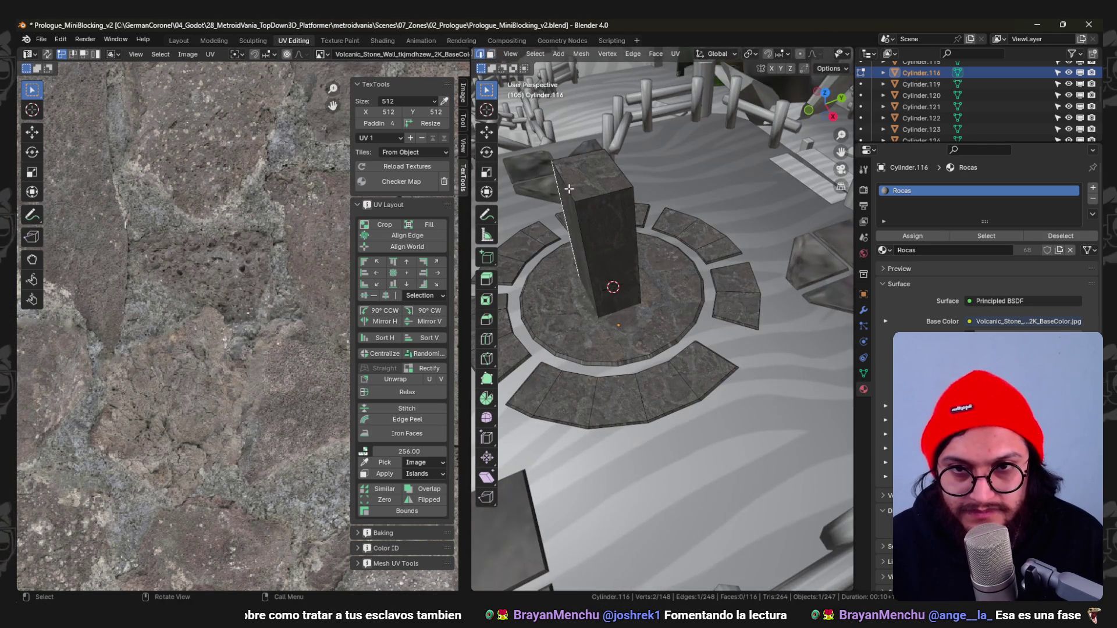
{"action": "left_click", "coordinate": [599, 172]}
Bevel the pillar's top corner, check it in wireframe, adjust its height and enlarge it.
{"action": "mouse_move", "coordinate": [599, 171]}
{"action": "middle_mouse_down"}
{"action": "mouse_move", "coordinate": [753, 215]}
{"action": "mouse_move", "coordinate": [653, 295]}
{"action": "middle_mouse_up"}
{"action": "key", "text": "ctrl+shift+b"}
{"action": "left_click", "coordinate": [753, 216]}
{"action": "key", "text": "shift+z"}
{"action": "key", "text": "z"}
{"action": "left_click", "coordinate": [705, 295]}
{"action": "key", "text": "shift+z"}
{"action": "key", "text": "z"}
{"action": "left_click", "coordinate": [724, 294]}
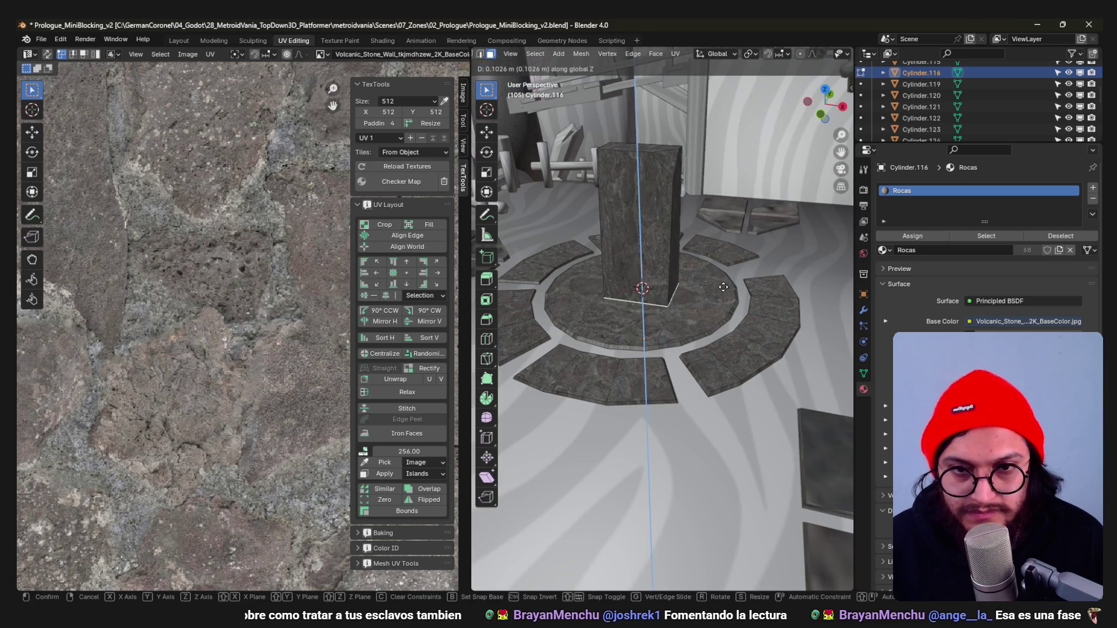
{"action": "left_click", "coordinate": [724, 289]}
{"action": "key", "text": "s"}
{"action": "left_click", "coordinate": [746, 297]}
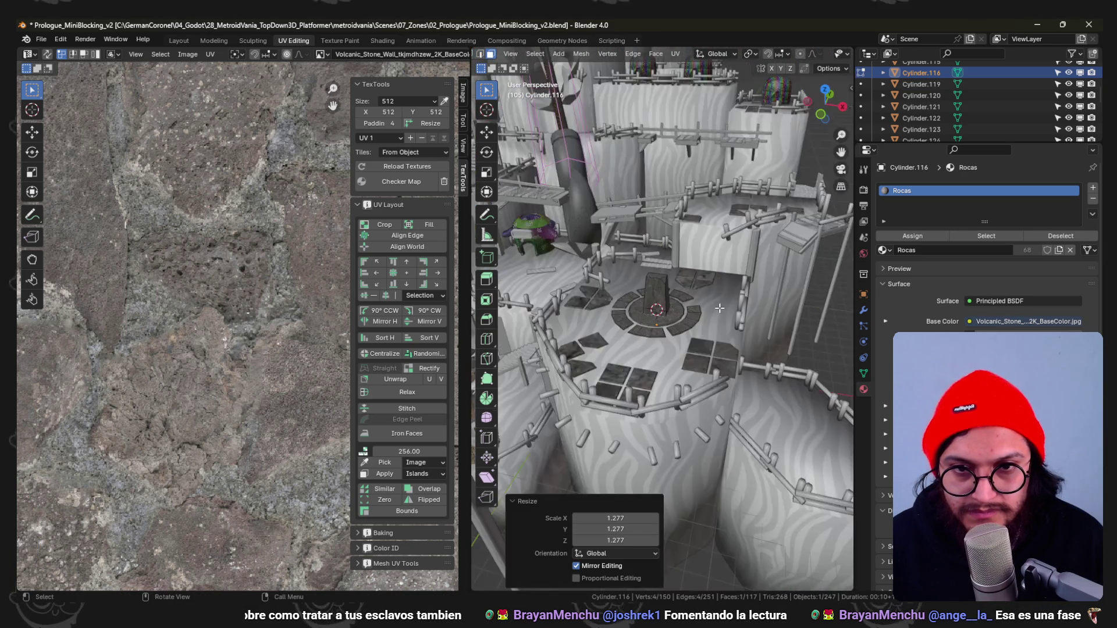
Bevel the whole pillar's edges, leave edit mode and save the scene.
{"action": "middle_click_drag", "start_coordinate": [747, 297], "coordinate": [683, 275]}
{"action": "key", "text": "ctrl+l"}
{"action": "key", "text": "ctrl+b"}
{"action": "key", "text": "Escape"}
{"action": "key", "text": "Tab"}
{"action": "scroll", "coordinate": [608, 232], "scroll_direction": "down", "scroll_amount": 2}
{"action": "mouse_move", "coordinate": [607, 232]}
{"action": "middle_mouse_down"}
{"action": "mouse_move", "coordinate": [745, 270]}
{"action": "mouse_move", "coordinate": [689, 325]}
{"action": "mouse_move", "coordinate": [749, 307]}
{"action": "middle_mouse_up"}
{"action": "key", "text": "ctrl+s"}
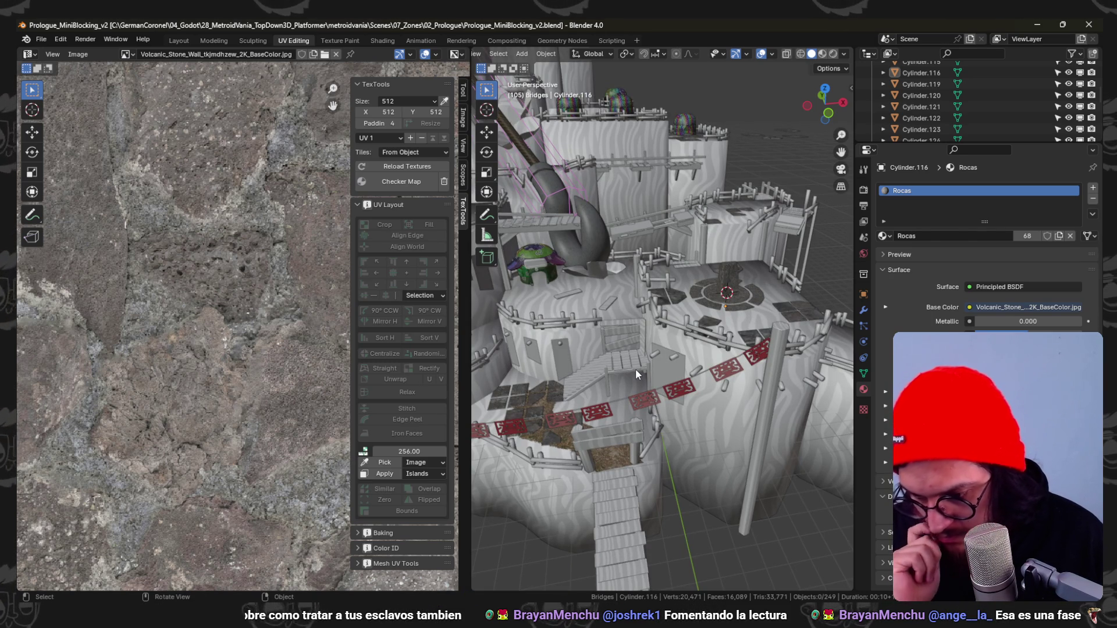
{"action": "mouse_move", "coordinate": [623, 337]}
{"action": "middle_mouse_down"}
{"action": "mouse_move", "coordinate": [680, 280]}
{"action": "mouse_move", "coordinate": [693, 308]}
{"action": "mouse_move", "coordinate": [685, 339]}
{"action": "mouse_move", "coordinate": [791, 325]}
{"action": "mouse_move", "coordinate": [731, 331]}
{"action": "mouse_move", "coordinate": [684, 308]}
{"action": "middle_mouse_up"}
{"action": "key", "text": "ctrl+s"}
{"action": "scroll", "coordinate": [693, 308], "scroll_direction": "down", "scroll_amount": 3}
{"action": "scroll", "coordinate": [684, 339], "scroll_direction": "up", "scroll_amount": 3}
{"action": "key", "text": "alt+Tab"}
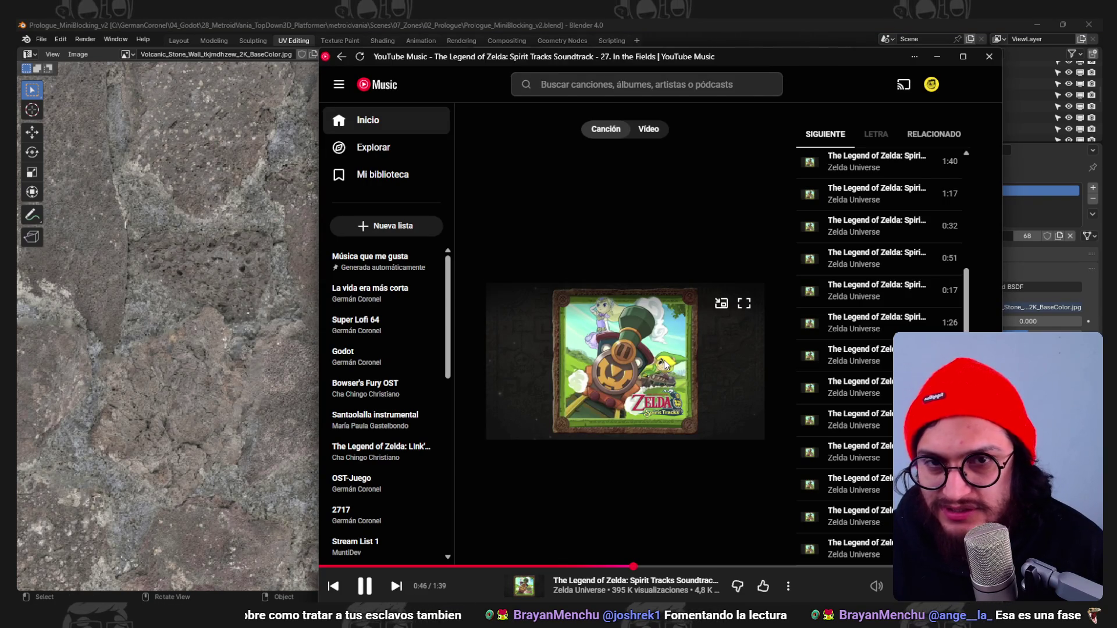
{"action": "left_click", "coordinate": [941, 55]}
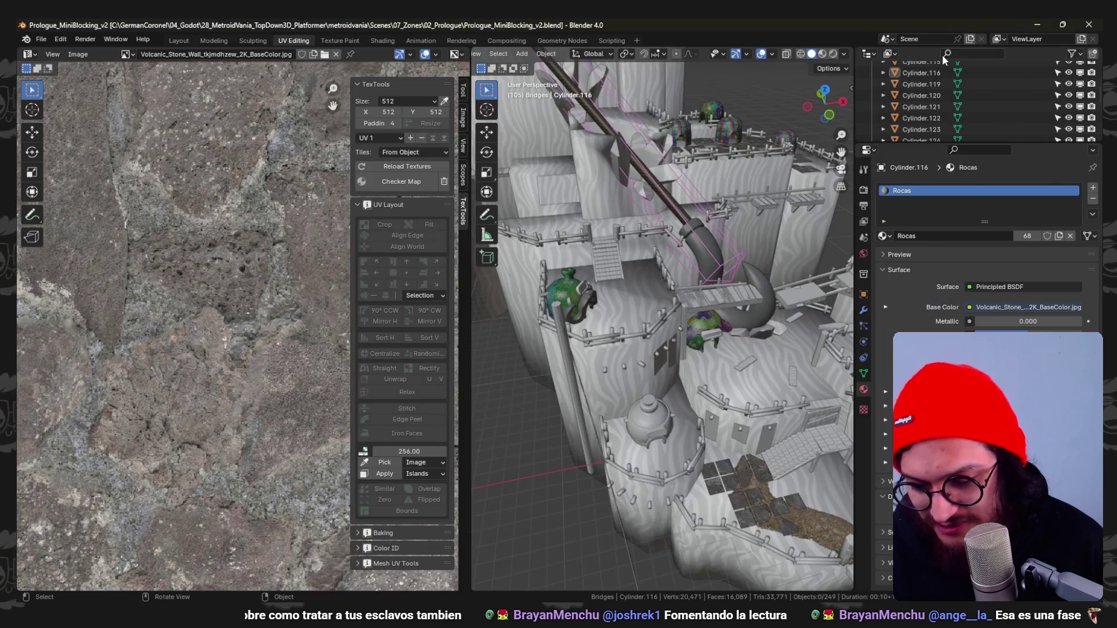
{"action": "mouse_move", "coordinate": [633, 276]}
{"action": "middle_mouse_down"}
{"action": "mouse_move", "coordinate": [695, 234]}
{"action": "mouse_move", "coordinate": [728, 353]}
{"action": "middle_mouse_up"}
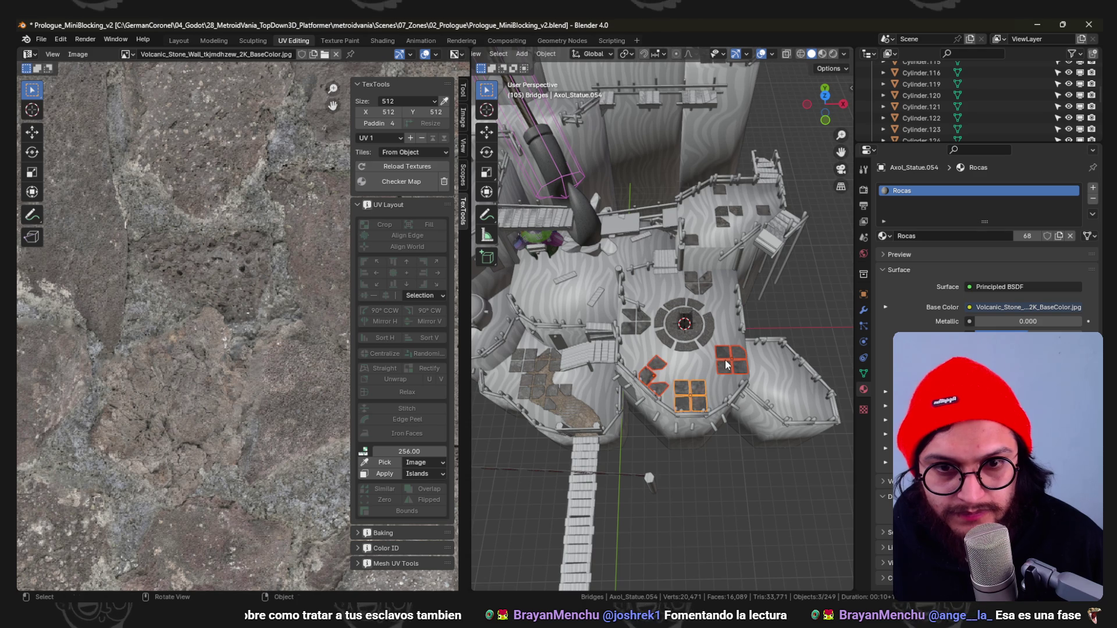
From top view, duplicate the selected rock tiles and raise the copies 3 m.
{"action": "key", "text": "KP_7"}
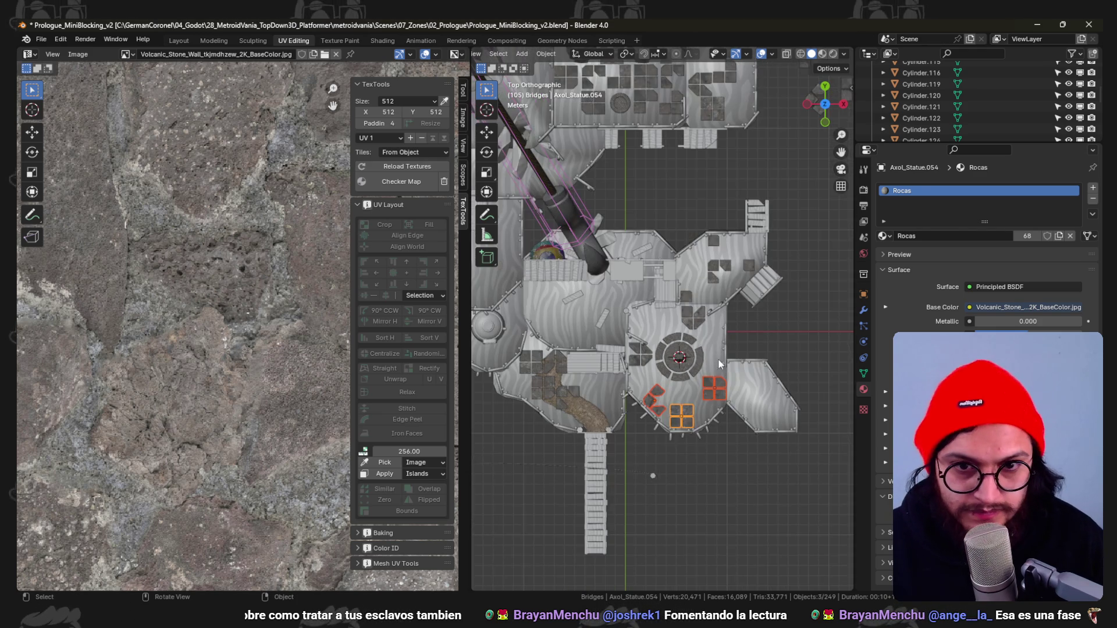
{"action": "scroll", "coordinate": [719, 359], "scroll_direction": "down", "scroll_amount": 2}
{"action": "key", "text": "g"}
{"action": "left_click", "coordinate": [612, 274]}
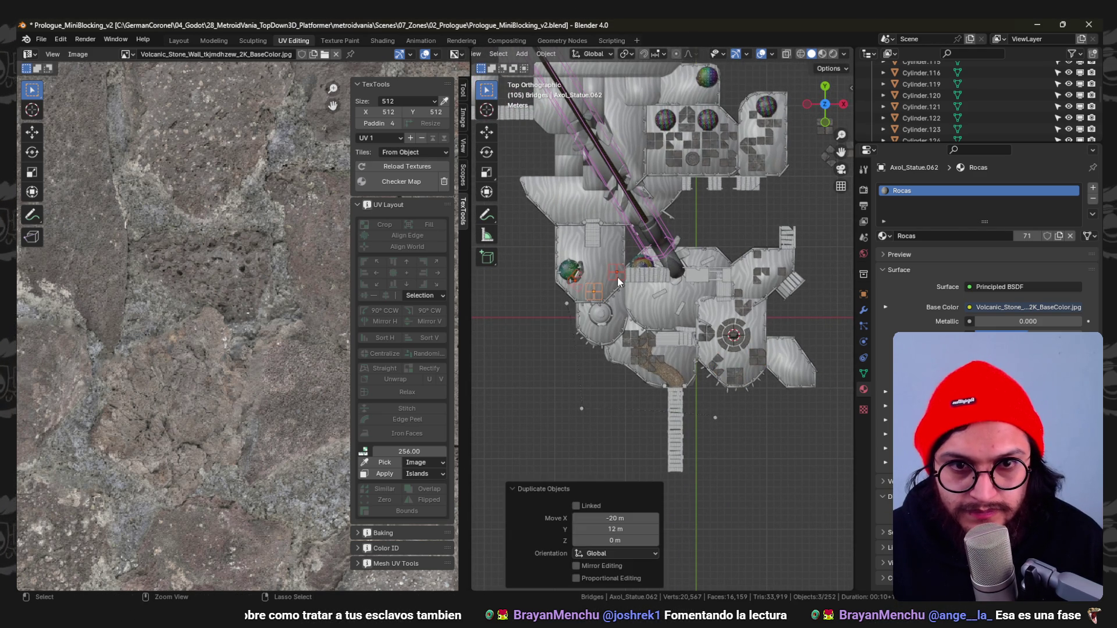
{"action": "scroll", "coordinate": [629, 288], "scroll_direction": "up", "scroll_amount": 2}
{"action": "scroll", "coordinate": [640, 294], "scroll_direction": "up", "scroll_amount": 2}
{"action": "middle_click_drag", "start_coordinate": [638, 295], "coordinate": [675, 237]}
{"action": "key", "text": "g"}
{"action": "key", "text": "z"}
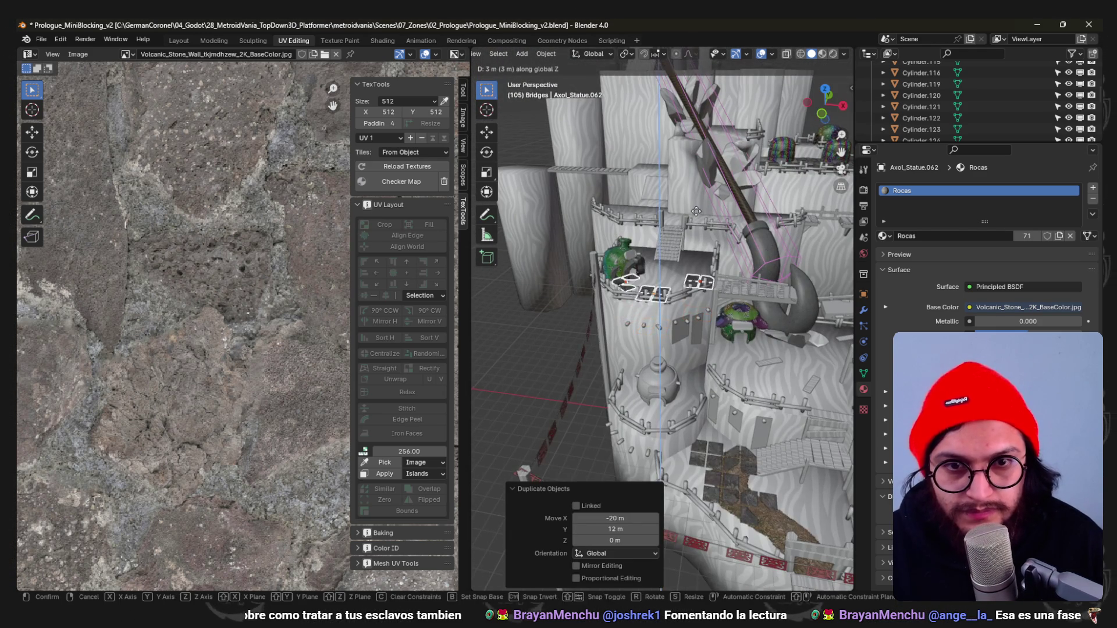
{"action": "left_click", "coordinate": [695, 223], "text": "ctrl"}
{"action": "key", "text": "KP_7"}
{"action": "scroll", "coordinate": [680, 291], "scroll_direction": "up", "scroll_amount": 3}
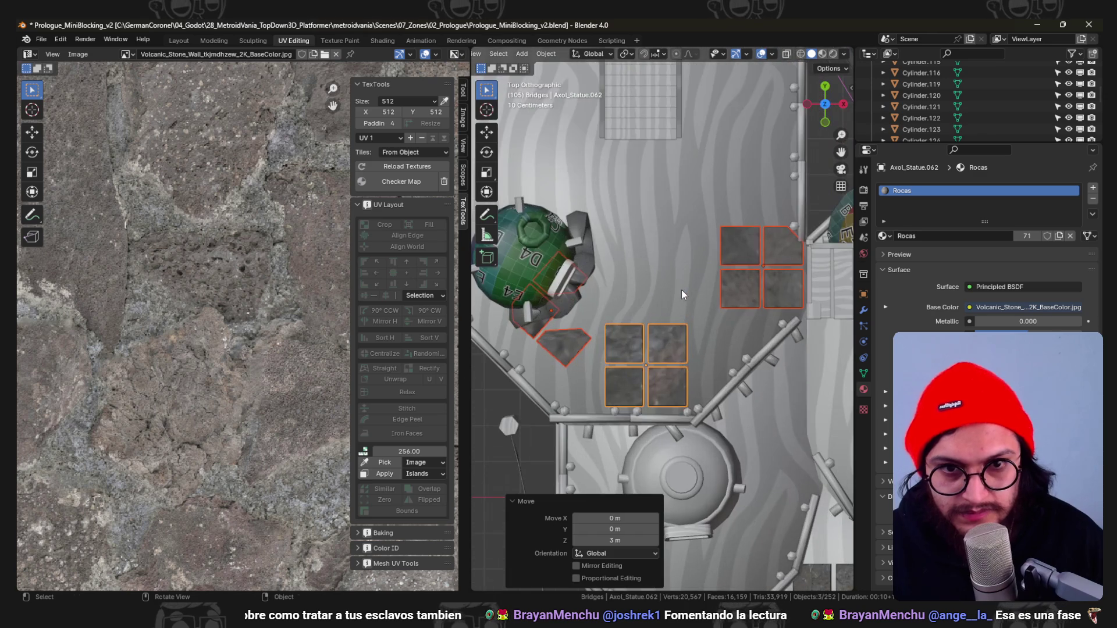
Duplicate the upper-right four-tile set and move the central tile set to a new spot.
{"action": "left_click", "coordinate": [782, 288]}
{"action": "key", "text": "shift+d"}
{"action": "left_click", "coordinate": [782, 292]}
{"action": "left_click", "coordinate": [683, 345]}
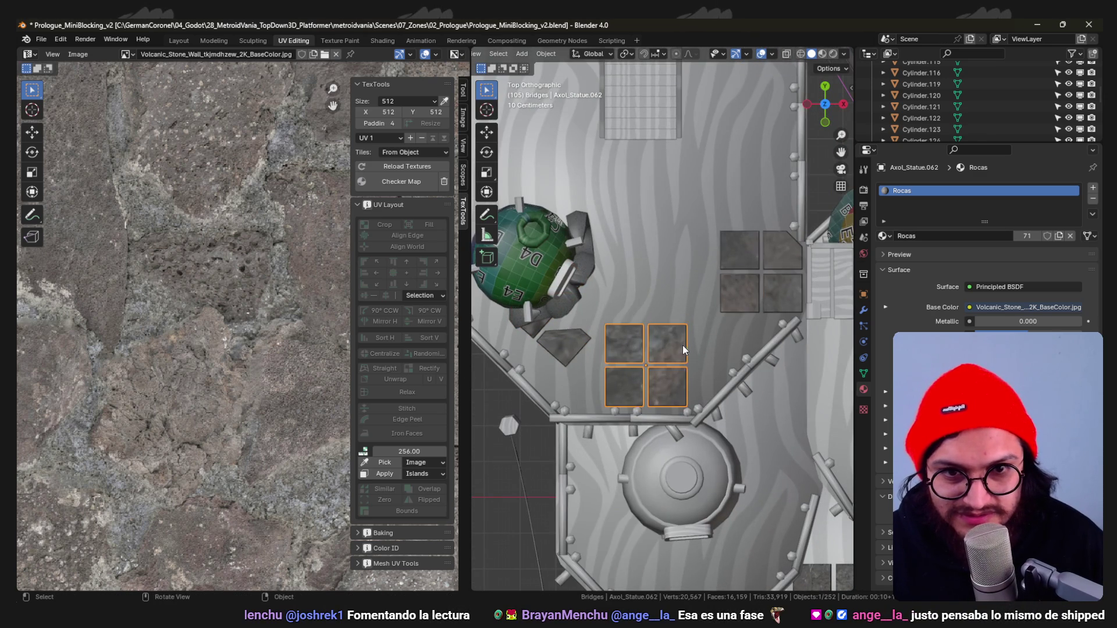
{"action": "key", "text": "g"}
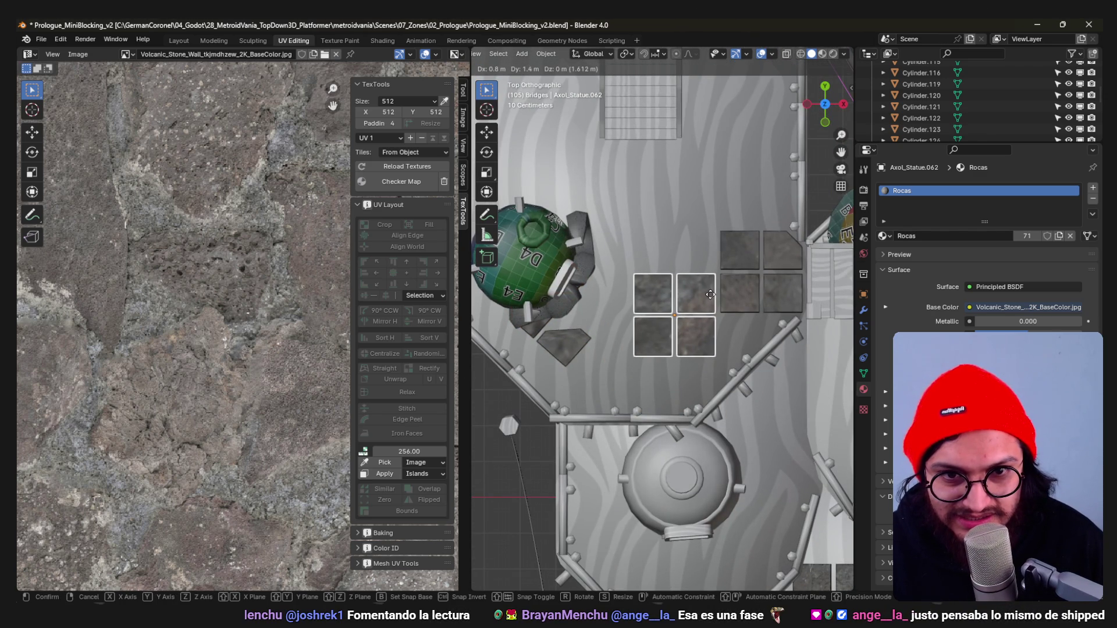
{"action": "left_click", "coordinate": [709, 294]}
Move the small angled rock pieces up to the right and rotate them into place.
{"action": "left_click", "coordinate": [563, 341]}
{"action": "key", "text": "r"}
{"action": "left_click", "coordinate": [650, 348]}
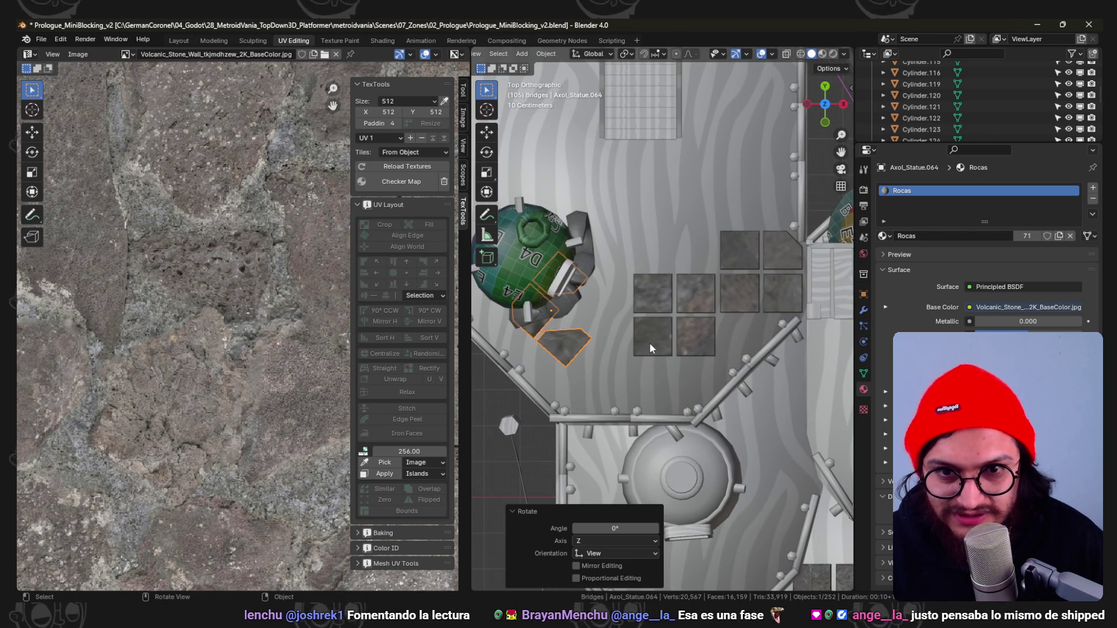
{"action": "left_click", "coordinate": [673, 342]}
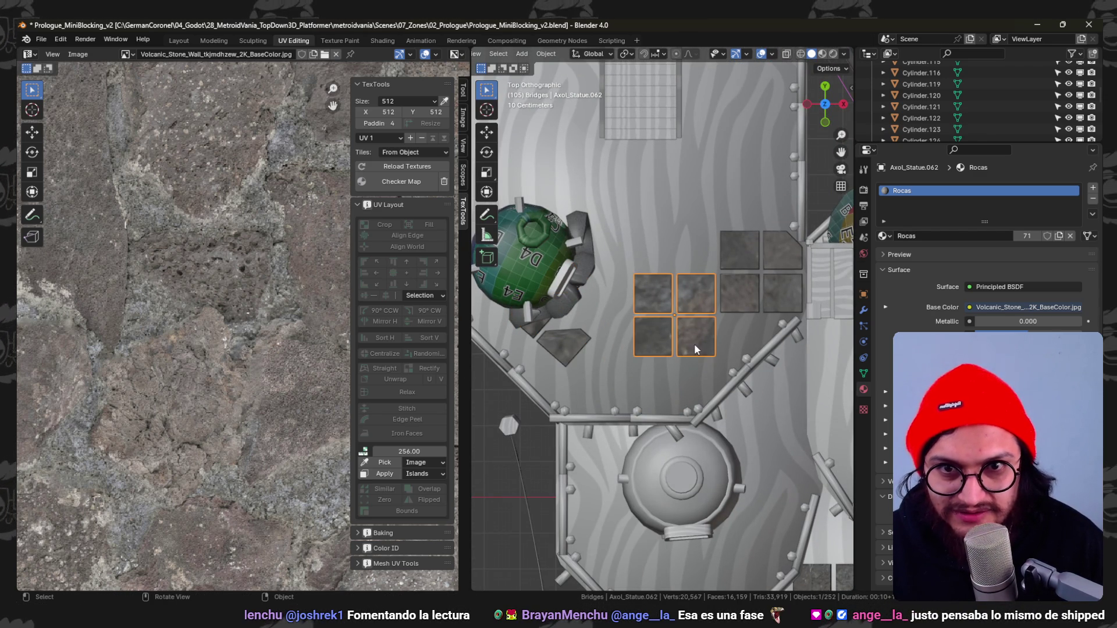
{"action": "key", "text": "g"}
{"action": "left_click", "coordinate": [694, 350]}
{"action": "scroll", "coordinate": [695, 349], "scroll_direction": "down", "scroll_amount": 3}
{"action": "left_click", "coordinate": [616, 297]}
{"action": "key", "text": "g"}
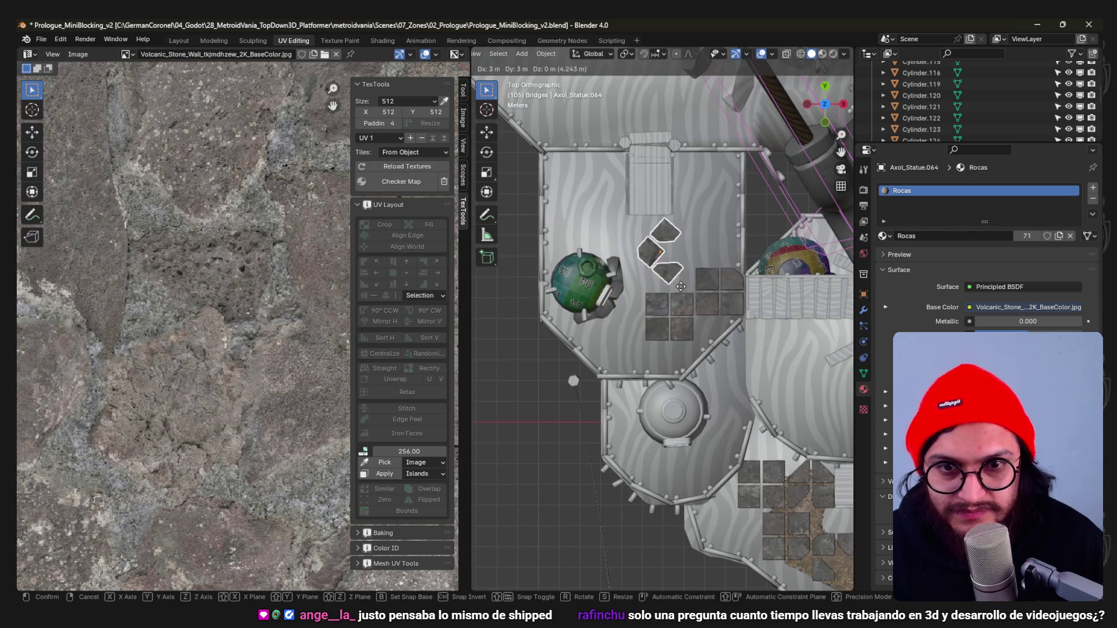
{"action": "left_click", "coordinate": [728, 262]}
{"action": "key", "text": "r"}
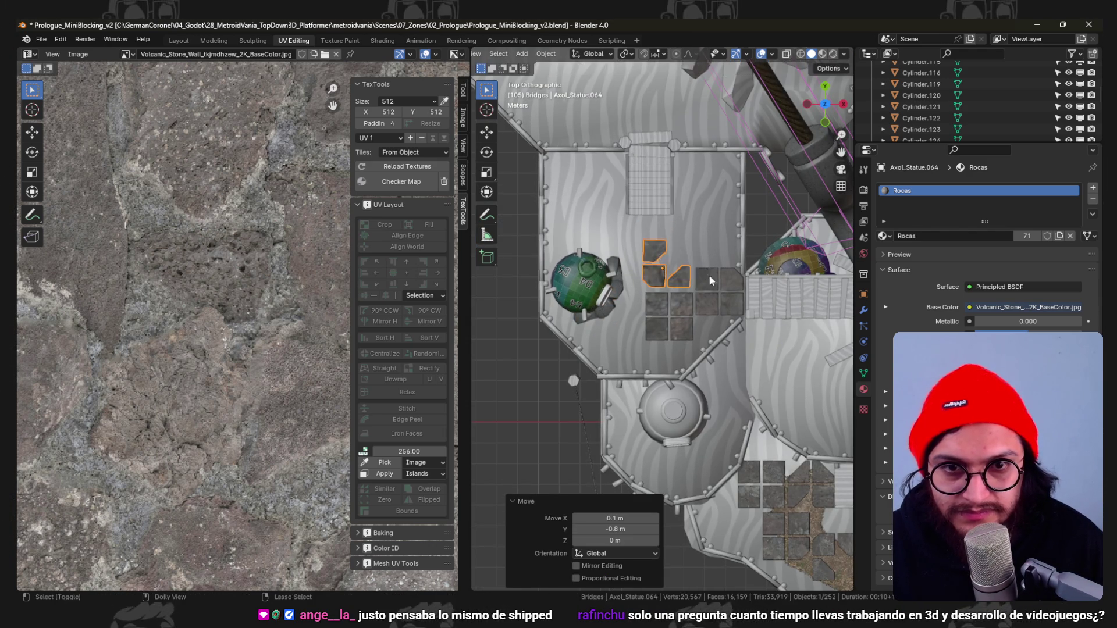
{"action": "scroll", "coordinate": [737, 274], "scroll_direction": "up", "scroll_amount": 3}
{"action": "left_click", "coordinate": [737, 275]}
Inside the central four-tile object's mesh, move one whole tile up and to the left.
{"action": "left_click", "coordinate": [699, 346]}
{"action": "key", "text": "Tab"}
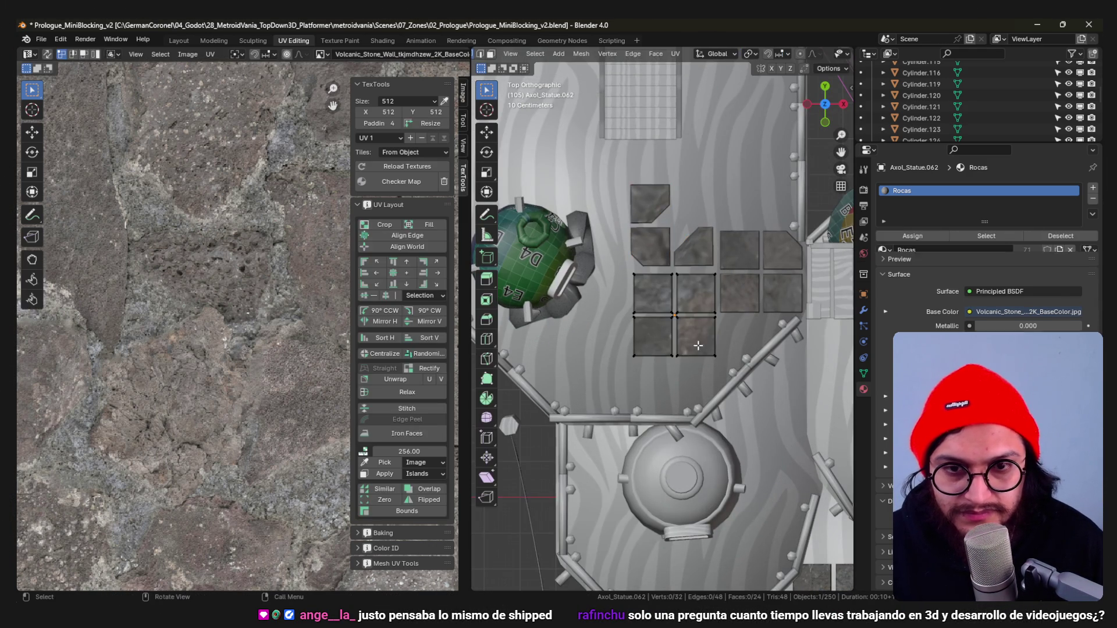
{"action": "key", "text": "l"}
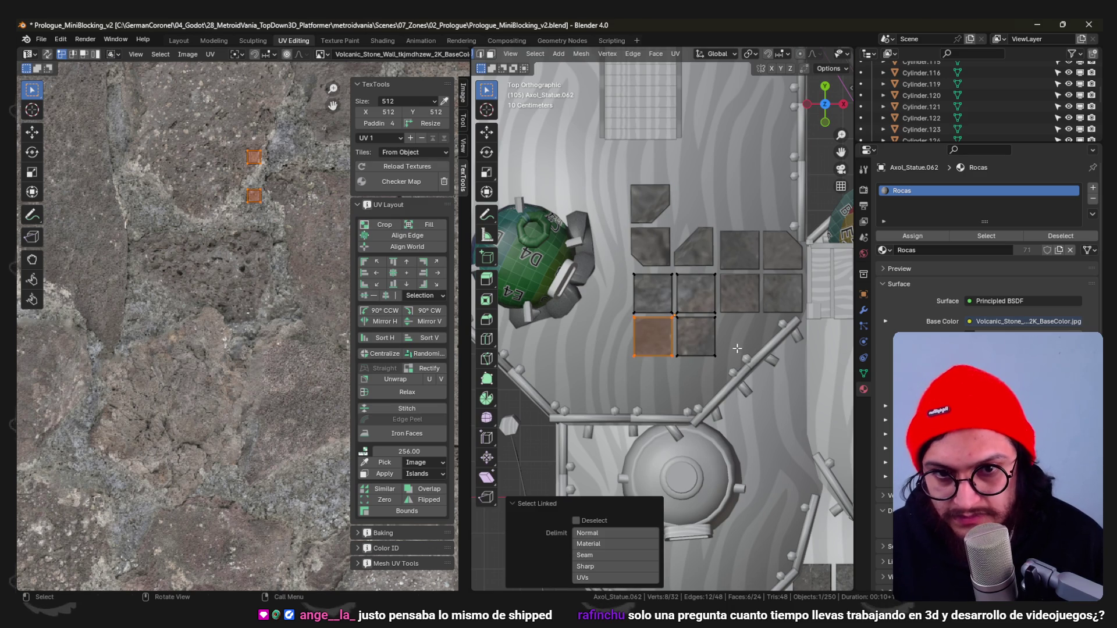
{"action": "key", "text": "g"}
{"action": "left_click", "coordinate": [692, 305]}
{"action": "key", "text": "l"}
{"action": "key", "text": "alt+a"}
In wireframe, bevel two corner edges off the tile, leave editing and save the file.
{"action": "key", "text": "z"}
{"action": "left_click", "coordinate": [605, 358]}
{"action": "key", "text": "shift+z"}
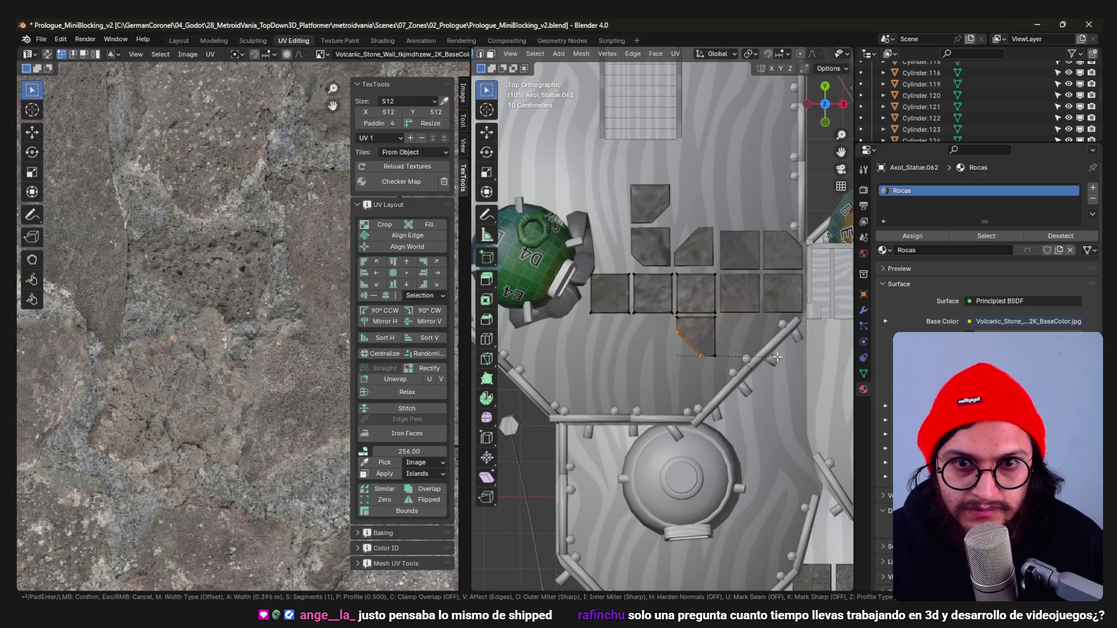
{"action": "left_click", "coordinate": [775, 357]}
{"action": "scroll", "coordinate": [646, 347], "scroll_direction": "down", "scroll_amount": 2}
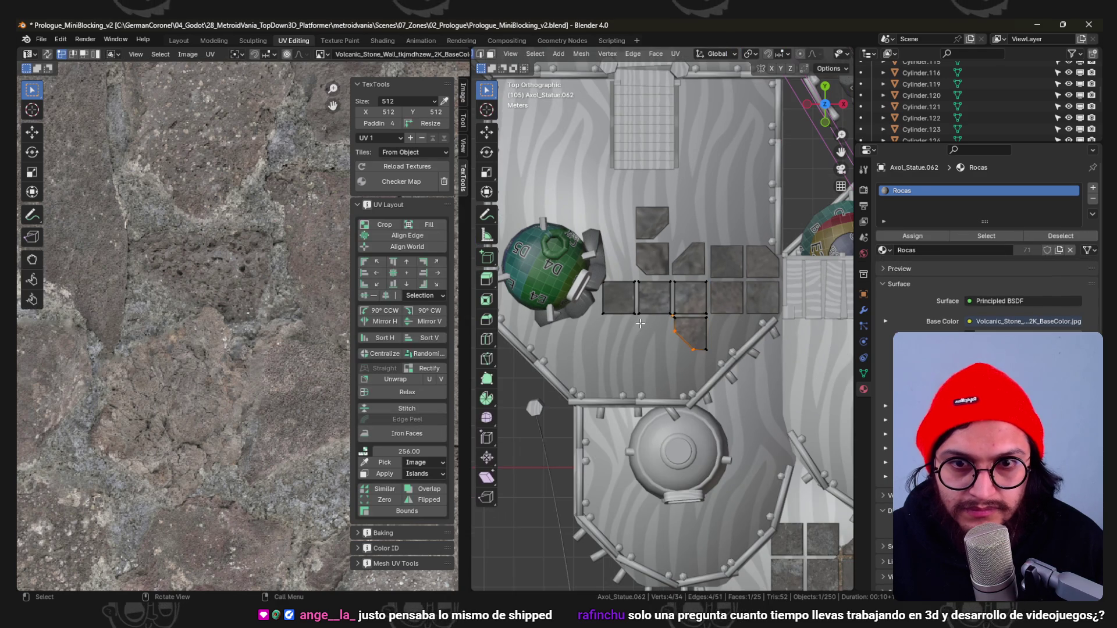
{"action": "left_click", "coordinate": [629, 316]}
{"action": "key", "text": "b"}
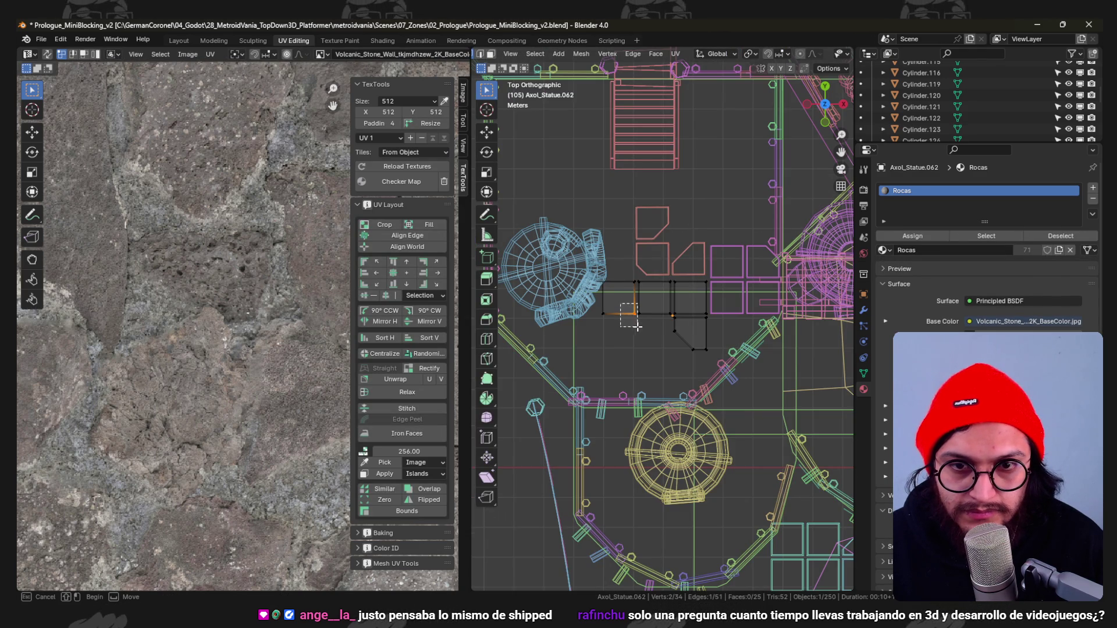
{"action": "left_click", "coordinate": [731, 338]}
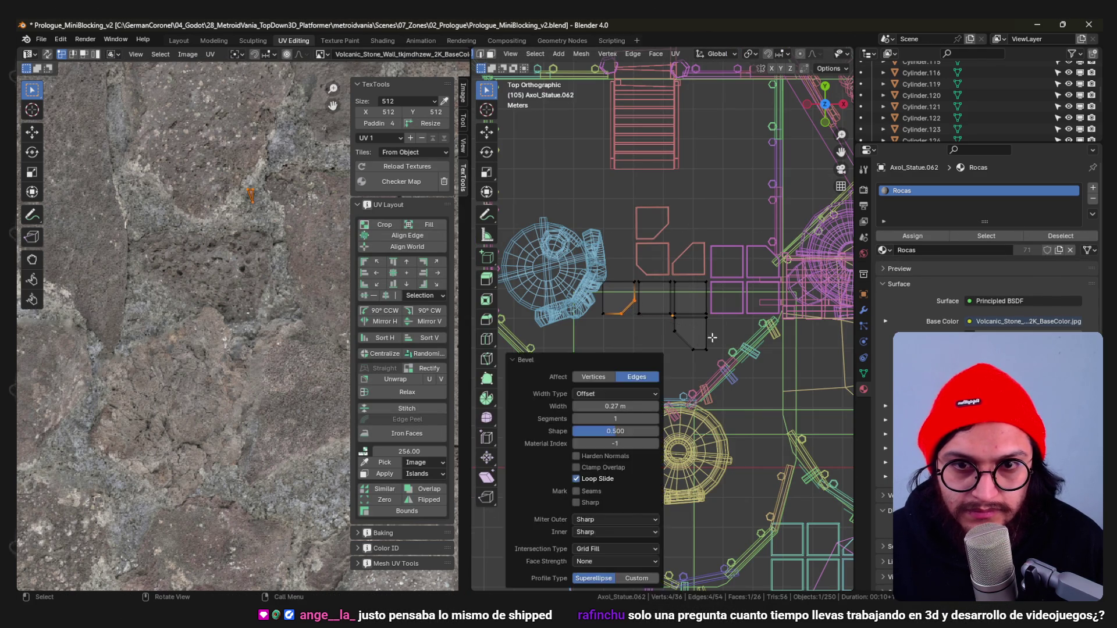
{"action": "key", "text": "Tab"}
{"action": "key", "text": "shift+z"}
{"action": "key", "text": "ctrl+s"}
{"action": "left_click", "coordinate": [707, 310]}
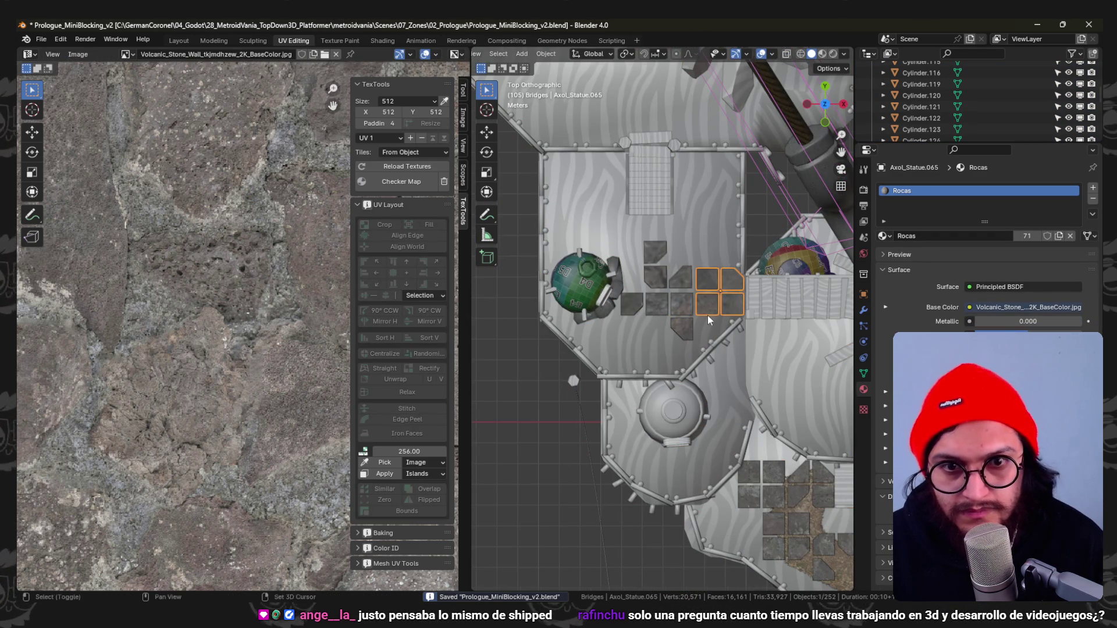
{"action": "scroll", "coordinate": [707, 315], "scroll_direction": "up", "scroll_amount": 2}
Briefly inspect a tile face in edit mode, save the level and orbit to a perspective overview.
{"action": "key", "text": "Tab"}
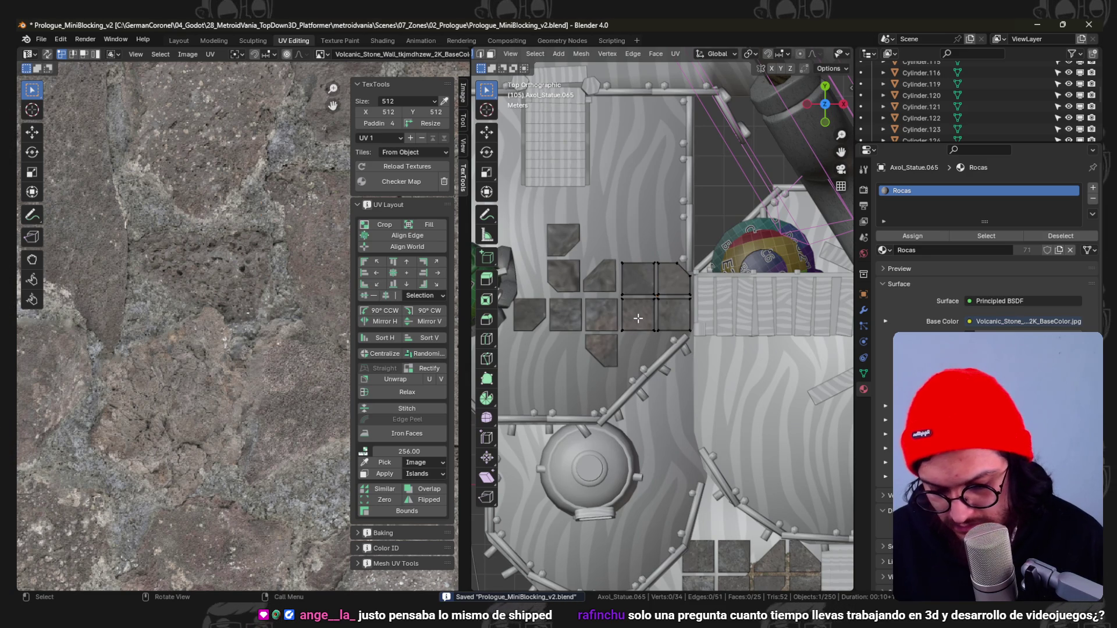
{"action": "left_click", "coordinate": [638, 319]}
{"action": "scroll", "coordinate": [664, 306], "scroll_direction": "down", "scroll_amount": 2}
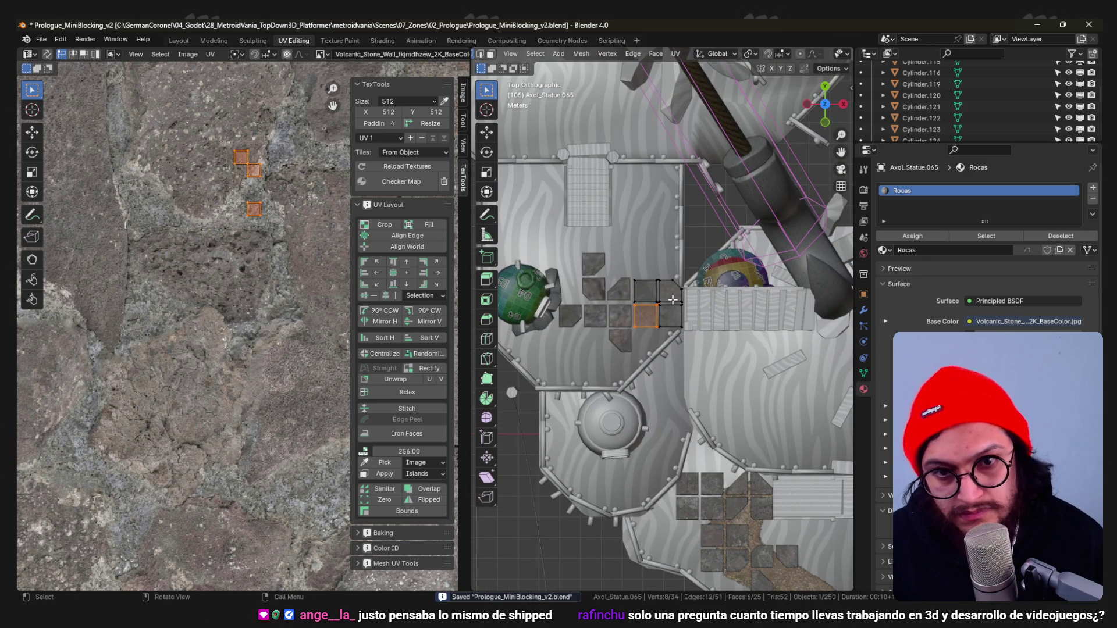
{"action": "key", "text": "Tab"}
{"action": "key", "text": "ctrl+s"}
{"action": "mouse_move", "coordinate": [672, 286]}
{"action": "middle_mouse_down"}
{"action": "mouse_move", "coordinate": [665, 239]}
{"action": "mouse_move", "coordinate": [626, 265]}
{"action": "mouse_move", "coordinate": [721, 288]}
{"action": "mouse_move", "coordinate": [681, 286]}
{"action": "mouse_move", "coordinate": [718, 296]}
{"action": "mouse_move", "coordinate": [747, 329]}
{"action": "mouse_move", "coordinate": [709, 332]}
{"action": "mouse_move", "coordinate": [724, 279]}
{"action": "mouse_move", "coordinate": [569, 307]}
{"action": "middle_mouse_up"}
{"action": "scroll", "coordinate": [724, 280], "scroll_direction": "up", "scroll_amount": 2}
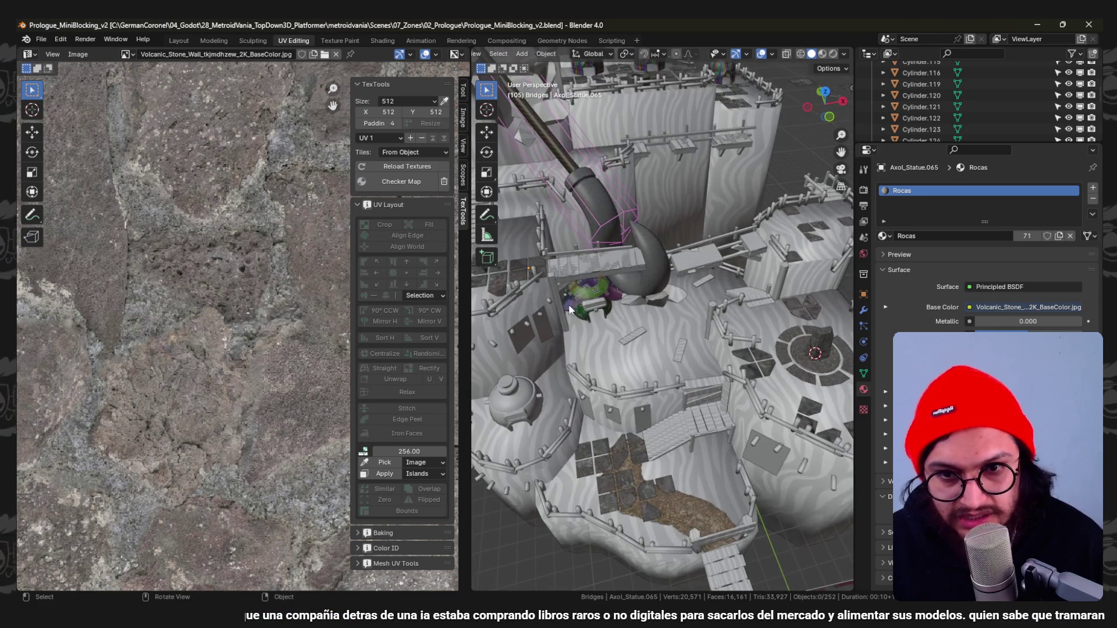
{"action": "mouse_move", "coordinate": [684, 330]}
{"action": "middle_mouse_down"}
{"action": "mouse_move", "coordinate": [783, 350]}
{"action": "mouse_move", "coordinate": [781, 375]}
{"action": "mouse_move", "coordinate": [781, 324]}
{"action": "mouse_move", "coordinate": [707, 309]}
{"action": "mouse_move", "coordinate": [731, 347]}
{"action": "middle_mouse_up"}
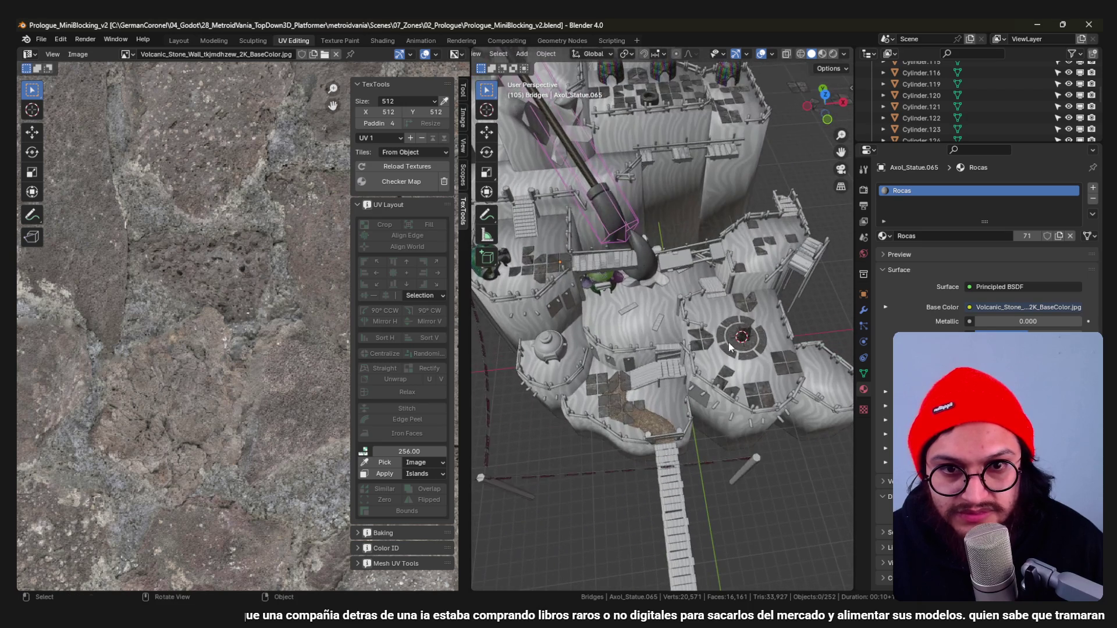
From top view, move the colourful lettered ball beside the circular plaza, then select the nearby stone tiles.
{"action": "left_click", "coordinate": [603, 292]}
{"action": "key", "text": "KP_7"}
{"action": "scroll", "coordinate": [609, 285], "scroll_direction": "up", "scroll_amount": 3}
{"action": "key", "text": "g"}
{"action": "left_click", "coordinate": [765, 399]}
{"action": "scroll", "coordinate": [766, 398], "scroll_direction": "up", "scroll_amount": 2}
{"action": "scroll", "coordinate": [764, 399], "scroll_direction": "up", "scroll_amount": 3}
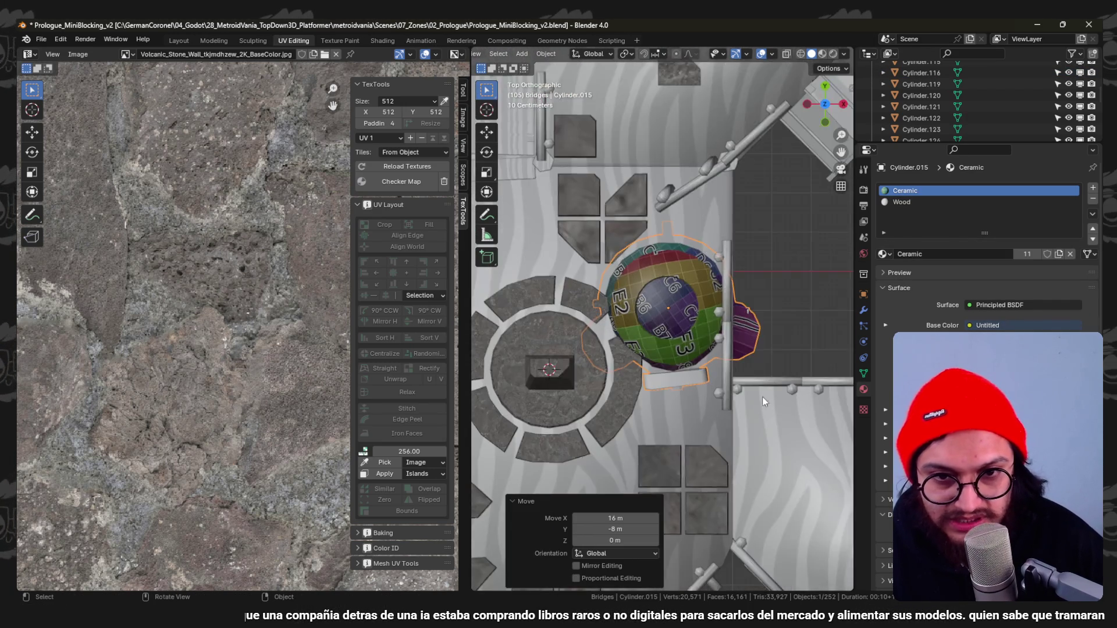
{"action": "scroll", "coordinate": [683, 298], "scroll_direction": "down", "scroll_amount": 3}
{"action": "key", "text": "KP_7"}
{"action": "key", "text": "g"}
{"action": "key", "text": "Escape"}
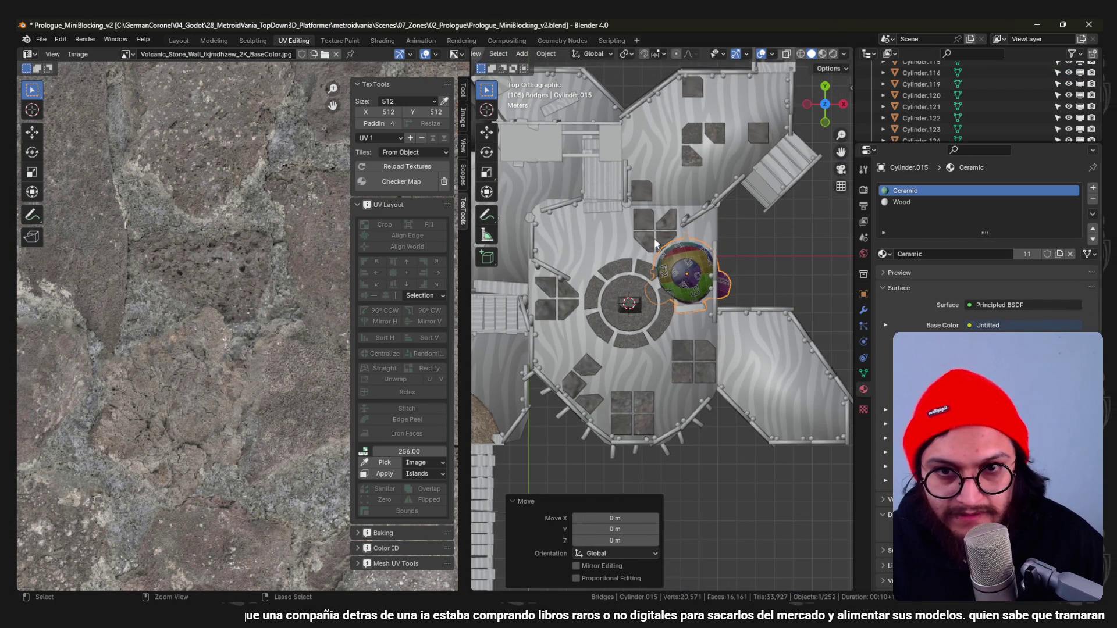
{"action": "left_click", "coordinate": [621, 302]}
{"action": "left_click", "coordinate": [572, 306], "text": "shift"}
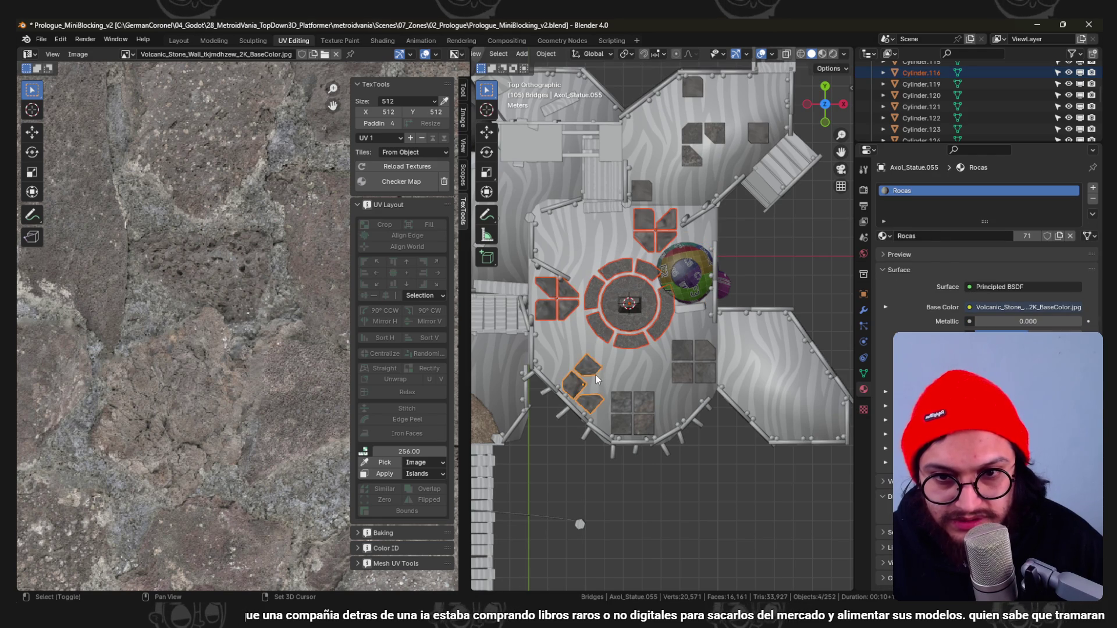
Move the circular plaza under the giant hammer and adjust its height from the front in wireframe.
{"action": "left_click", "coordinate": [682, 371], "text": "shift"}
{"action": "scroll", "coordinate": [663, 347], "scroll_direction": "down", "scroll_amount": 3}
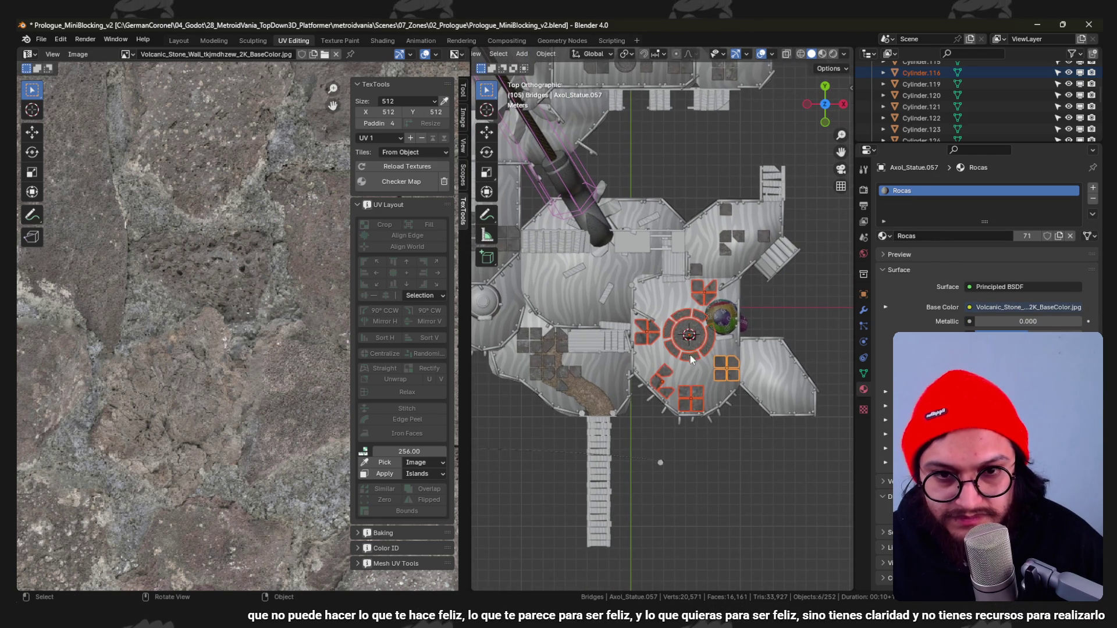
{"action": "scroll", "coordinate": [695, 354], "scroll_direction": "up", "scroll_amount": 2}
{"action": "key", "text": "g"}
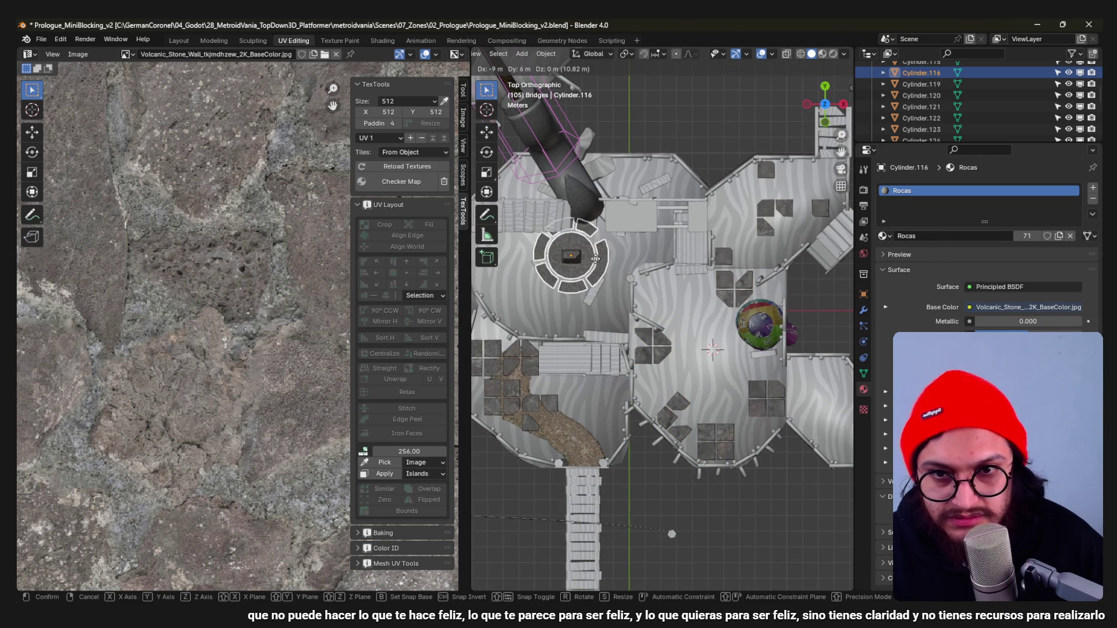
{"action": "left_click", "coordinate": [599, 260]}
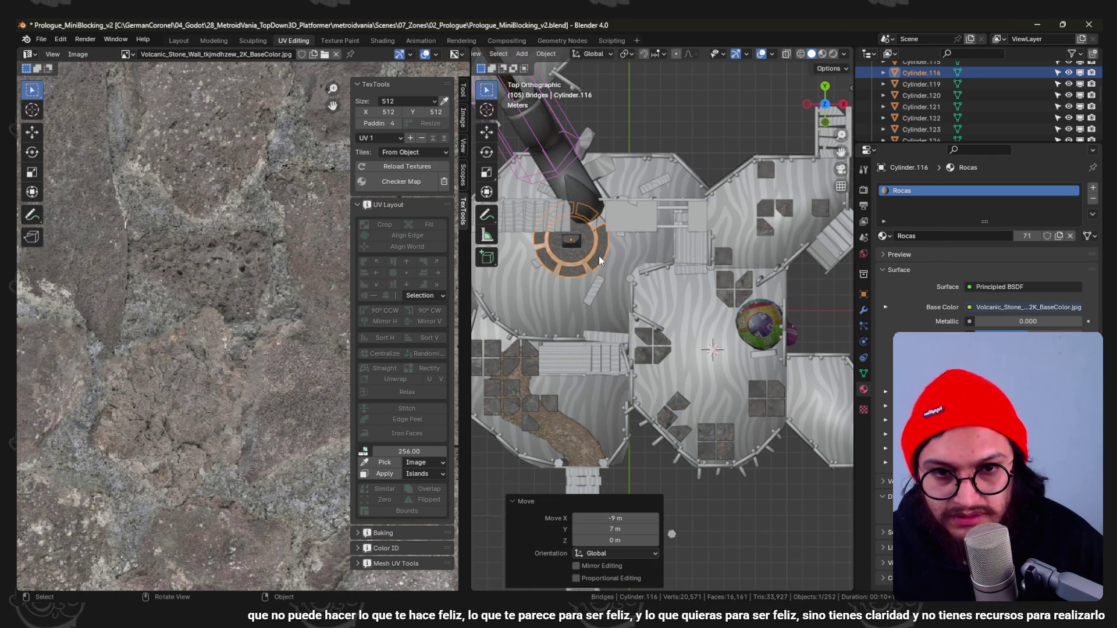
{"action": "scroll", "coordinate": [671, 268], "scroll_direction": "up", "scroll_amount": 2}
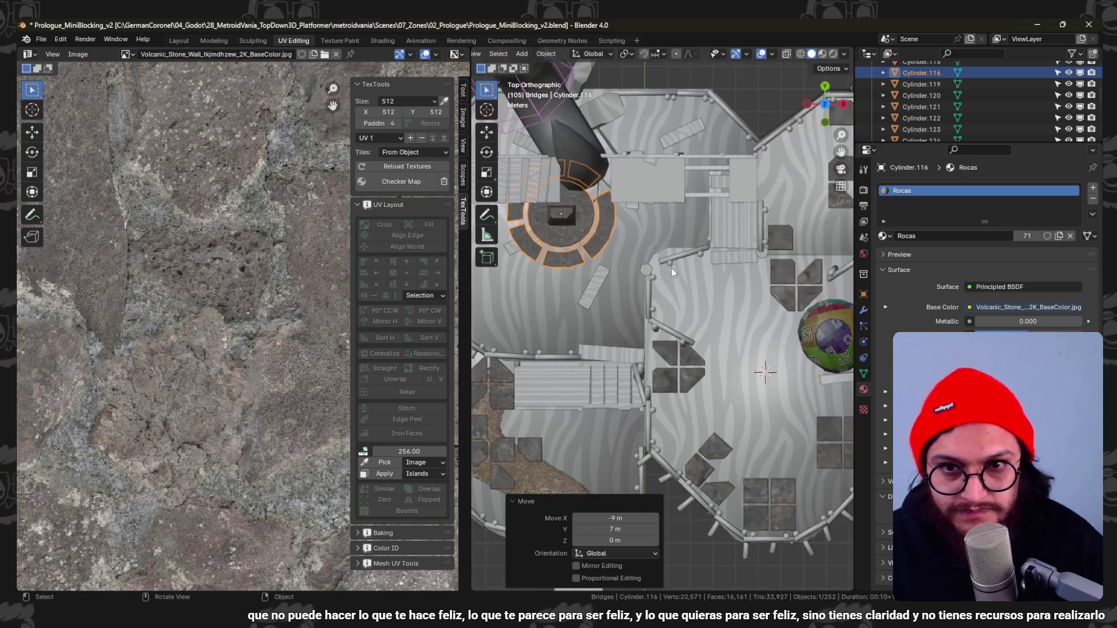
{"action": "key", "text": "shift+z"}
{"action": "key", "text": "shift+z"}
{"action": "key", "text": "KP_1"}
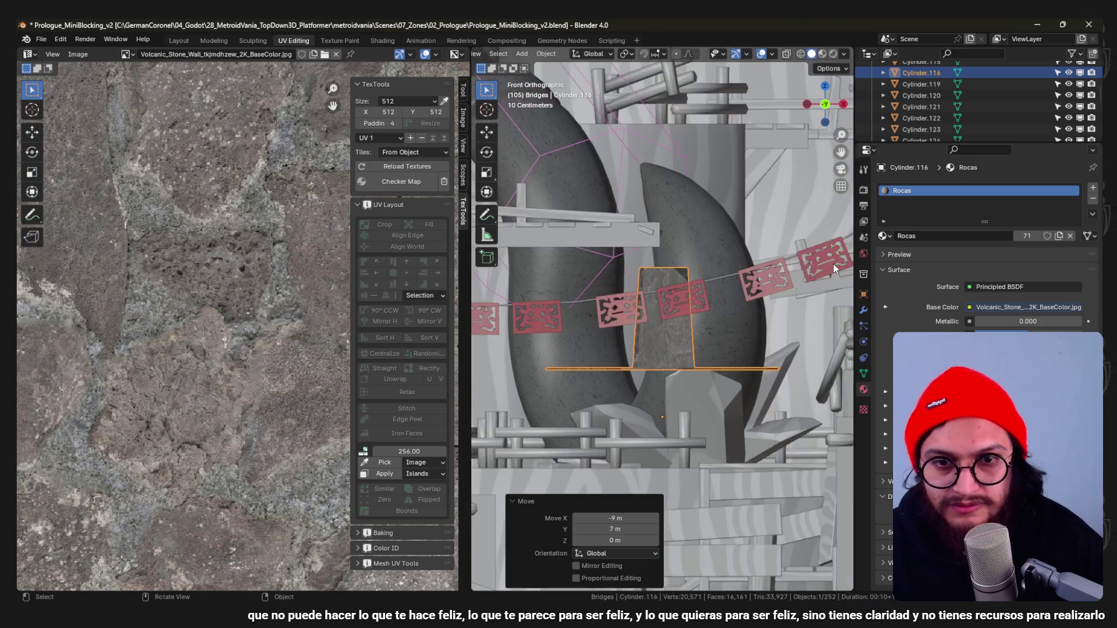
{"action": "scroll", "coordinate": [706, 289], "scroll_direction": "up", "scroll_amount": 3}
{"action": "key", "text": "g"}
{"action": "key", "text": "z"}
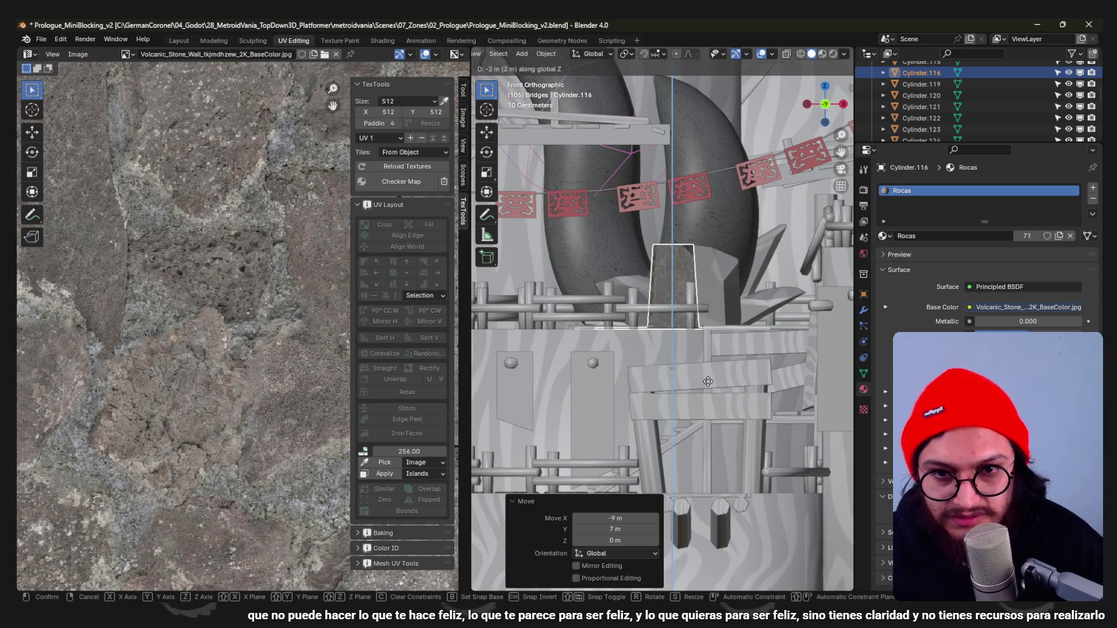
Scale the plaza up 1.8 times, sink it 0.8 m and nudge it along Y.
{"action": "key", "text": "KP_7"}
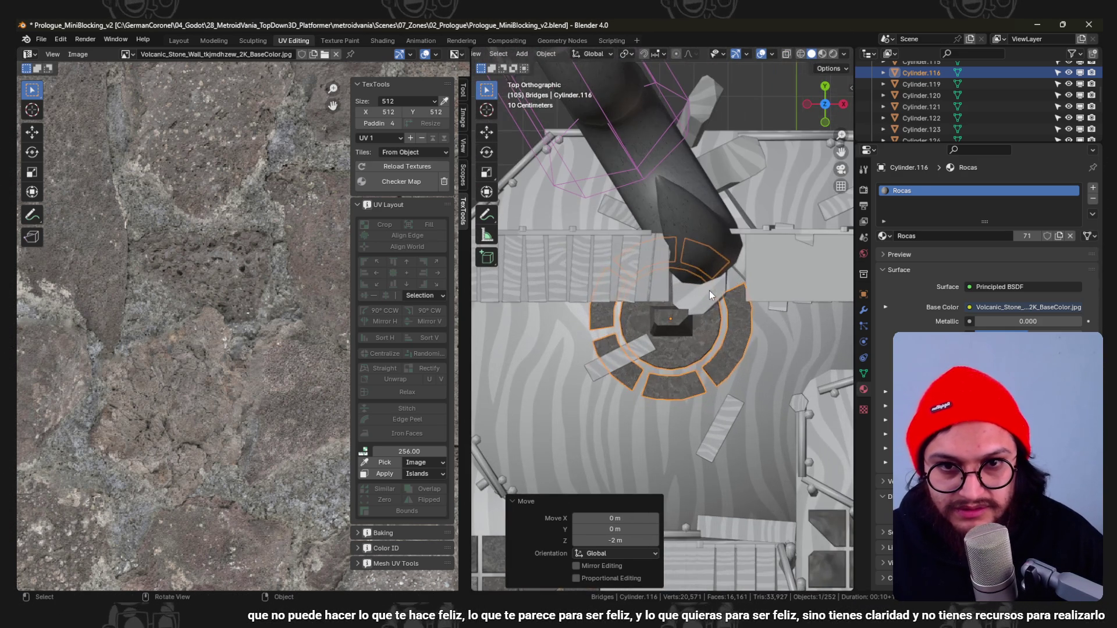
{"action": "key", "text": "s"}
{"action": "left_click", "coordinate": [757, 339]}
{"action": "mouse_move", "coordinate": [758, 338]}
{"action": "middle_mouse_down"}
{"action": "mouse_move", "coordinate": [723, 350]}
{"action": "mouse_move", "coordinate": [707, 327]}
{"action": "mouse_move", "coordinate": [699, 332]}
{"action": "mouse_move", "coordinate": [718, 319]}
{"action": "middle_mouse_up"}
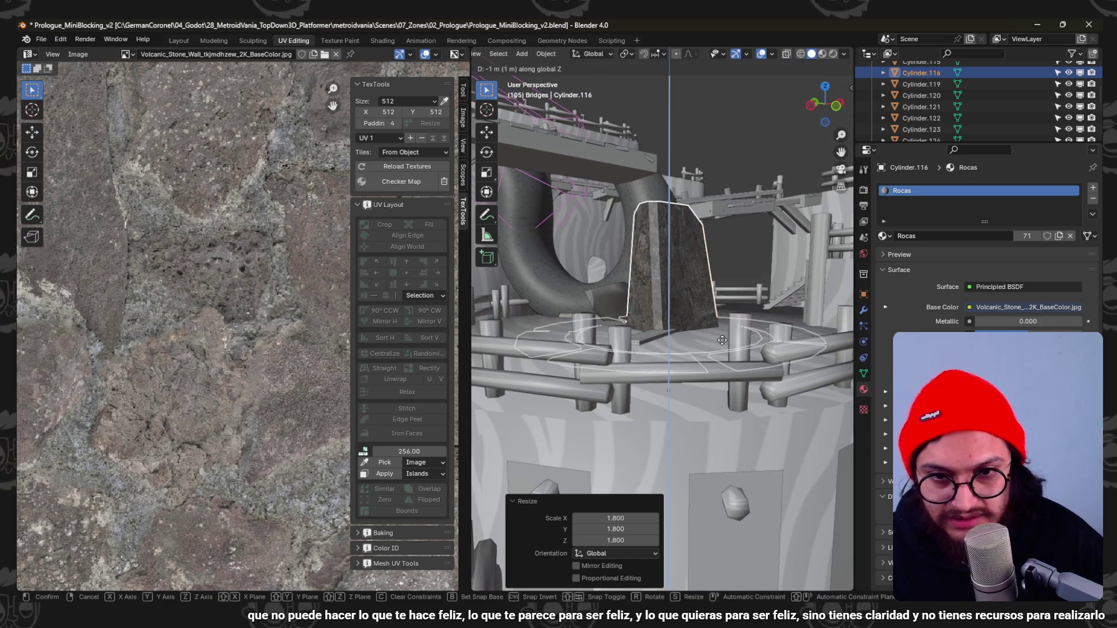
{"action": "type", "text": "gz-0.8"}
{"action": "key", "text": "Return"}
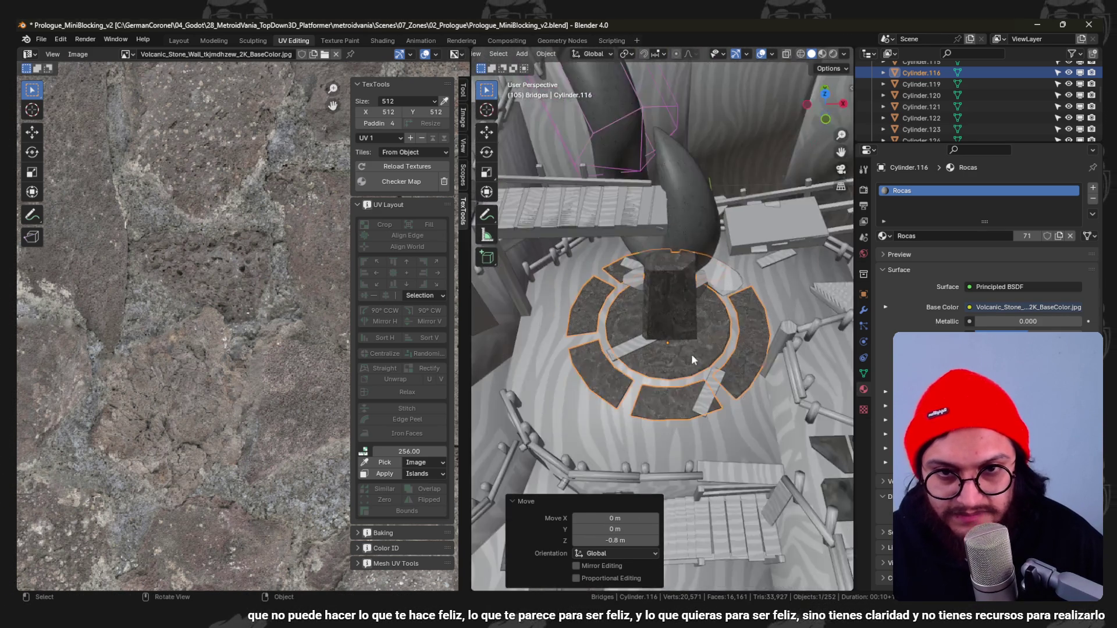
{"action": "middle_click_drag", "start_coordinate": [718, 318], "coordinate": [684, 357]}
{"action": "key", "text": "g"}
{"action": "key", "text": "y"}
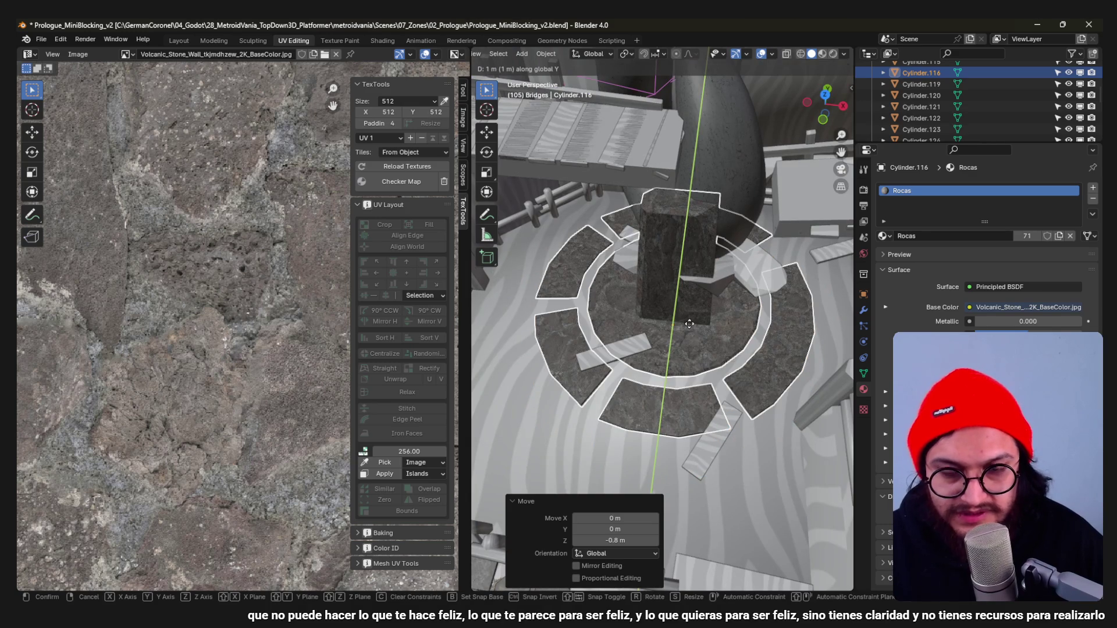
{"action": "key", "text": "Escape"}
{"action": "left_click", "coordinate": [710, 314]}
Delete the selected pillar faces from the plaza mesh and save the level file.
{"action": "middle_click_drag", "start_coordinate": [710, 313], "coordinate": [664, 288]}
{"action": "key", "text": "ctrl+Tab"}
{"action": "left_click", "coordinate": [736, 253]}
{"action": "mouse_move", "coordinate": [736, 252]}
{"action": "middle_mouse_down"}
{"action": "mouse_move", "coordinate": [651, 169]}
{"action": "mouse_move", "coordinate": [722, 237]}
{"action": "mouse_move", "coordinate": [754, 289]}
{"action": "middle_mouse_up"}
{"action": "key", "text": "l"}
{"action": "key", "text": "x"}
{"action": "left_click", "coordinate": [722, 238]}
{"action": "key", "text": "Tab"}
{"action": "scroll", "coordinate": [754, 289], "scroll_direction": "down", "scroll_amount": 4}
{"action": "mouse_move", "coordinate": [678, 292]}
{"action": "middle_mouse_down"}
{"action": "mouse_move", "coordinate": [674, 274]}
{"action": "mouse_move", "coordinate": [676, 345]}
{"action": "mouse_move", "coordinate": [689, 342]}
{"action": "middle_mouse_up"}
{"action": "key", "text": "ctrl+s"}
{"action": "left_click", "coordinate": [689, 342]}
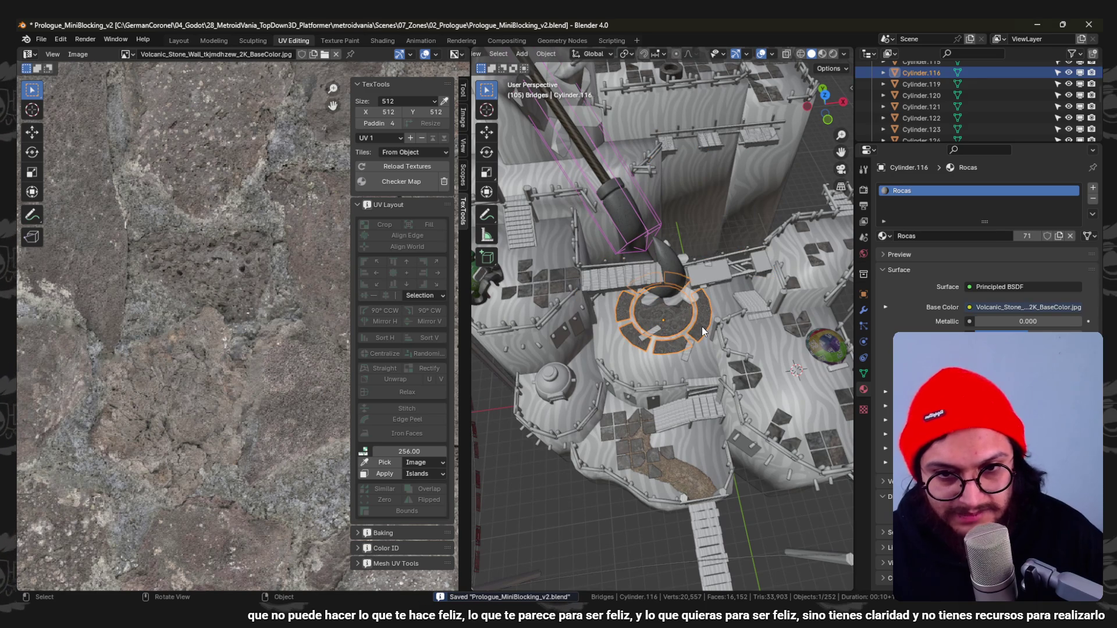
Nudge the plaza slightly right and down in top view and save the file.
{"action": "key", "text": "KP_7"}
{"action": "scroll", "coordinate": [704, 332], "scroll_direction": "up", "scroll_amount": 2}
{"action": "key", "text": "g"}
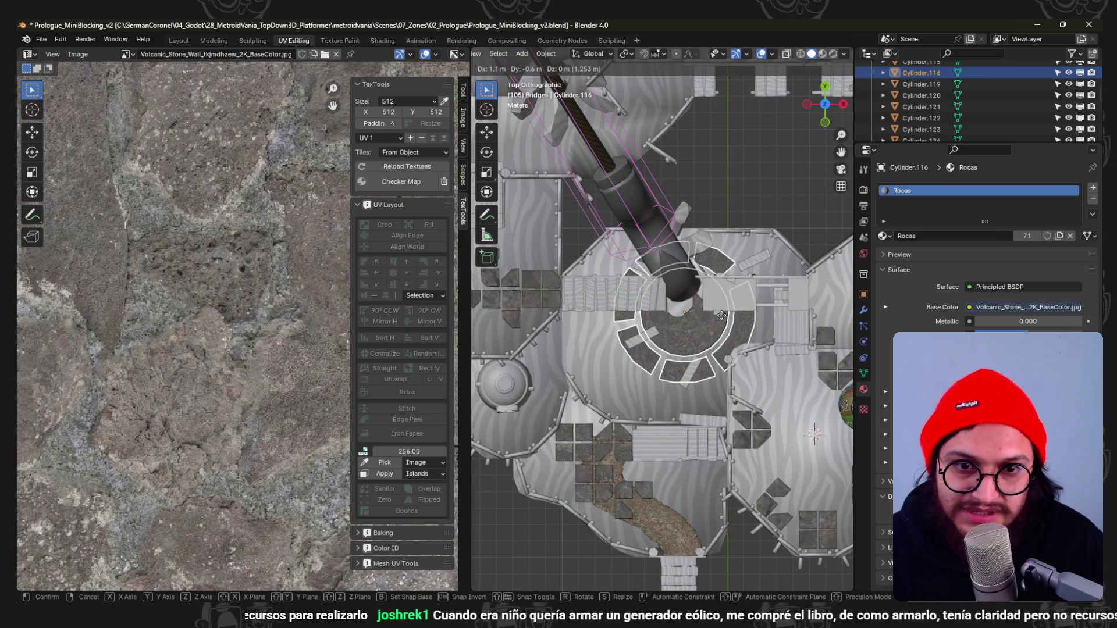
{"action": "left_click", "coordinate": [719, 314]}
{"action": "key", "text": "ctrl+s"}
{"action": "middle_click_drag", "start_coordinate": [720, 309], "coordinate": [710, 273]}
{"action": "mouse_move", "coordinate": [741, 349]}
{"action": "middle_mouse_down"}
{"action": "mouse_move", "coordinate": [683, 365]}
{"action": "mouse_move", "coordinate": [733, 334]}
{"action": "middle_mouse_up"}
{"action": "key", "text": "KP_7"}
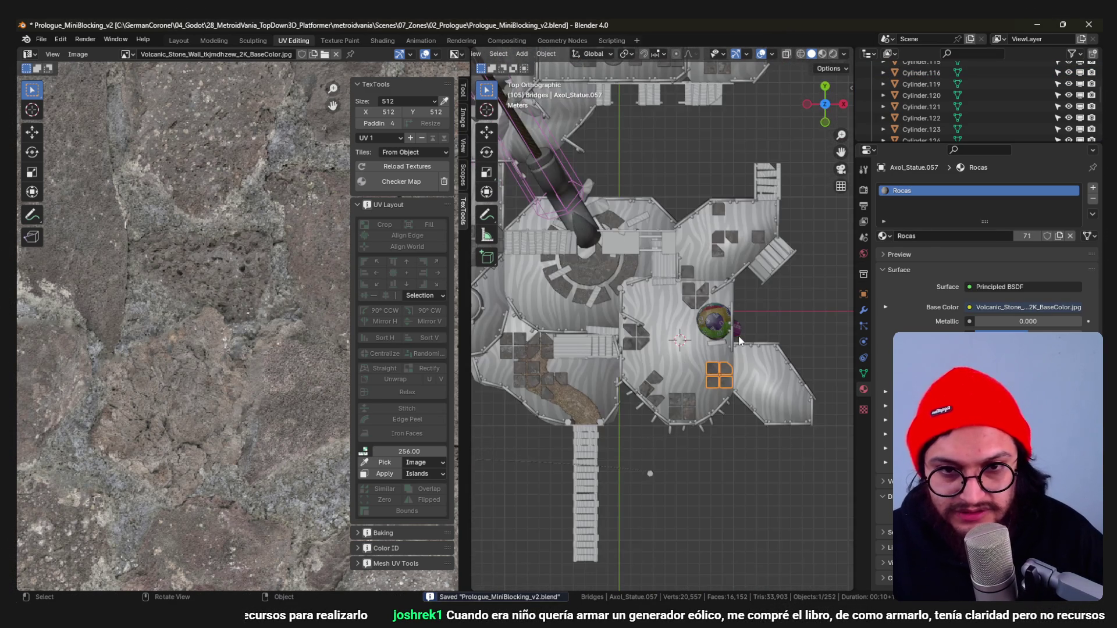
{"action": "scroll", "coordinate": [734, 368], "scroll_direction": "up", "scroll_amount": 1}
{"action": "scroll", "coordinate": [729, 380], "scroll_direction": "up", "scroll_amount": 2}
{"action": "scroll", "coordinate": [691, 373], "scroll_direction": "up", "scroll_amount": 2}
{"action": "scroll", "coordinate": [692, 373], "scroll_direction": "down", "scroll_amount": 1}
{"action": "middle_click_drag", "start_coordinate": [693, 373], "coordinate": [756, 362], "text": "shift"}
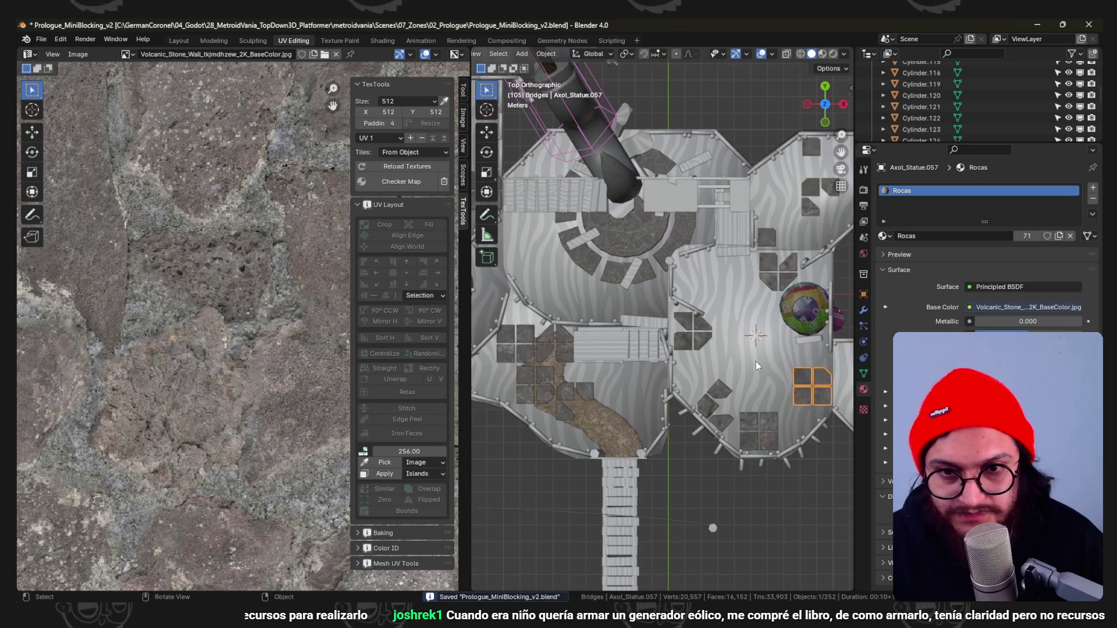
Duplicate the four-tile rock group, rotate it -95° to line up squarely and move it beside the stairs.
{"action": "key", "text": "shift+d"}
{"action": "left_click", "coordinate": [696, 351]}
{"action": "key", "text": "r"}
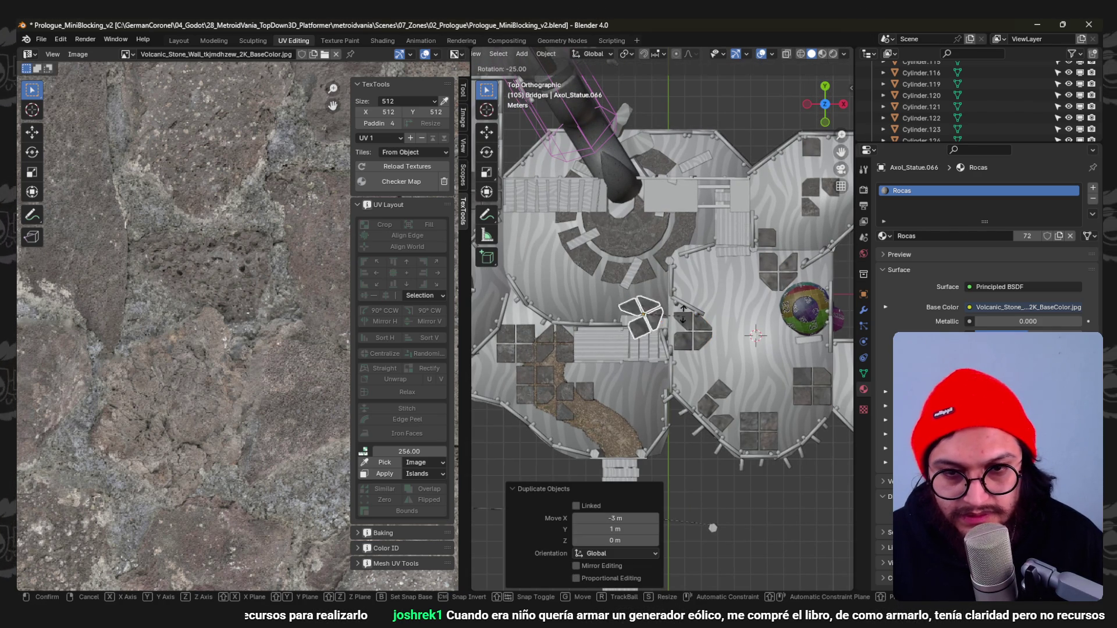
{"action": "left_click", "coordinate": [655, 287]}
{"action": "scroll", "coordinate": [635, 337], "scroll_direction": "up", "scroll_amount": 2}
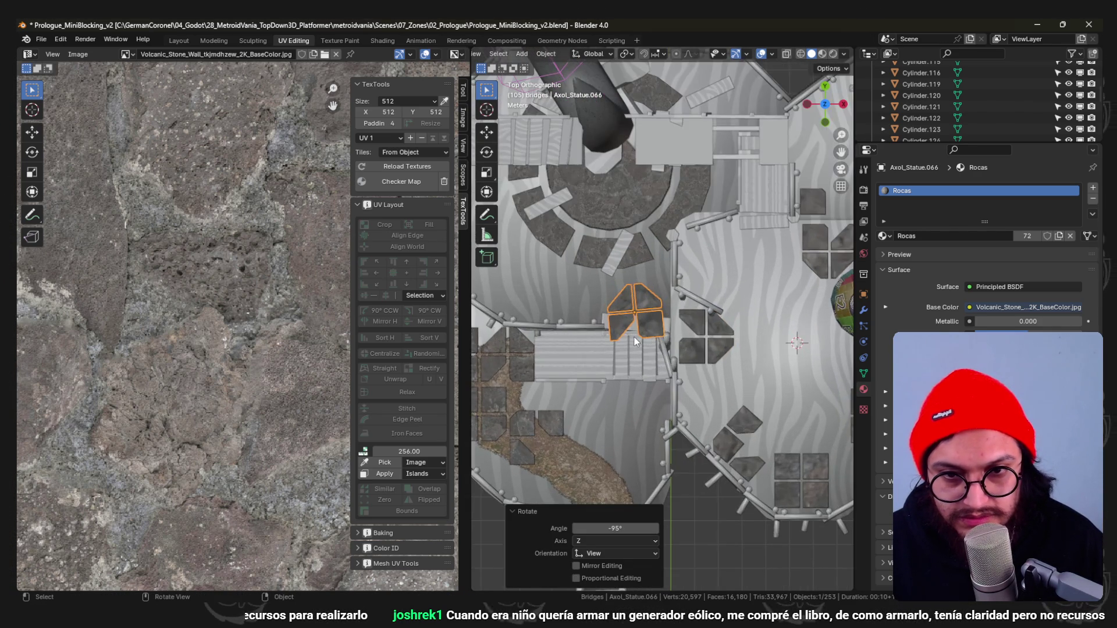
{"action": "key", "text": "KP_Decimal"}
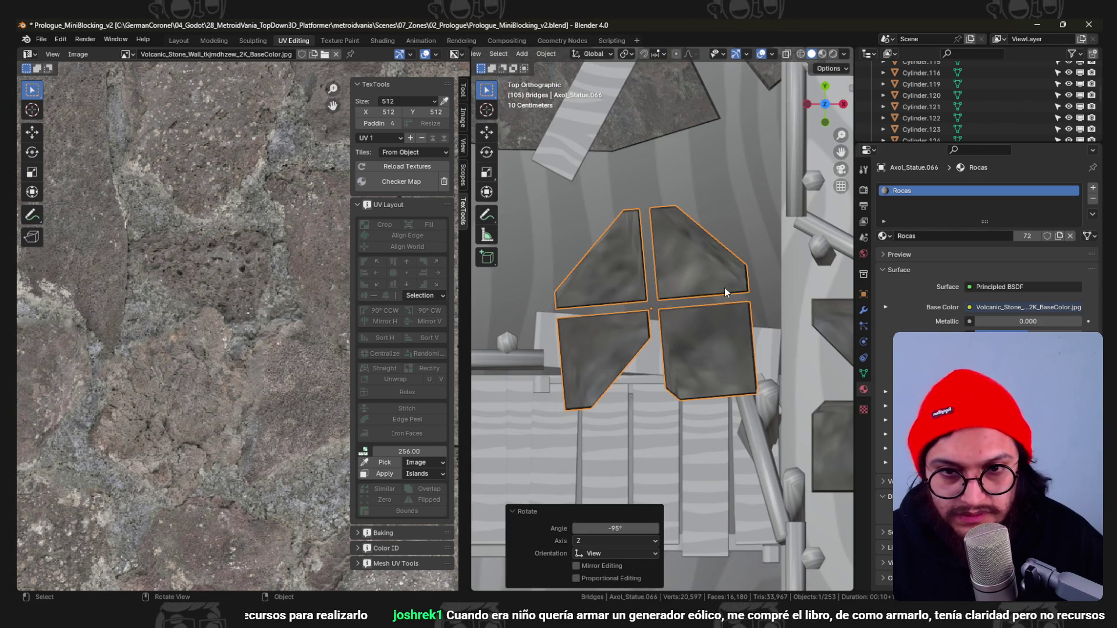
{"action": "key", "text": "r"}
{"action": "left_click", "coordinate": [724, 323]}
{"action": "key", "text": "g"}
{"action": "left_click", "coordinate": [724, 234]}
Lower the copied tiles vertically and shift their mesh 0.1 m along Y in Edit Mode.
{"action": "mouse_move", "coordinate": [721, 242]}
{"action": "middle_mouse_down"}
{"action": "mouse_move", "coordinate": [693, 263]}
{"action": "mouse_move", "coordinate": [703, 187]}
{"action": "middle_mouse_up"}
{"action": "key", "text": "z"}
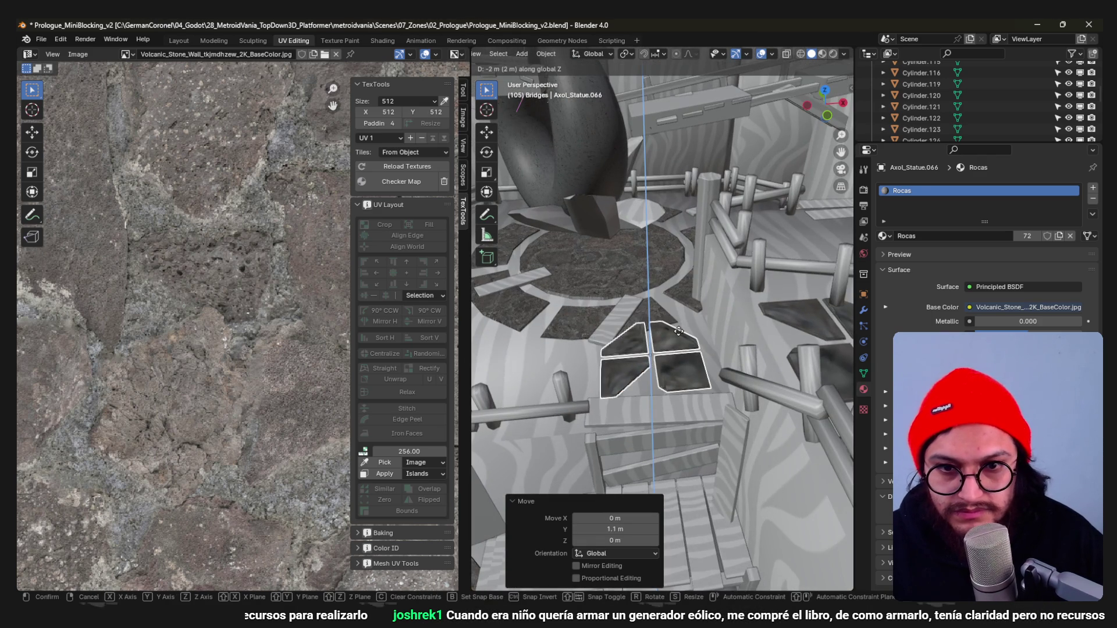
{"action": "mouse_move", "coordinate": [644, 354]}
{"action": "middle_mouse_down"}
{"action": "mouse_move", "coordinate": [662, 401]}
{"action": "mouse_move", "coordinate": [730, 358]}
{"action": "mouse_move", "coordinate": [641, 395]}
{"action": "mouse_move", "coordinate": [643, 362]}
{"action": "middle_mouse_up"}
{"action": "key", "text": "Tab"}
{"action": "key", "text": "l"}
{"action": "key", "text": "x"}
{"action": "key", "text": "Escape"}
{"action": "key", "text": "Tab"}
{"action": "middle_click_drag", "start_coordinate": [595, 355], "coordinate": [703, 331]}
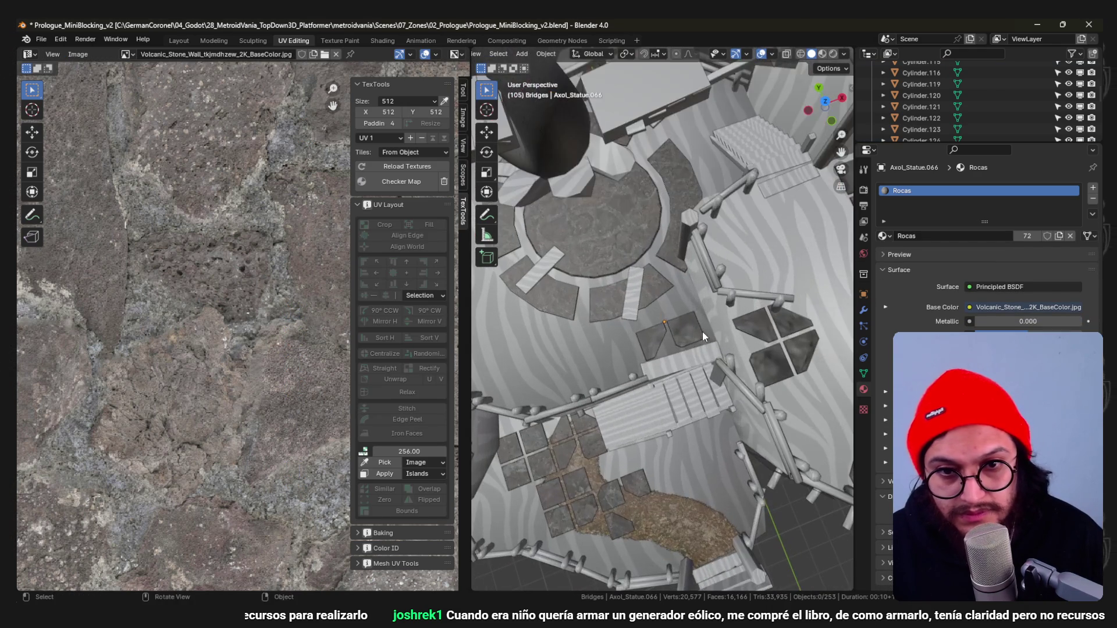
{"action": "type", "text": "gy0.1"}
{"action": "key", "text": "Return"}
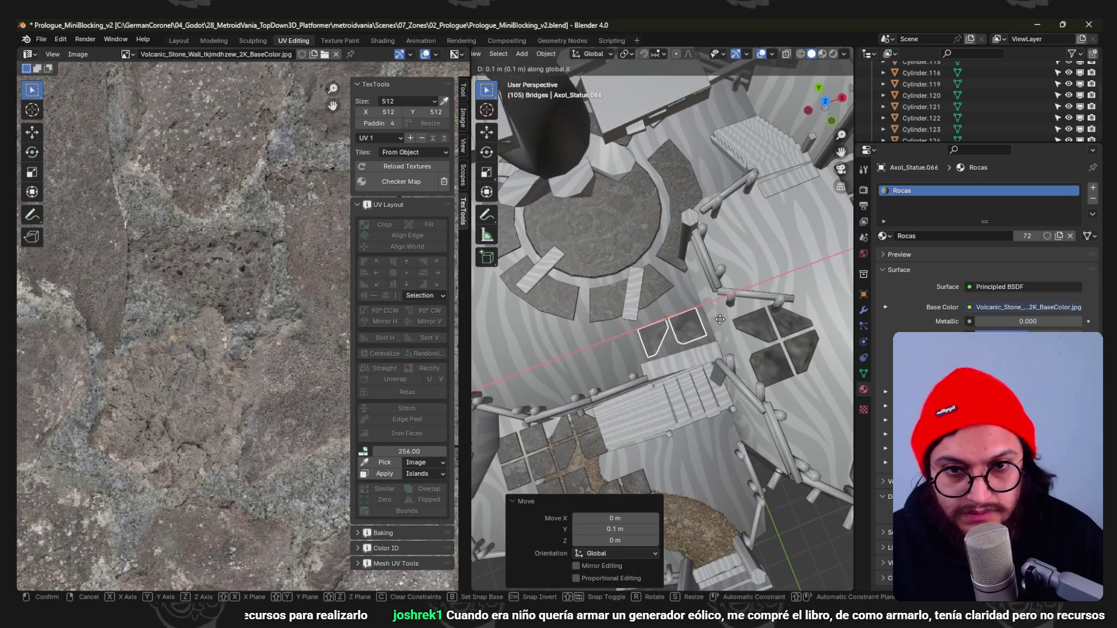
{"action": "key", "text": "Return"}
{"action": "key", "text": "Tab"}
{"action": "scroll", "coordinate": [720, 320], "scroll_direction": "down", "scroll_amount": 3}
Save the level file and return to the top-down view.
{"action": "middle_click_drag", "start_coordinate": [726, 333], "coordinate": [720, 328]}
{"action": "key", "text": "ctrl+s"}
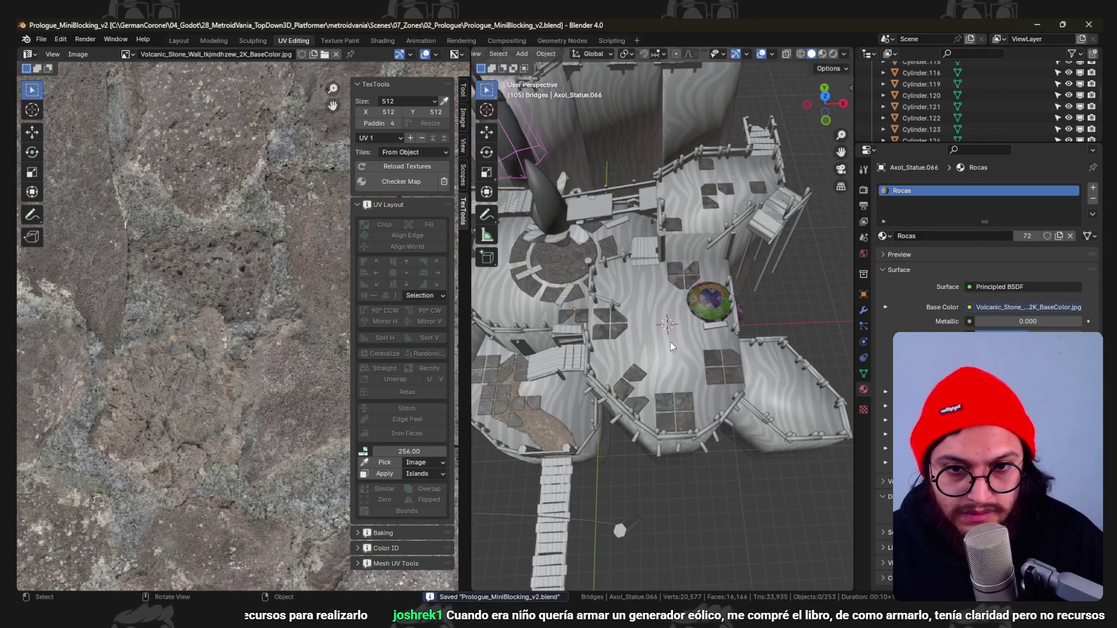
{"action": "key", "text": "KP_7"}
{"action": "scroll", "coordinate": [804, 494], "scroll_direction": "up", "scroll_amount": 2}
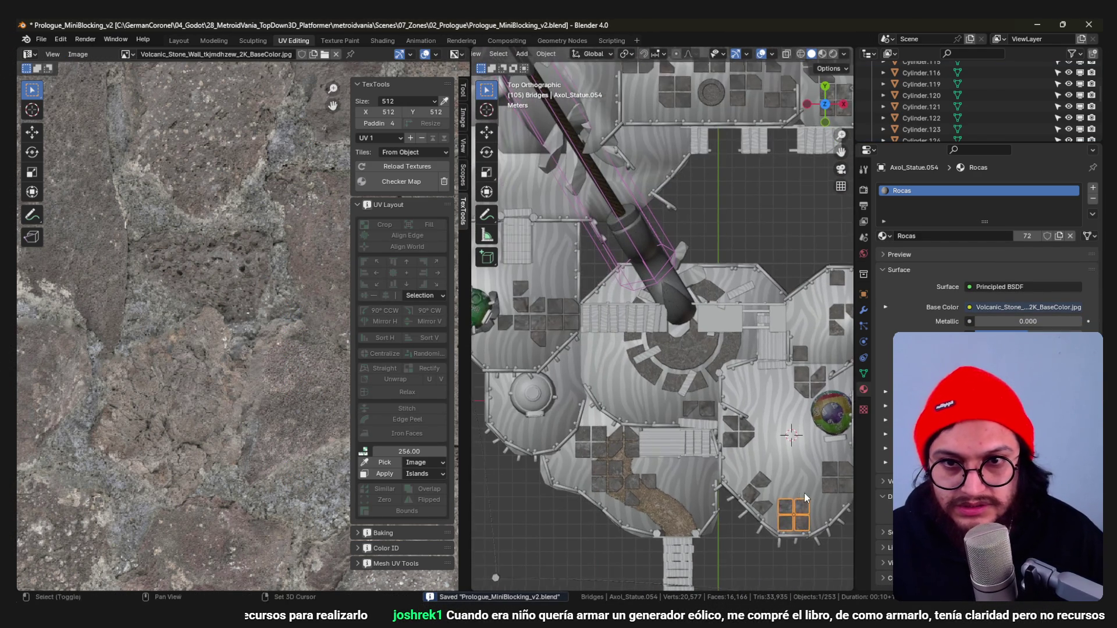
Drop another tile-group copy left of the plaza and lower it onto the floor along Z.
{"action": "left_click", "coordinate": [612, 330]}
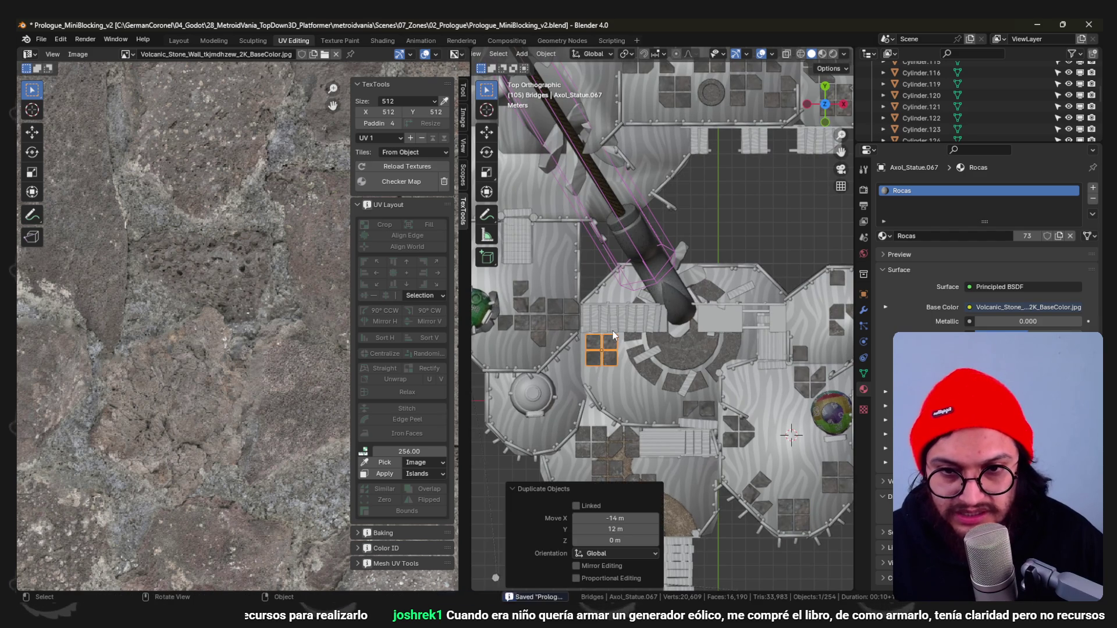
{"action": "key", "text": "KP_Decimal"}
{"action": "scroll", "coordinate": [612, 329], "scroll_direction": "down", "scroll_amount": 4}
{"action": "middle_click_drag", "start_coordinate": [621, 414], "coordinate": [678, 333]}
{"action": "key", "text": "g"}
{"action": "key", "text": "z"}
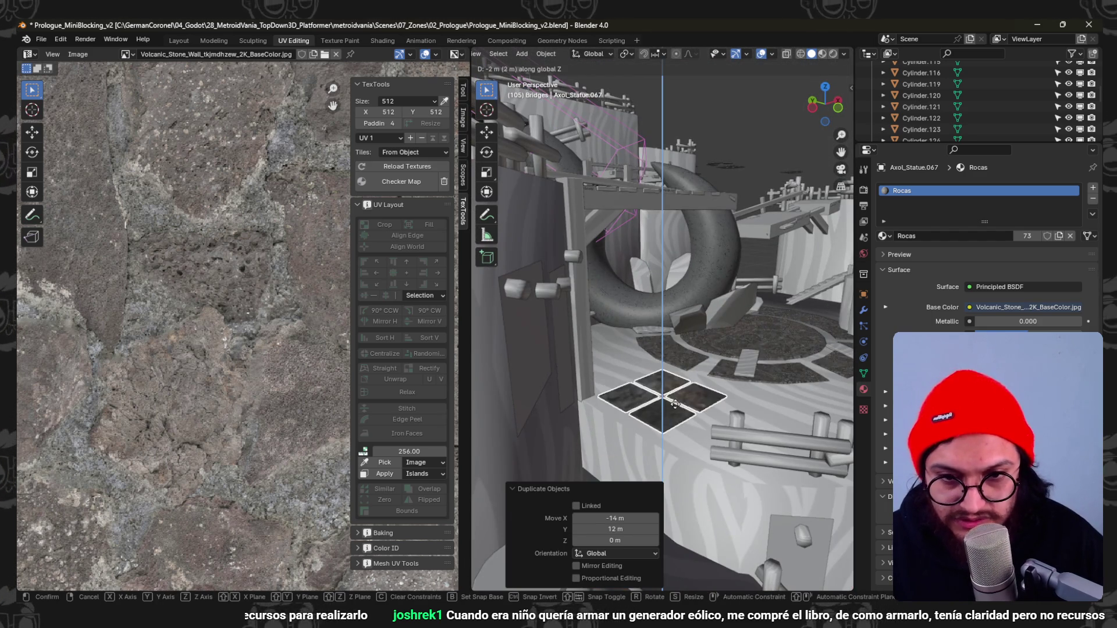
{"action": "left_click", "coordinate": [702, 419]}
{"action": "scroll", "coordinate": [701, 418], "scroll_direction": "up", "scroll_amount": 2}
{"action": "key", "text": "g"}
{"action": "key", "text": "z"}
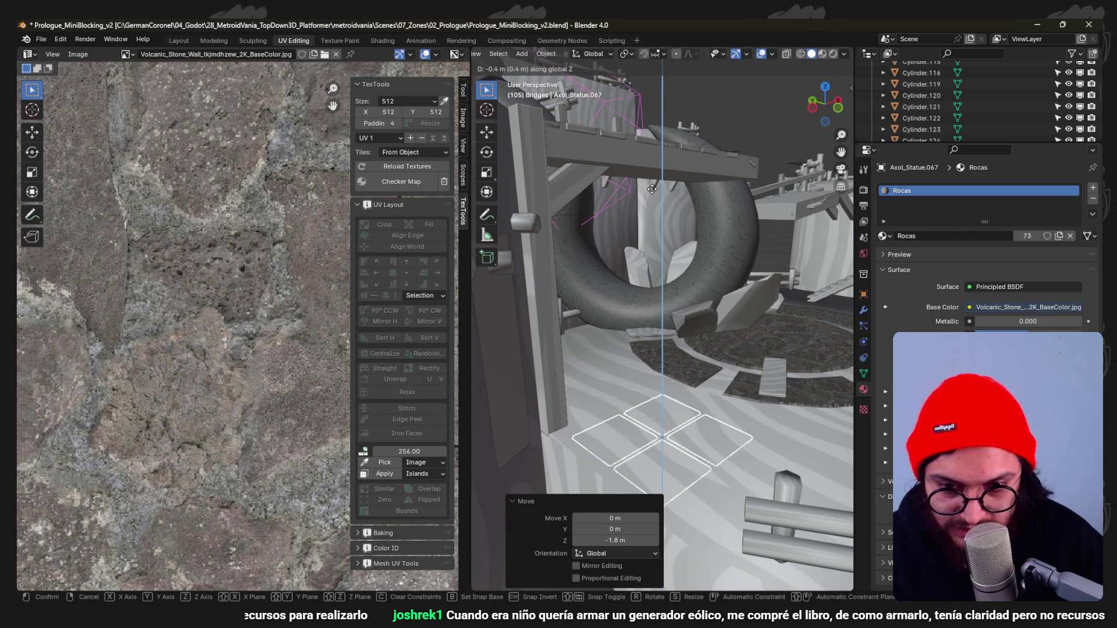
{"action": "middle_click_drag", "start_coordinate": [660, 150], "coordinate": [679, 366]}
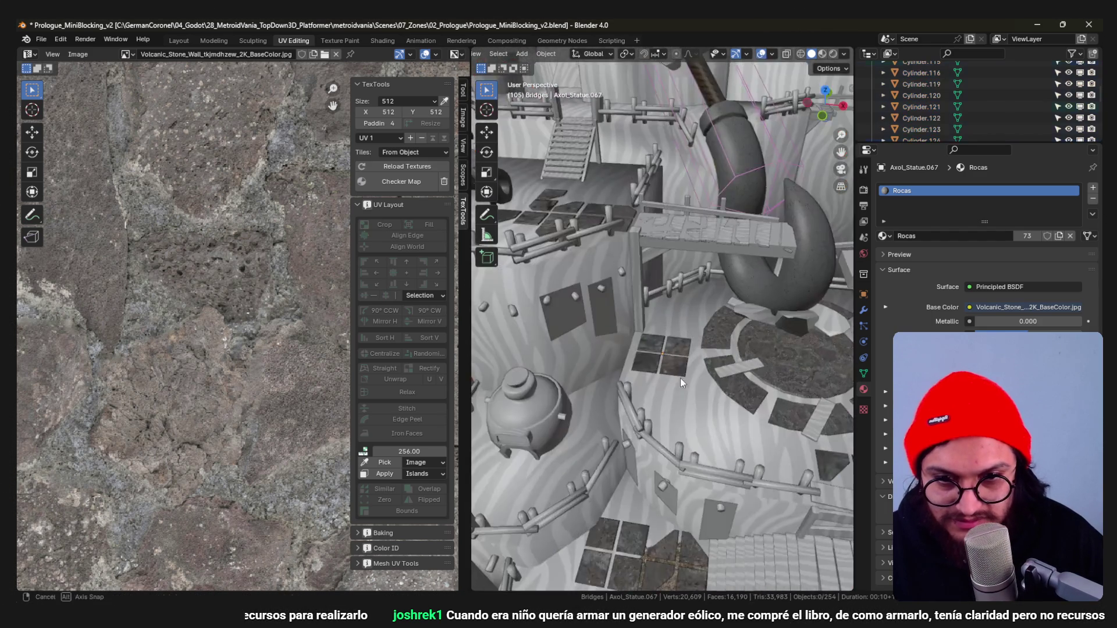
{"action": "scroll", "coordinate": [649, 330], "scroll_direction": "up", "scroll_amount": 2}
Shift the new tiles 0.7 m along Y in top view and enter Edit Mode on them.
{"action": "key", "text": "KP_7"}
{"action": "scroll", "coordinate": [648, 330], "scroll_direction": "down", "scroll_amount": 1}
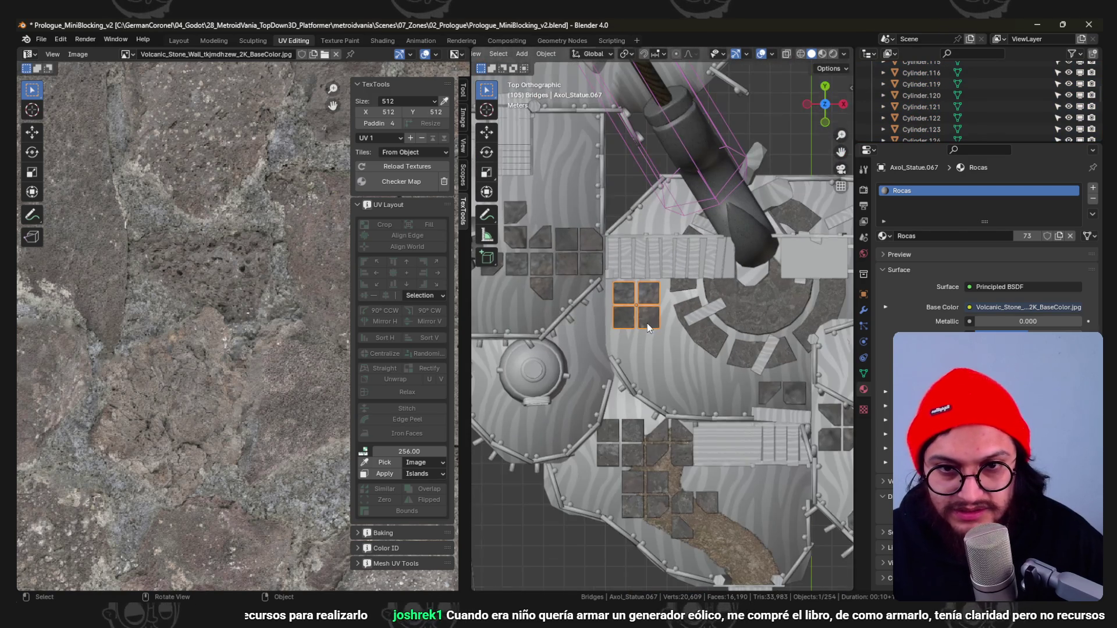
{"action": "key", "text": "g"}
{"action": "key", "text": "y"}
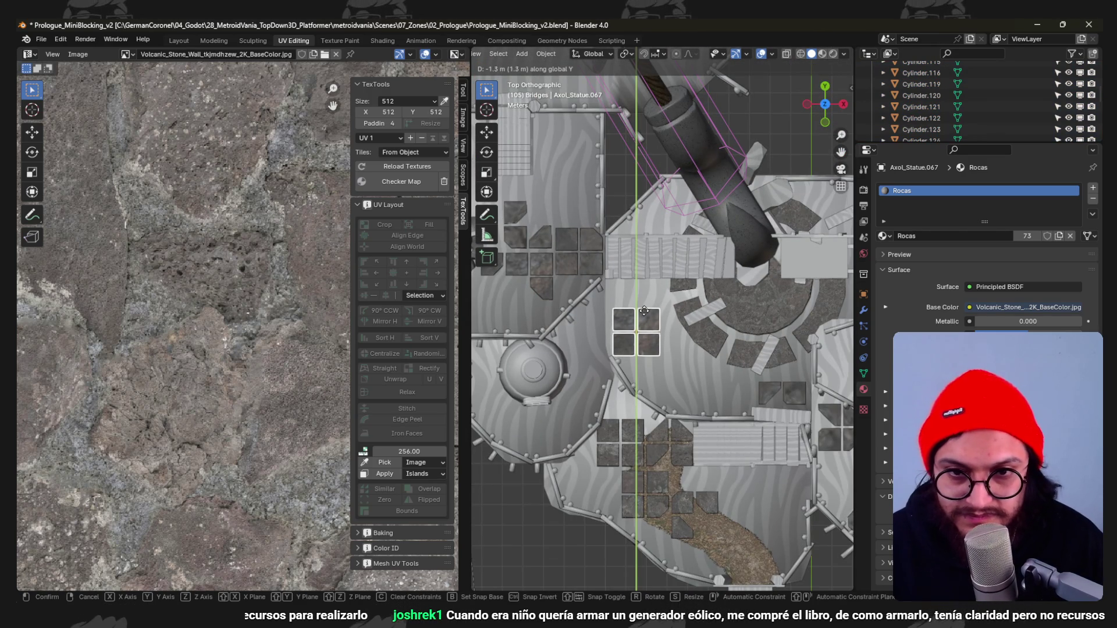
{"action": "left_click", "coordinate": [625, 191]}
{"action": "key", "text": "g"}
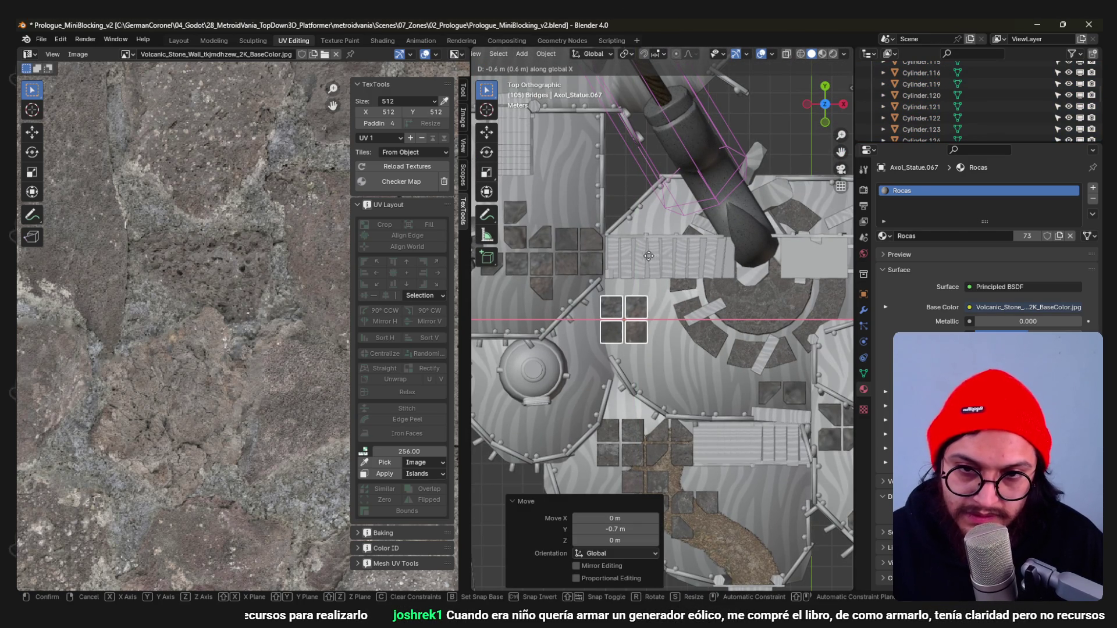
{"action": "key", "text": "Escape"}
{"action": "key", "text": "Tab"}
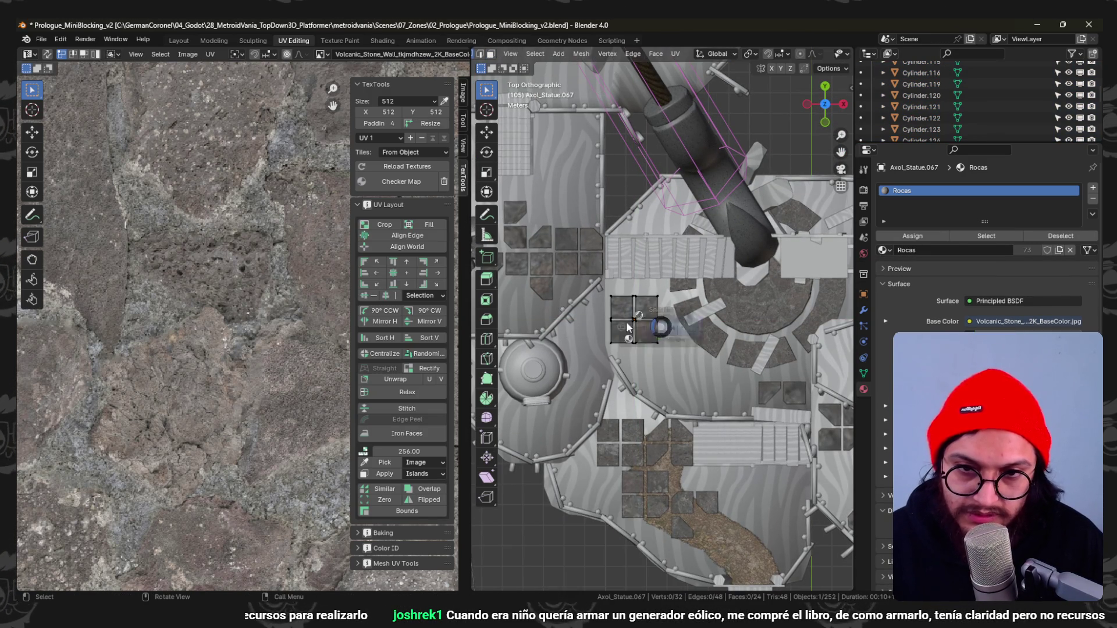
Check the tiles in wireframe, leave Edit Mode and save the level file.
{"action": "key", "text": "shift+z"}
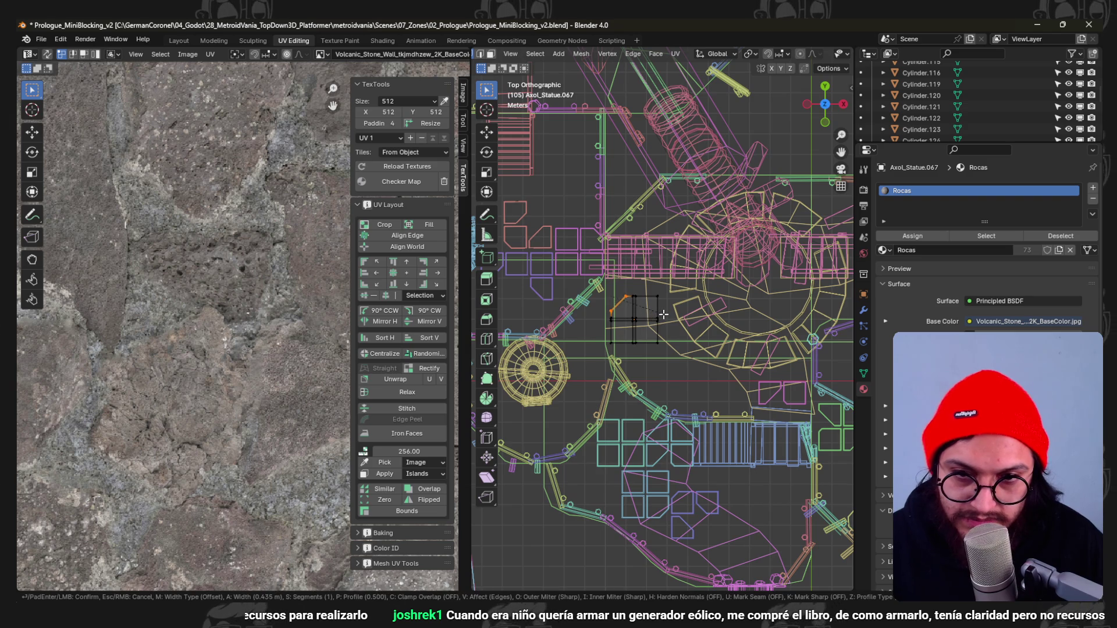
{"action": "key", "text": "Tab"}
{"action": "key", "text": "shift+z"}
{"action": "key", "text": "ctrl+s"}
{"action": "mouse_move", "coordinate": [682, 352]}
{"action": "middle_mouse_down"}
{"action": "mouse_move", "coordinate": [690, 281]}
{"action": "mouse_move", "coordinate": [701, 279]}
{"action": "mouse_move", "coordinate": [659, 301]}
{"action": "mouse_move", "coordinate": [647, 363]}
{"action": "mouse_move", "coordinate": [667, 339]}
{"action": "mouse_move", "coordinate": [680, 346]}
{"action": "mouse_move", "coordinate": [578, 314]}
{"action": "mouse_move", "coordinate": [619, 356]}
{"action": "mouse_move", "coordinate": [521, 359]}
{"action": "middle_mouse_up"}
In the left group's mesh, select one tile and place copies of it along the wall, one square apart.
{"action": "key", "text": "ctrl+Tab"}
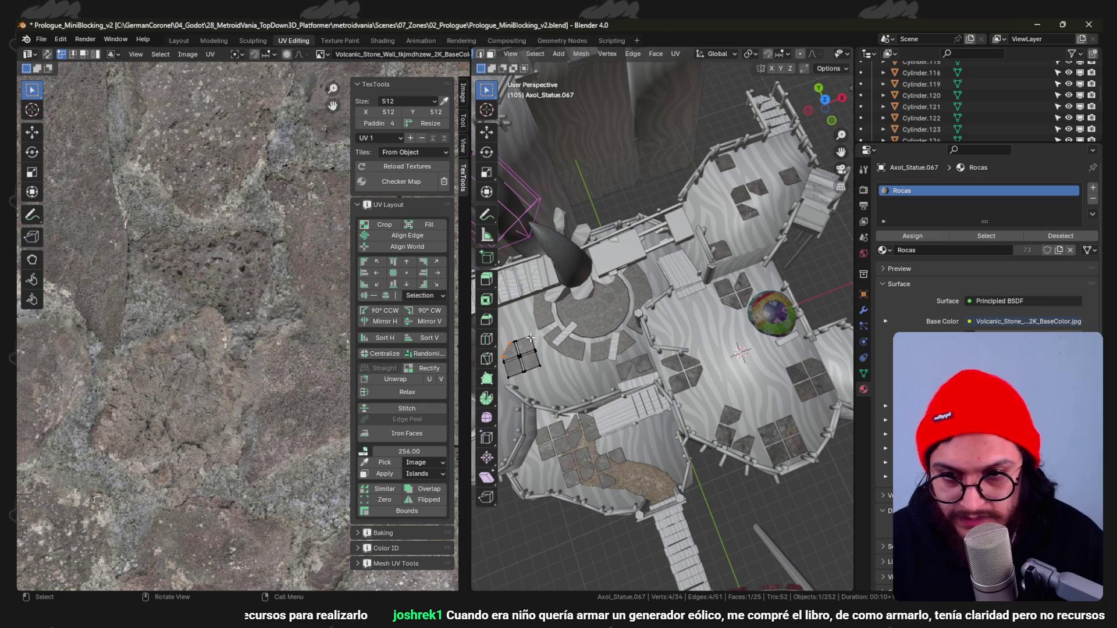
{"action": "key", "text": "ctrl+l"}
{"action": "key", "text": "z"}
{"action": "left_click", "coordinate": [523, 331]}
{"action": "key", "text": "KP_7"}
{"action": "scroll", "coordinate": [664, 376], "scroll_direction": "up", "scroll_amount": 3}
{"action": "scroll", "coordinate": [664, 376], "scroll_direction": "up", "scroll_amount": 2}
{"action": "key", "text": "g"}
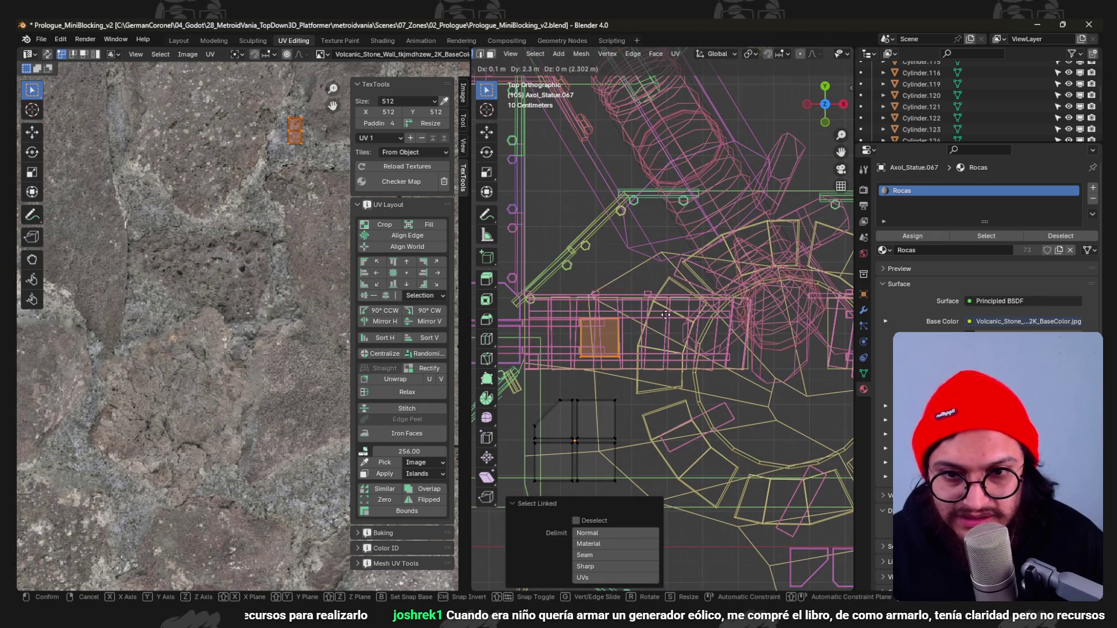
{"action": "left_click", "coordinate": [612, 299]}
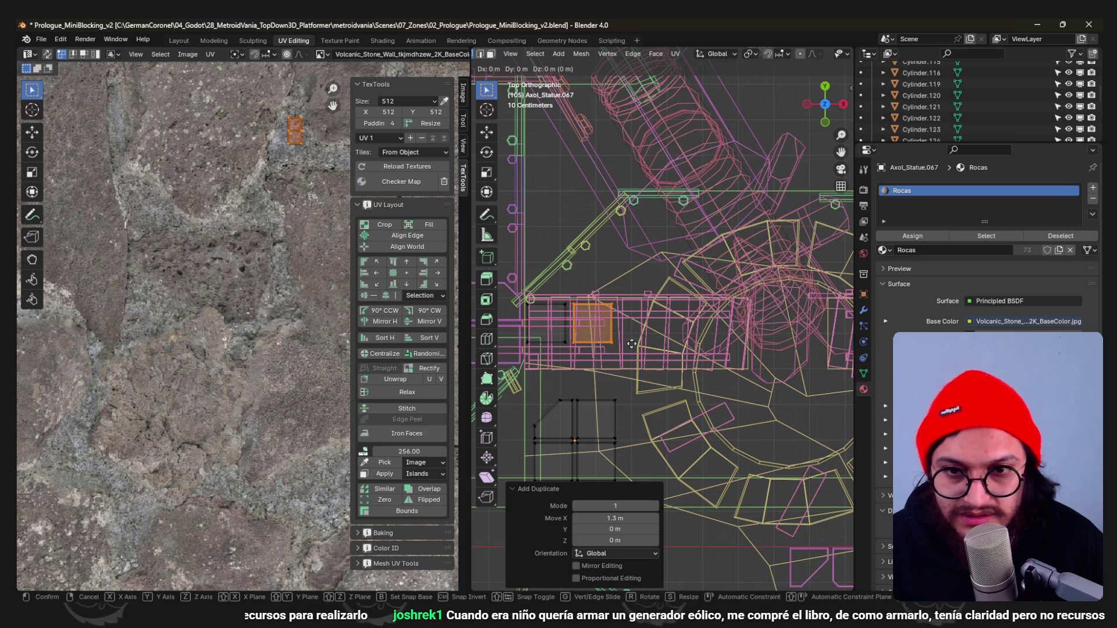
{"action": "left_click", "coordinate": [633, 299]}
{"action": "middle_click_drag", "start_coordinate": [633, 300], "coordinate": [619, 287], "text": "shift"}
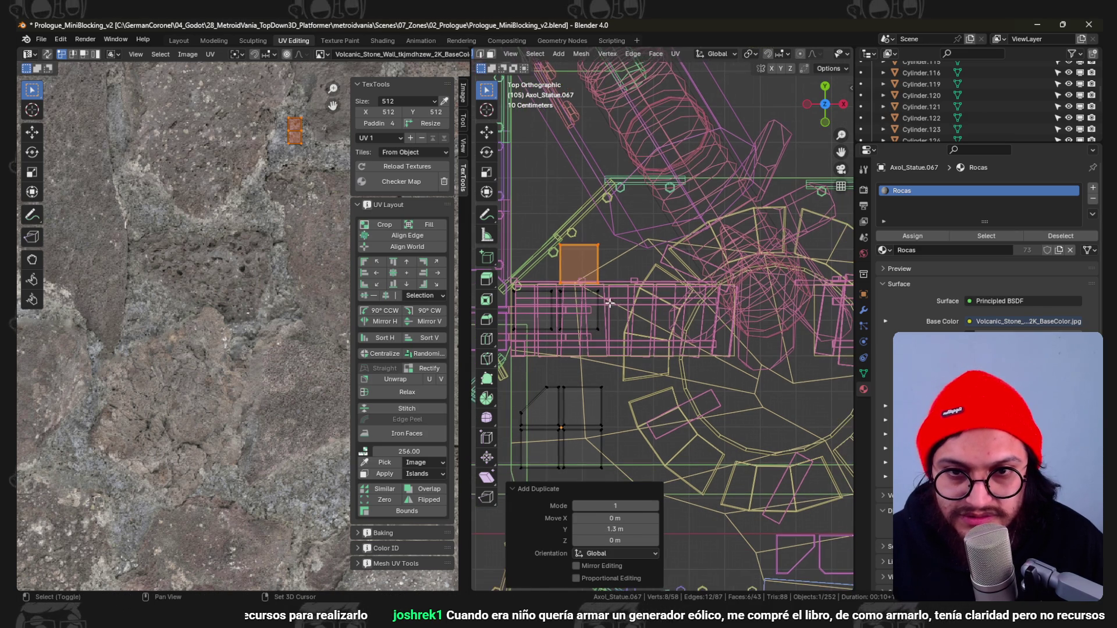
{"action": "key", "text": "shift+d"}
{"action": "left_click", "coordinate": [654, 301]}
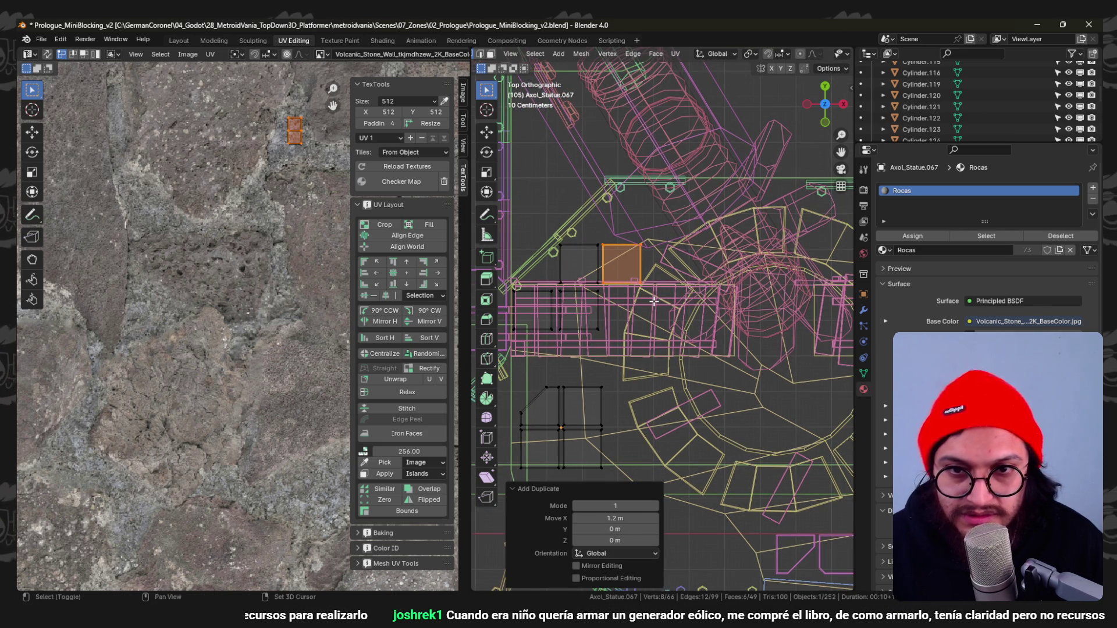
{"action": "key", "text": "shift+d"}
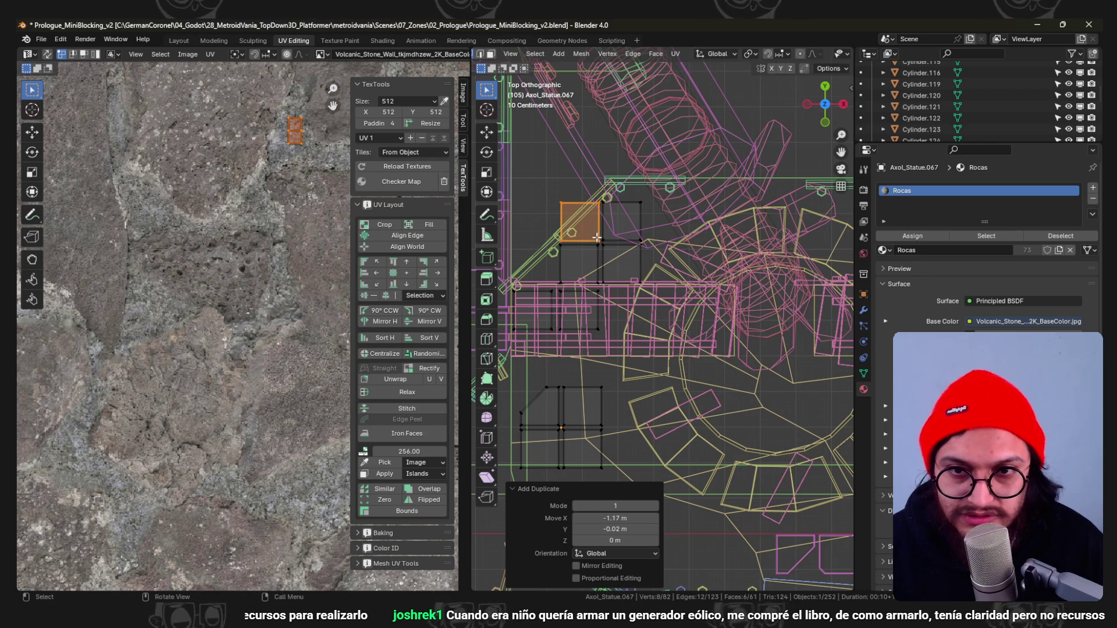
{"action": "key", "text": "Escape"}
Bevel two tile corners, undo the extra edge selection, leave Edit Mode and save the file.
{"action": "key", "text": "ctrl+b"}
{"action": "left_click", "coordinate": [597, 339]}
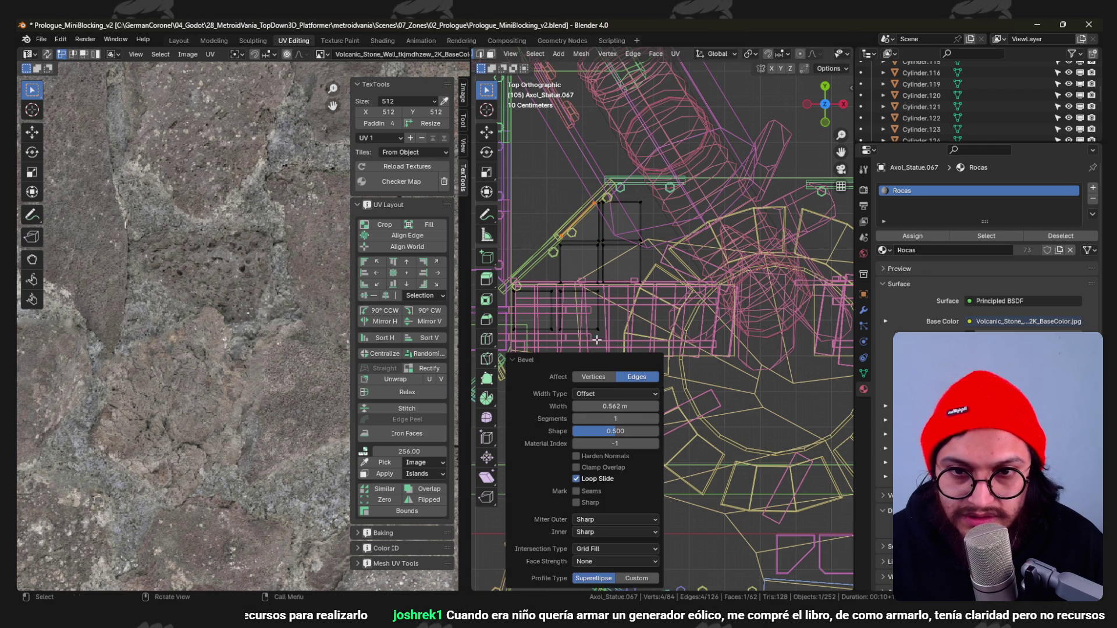
{"action": "key", "text": "ctrl+b"}
{"action": "left_click", "coordinate": [713, 322]}
{"action": "left_click_drag", "start_coordinate": [622, 265], "coordinate": [622, 266]}
{"action": "key", "text": "ctrl+z"}
{"action": "key", "text": "Tab"}
{"action": "mouse_move", "coordinate": [690, 279]}
{"action": "middle_mouse_down"}
{"action": "mouse_move", "coordinate": [712, 301]}
{"action": "mouse_move", "coordinate": [612, 337]}
{"action": "middle_mouse_up"}
{"action": "key", "text": "ctrl+s"}
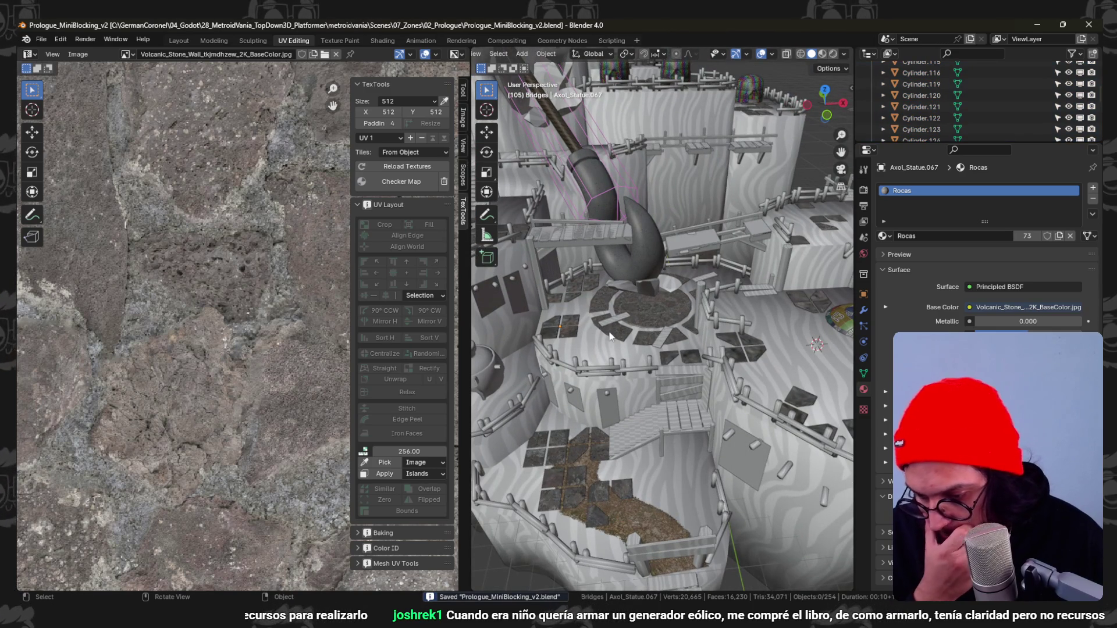
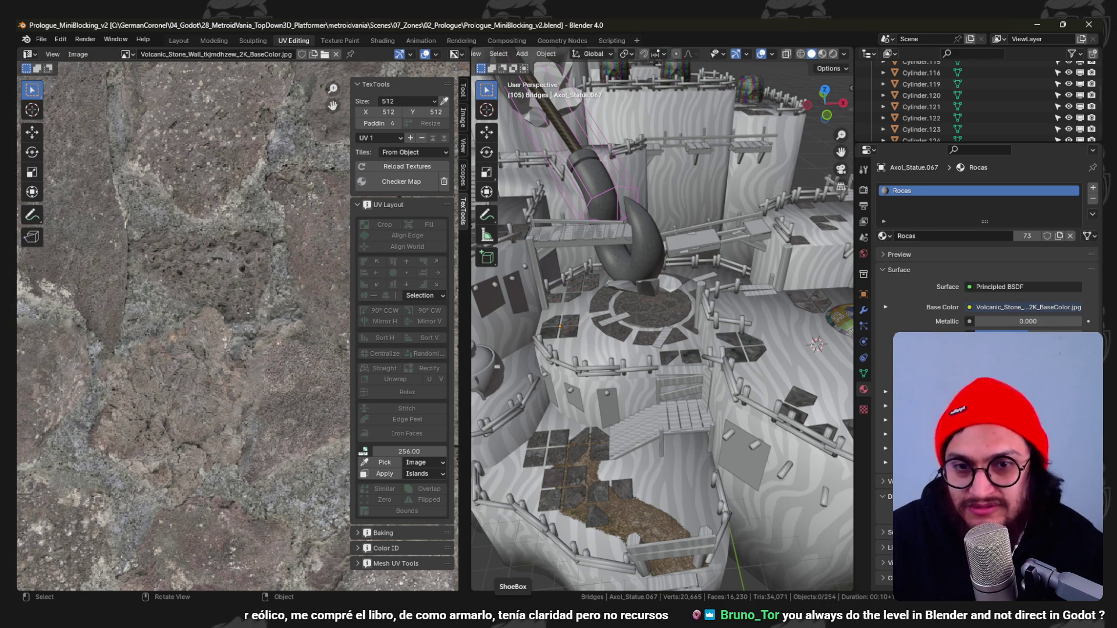
{"action": "scroll", "coordinate": [579, 202], "scroll_direction": "up", "scroll_amount": 3}
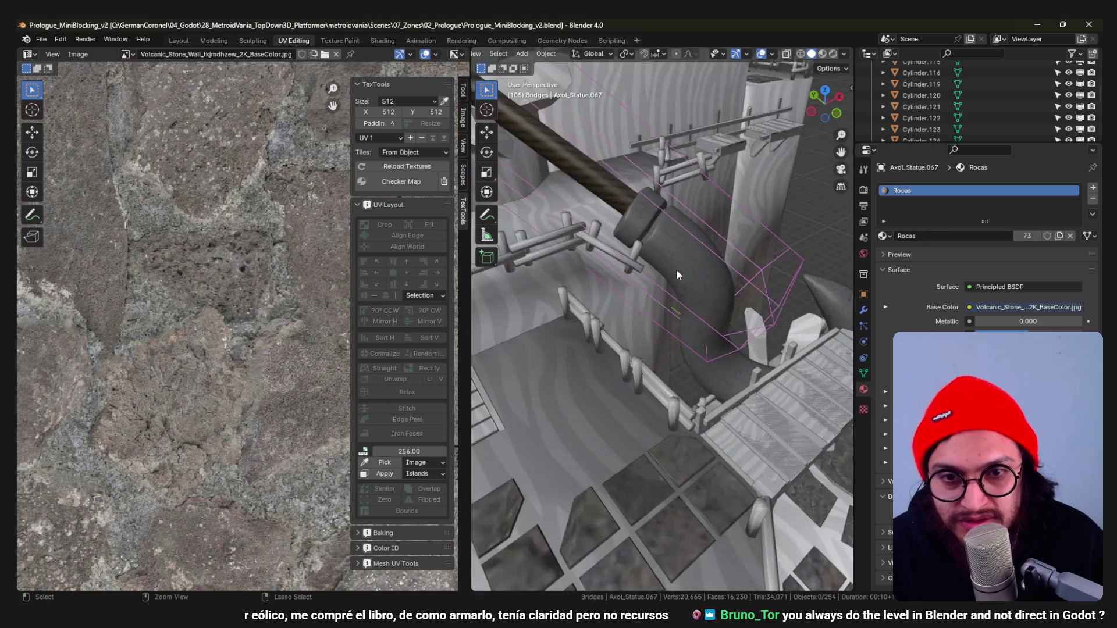
Save the blend file and orbit around the statue and the whole level to review them.
{"action": "key", "text": "ctrl+s"}
{"action": "mouse_move", "coordinate": [676, 269]}
{"action": "middle_mouse_down"}
{"action": "mouse_move", "coordinate": [566, 255]}
{"action": "mouse_move", "coordinate": [495, 213]}
{"action": "mouse_move", "coordinate": [638, 263]}
{"action": "mouse_move", "coordinate": [724, 241]}
{"action": "mouse_move", "coordinate": [629, 274]}
{"action": "mouse_move", "coordinate": [602, 258]}
{"action": "mouse_move", "coordinate": [539, 279]}
{"action": "mouse_move", "coordinate": [717, 335]}
{"action": "mouse_move", "coordinate": [752, 411]}
{"action": "mouse_move", "coordinate": [711, 325]}
{"action": "mouse_move", "coordinate": [745, 293]}
{"action": "mouse_move", "coordinate": [757, 256]}
{"action": "mouse_move", "coordinate": [722, 299]}
{"action": "mouse_move", "coordinate": [581, 295]}
{"action": "mouse_move", "coordinate": [516, 264]}
{"action": "mouse_move", "coordinate": [610, 323]}
{"action": "mouse_move", "coordinate": [647, 367]}
{"action": "mouse_move", "coordinate": [719, 319]}
{"action": "mouse_move", "coordinate": [759, 350]}
{"action": "mouse_move", "coordinate": [750, 411]}
{"action": "mouse_move", "coordinate": [898, 381]}
{"action": "mouse_move", "coordinate": [655, 304]}
{"action": "mouse_move", "coordinate": [720, 347]}
{"action": "mouse_move", "coordinate": [729, 330]}
{"action": "mouse_move", "coordinate": [580, 309]}
{"action": "mouse_move", "coordinate": [589, 412]}
{"action": "mouse_move", "coordinate": [666, 336]}
{"action": "mouse_move", "coordinate": [700, 399]}
{"action": "mouse_move", "coordinate": [707, 471]}
{"action": "mouse_move", "coordinate": [657, 400]}
{"action": "mouse_move", "coordinate": [713, 464]}
{"action": "mouse_move", "coordinate": [680, 387]}
{"action": "mouse_move", "coordinate": [720, 393]}
{"action": "mouse_move", "coordinate": [679, 400]}
{"action": "mouse_move", "coordinate": [684, 361]}
{"action": "mouse_move", "coordinate": [704, 379]}
{"action": "mouse_move", "coordinate": [751, 368]}
{"action": "middle_mouse_up"}
{"action": "key", "text": "ctrl+s"}
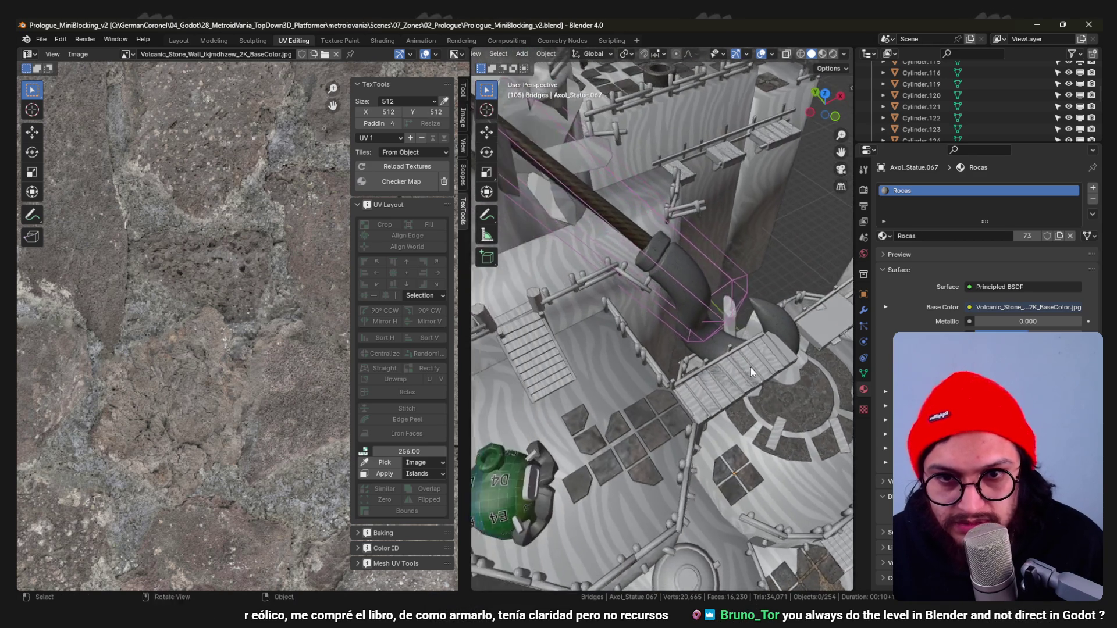
{"action": "scroll", "coordinate": [751, 368], "scroll_direction": "down", "scroll_amount": 3}
{"action": "mouse_move", "coordinate": [705, 331]}
{"action": "middle_mouse_down"}
{"action": "mouse_move", "coordinate": [666, 304]}
{"action": "mouse_move", "coordinate": [716, 328]}
{"action": "mouse_move", "coordinate": [716, 287]}
{"action": "mouse_move", "coordinate": [682, 307]}
{"action": "mouse_move", "coordinate": [640, 296]}
{"action": "mouse_move", "coordinate": [671, 257]}
{"action": "mouse_move", "coordinate": [707, 294]}
{"action": "middle_mouse_up"}
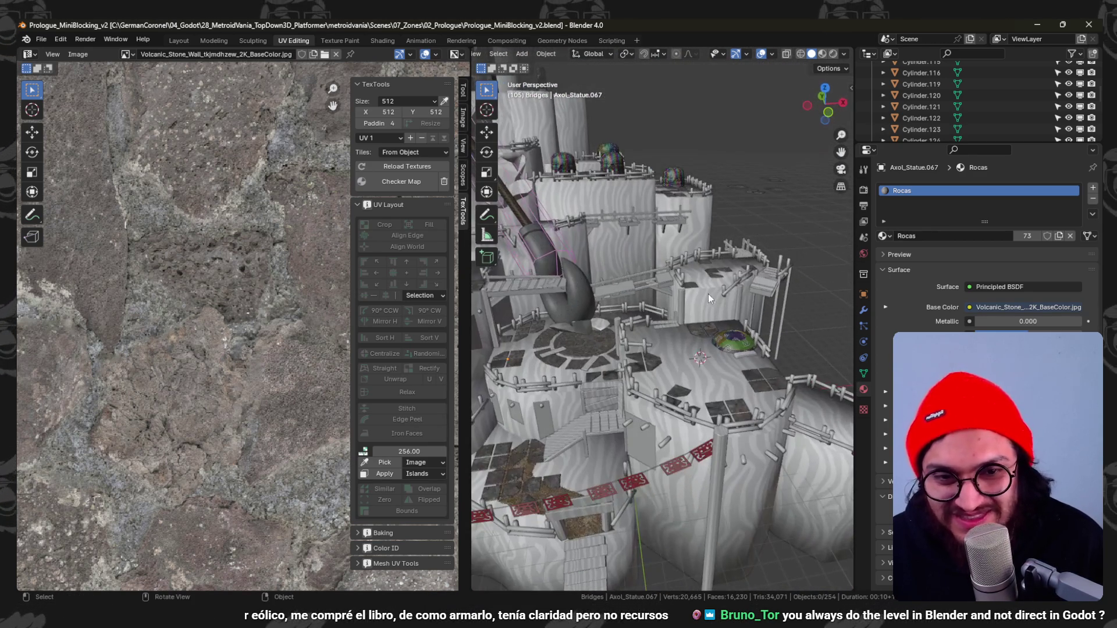
Raise the checkered ball Cylinder.015 straight up along the Z axis.
{"action": "left_click", "coordinate": [736, 344]}
{"action": "key", "text": "g"}
{"action": "key", "text": "z"}
{"action": "key", "text": "3"}
{"action": "key", "text": "Return"}
From Top view, shift and turn Cylinder.015 into place within the round room.
{"action": "key", "text": "KP_7"}
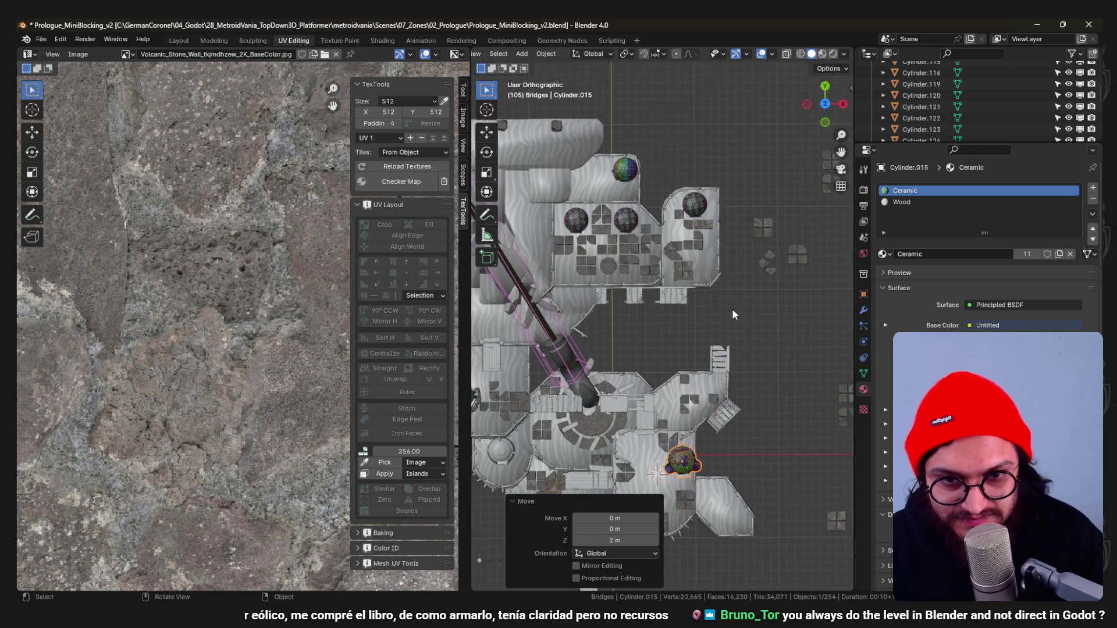
{"action": "middle_click_drag", "start_coordinate": [722, 331], "coordinate": [718, 273], "text": "shift"}
{"action": "scroll", "coordinate": [719, 273], "scroll_direction": "up", "scroll_amount": 2}
{"action": "scroll", "coordinate": [727, 302], "scroll_direction": "up", "scroll_amount": 1}
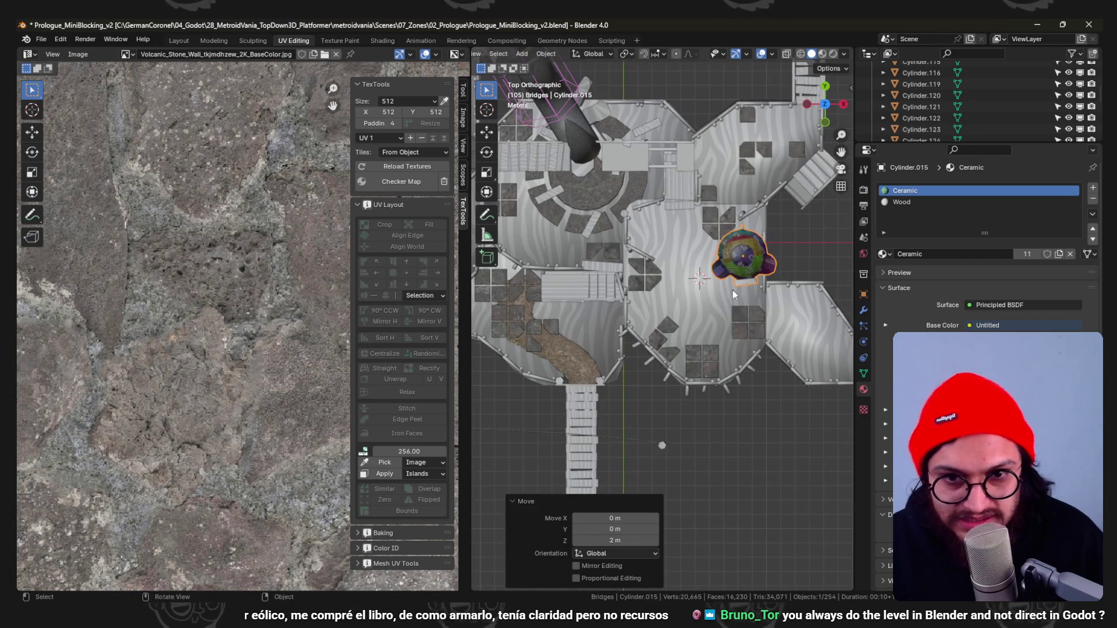
{"action": "key", "text": "g"}
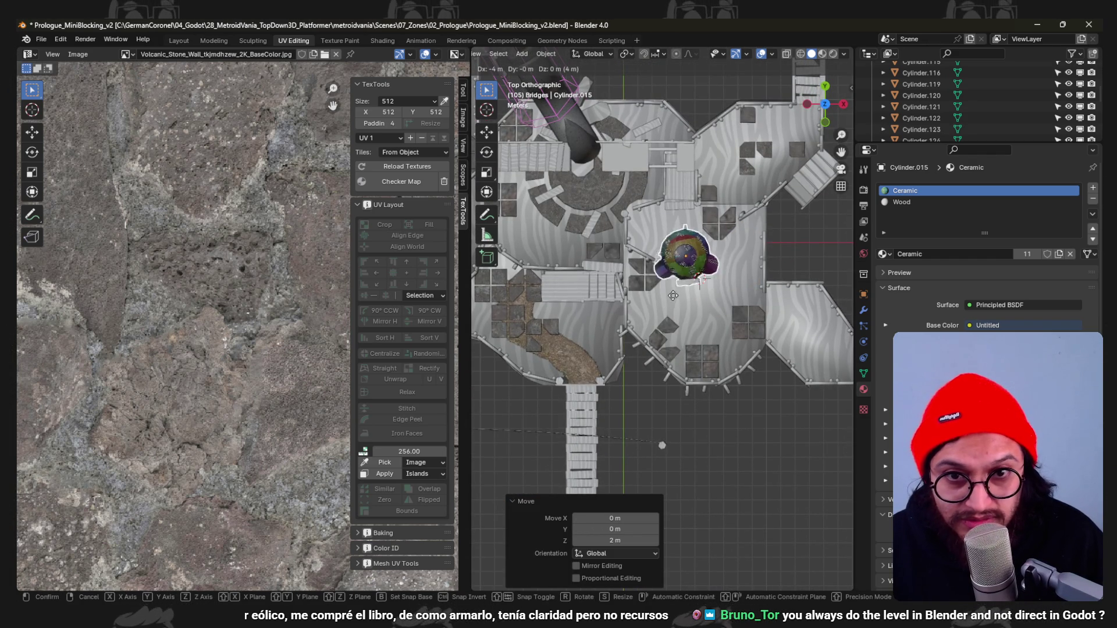
{"action": "key", "text": "r"}
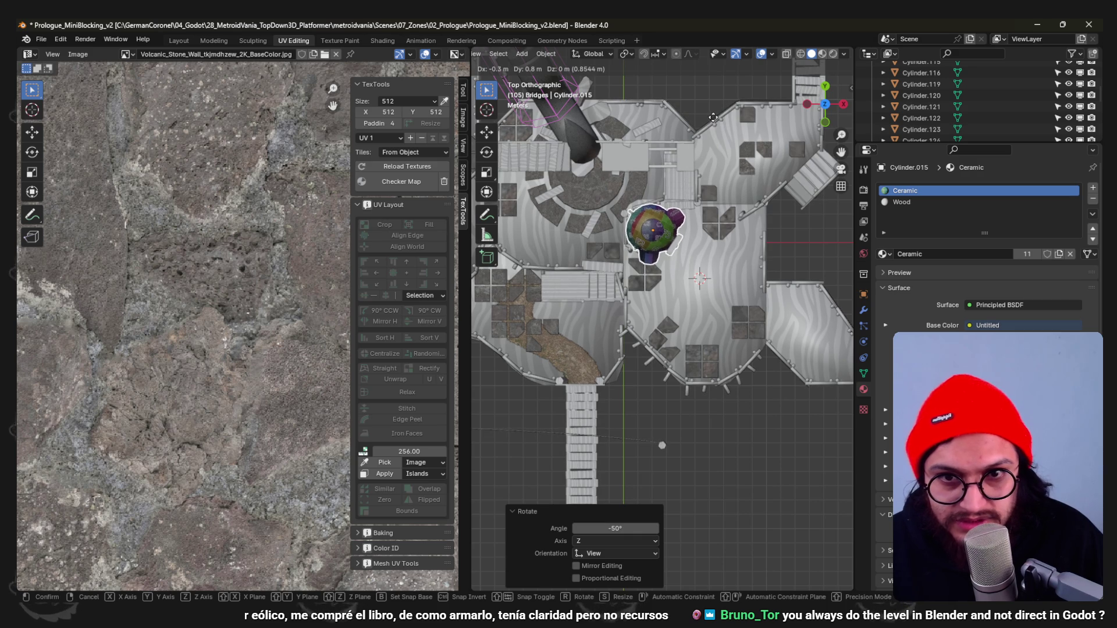
{"action": "left_click", "coordinate": [714, 117]}
{"action": "scroll", "coordinate": [701, 291], "scroll_direction": "up", "scroll_amount": 1}
{"action": "scroll", "coordinate": [700, 291], "scroll_direction": "up", "scroll_amount": 1}
Save the file and pick up the four-tile stone group to move it.
{"action": "key", "text": "ctrl+s"}
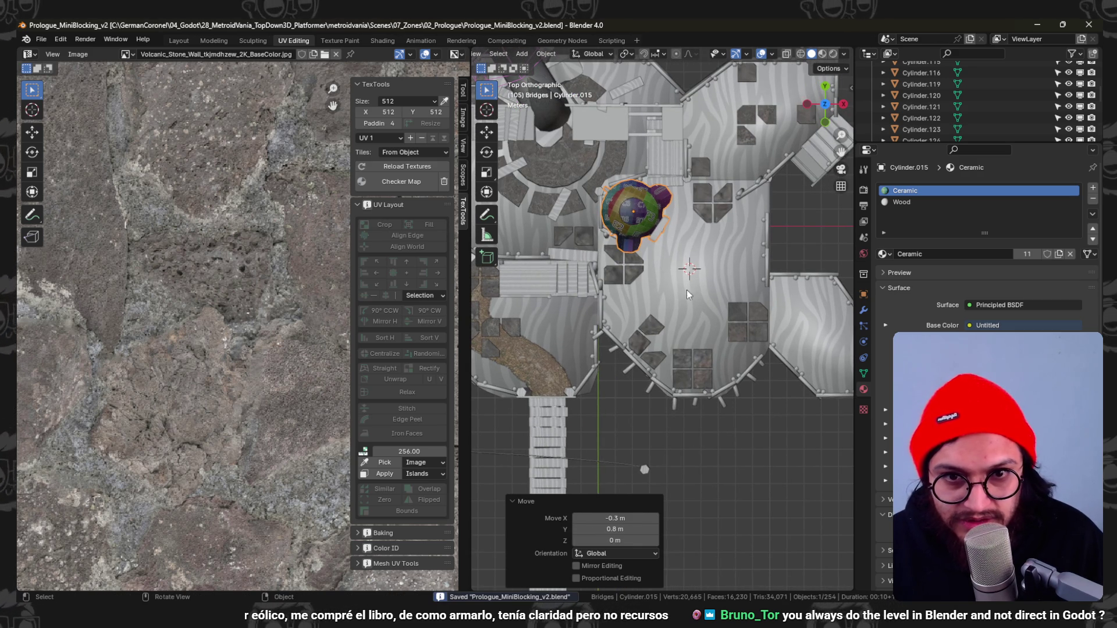
{"action": "left_click", "coordinate": [699, 360]}
{"action": "key", "text": "g"}
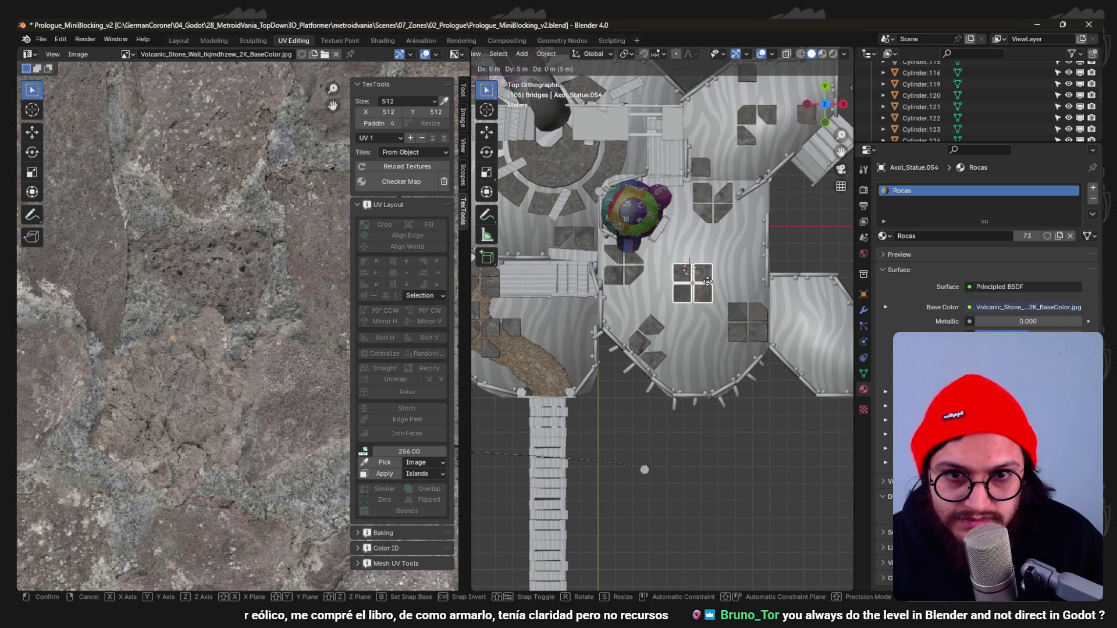
Drop the four-tile group, then turn the three-tile stone group about 45° in Top view.
{"action": "left_click", "coordinate": [707, 279]}
{"action": "mouse_move", "coordinate": [707, 279]}
{"action": "middle_mouse_down"}
{"action": "mouse_move", "coordinate": [734, 249]}
{"action": "mouse_move", "coordinate": [670, 290]}
{"action": "middle_mouse_up"}
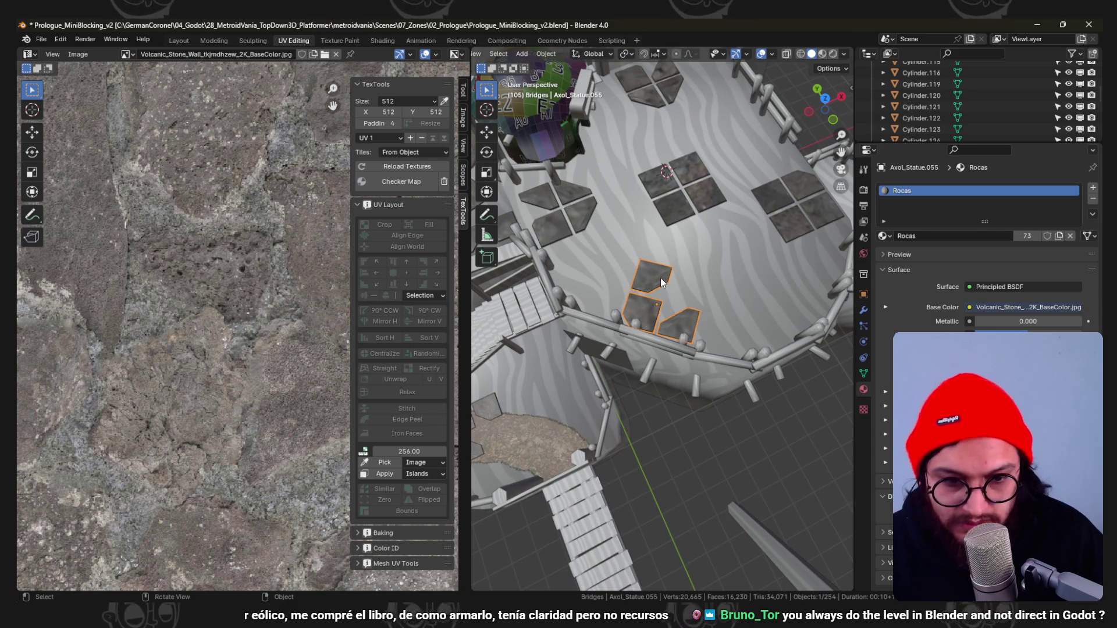
{"action": "key", "text": "KP_7"}
{"action": "scroll", "coordinate": [660, 279], "scroll_direction": "up", "scroll_amount": 2}
{"action": "key", "text": "r"}
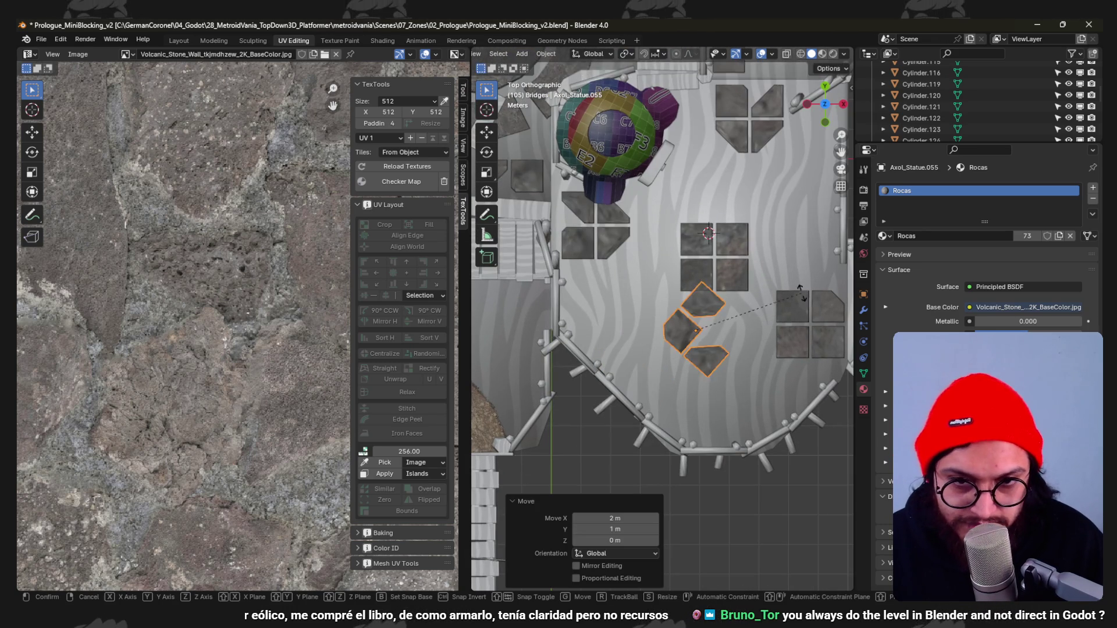
{"action": "left_click", "coordinate": [766, 360]}
{"action": "scroll", "coordinate": [769, 340], "scroll_direction": "up", "scroll_amount": 2}
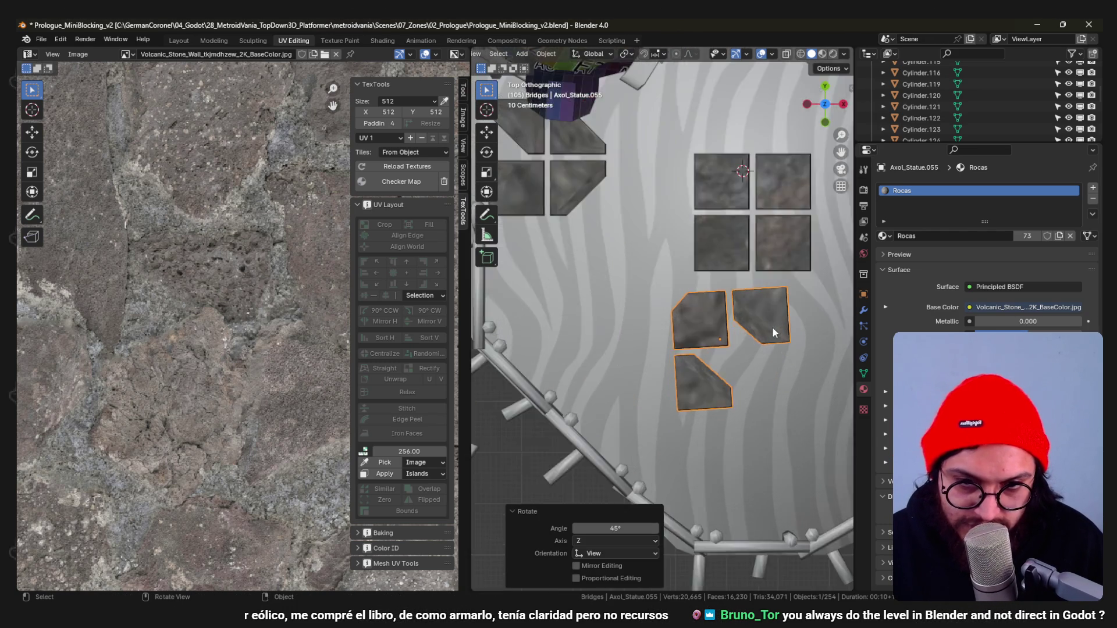
Slide, fine-rotate and nudge the three-tile group so it sits neatly beside the four-tile block.
{"action": "middle_click_drag", "start_coordinate": [773, 327], "coordinate": [776, 328]}
{"action": "key", "text": "KP_7"}
{"action": "scroll", "coordinate": [796, 270], "scroll_direction": "up", "scroll_amount": 2}
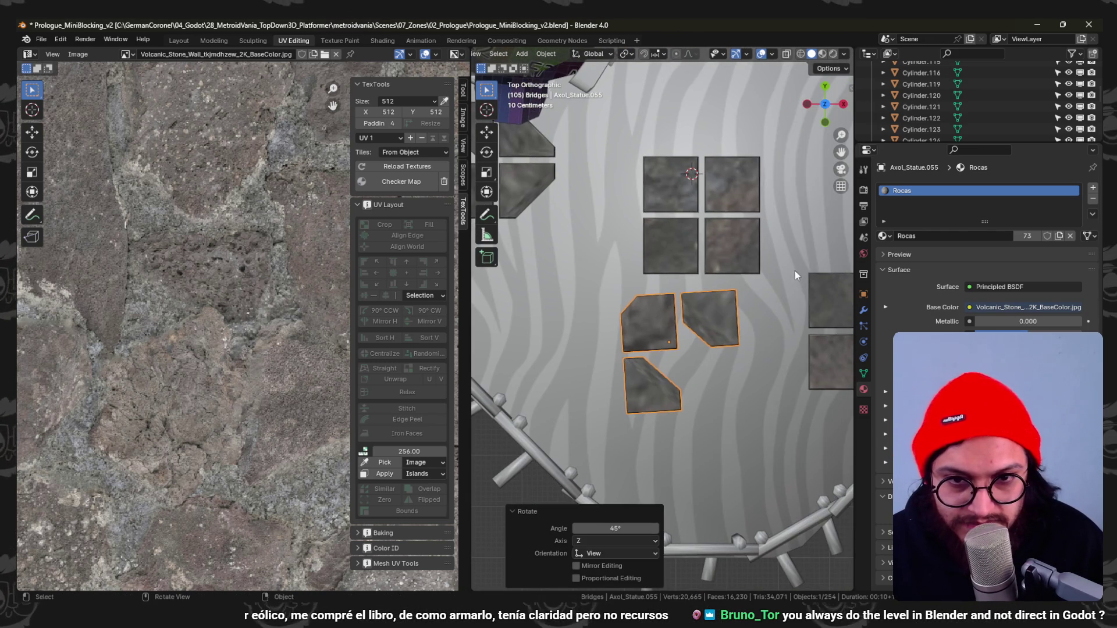
{"action": "key", "text": "g"}
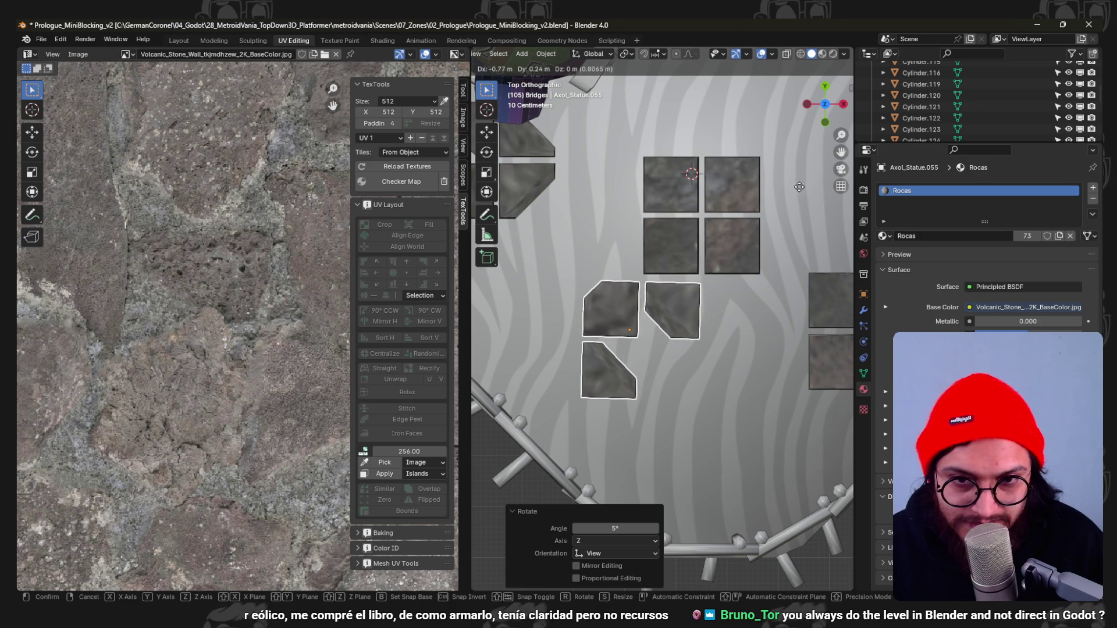
{"action": "left_click", "coordinate": [741, 275]}
{"action": "key", "text": "r"}
{"action": "left_click", "coordinate": [792, 253]}
{"action": "key", "text": "g"}
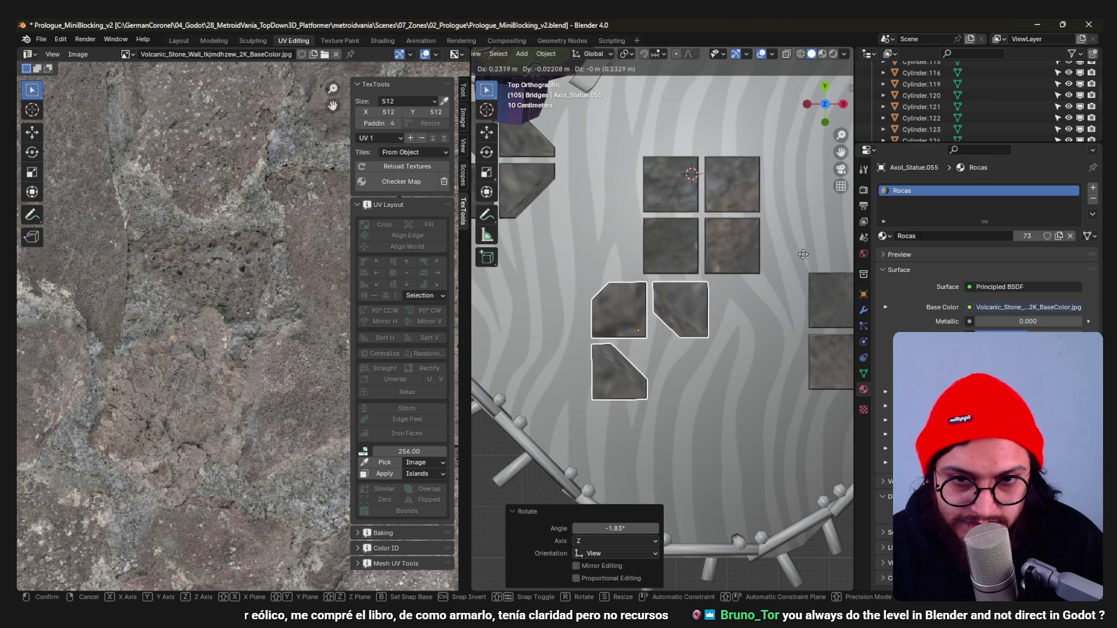
{"action": "left_click", "coordinate": [794, 252]}
{"action": "scroll", "coordinate": [760, 306], "scroll_direction": "down", "scroll_amount": 4}
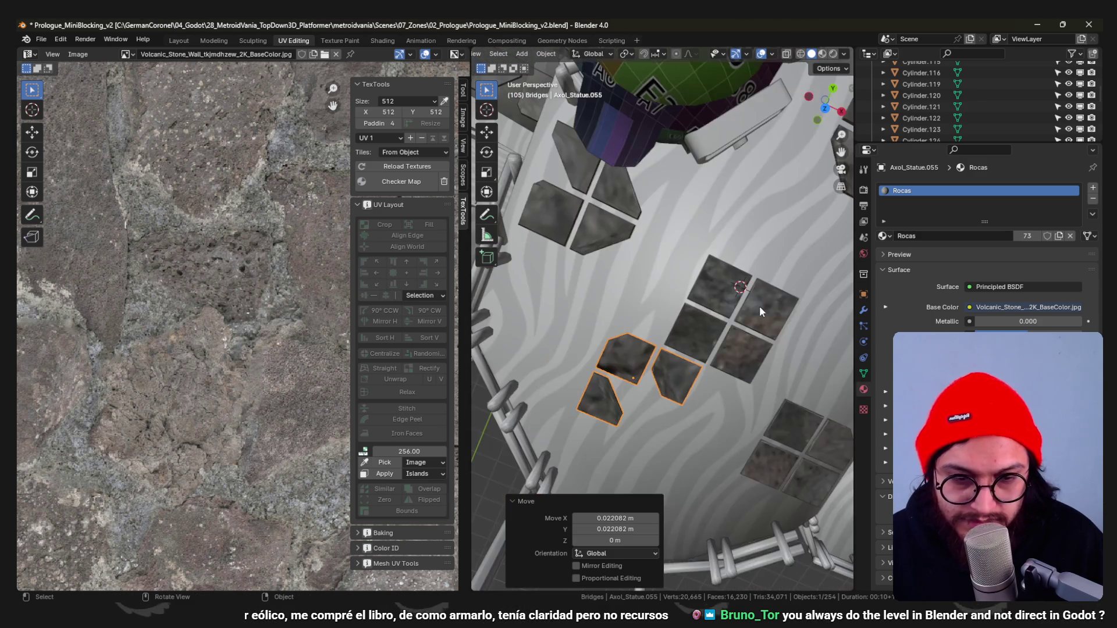
Check the tiles in perspective and take the right four-tile group into Edit Mode.
{"action": "middle_click_drag", "start_coordinate": [762, 305], "coordinate": [743, 314]}
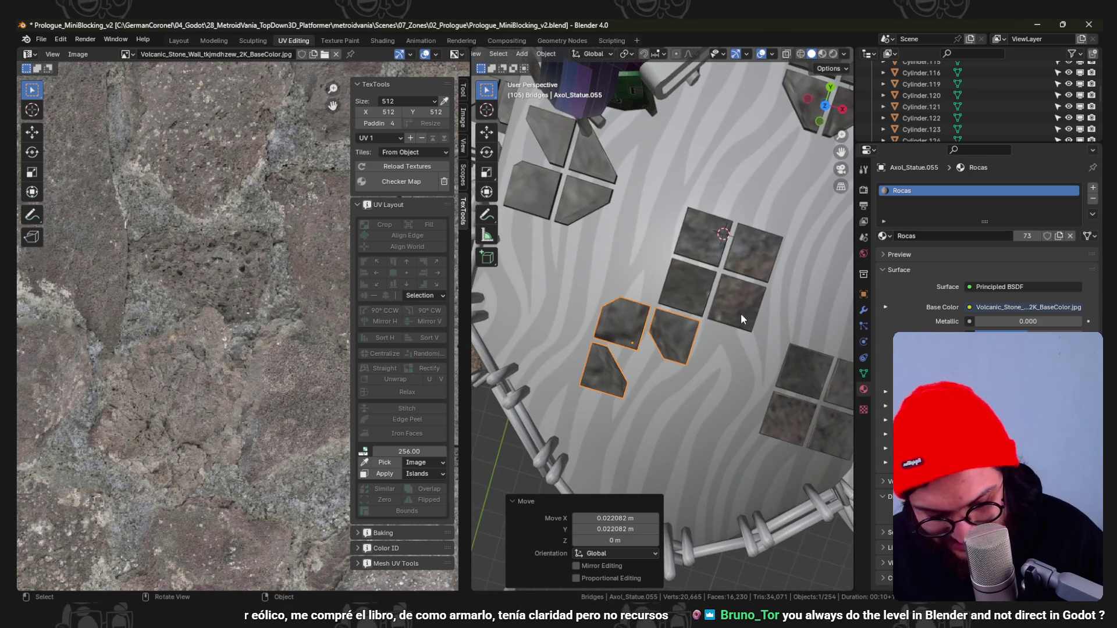
{"action": "key", "text": "KP_7"}
{"action": "left_click", "coordinate": [753, 293]}
{"action": "key", "text": "Tab"}
{"action": "scroll", "coordinate": [753, 297], "scroll_direction": "up", "scroll_amount": 2}
Isolate a single tile face in the mesh and slide it left along X, then leave Edit Mode.
{"action": "key", "text": "a"}
{"action": "key", "text": "alt+a"}
{"action": "key", "text": "l"}
{"action": "key", "text": "u"}
{"action": "key", "text": "Escape"}
{"action": "key", "text": "g"}
{"action": "key", "text": "x"}
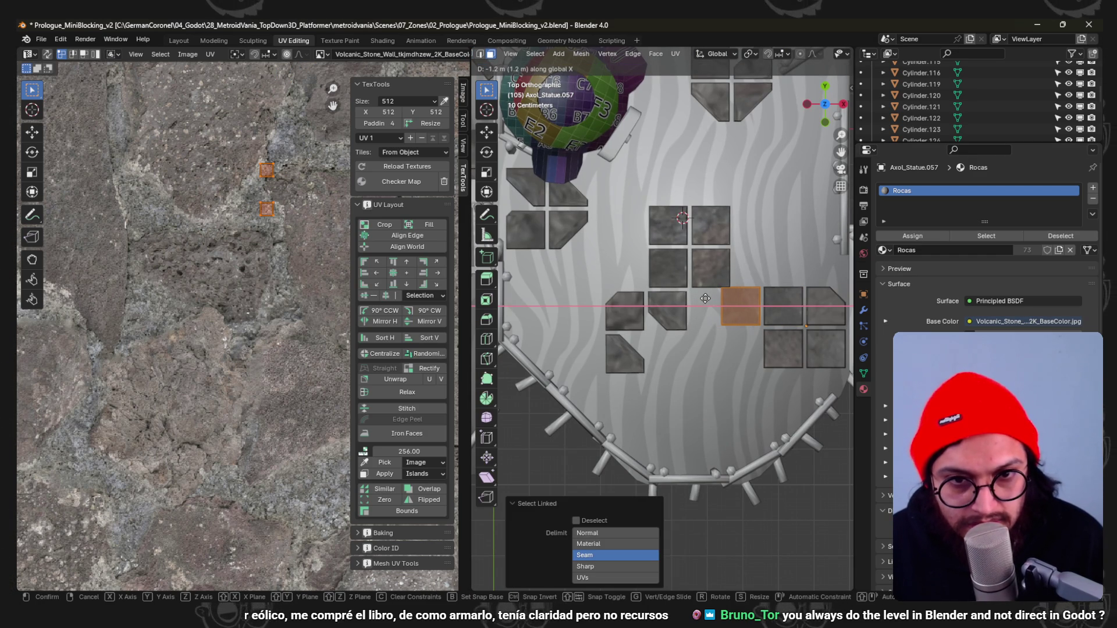
{"action": "left_click", "coordinate": [706, 298]}
{"action": "key", "text": "Tab"}
Give the top four-tile group a small shift on the floor.
{"action": "left_click", "coordinate": [717, 277]}
{"action": "key", "text": "g"}
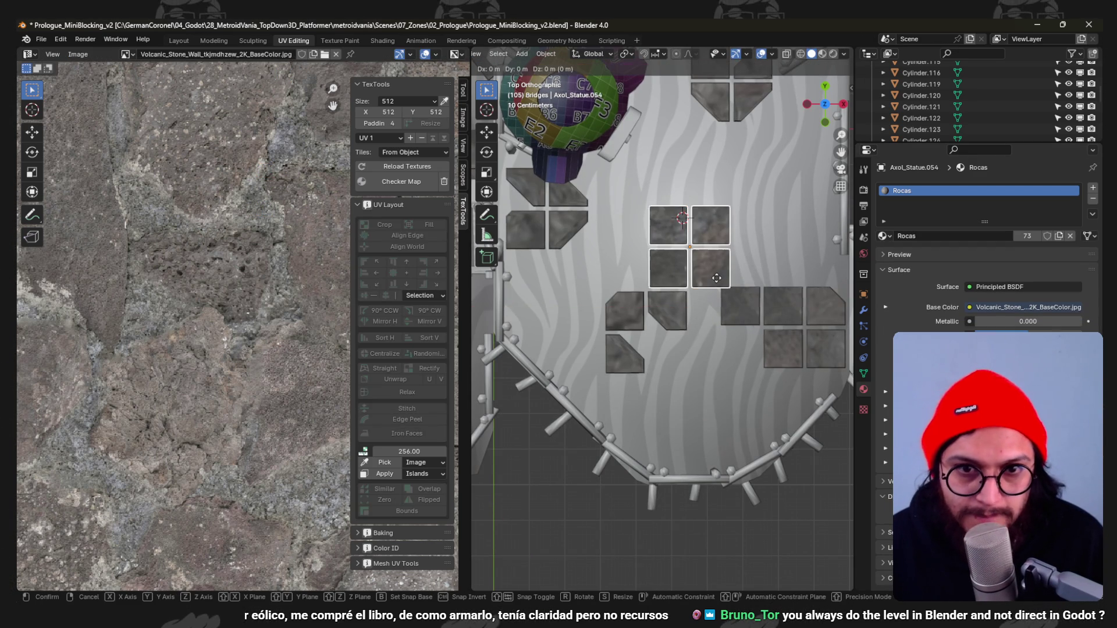
{"action": "left_click", "coordinate": [722, 417]}
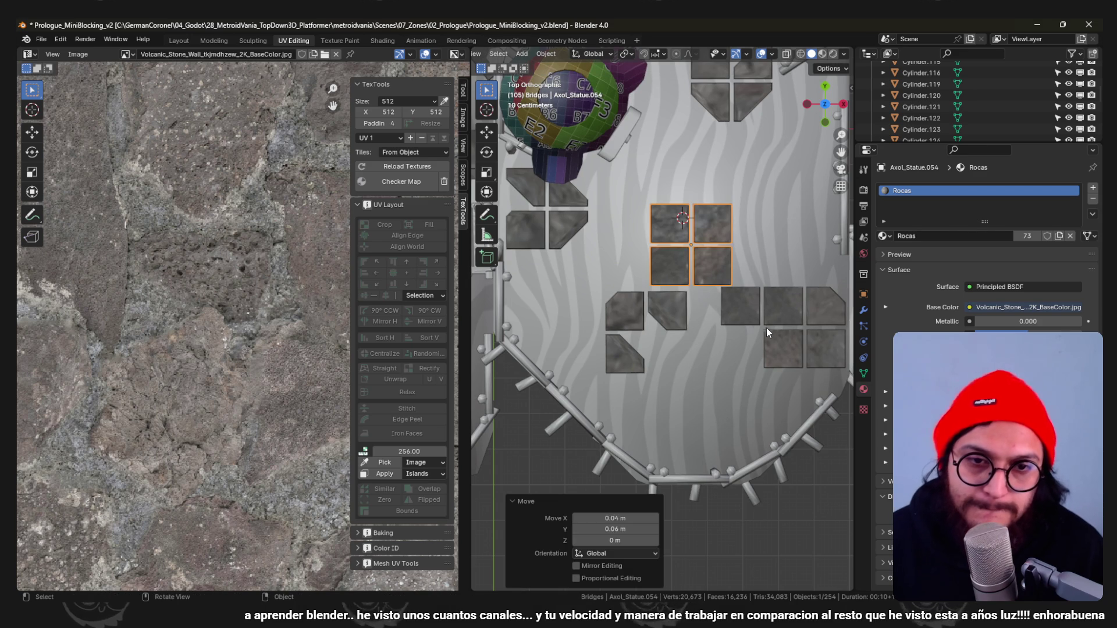
{"action": "scroll", "coordinate": [761, 314], "scroll_direction": "up", "scroll_amount": 3}
{"action": "scroll", "coordinate": [760, 313], "scroll_direction": "down", "scroll_amount": 3}
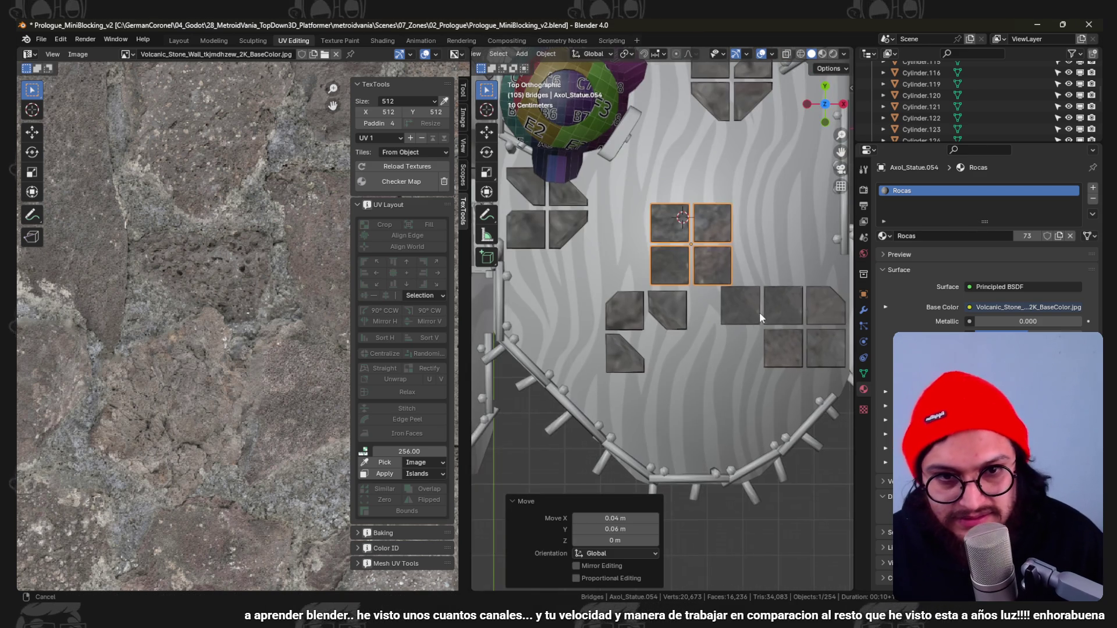
{"action": "middle_click_drag", "start_coordinate": [760, 315], "coordinate": [696, 312], "text": "shift"}
Move the five-tile group right along X and then along Y to a looser spot.
{"action": "left_click", "coordinate": [702, 309]}
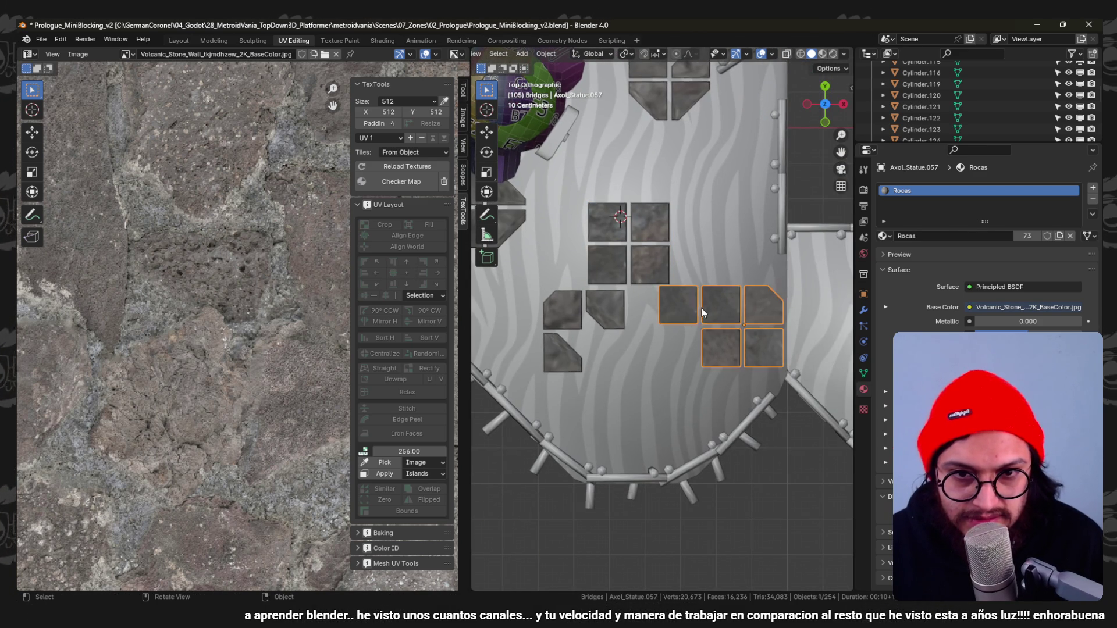
{"action": "key", "text": "g"}
{"action": "key", "text": "x"}
{"action": "left_click", "coordinate": [820, 315]}
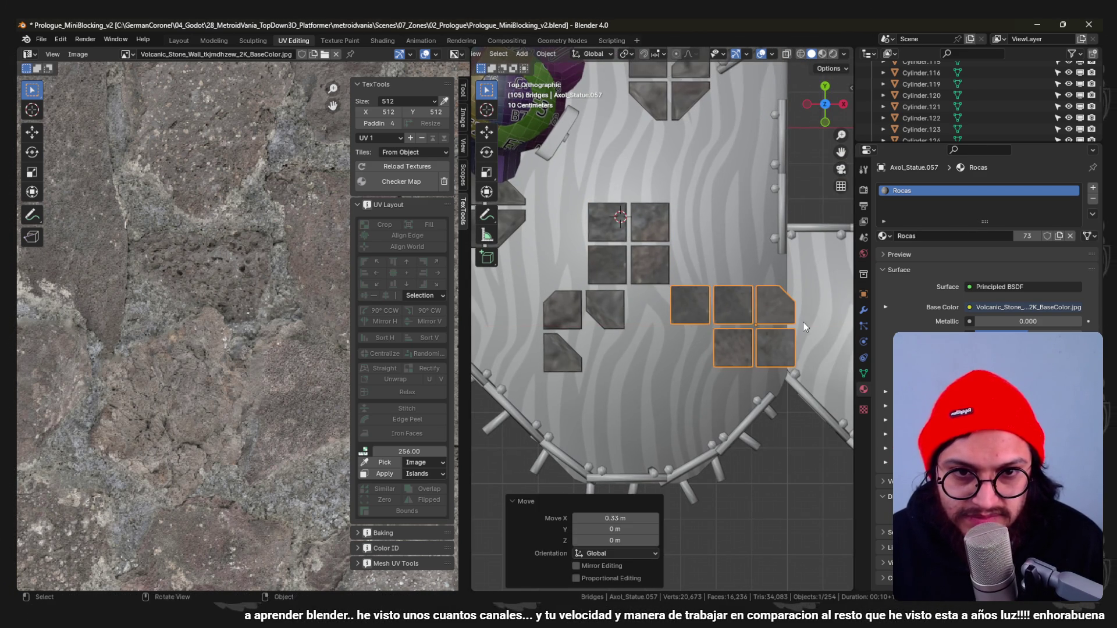
{"action": "middle_click_drag", "start_coordinate": [803, 322], "coordinate": [795, 318], "text": "shift"}
{"action": "key", "text": "g"}
{"action": "key", "text": "y"}
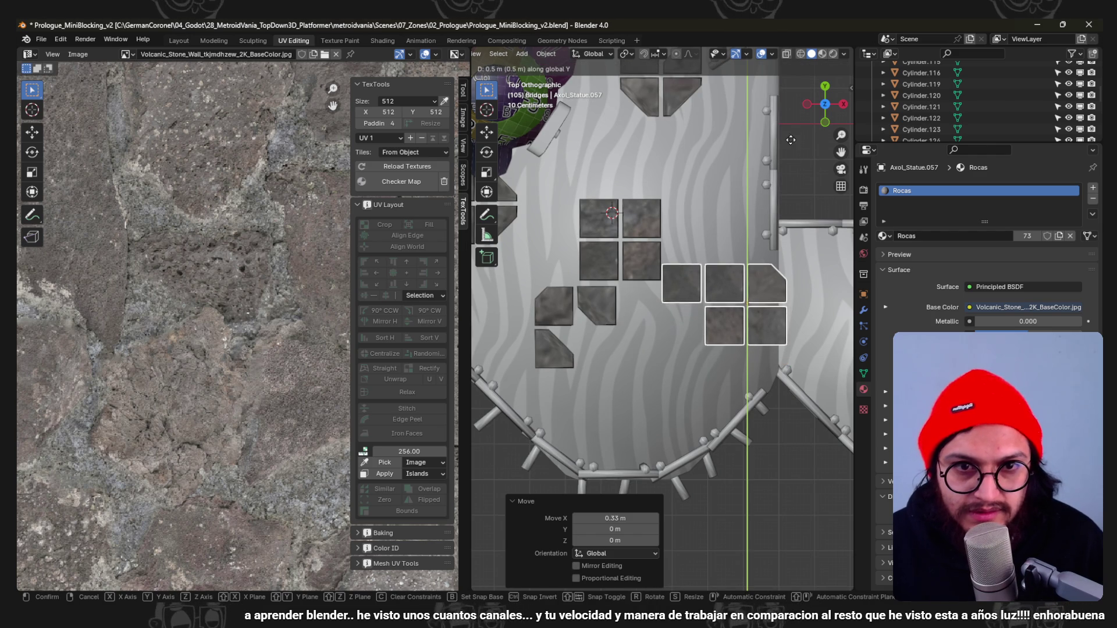
{"action": "left_click", "coordinate": [790, 178]}
{"action": "scroll", "coordinate": [663, 265], "scroll_direction": "down", "scroll_amount": 3}
{"action": "scroll", "coordinate": [662, 265], "scroll_direction": "down", "scroll_amount": 2}
{"action": "scroll", "coordinate": [663, 264], "scroll_direction": "up", "scroll_amount": 3}
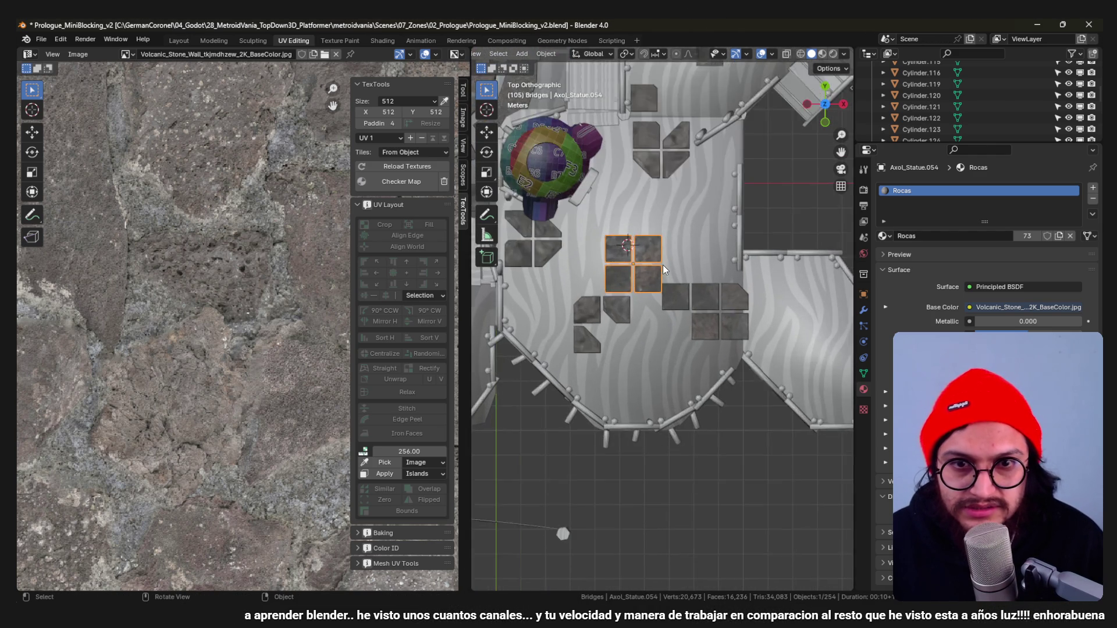
{"action": "scroll", "coordinate": [662, 265], "scroll_direction": "up", "scroll_amount": 2}
Relocate the group of four tiles and the three left tiles to new spots on the floor.
{"action": "key", "text": "g"}
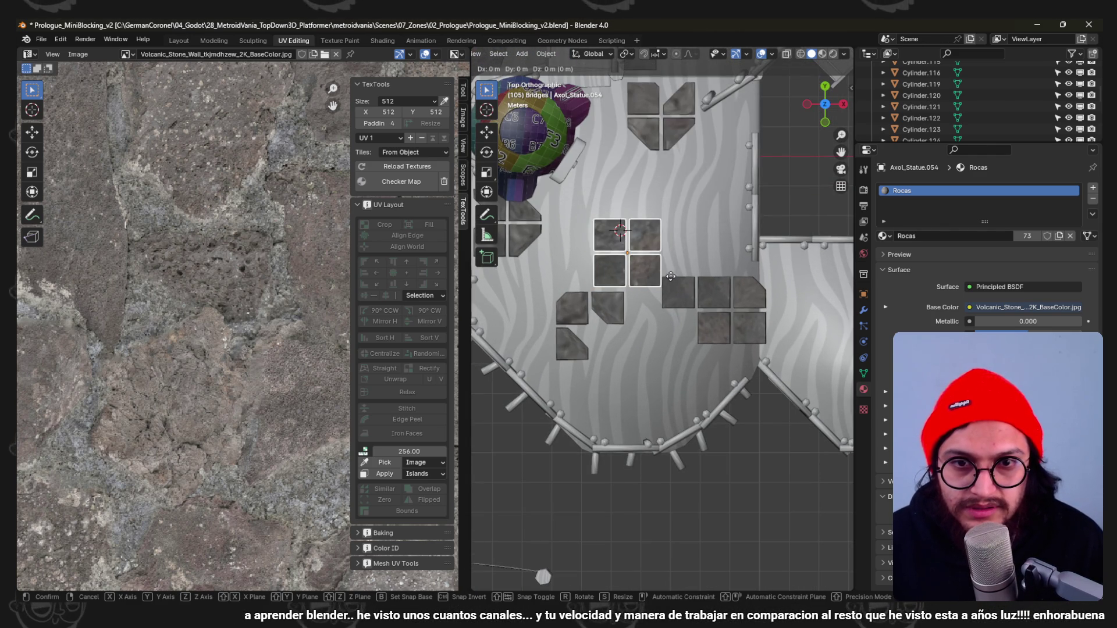
{"action": "left_click", "coordinate": [668, 256]}
{"action": "left_click_drag", "start_coordinate": [607, 311], "coordinate": [550, 354]}
{"action": "key", "text": "g"}
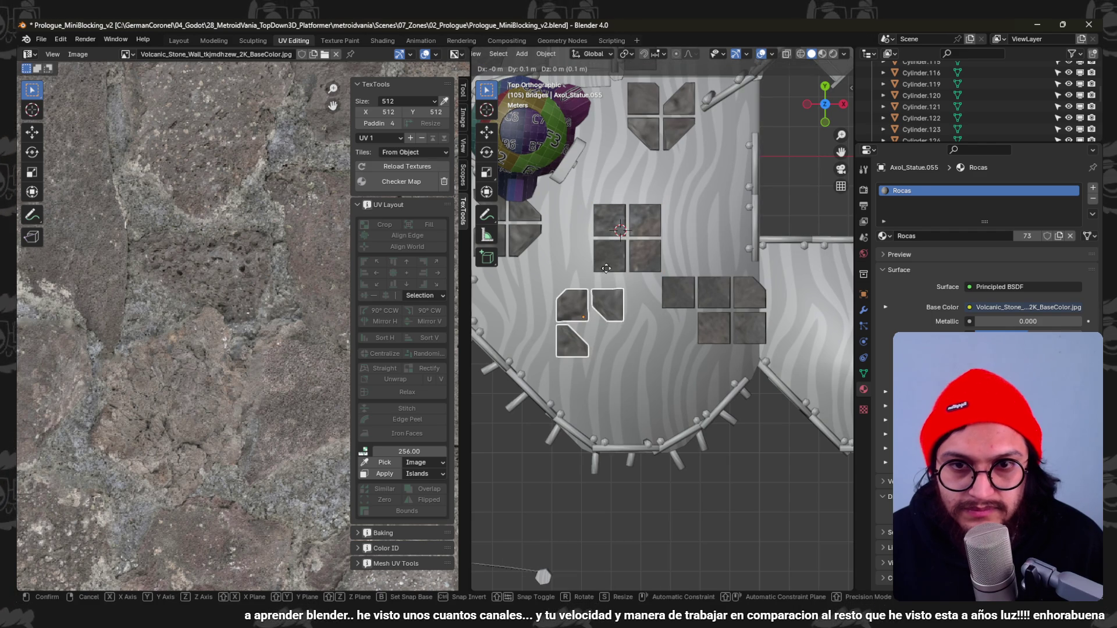
{"action": "left_click", "coordinate": [595, 185]}
{"action": "scroll", "coordinate": [680, 318], "scroll_direction": "down", "scroll_amount": 3}
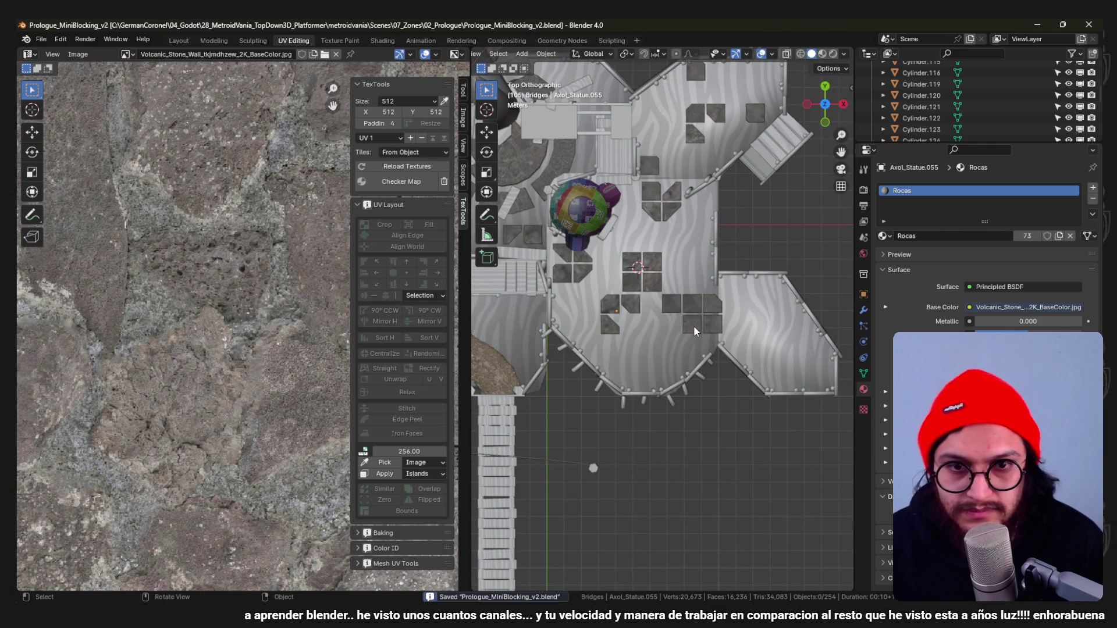
In Axol_Statue.057, move one lone tile near the lower wall and bevel its corner with Ctrl+B.
{"action": "left_click", "coordinate": [696, 303]}
{"action": "key", "text": "Tab"}
{"action": "scroll", "coordinate": [691, 296], "scroll_direction": "up", "scroll_amount": 2}
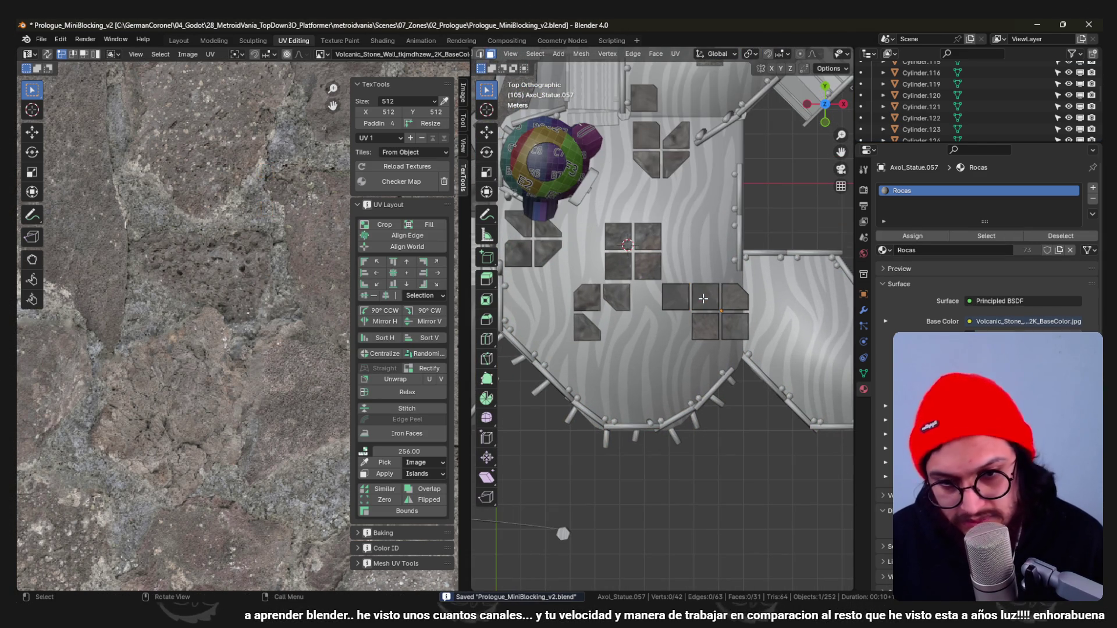
{"action": "key", "text": "l"}
{"action": "key", "text": "g"}
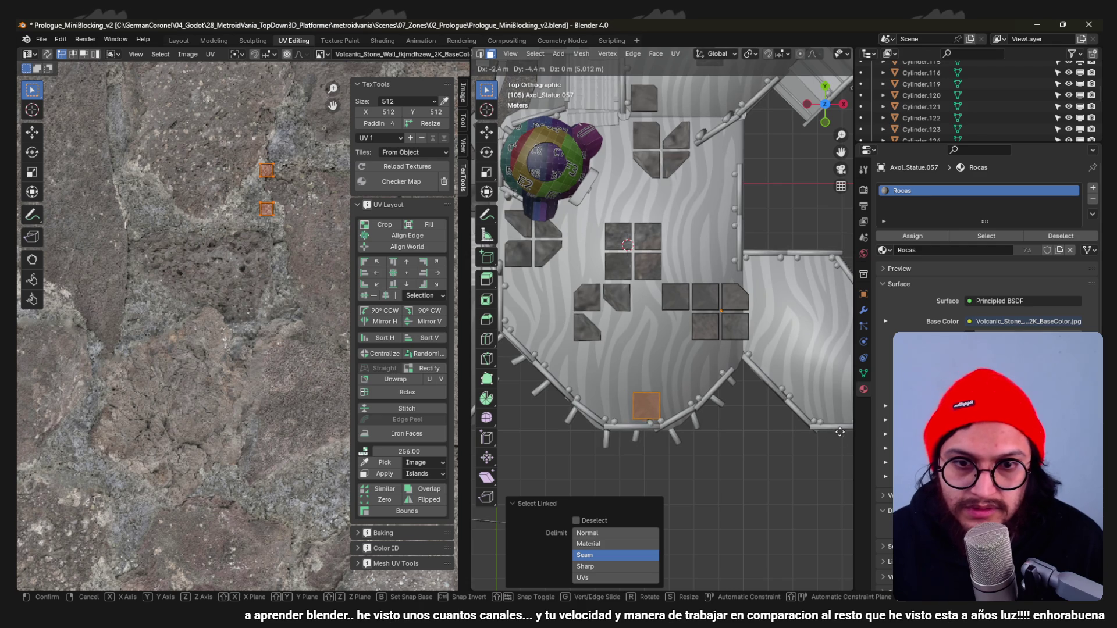
{"action": "left_click", "coordinate": [851, 449]}
{"action": "left_click", "coordinate": [649, 402]}
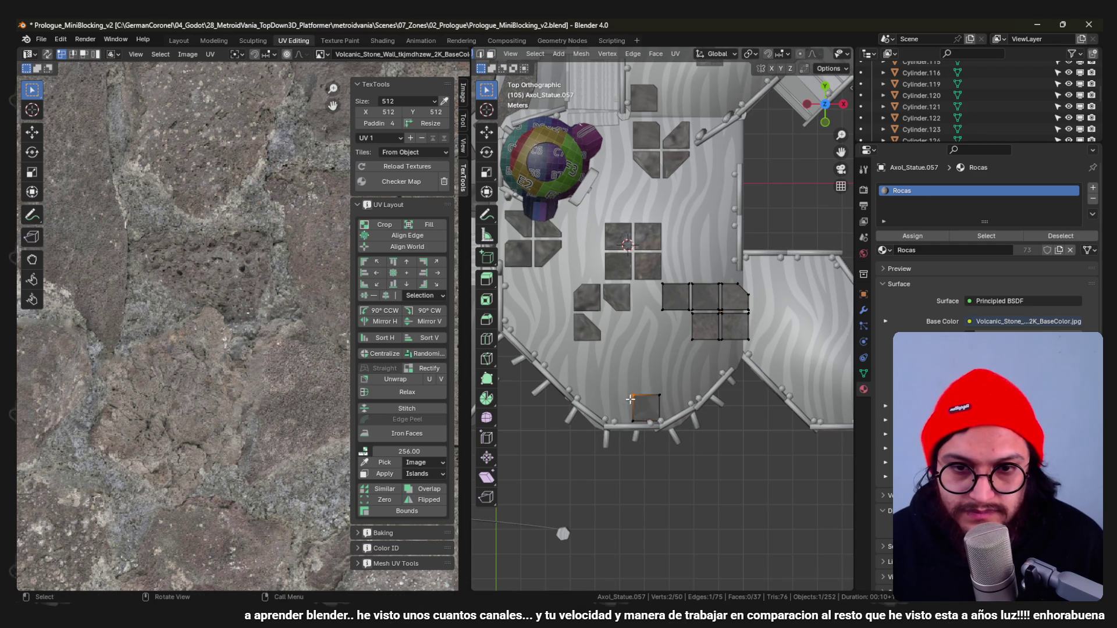
{"action": "key", "text": "shift+z"}
{"action": "left_click_drag", "start_coordinate": [617, 387], "coordinate": [630, 395]}
{"action": "key", "text": "ctrl+b"}
{"action": "left_click", "coordinate": [695, 337]}
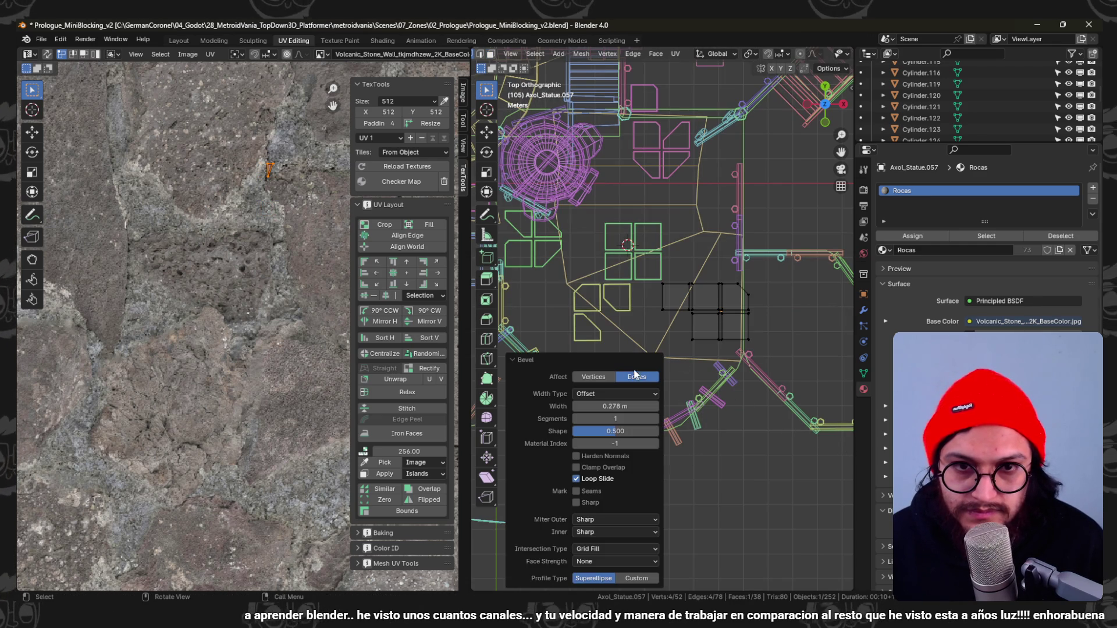
{"action": "key", "text": "shift+z"}
{"action": "scroll", "coordinate": [695, 338], "scroll_direction": "up", "scroll_amount": 1}
Reset the mesh selection, leave Edit Mode and save the blend file.
{"action": "left_click", "coordinate": [727, 282]}
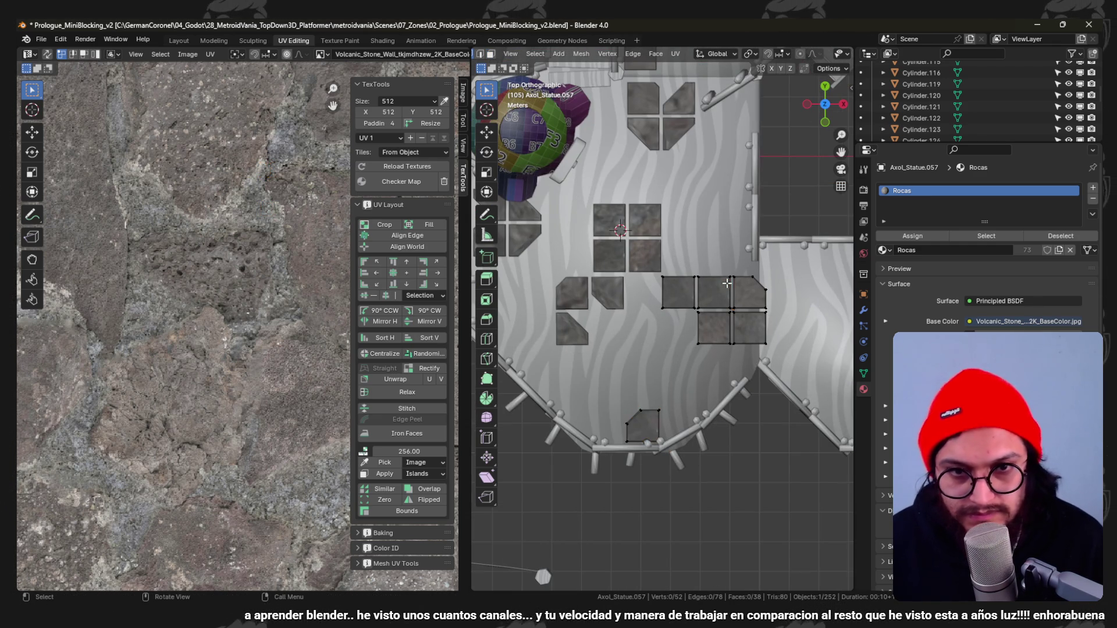
{"action": "key", "text": "a"}
{"action": "key", "text": "u"}
{"action": "left_click", "coordinate": [725, 260]}
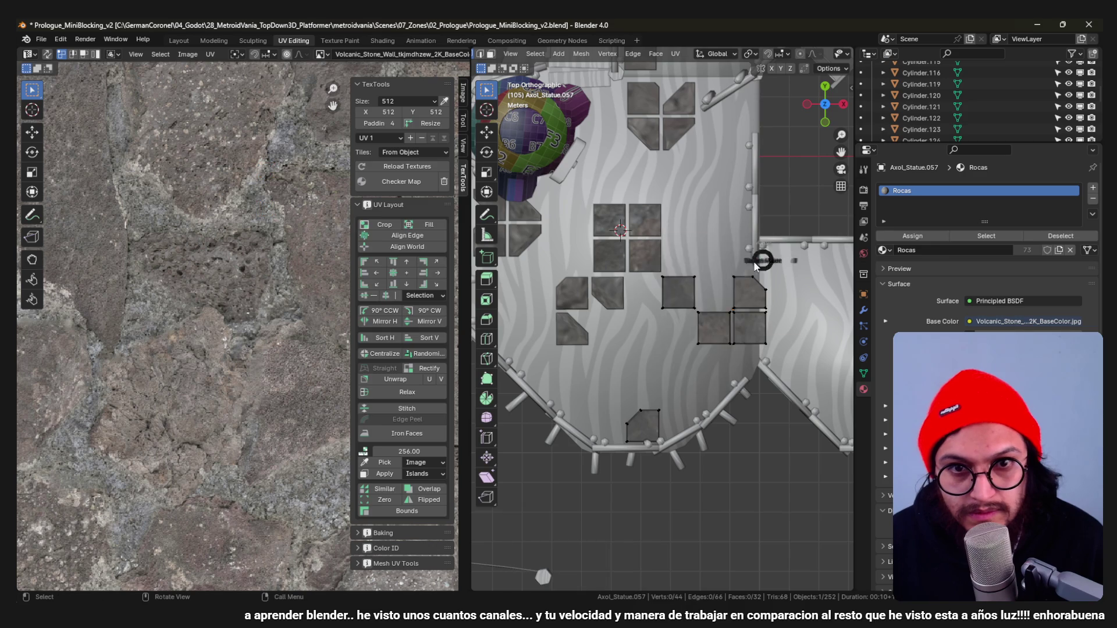
{"action": "key", "text": "Tab"}
{"action": "scroll", "coordinate": [726, 316], "scroll_direction": "down", "scroll_amount": 4}
{"action": "scroll", "coordinate": [716, 311], "scroll_direction": "up", "scroll_amount": 4}
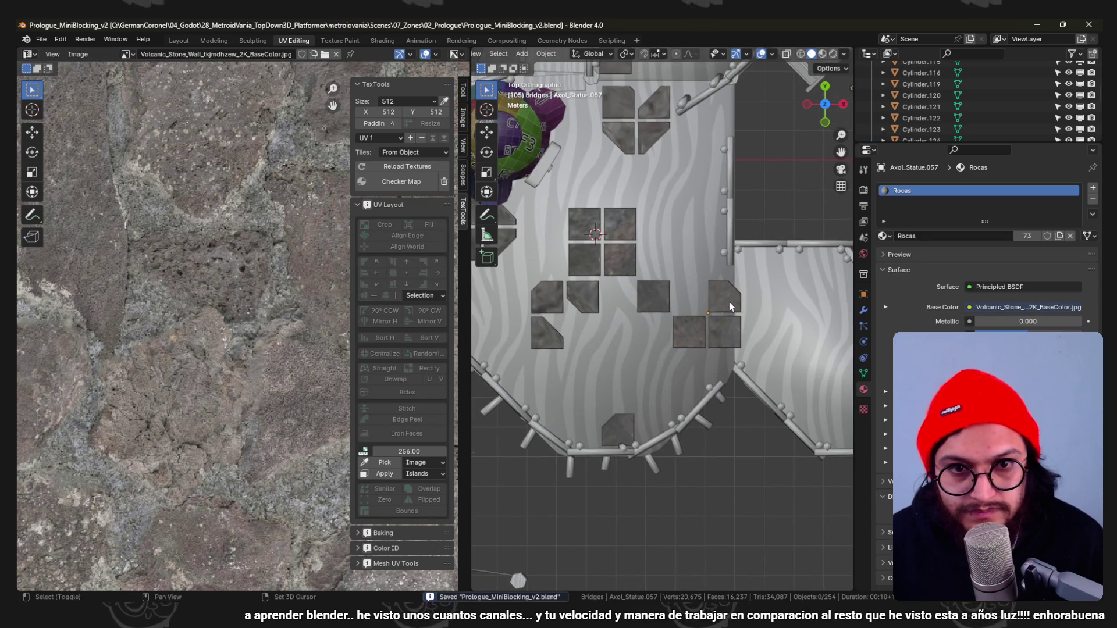
{"action": "key", "text": "ctrl+s"}
With see-through on, slide part of the tile group along X, exit editing and save again.
{"action": "key", "text": "Tab"}
{"action": "key", "text": "shift+z"}
{"action": "left_click", "coordinate": [773, 308]}
{"action": "key", "text": "g"}
{"action": "key", "text": "x"}
{"action": "left_click", "coordinate": [780, 318]}
{"action": "key", "text": "shift+z"}
{"action": "key", "text": "Tab"}
{"action": "mouse_move", "coordinate": [745, 338]}
{"action": "middle_mouse_down"}
{"action": "mouse_move", "coordinate": [722, 302]}
{"action": "mouse_move", "coordinate": [727, 256]}
{"action": "mouse_move", "coordinate": [670, 305]}
{"action": "mouse_move", "coordinate": [632, 280]}
{"action": "mouse_move", "coordinate": [699, 333]}
{"action": "mouse_move", "coordinate": [679, 339]}
{"action": "middle_mouse_up"}
{"action": "scroll", "coordinate": [631, 280], "scroll_direction": "down", "scroll_amount": 3}
{"action": "key", "text": "ctrl+s"}
{"action": "scroll", "coordinate": [652, 300], "scroll_direction": "down", "scroll_amount": 3}
{"action": "scroll", "coordinate": [652, 299], "scroll_direction": "up", "scroll_amount": 4}
Look over the Axol_Statue.053 tile group in Edit Mode without changing it, then save.
{"action": "left_click", "coordinate": [690, 340]}
{"action": "key", "text": "Tab"}
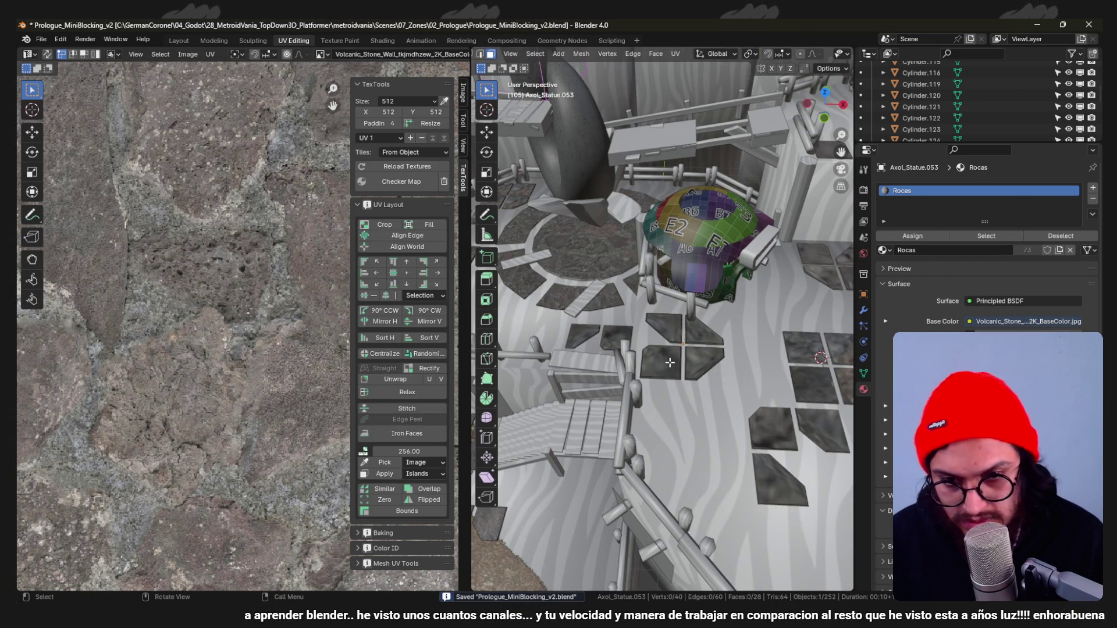
{"action": "right_click", "coordinate": [667, 361]}
{"action": "key", "text": "Escape"}
{"action": "mouse_move", "coordinate": [667, 360]}
{"action": "middle_mouse_down"}
{"action": "mouse_move", "coordinate": [668, 379]}
{"action": "mouse_move", "coordinate": [690, 351]}
{"action": "middle_mouse_up"}
{"action": "left_click", "coordinate": [668, 379], "text": "ctrl"}
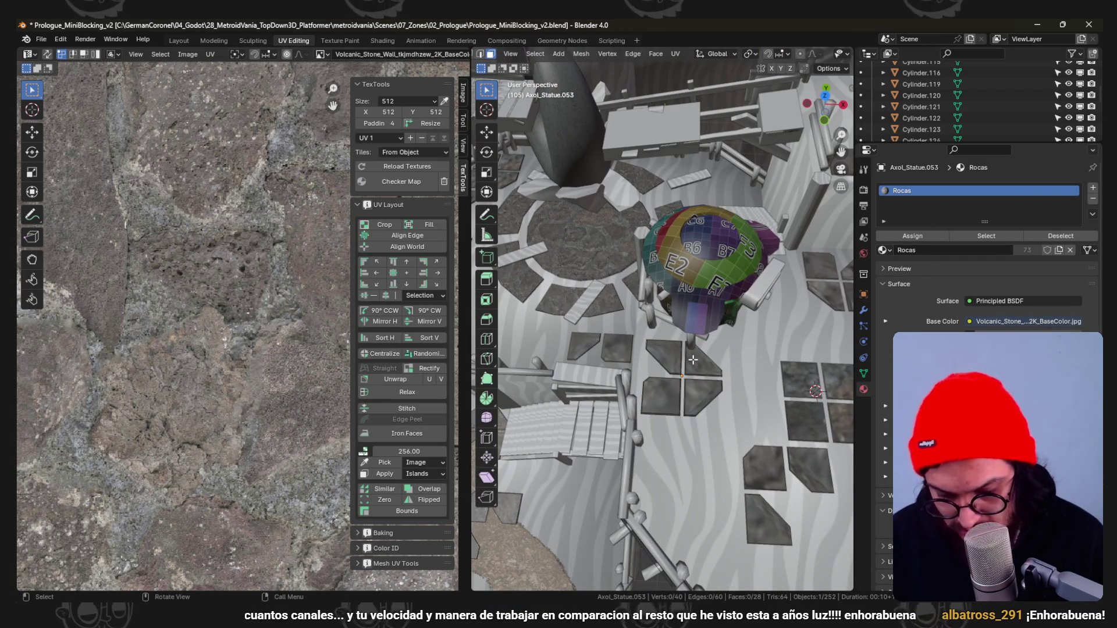
{"action": "right_click", "coordinate": [716, 377]}
{"action": "key", "text": "Escape"}
{"action": "key", "text": "Tab"}
{"action": "scroll", "coordinate": [703, 340], "scroll_direction": "down", "scroll_amount": 2}
{"action": "key", "text": "ctrl+s"}
Rotate the Axol_Statue.058 tile group 180 degrees and review it from a low side view.
{"action": "mouse_move", "coordinate": [702, 341]}
{"action": "middle_mouse_down"}
{"action": "mouse_move", "coordinate": [642, 329]}
{"action": "mouse_move", "coordinate": [633, 371]}
{"action": "middle_mouse_up"}
{"action": "scroll", "coordinate": [632, 371], "scroll_direction": "up", "scroll_amount": 2}
{"action": "left_click", "coordinate": [687, 306]}
{"action": "key", "text": "Tab"}
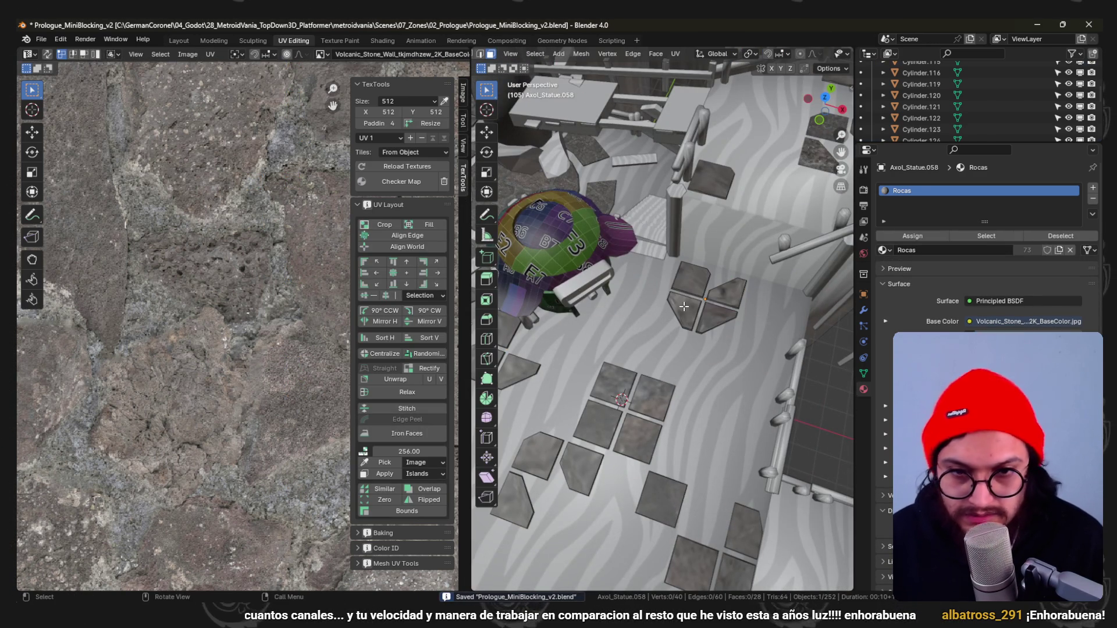
{"action": "right_click", "coordinate": [684, 305]}
{"action": "key", "text": "Escape"}
{"action": "key", "text": "Tab"}
{"action": "scroll", "coordinate": [699, 325], "scroll_direction": "down", "scroll_amount": 3}
{"action": "middle_click_drag", "start_coordinate": [700, 325], "coordinate": [723, 279]}
{"action": "scroll", "coordinate": [723, 279], "scroll_direction": "up", "scroll_amount": 3}
{"action": "key", "text": "r"}
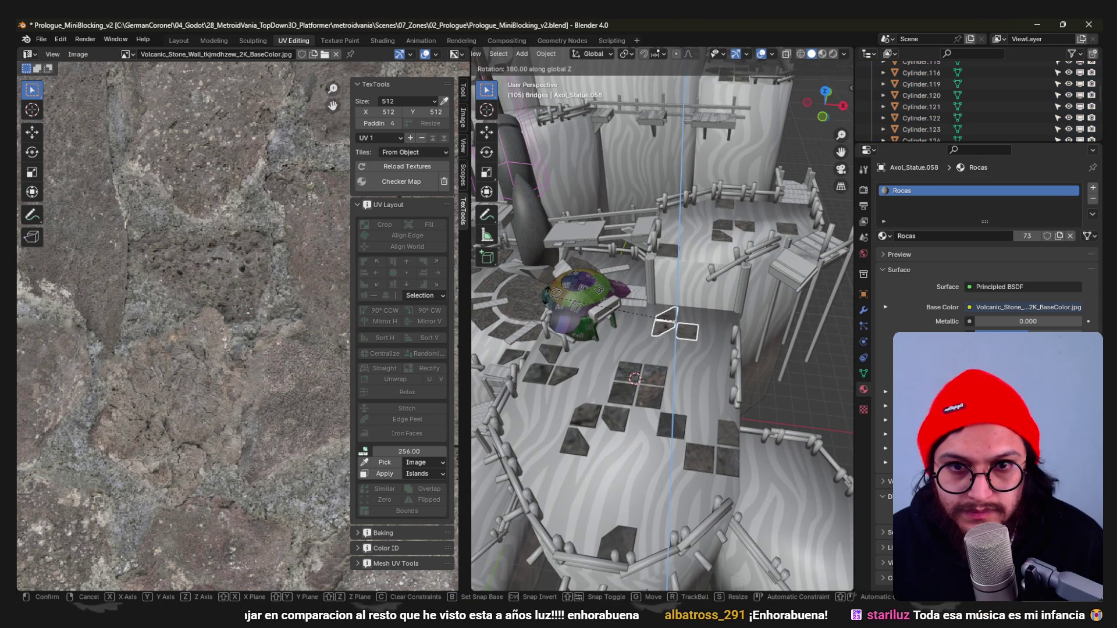
{"action": "key", "text": "Return"}
{"action": "mouse_move", "coordinate": [691, 354]}
{"action": "middle_mouse_down"}
{"action": "mouse_move", "coordinate": [689, 321]}
{"action": "mouse_move", "coordinate": [652, 325]}
{"action": "mouse_move", "coordinate": [697, 310]}
{"action": "middle_mouse_up"}
{"action": "scroll", "coordinate": [665, 330], "scroll_direction": "up", "scroll_amount": 4}
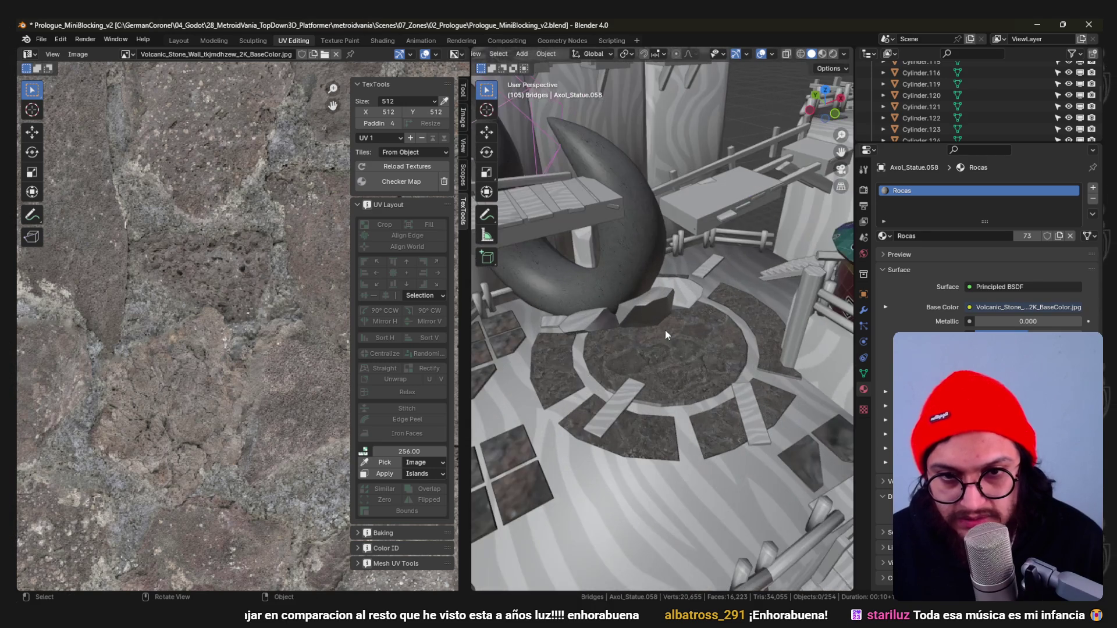
Assign the Rocas stone material to the cracked block Cube.001 and switch over to Godot.
{"action": "left_click", "coordinate": [886, 237]}
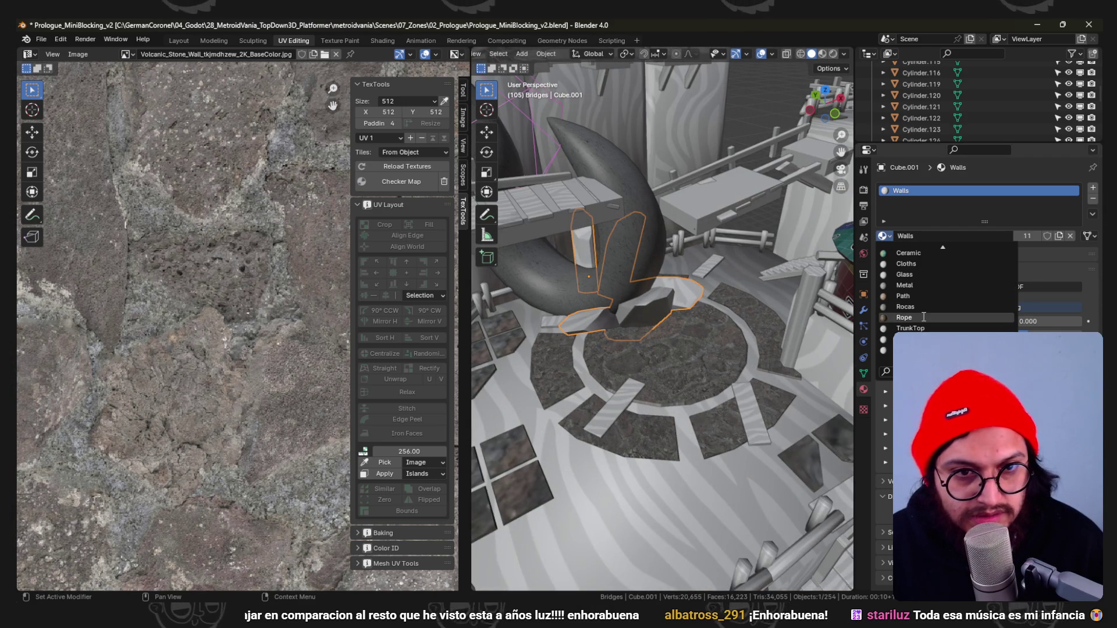
{"action": "left_click", "coordinate": [905, 308]}
{"action": "middle_click_drag", "start_coordinate": [699, 320], "coordinate": [671, 292]}
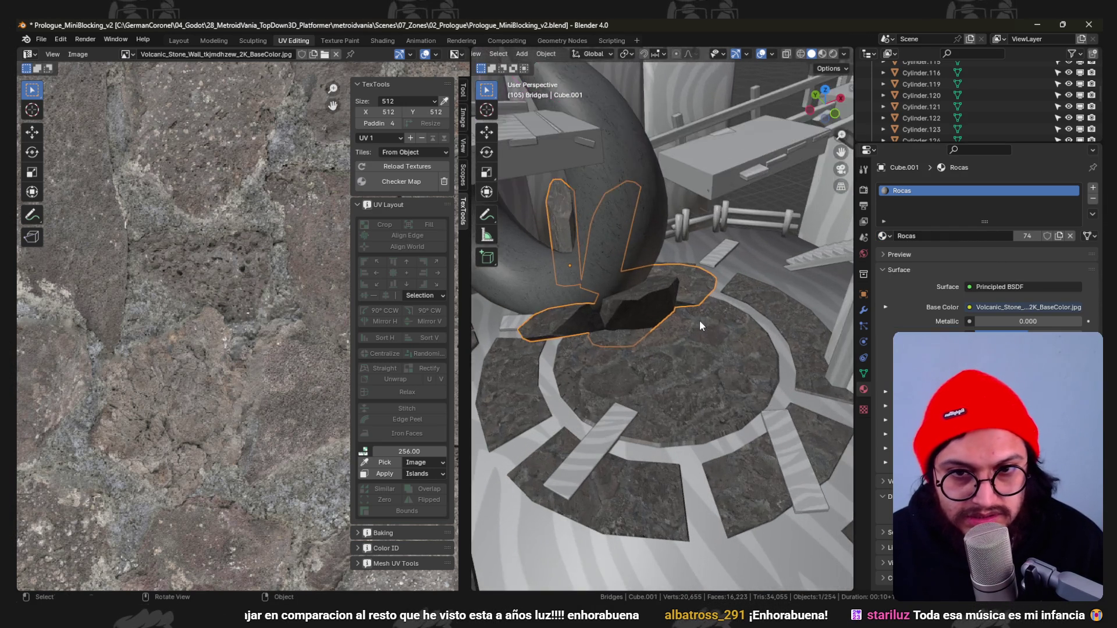
{"action": "key", "text": "alt+Tab"}
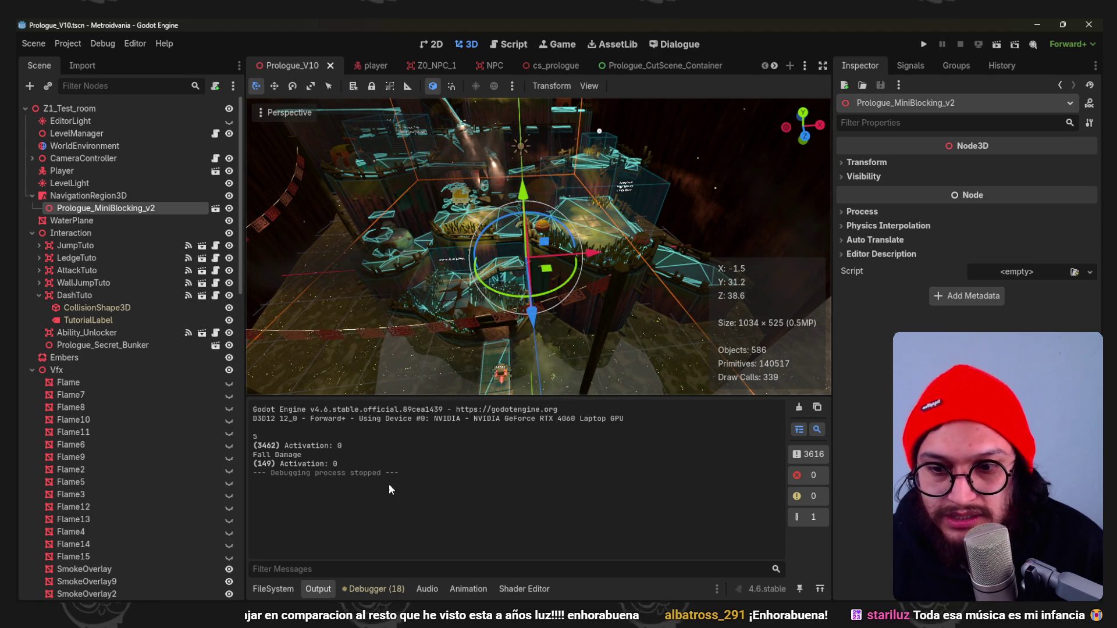
Enlarge the 3D viewport and set its display mode to Display Unshaded.
{"action": "left_click", "coordinate": [318, 589]}
{"action": "scroll", "coordinate": [524, 331], "scroll_direction": "up", "scroll_amount": 5}
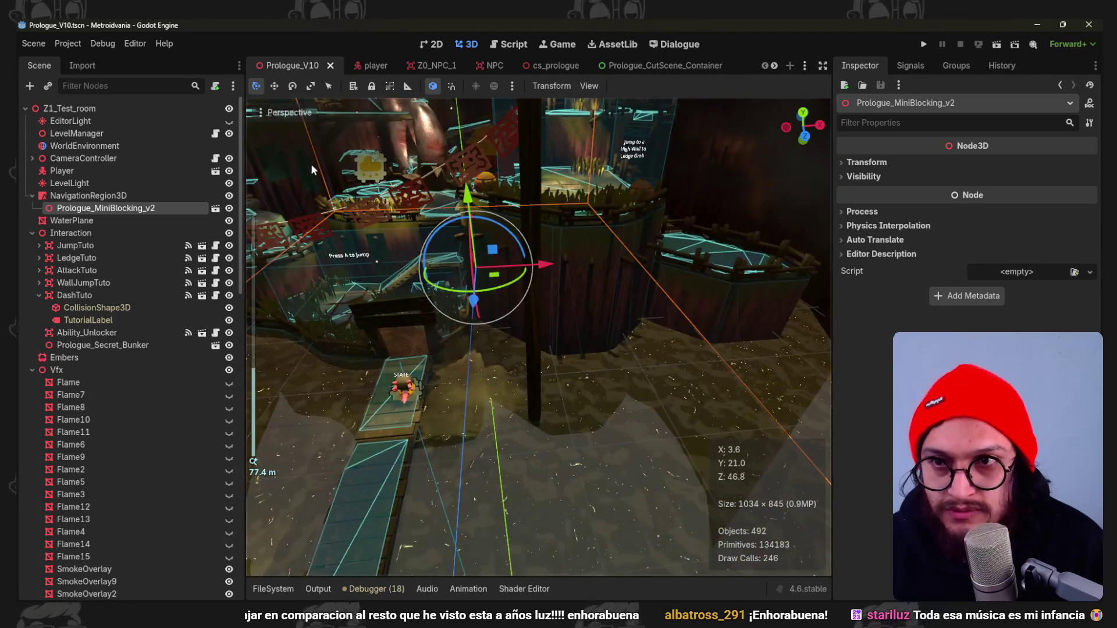
{"action": "left_click", "coordinate": [279, 113]}
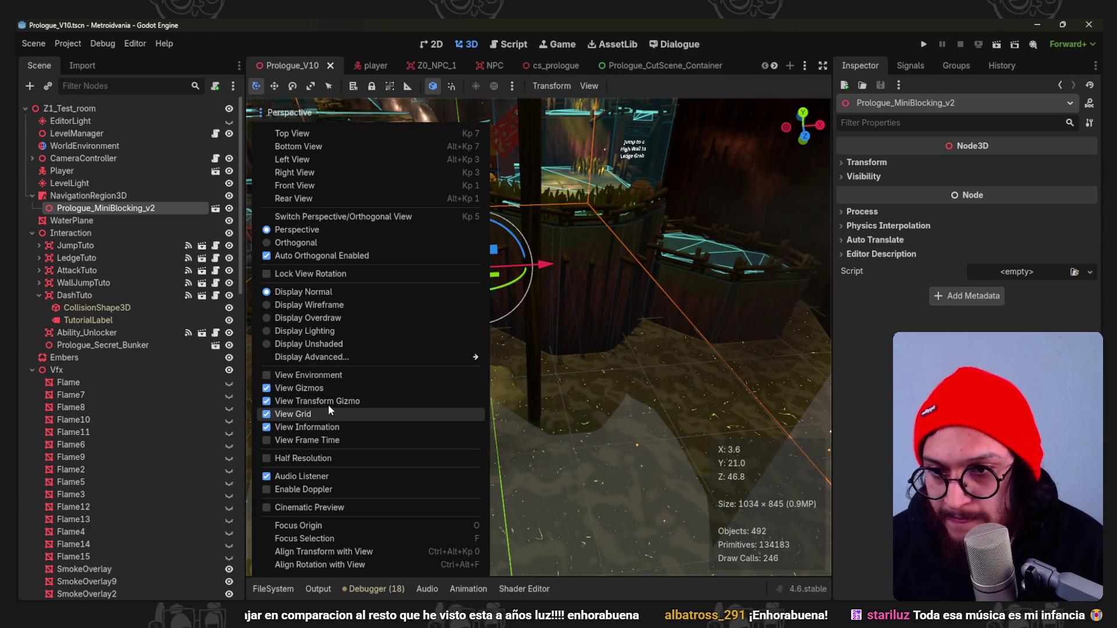
{"action": "left_click", "coordinate": [309, 344]}
{"action": "left_click", "coordinate": [775, 46]}
Orbit around the imported level and grassy platforms, then launch the game with Run Project.
{"action": "mouse_move", "coordinate": [663, 175]}
{"action": "middle_mouse_down"}
{"action": "mouse_move", "coordinate": [576, 297]}
{"action": "mouse_move", "coordinate": [682, 238]}
{"action": "mouse_move", "coordinate": [559, 251]}
{"action": "mouse_move", "coordinate": [558, 268]}
{"action": "mouse_move", "coordinate": [573, 275]}
{"action": "mouse_move", "coordinate": [537, 257]}
{"action": "mouse_move", "coordinate": [514, 314]}
{"action": "mouse_move", "coordinate": [589, 312]}
{"action": "mouse_move", "coordinate": [525, 277]}
{"action": "middle_mouse_up"}
{"action": "scroll", "coordinate": [608, 244], "scroll_direction": "up", "scroll_amount": 5}
{"action": "scroll", "coordinate": [513, 314], "scroll_direction": "down", "scroll_amount": 2}
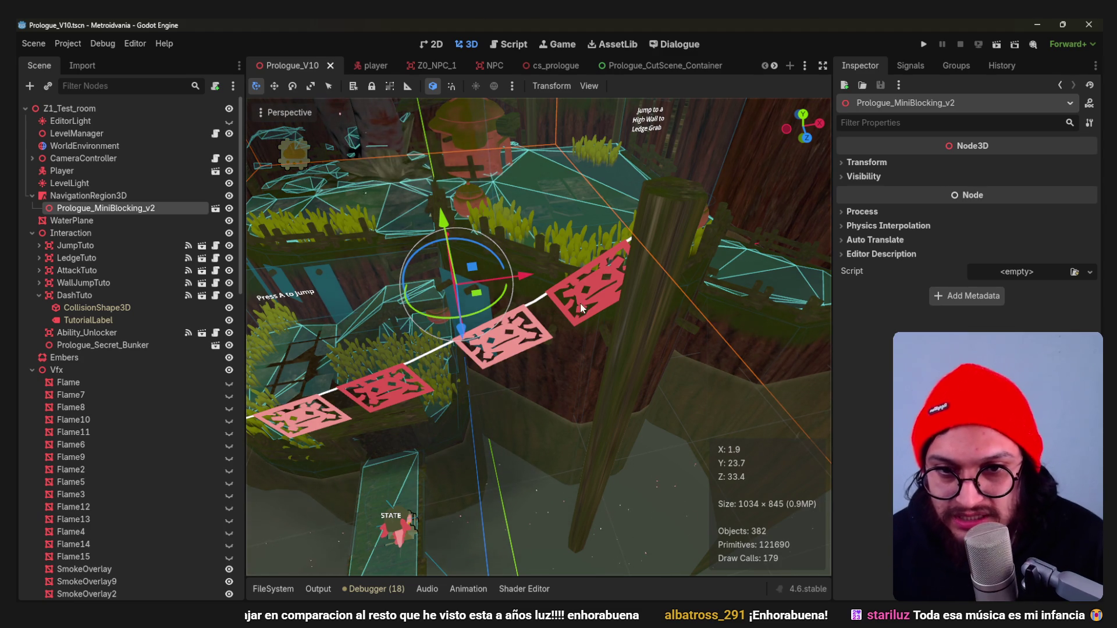
{"action": "middle_click_drag", "start_coordinate": [580, 303], "coordinate": [559, 272]}
{"action": "scroll", "coordinate": [585, 286], "scroll_direction": "up", "scroll_amount": 3}
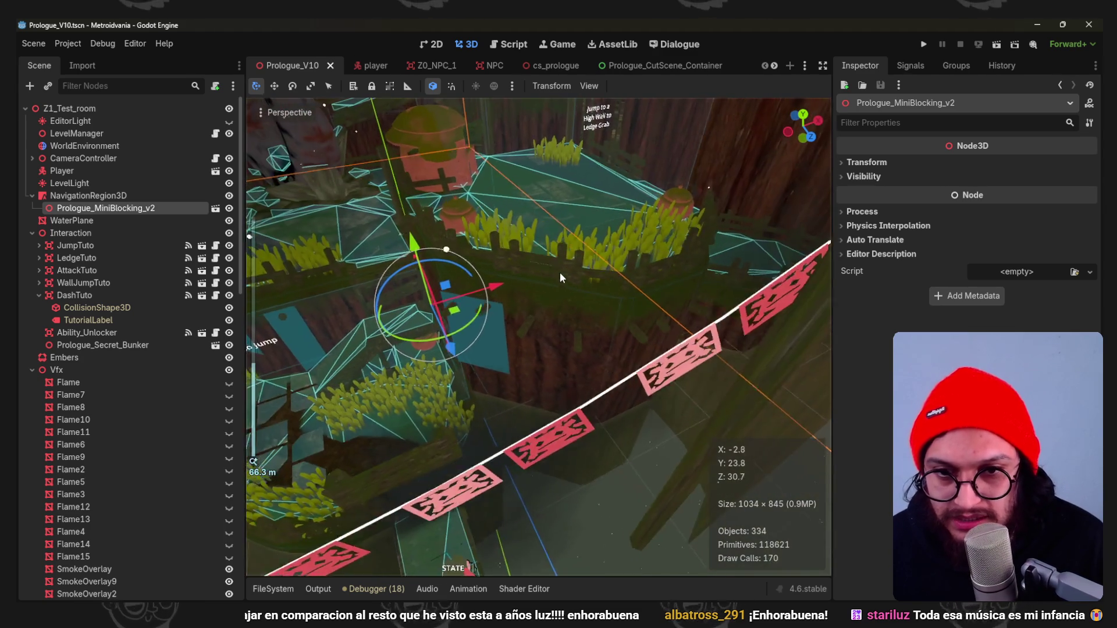
{"action": "scroll", "coordinate": [560, 272], "scroll_direction": "up", "scroll_amount": 1}
{"action": "scroll", "coordinate": [581, 294], "scroll_direction": "up", "scroll_amount": 1}
{"action": "mouse_move", "coordinate": [423, 208]}
{"action": "middle_mouse_down"}
{"action": "mouse_move", "coordinate": [468, 251]}
{"action": "mouse_move", "coordinate": [599, 309]}
{"action": "mouse_move", "coordinate": [594, 347]}
{"action": "middle_mouse_up"}
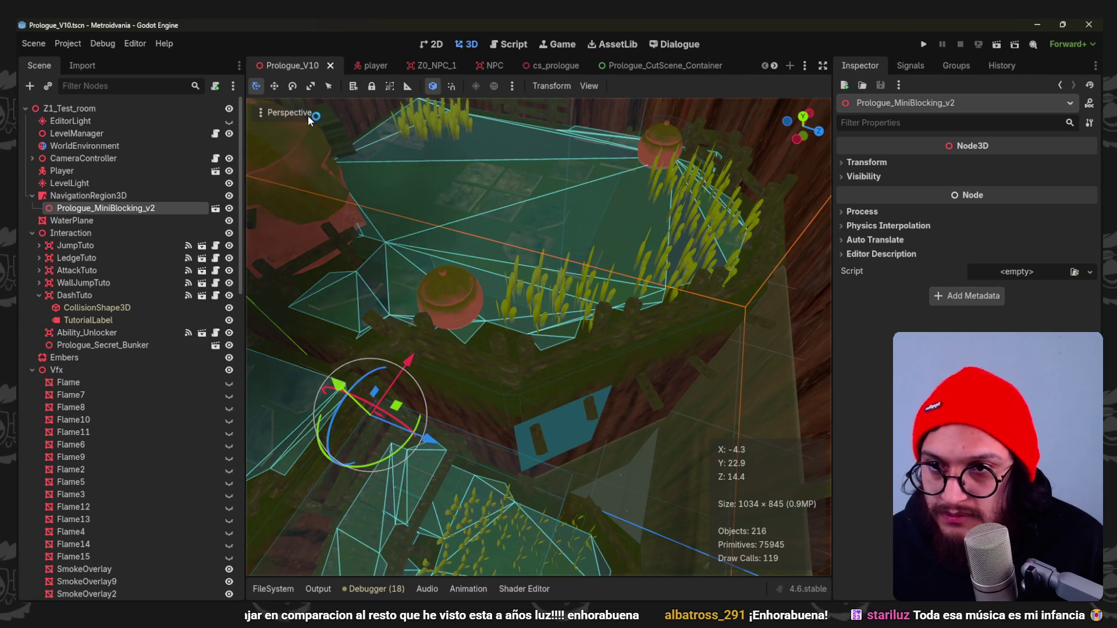
{"action": "left_click", "coordinate": [308, 119]}
{"action": "scroll", "coordinate": [469, 241], "scroll_direction": "down", "scroll_amount": 4}
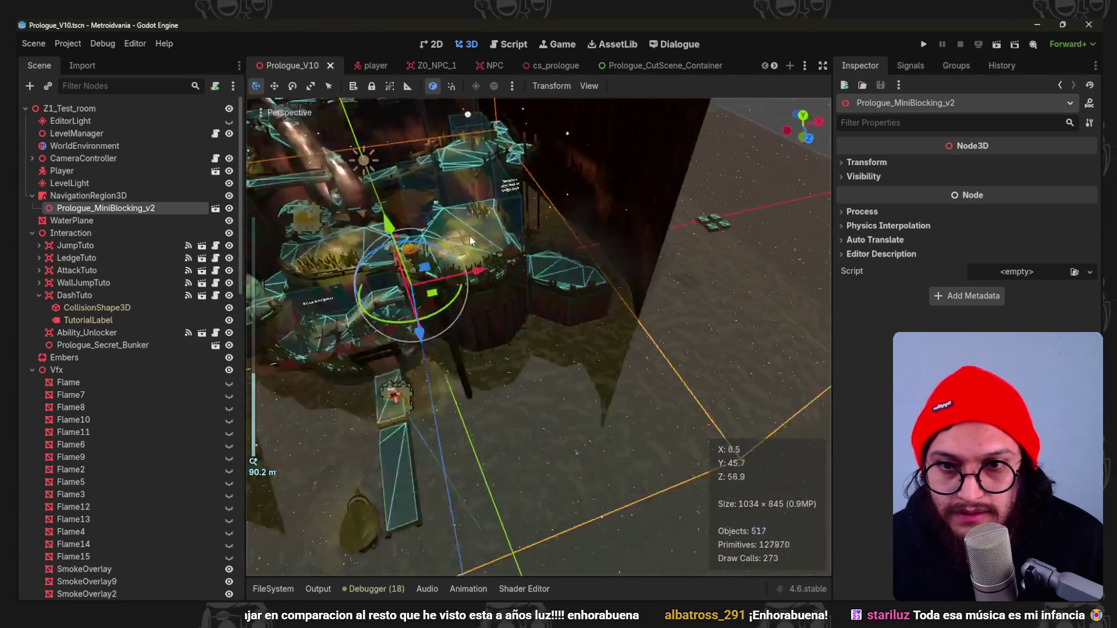
{"action": "scroll", "coordinate": [470, 241], "scroll_direction": "up", "scroll_amount": 4}
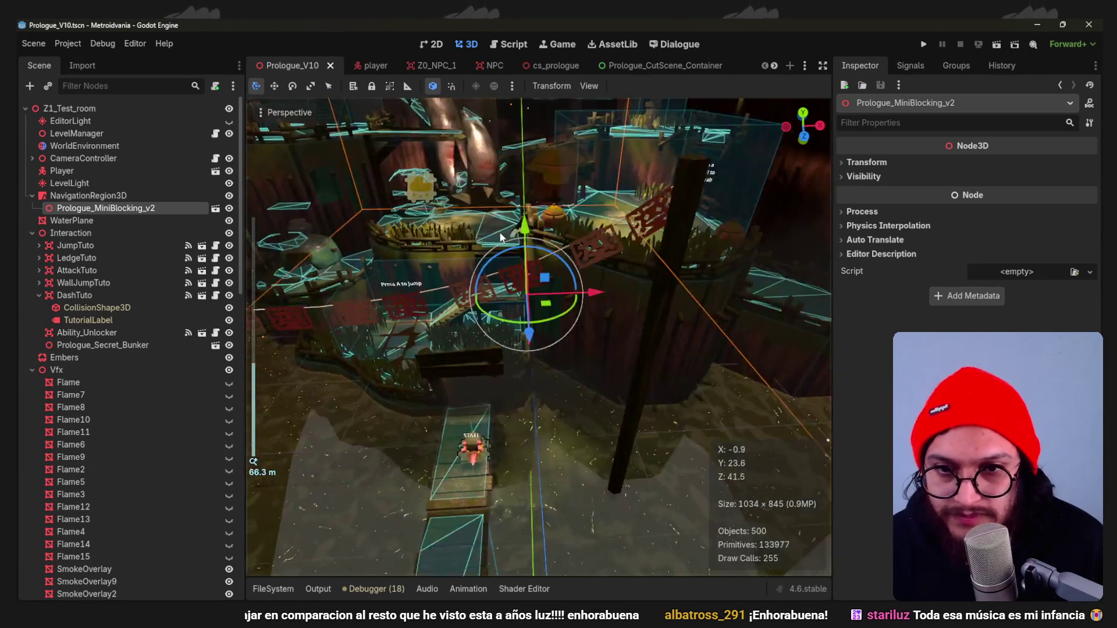
{"action": "scroll", "coordinate": [501, 237], "scroll_direction": "up", "scroll_amount": 2}
{"action": "left_click", "coordinate": [923, 44]}
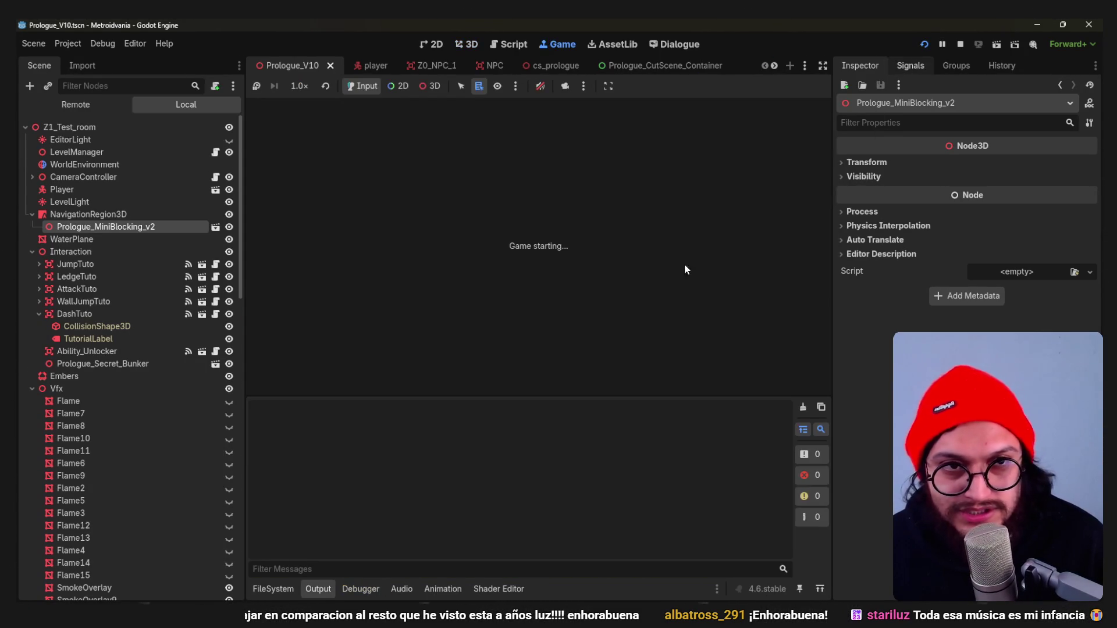